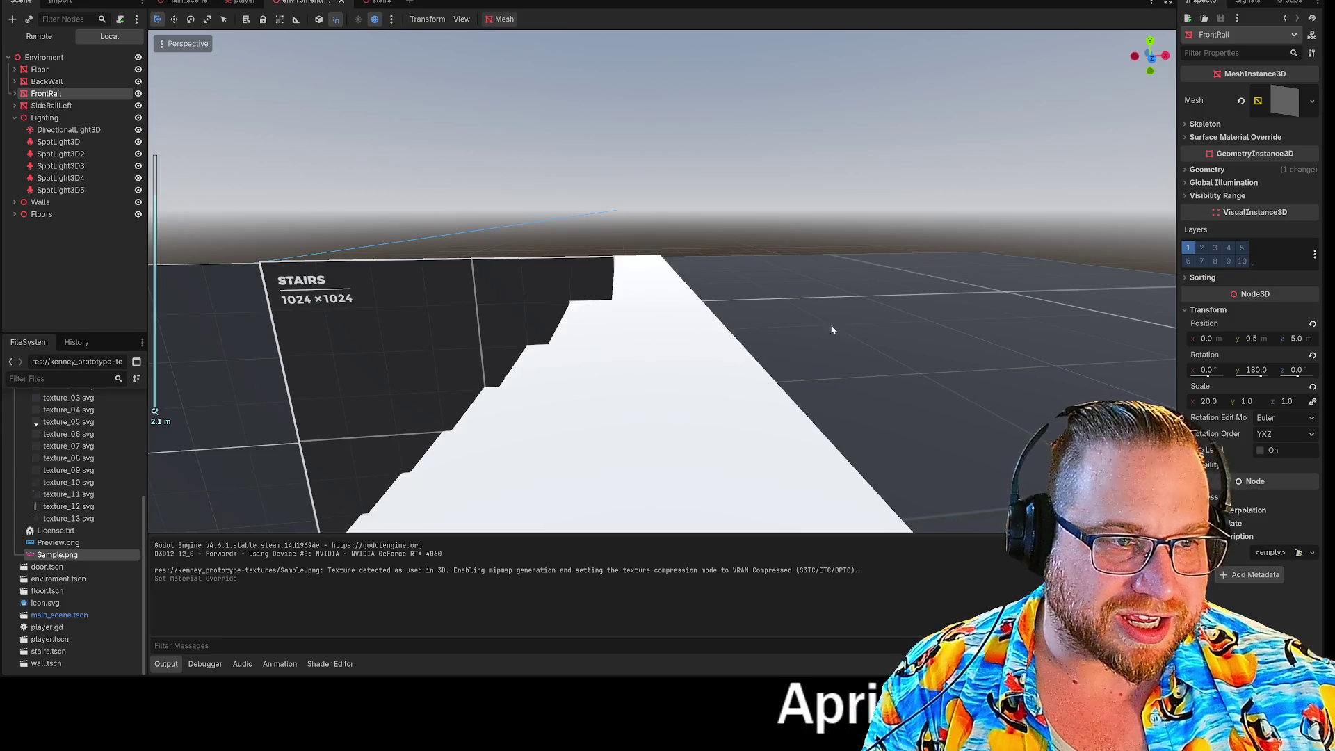
# Inspect the stairs wall Wall10's position, rotation and scale from the front view
pyautogui.click(1153, 59)
pyautogui.click(652, 295)
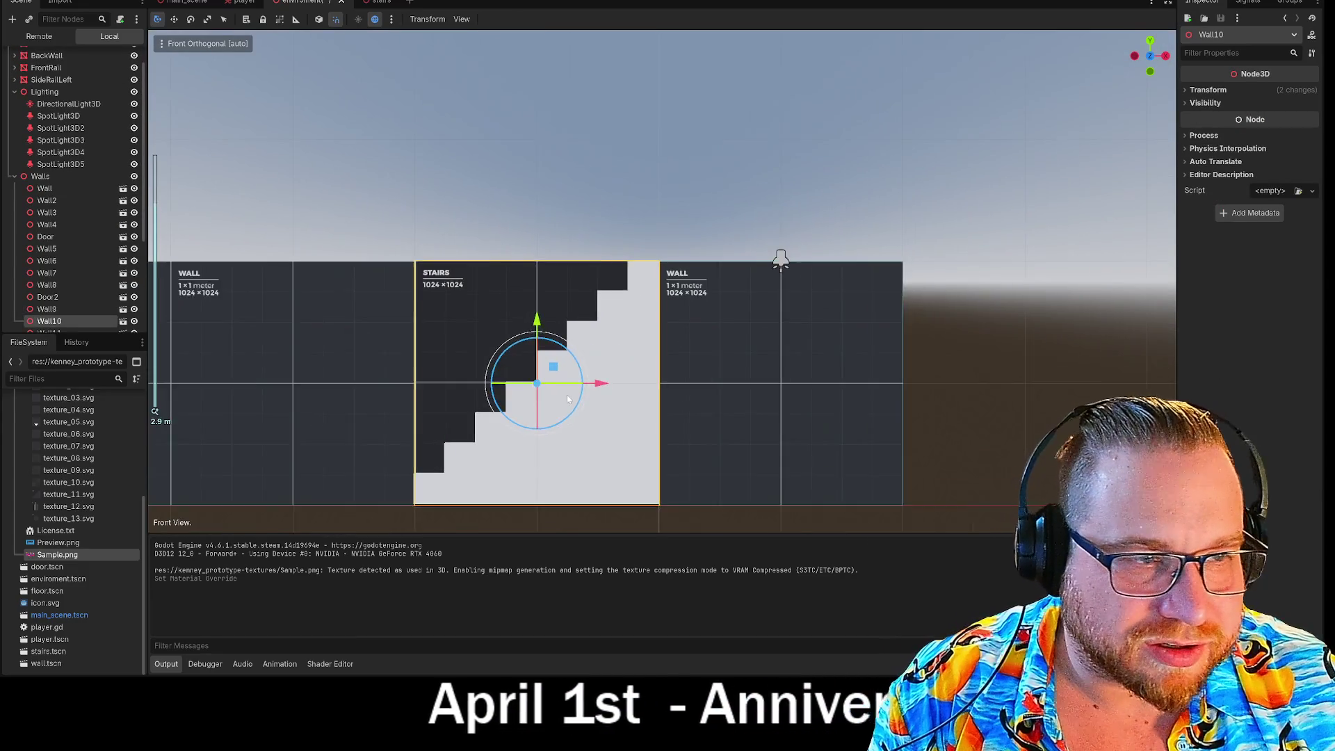
pyautogui.click(1208, 89)
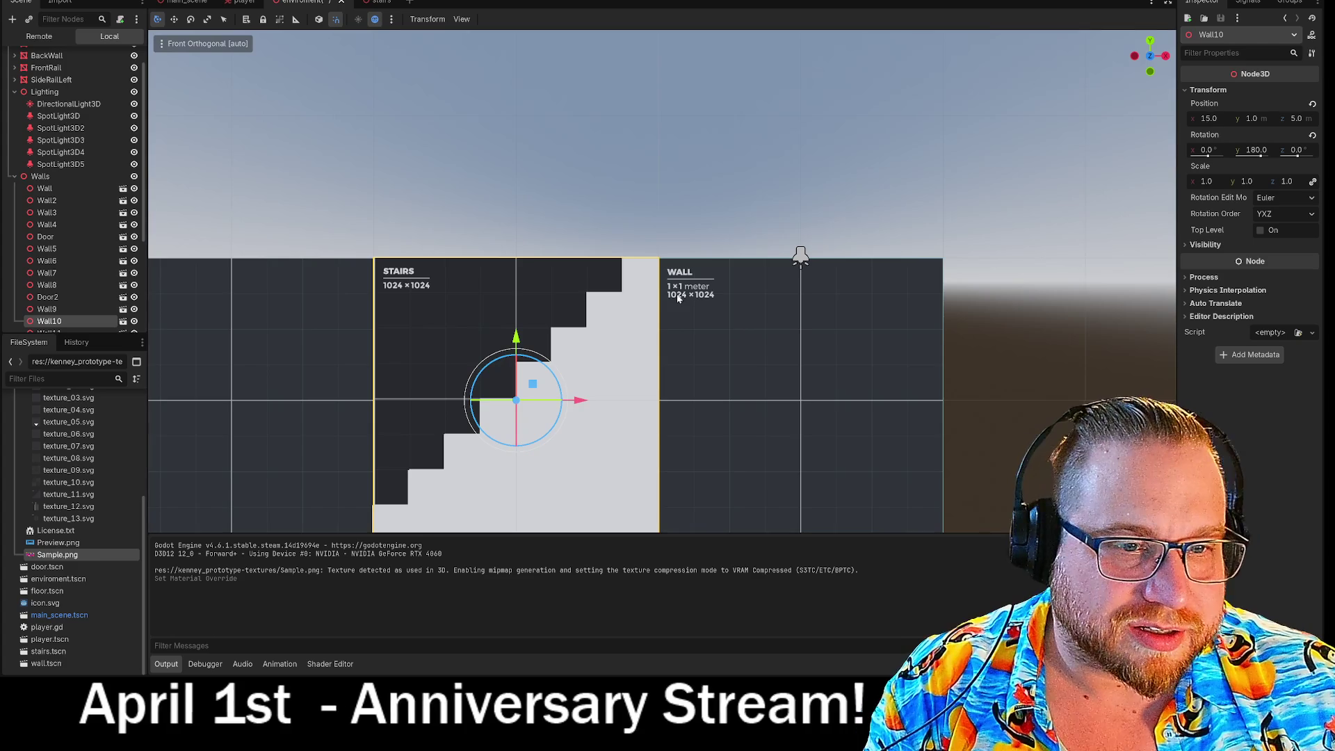
pyautogui.moveTo(610, 323)
pyautogui.mouseDown()
pyautogui.moveTo(649, 262)
pyautogui.moveTo(904, 237)
pyautogui.mouseUp()
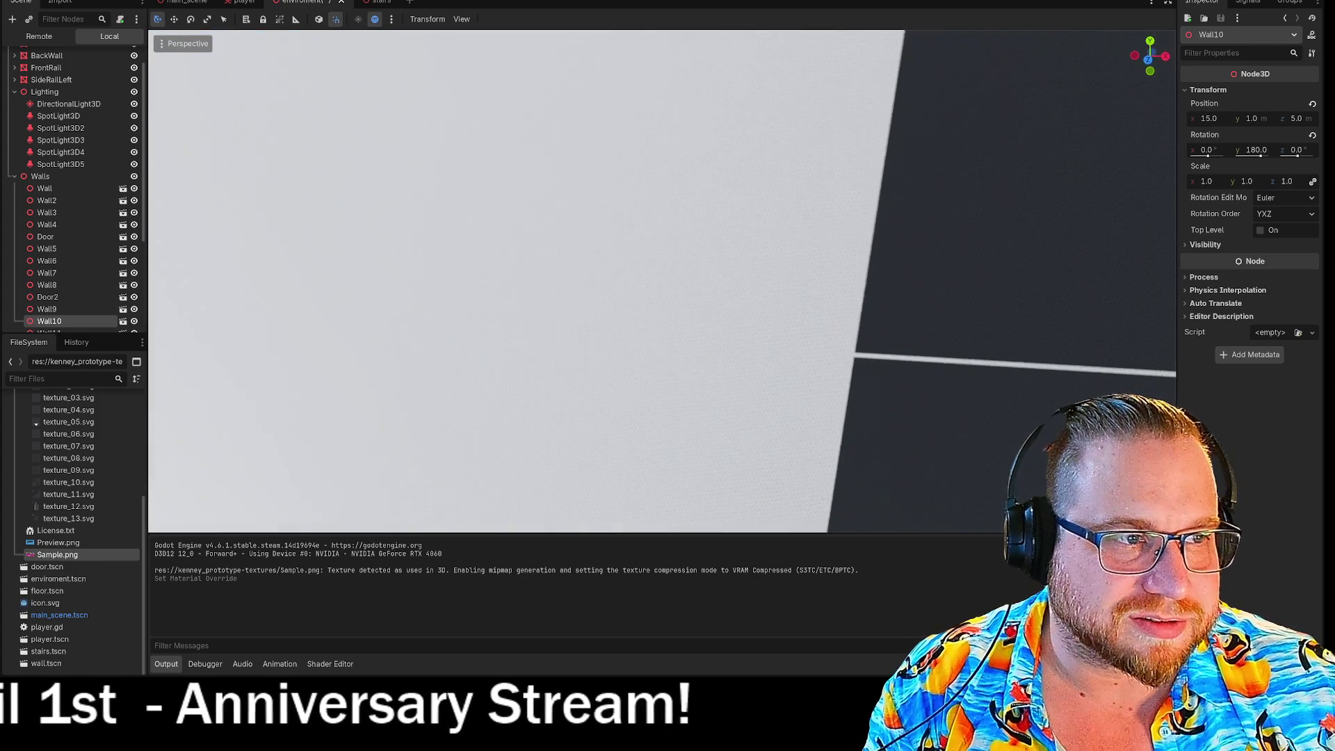
pyautogui.scroll(-5, 1116, 216)
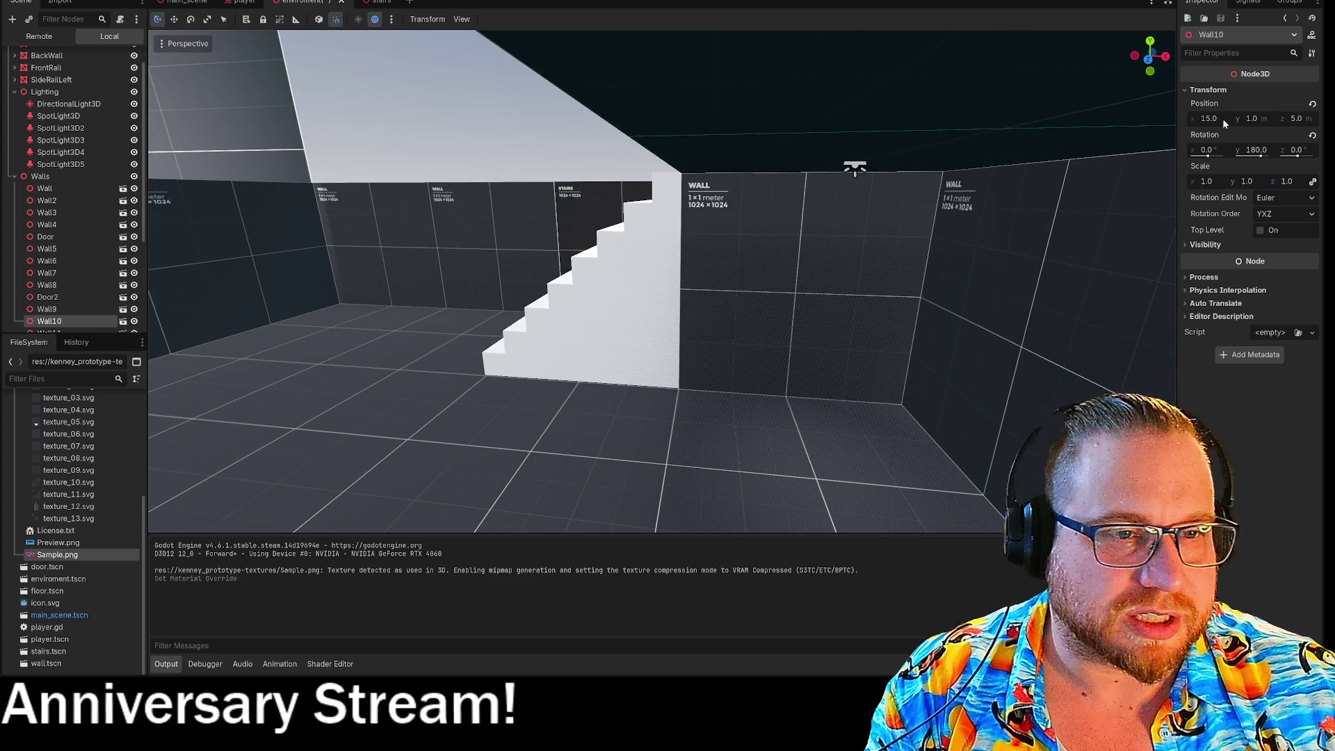
# Check the Stairs' alignment with the walls in front view, then run the game with F5
pyautogui.click(622, 316)
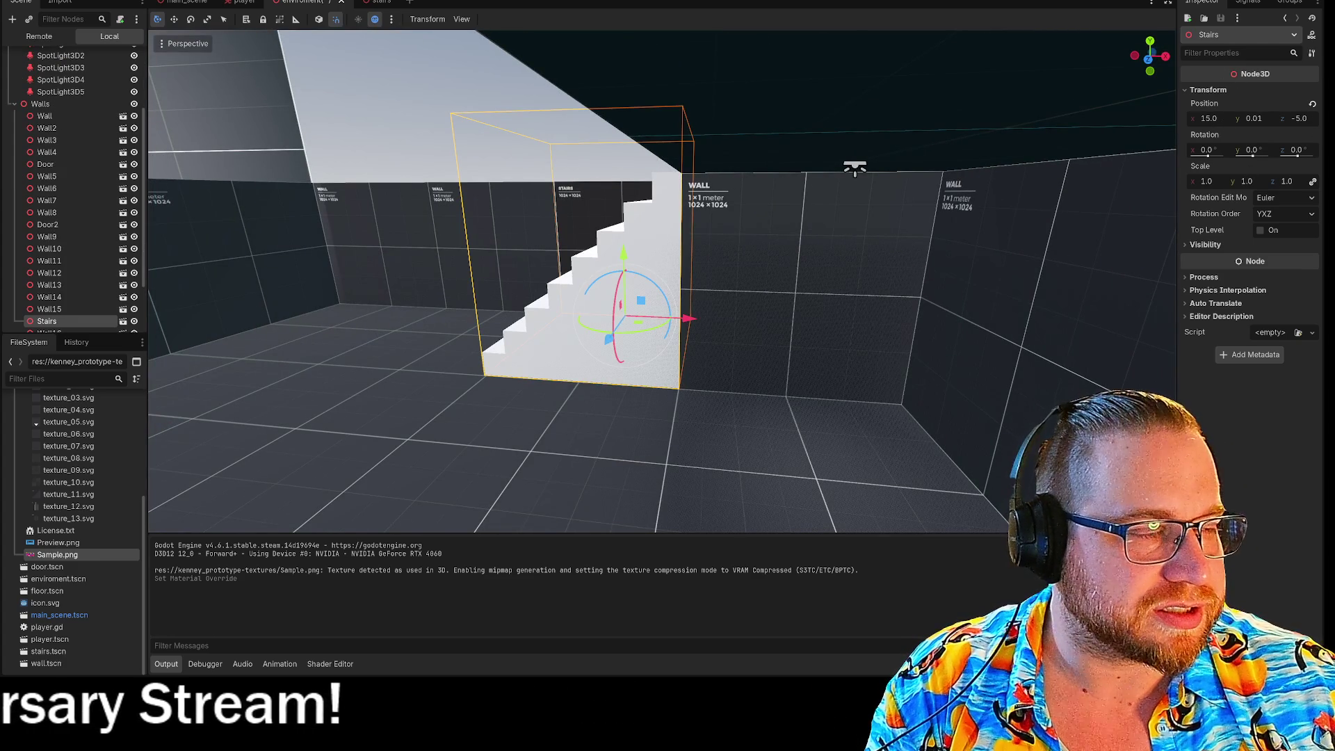
pyautogui.click(1150, 60)
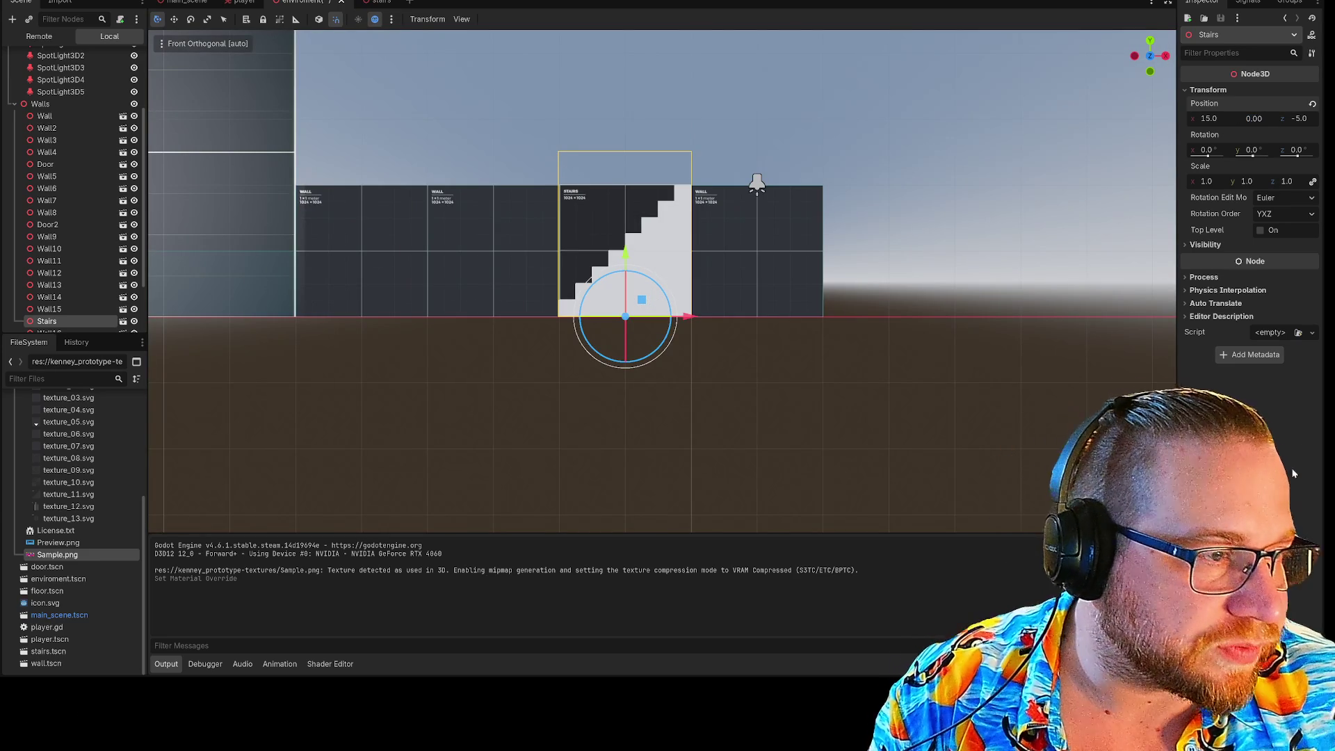
pyautogui.click(966, 182)
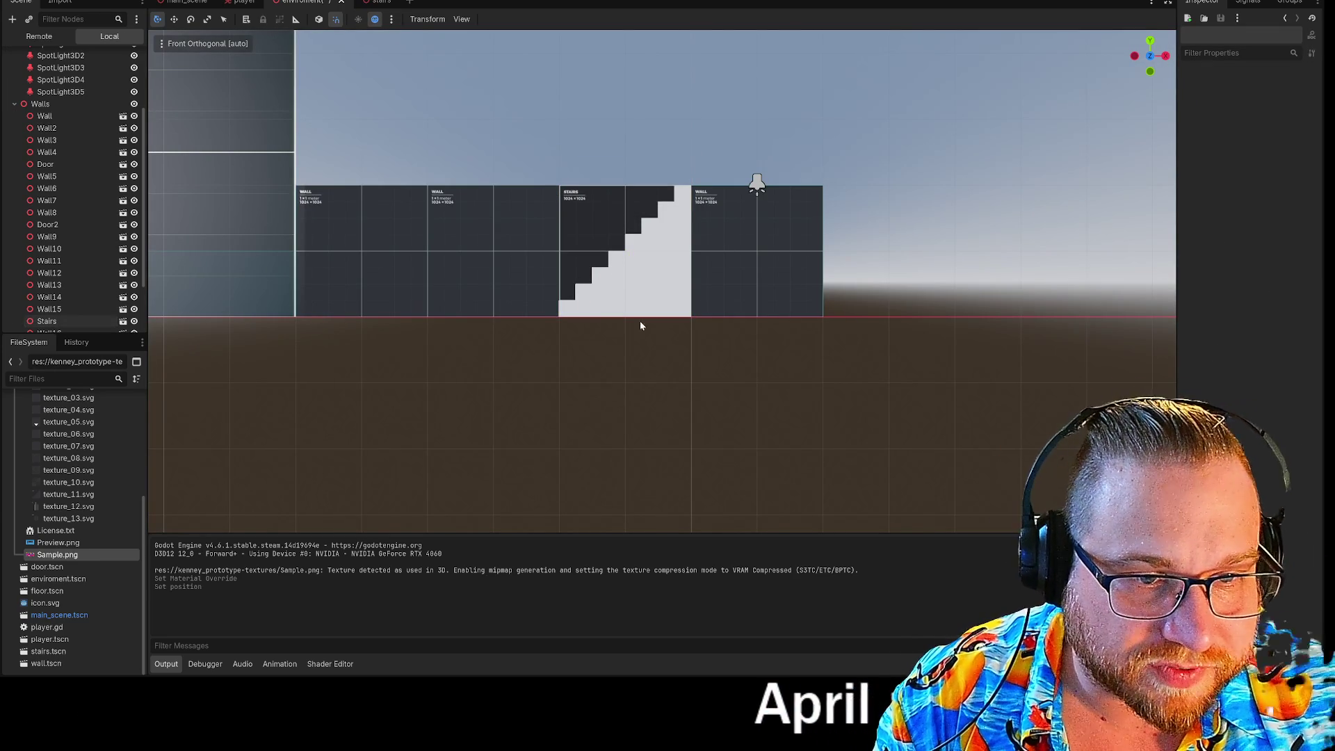
pyautogui.moveTo(709, 174); pyautogui.dragTo(687, 200)
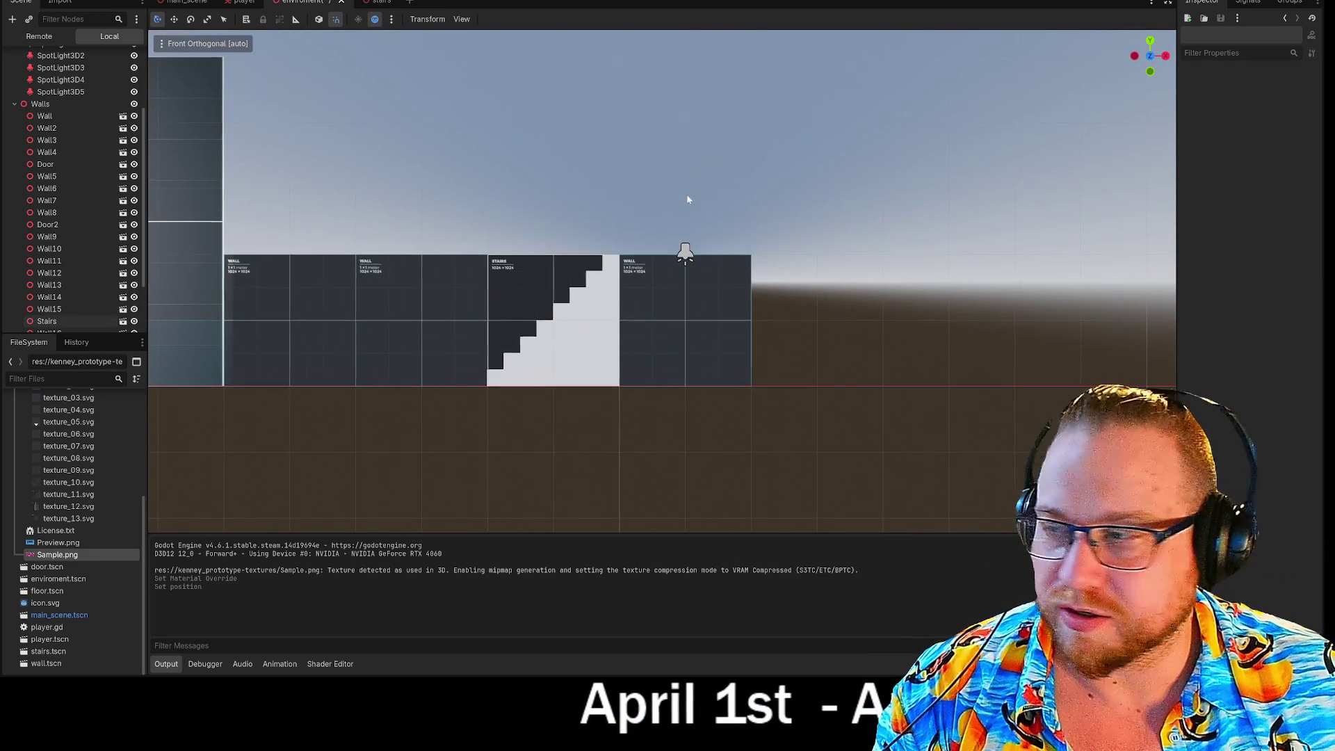
pyautogui.scroll(15, 637, 247)
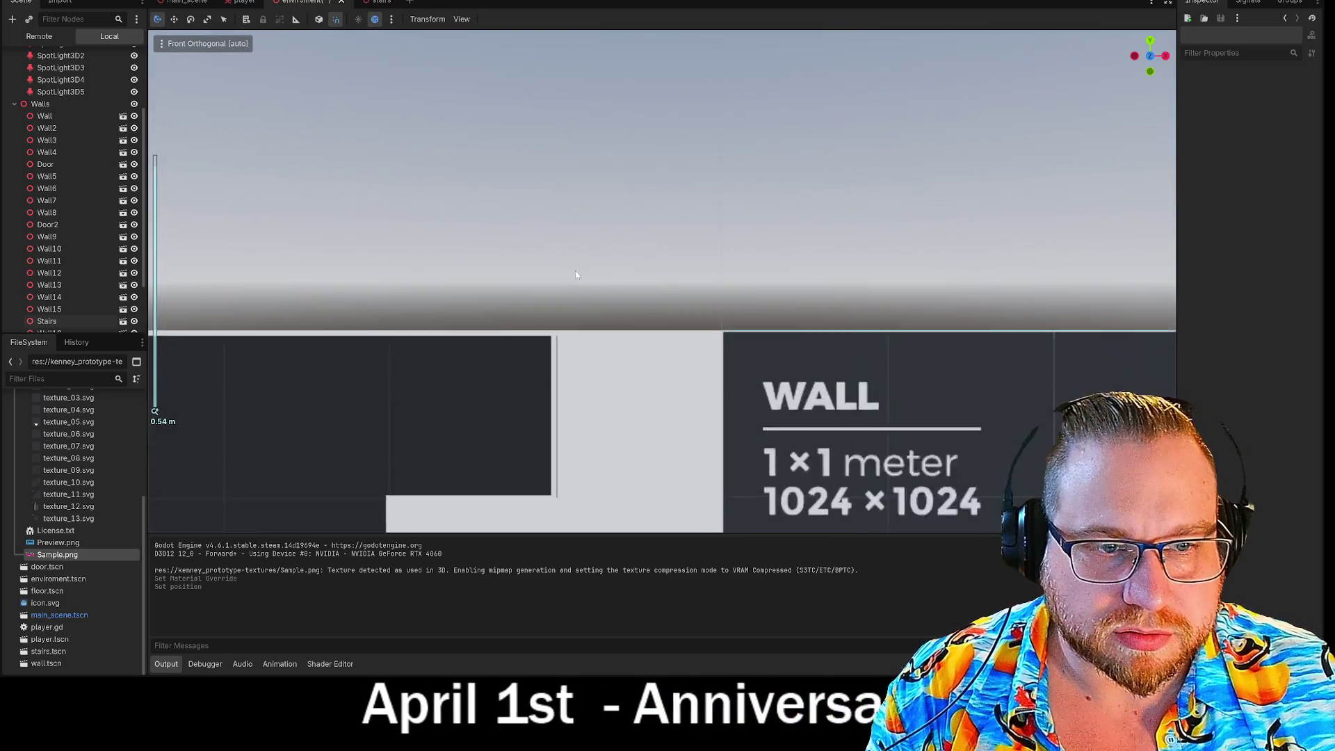
pyautogui.scroll(5, 575, 275)
pyautogui.moveTo(661, 361)
pyautogui.mouseDown()
pyautogui.moveTo(565, 291)
pyautogui.moveTo(486, 313)
pyautogui.mouseUp()
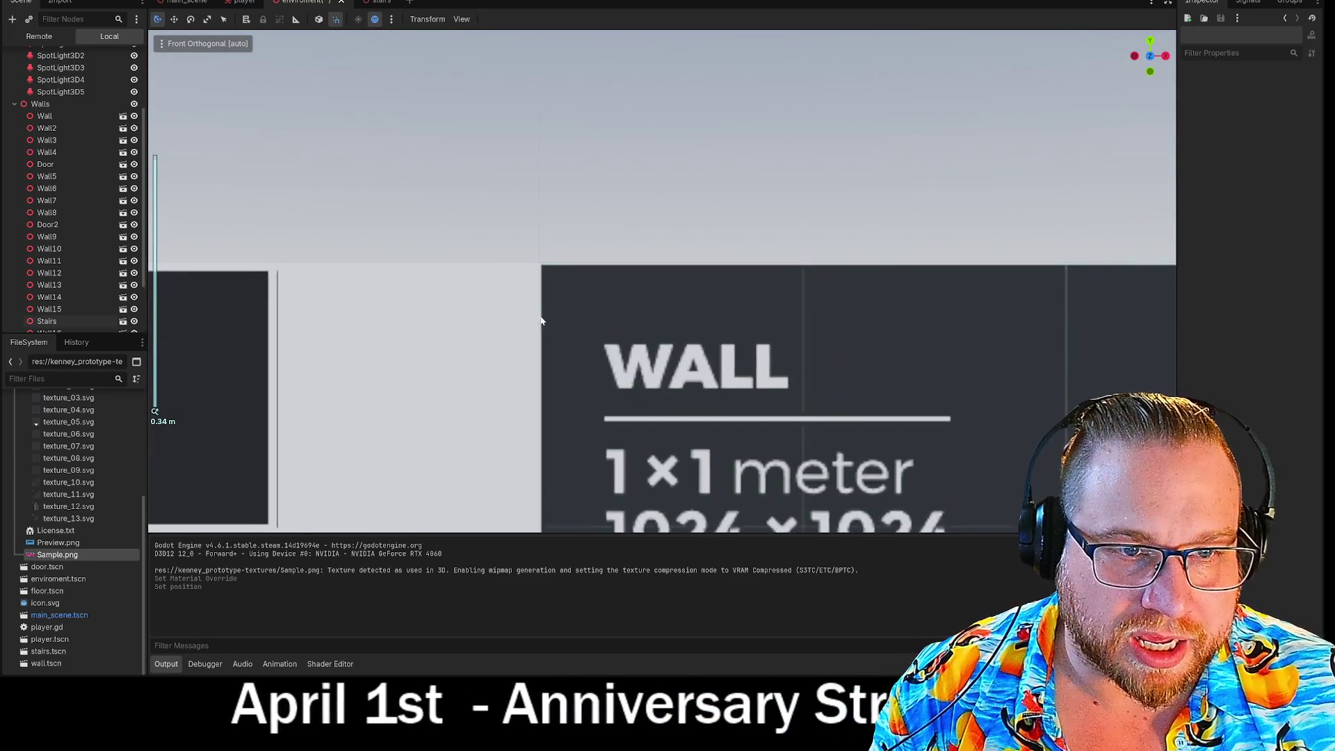
pyautogui.scroll(5, 537, 292)
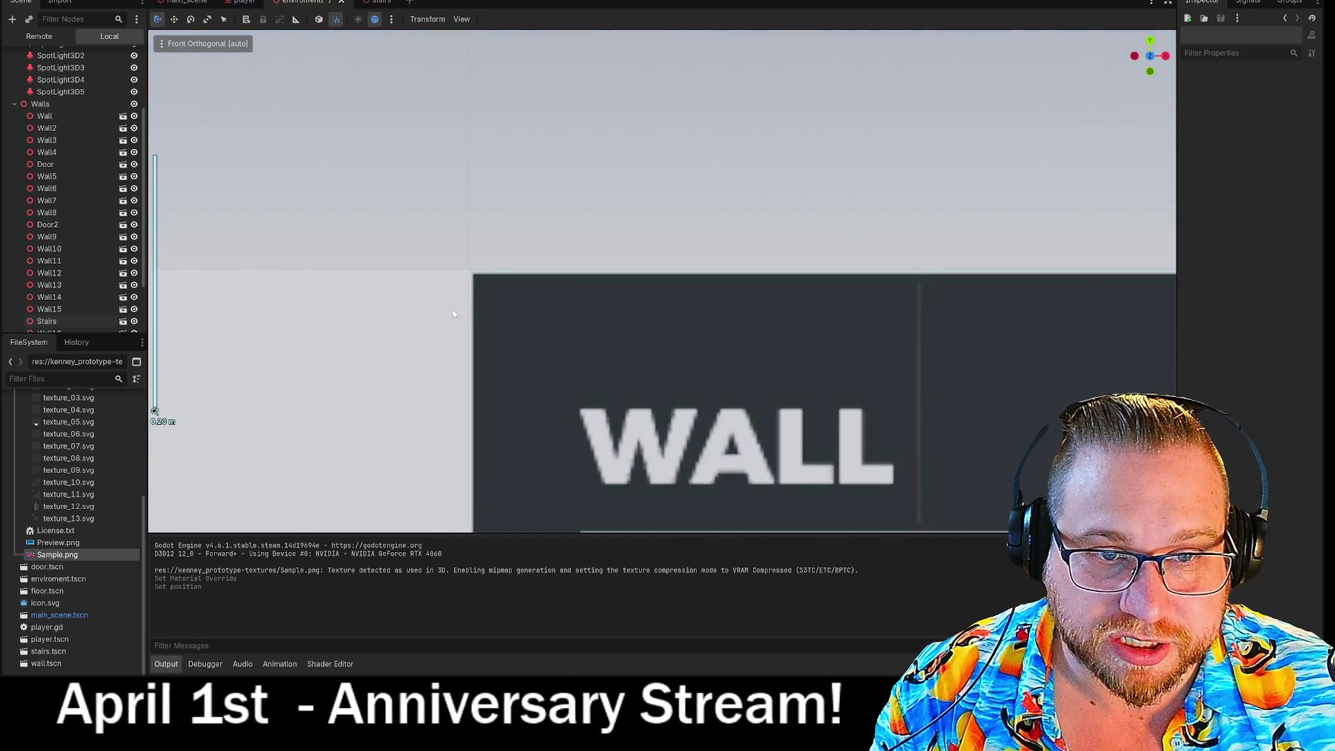
pyautogui.scroll(-12, 467, 316)
pyautogui.scroll(-10, 466, 316)
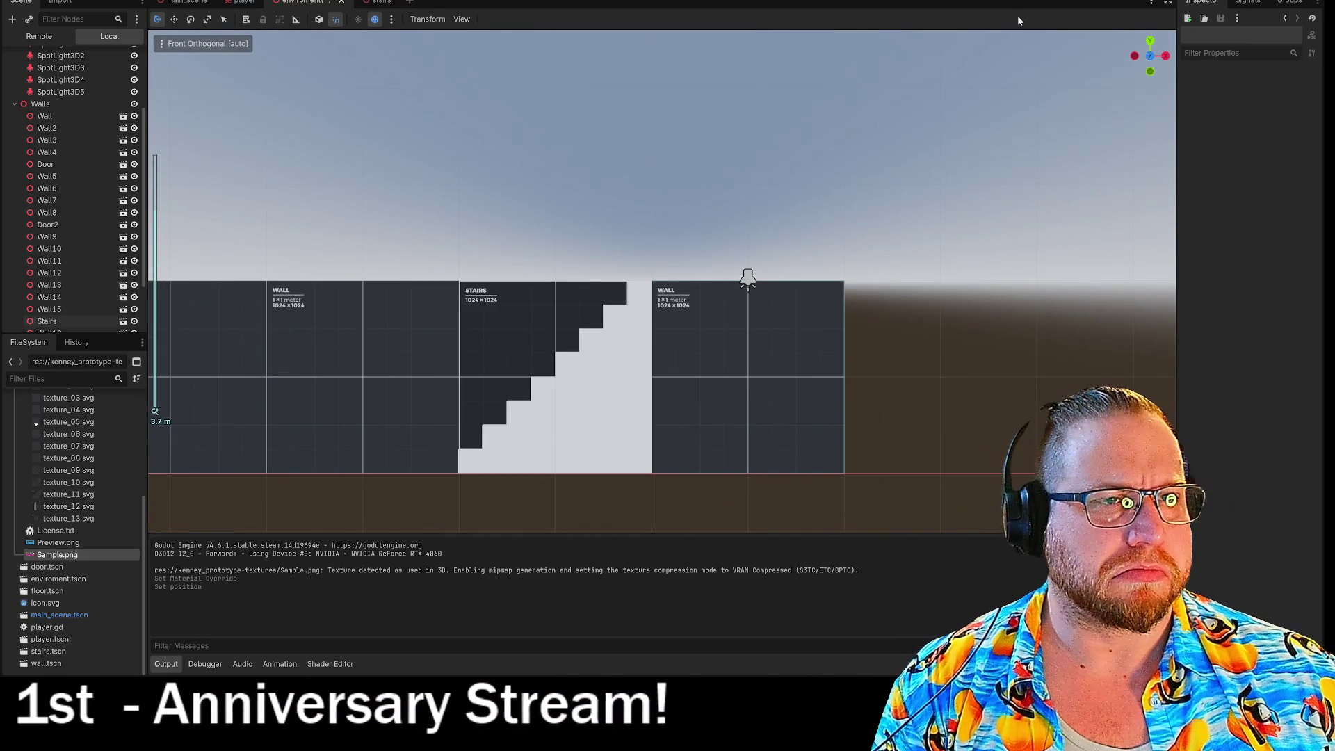
pyautogui.press('F5')
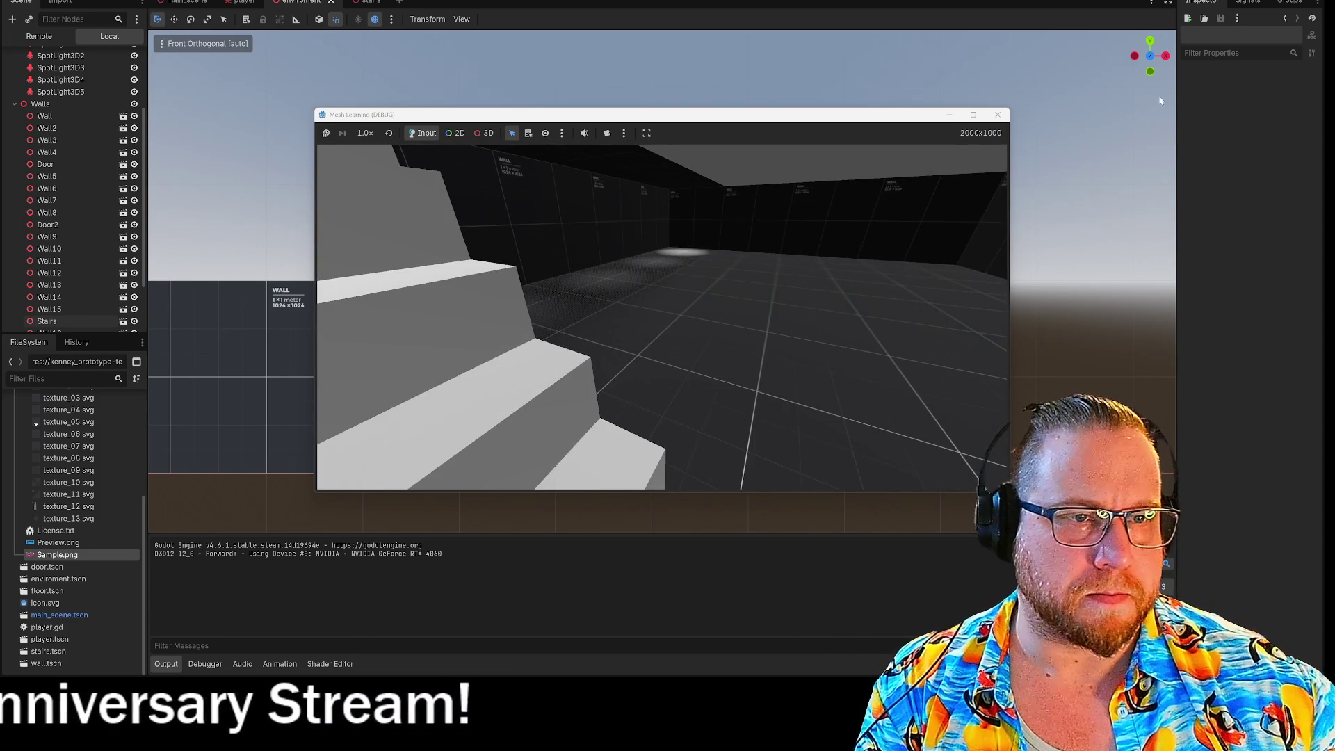
# Stop the running game after walking around the level
pyautogui.click(997, 114)
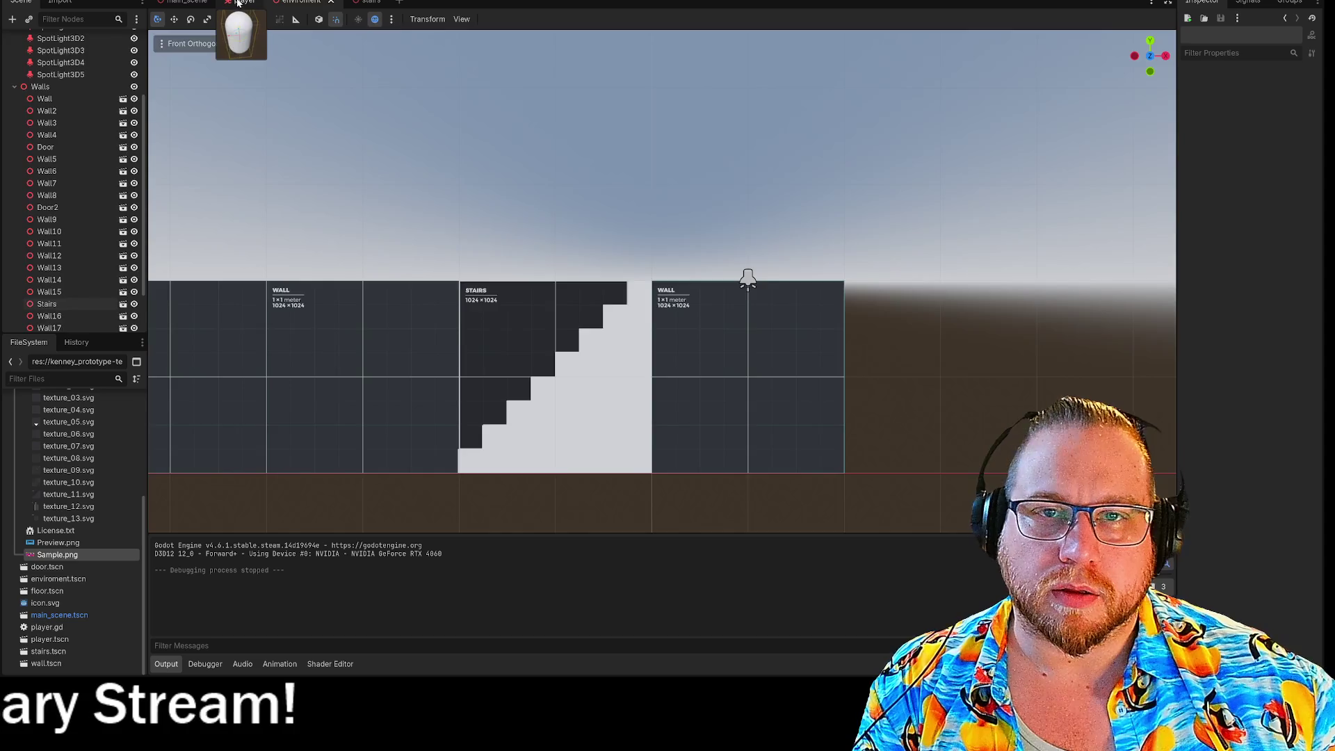
# In the player scene, select the Body collision shape and adjust the capsule's height
pyautogui.click(237, 3)
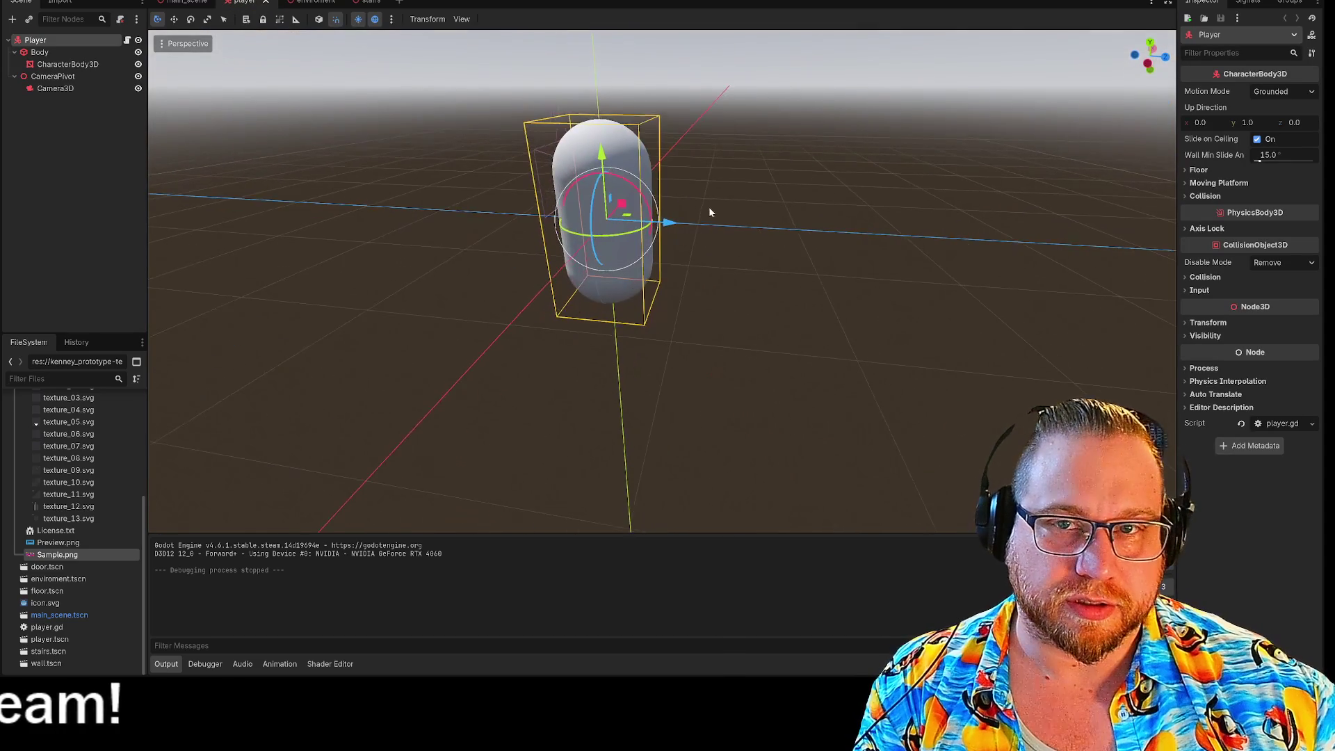
pyautogui.click(52, 64)
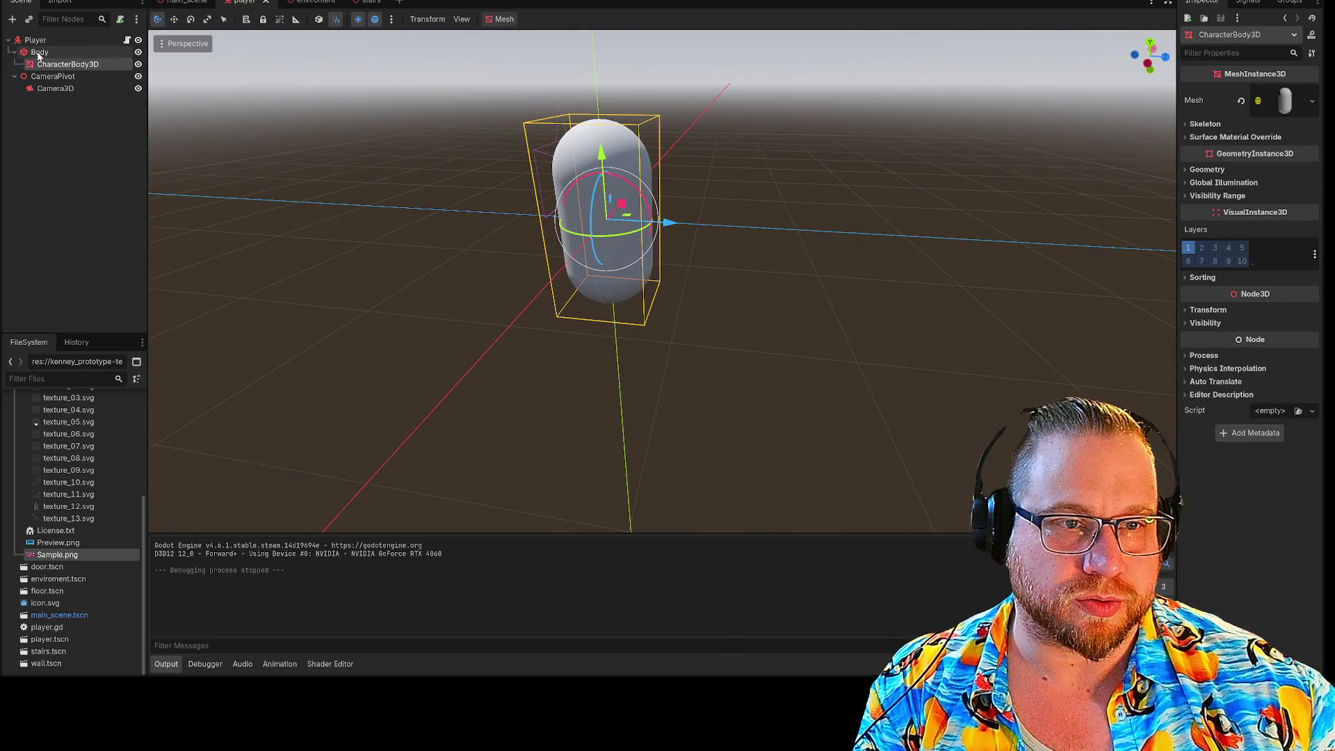
pyautogui.click(39, 54)
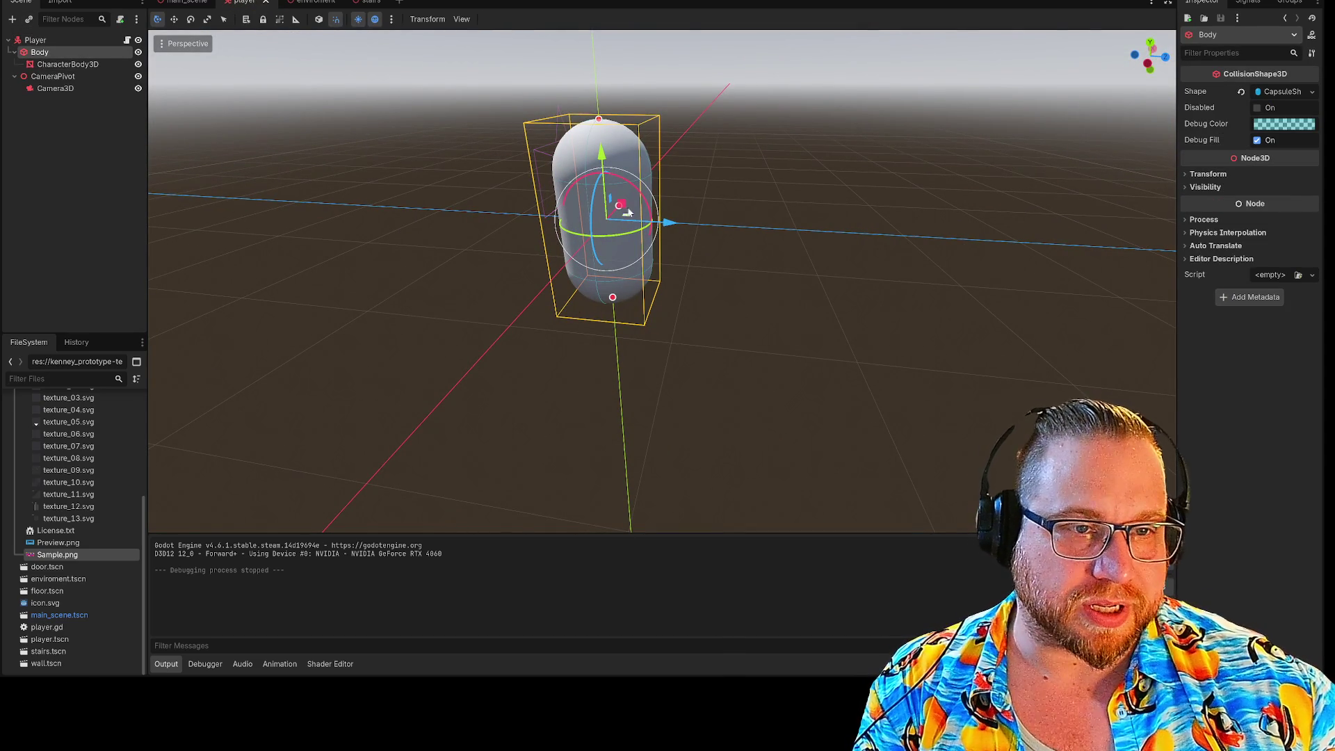
pyautogui.moveTo(777, 228); pyautogui.dragTo(564, 353)
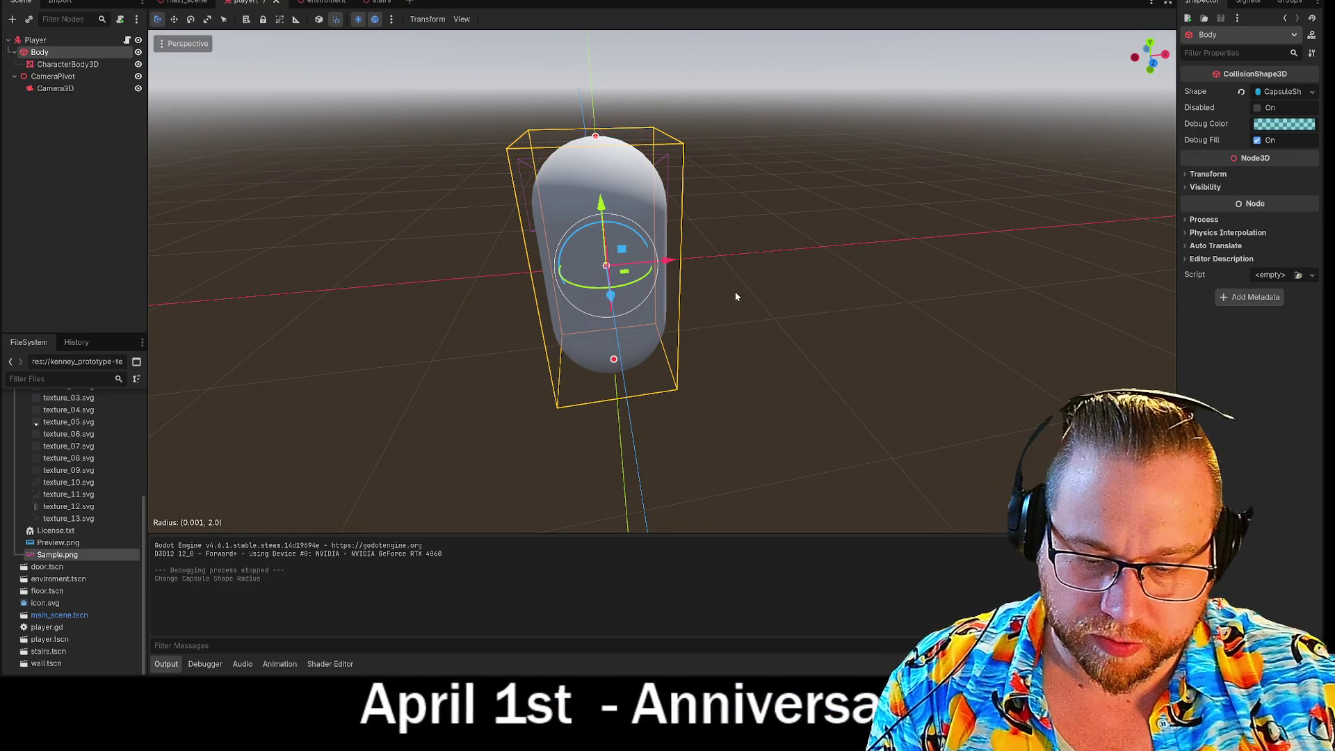
pyautogui.hotkey('ctrl', 'z')
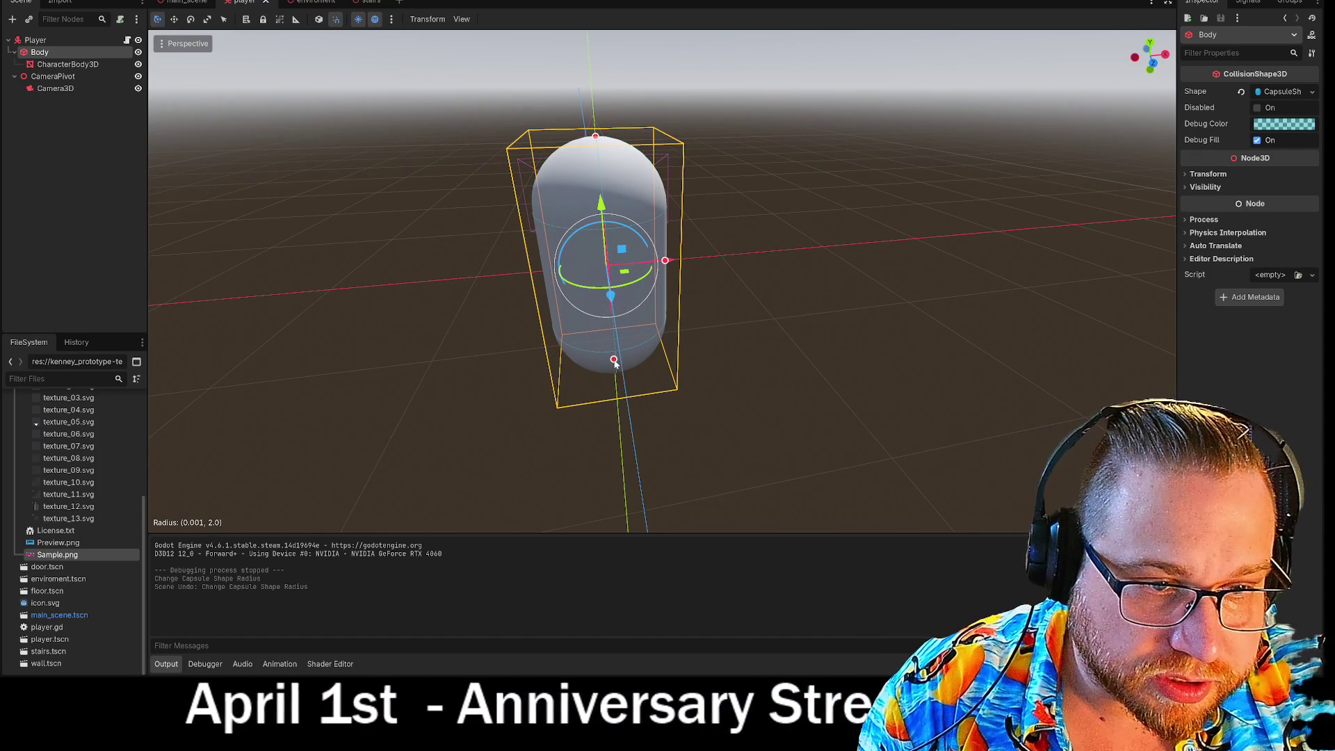
pyautogui.click(626, 364)
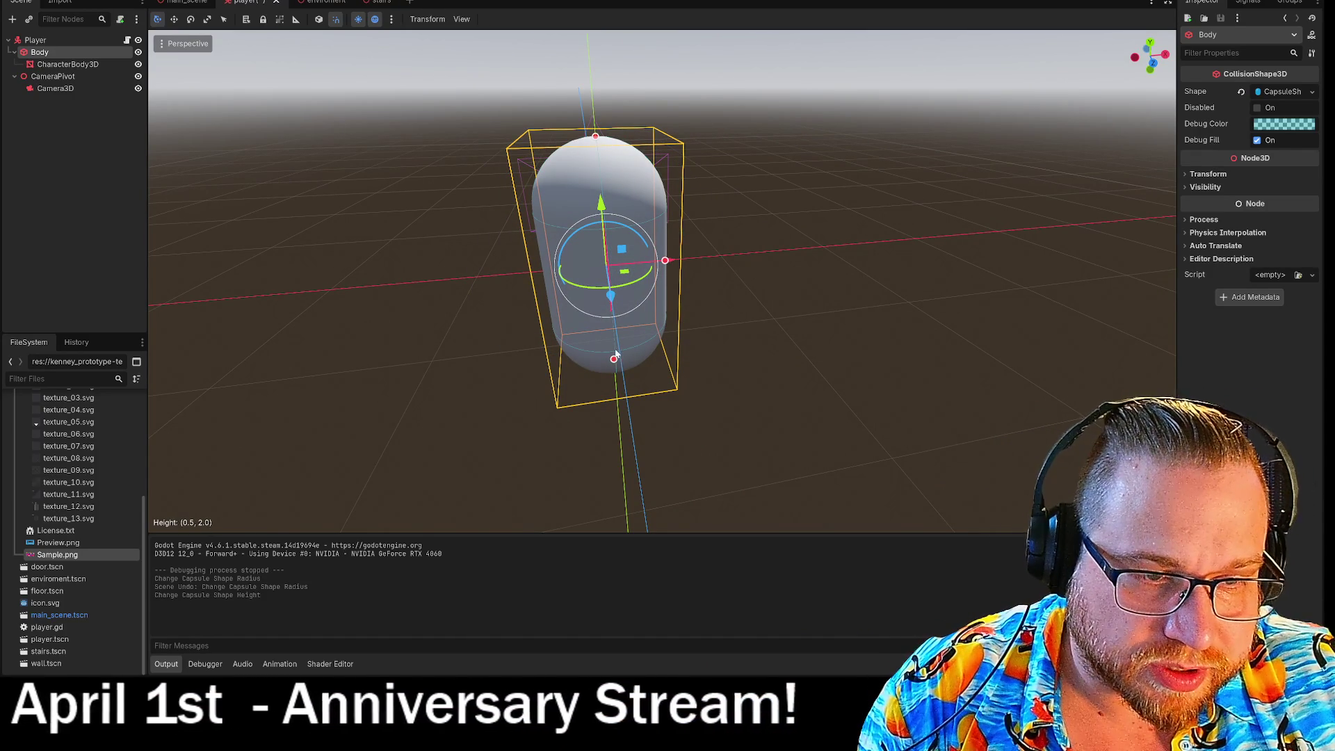
pyautogui.click(683, 380)
pyautogui.scroll(3, 649, 377)
pyautogui.scroll(-2, 636, 244)
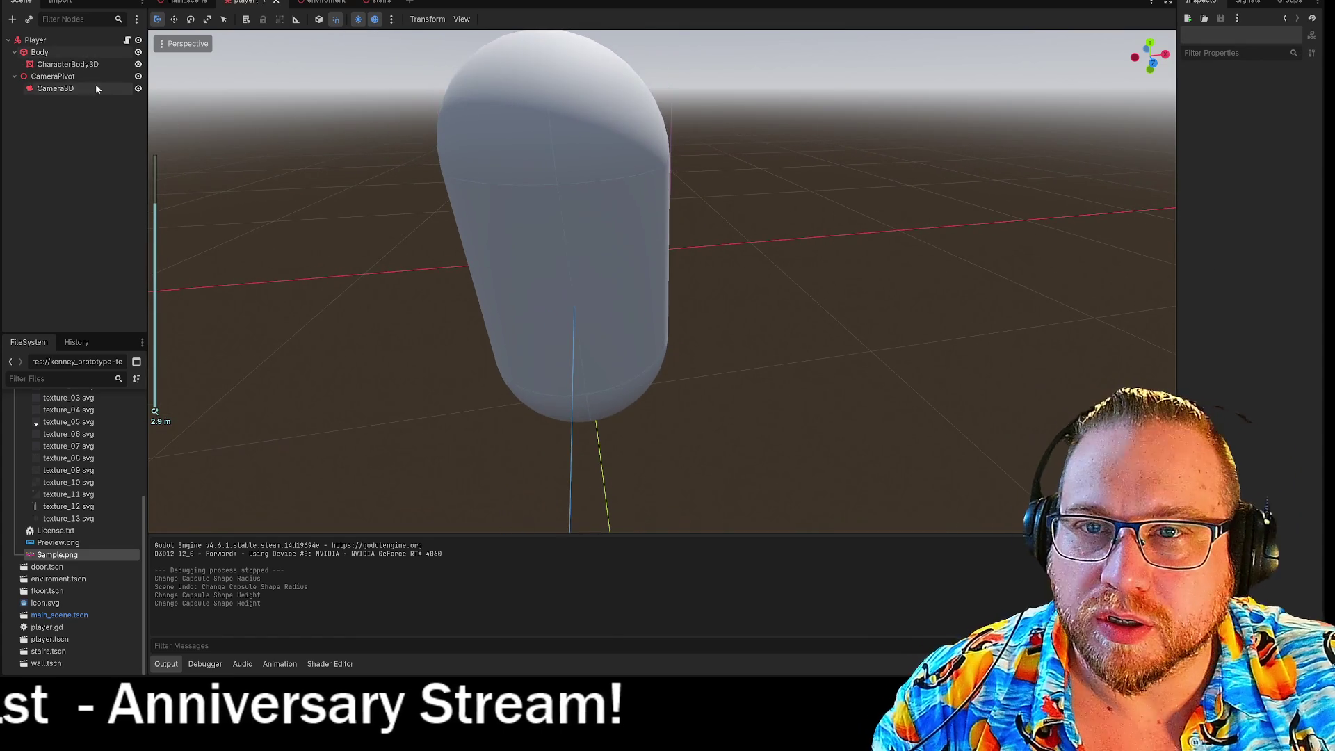
# Widen the player's capsule collision shape by dragging its radius handle
pyautogui.click(46, 64)
pyautogui.click(41, 53)
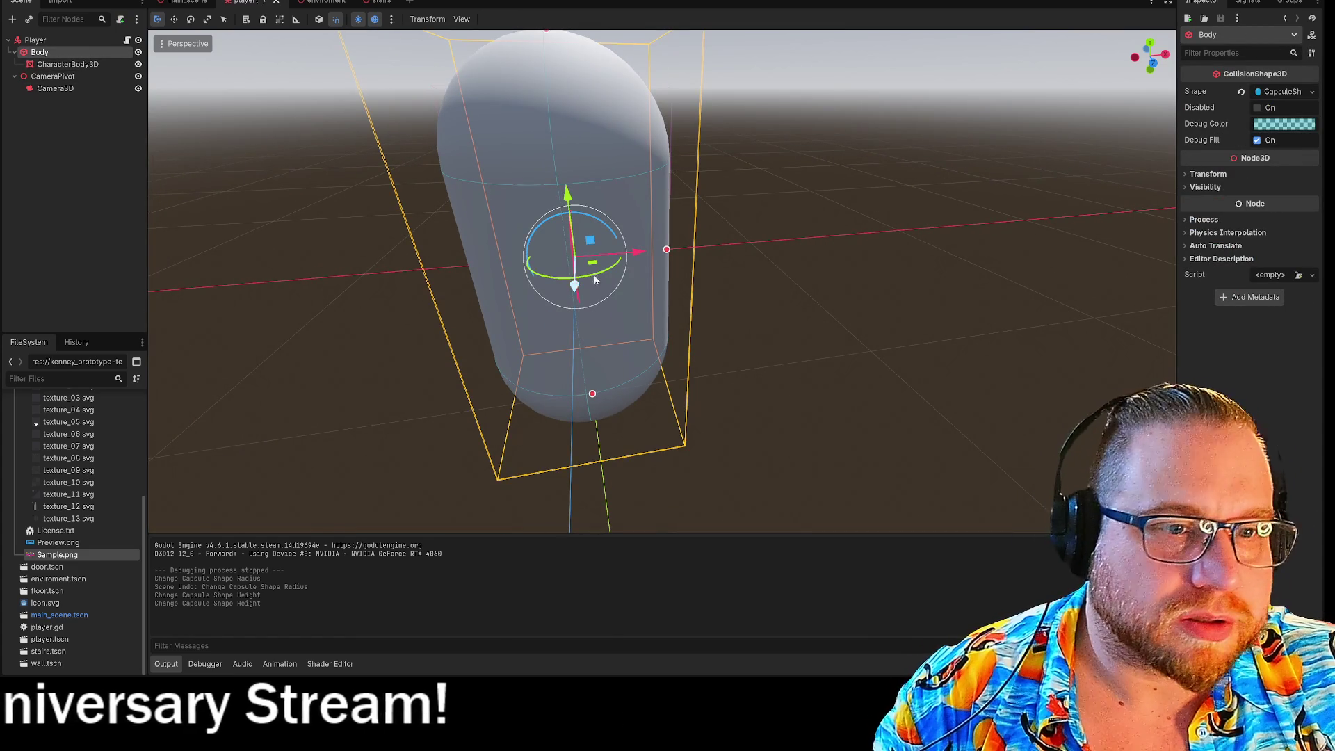
pyautogui.moveTo(671, 247); pyautogui.dragTo(690, 253)
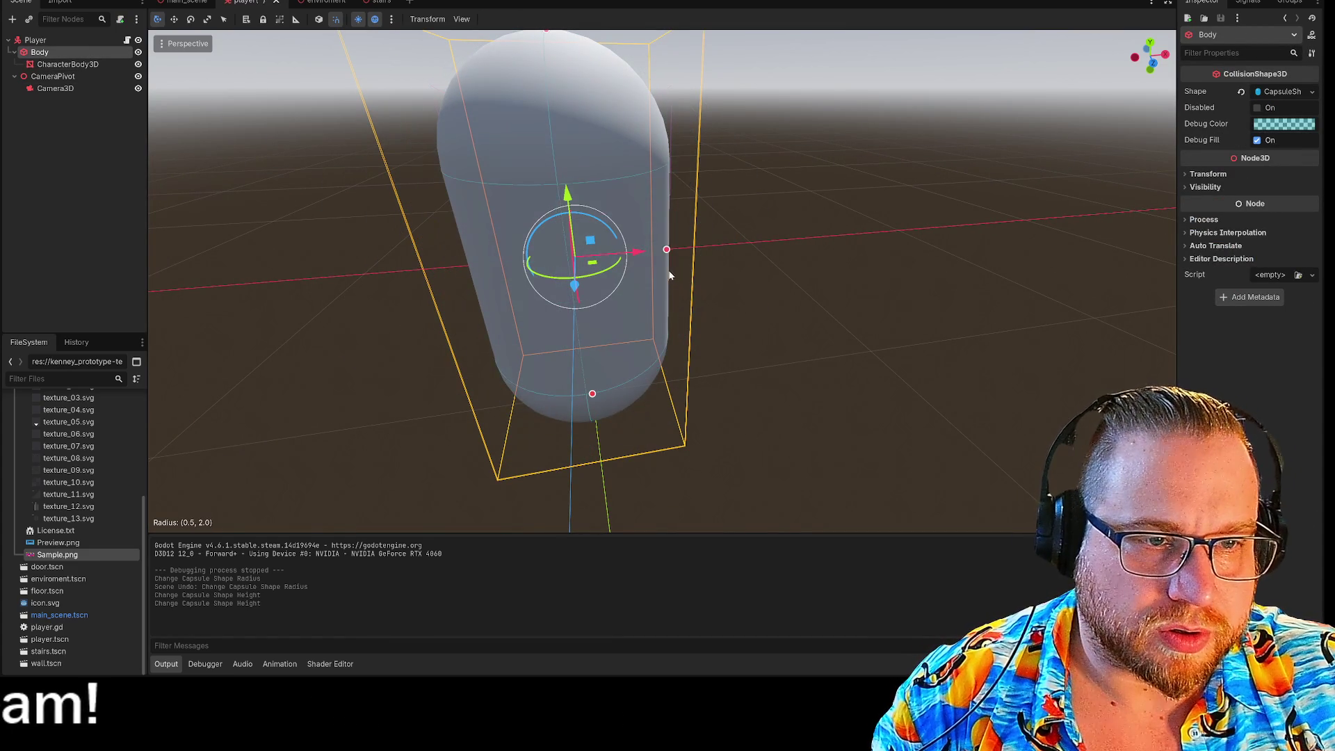
pyautogui.moveTo(687, 275); pyautogui.dragTo(688, 277)
pyautogui.click(845, 319)
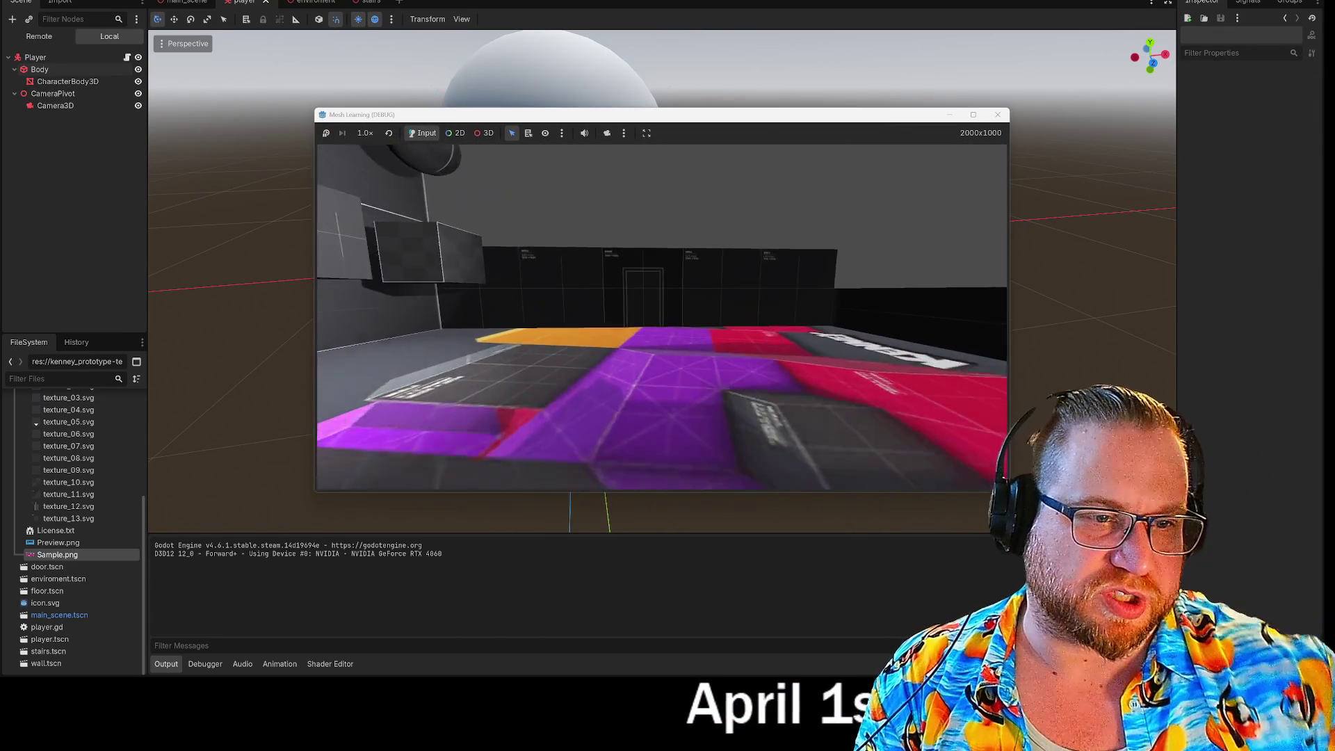
# Walk the player up and down the staircase with W, then close the game
pyautogui.press('w')
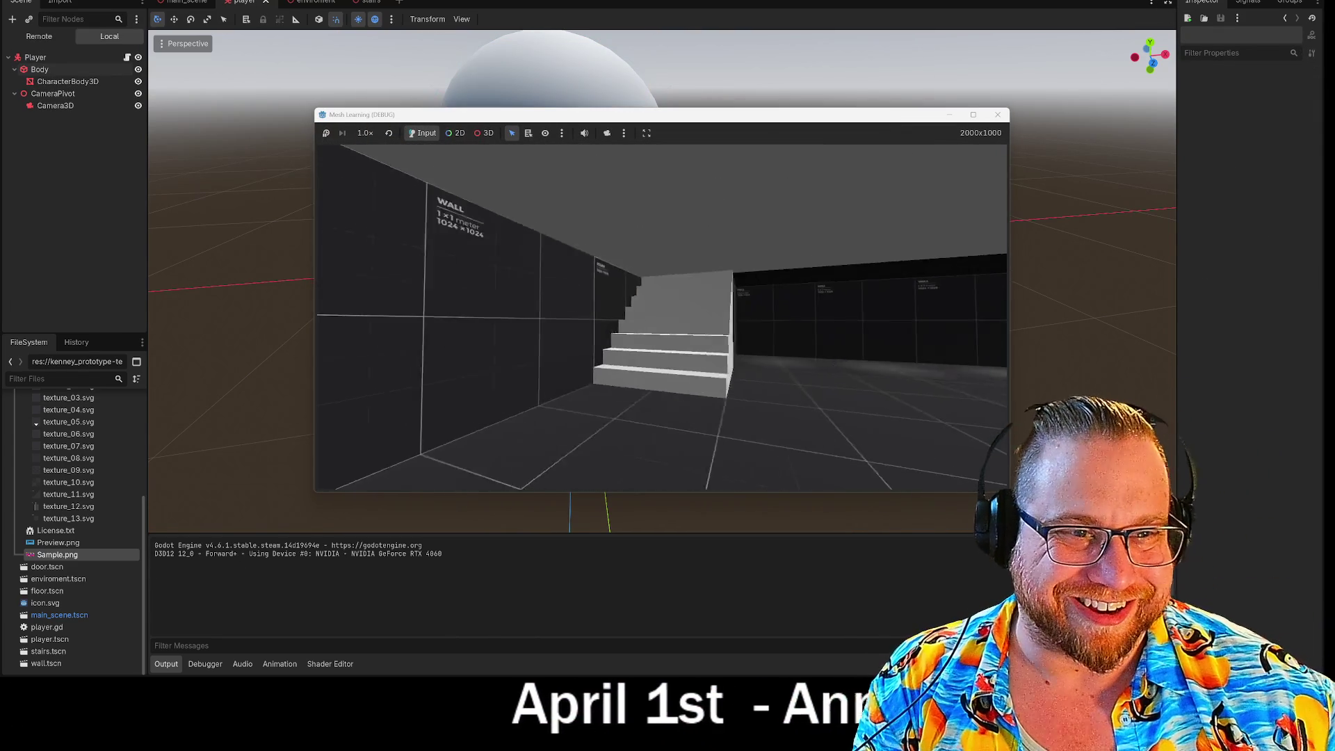
pyautogui.press('w')
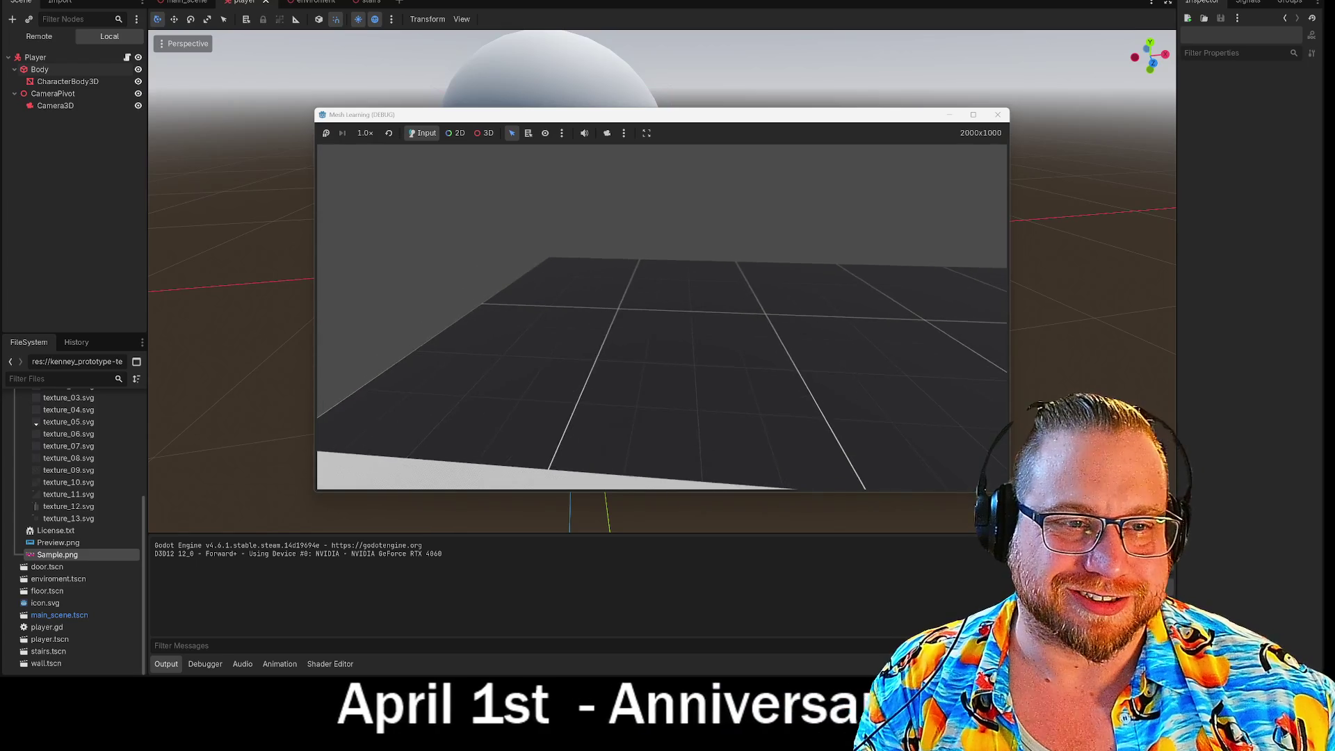
pyautogui.press('w')
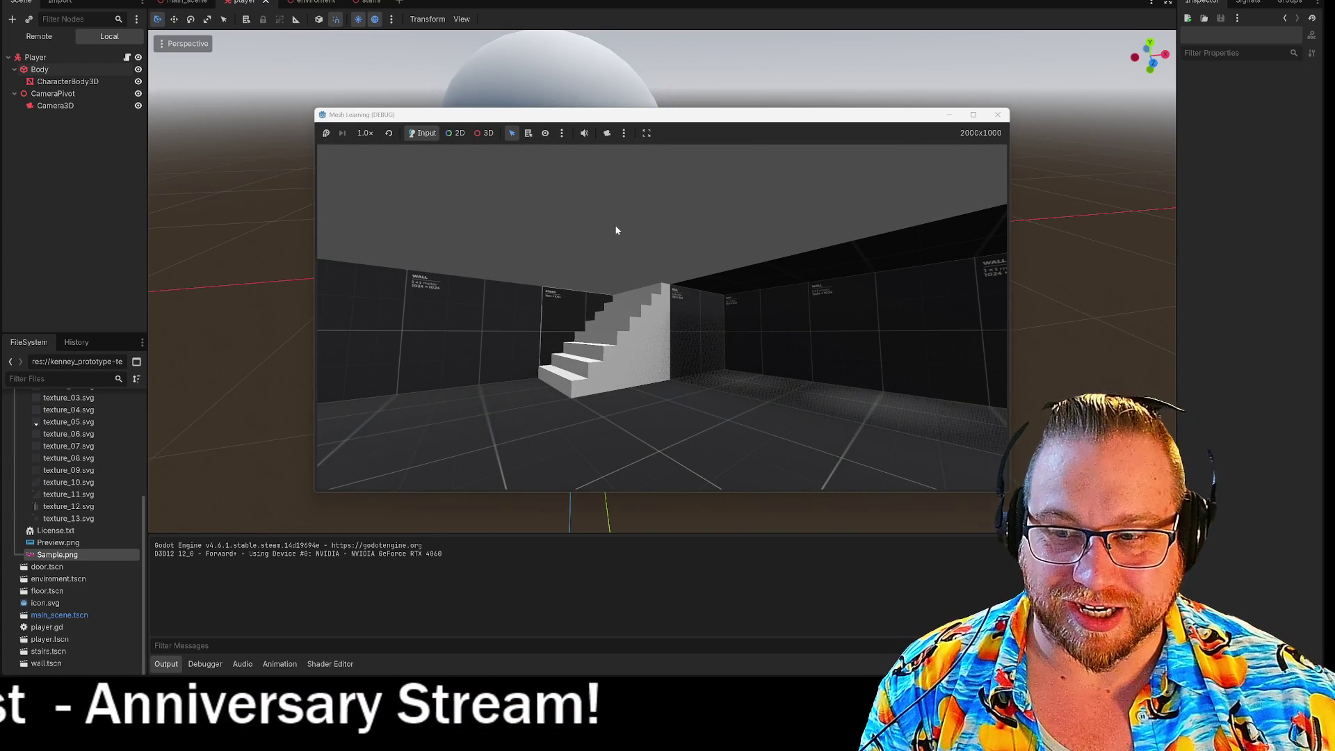
pyautogui.click(998, 115)
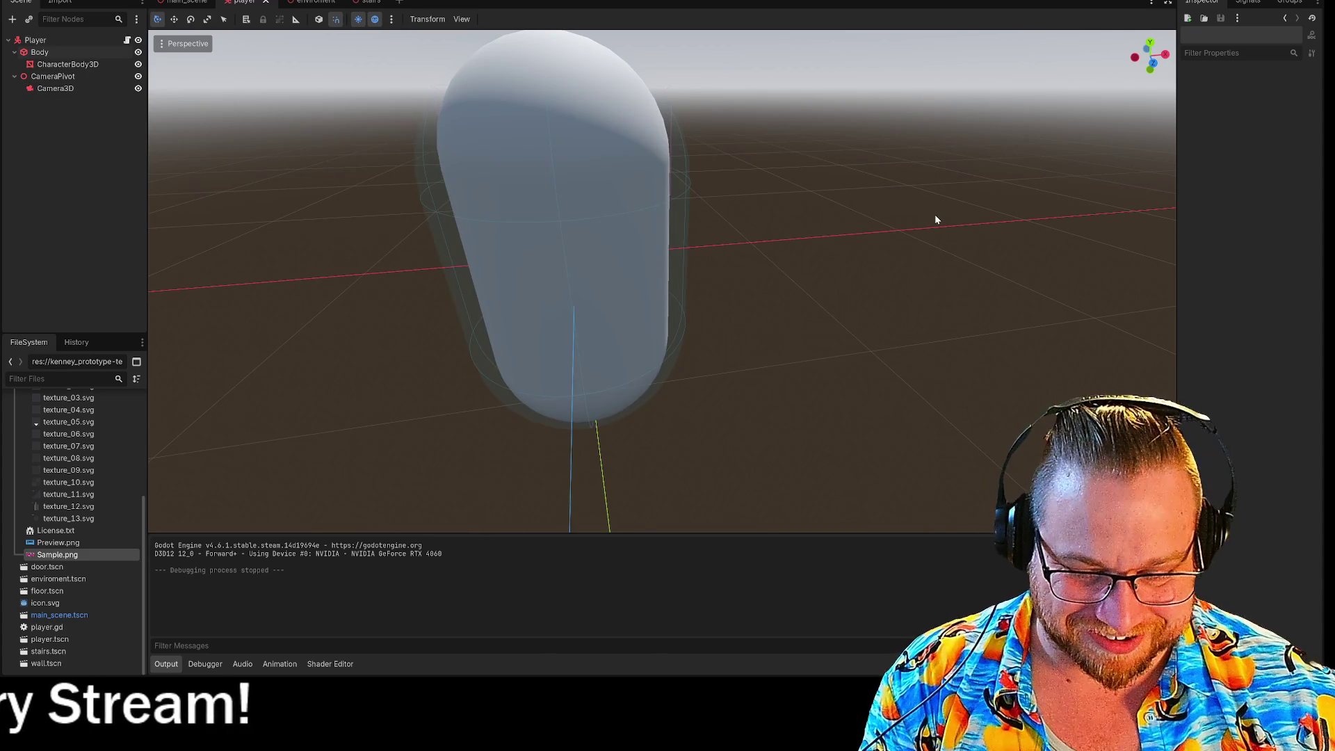
pyautogui.rightClick(247, 2)
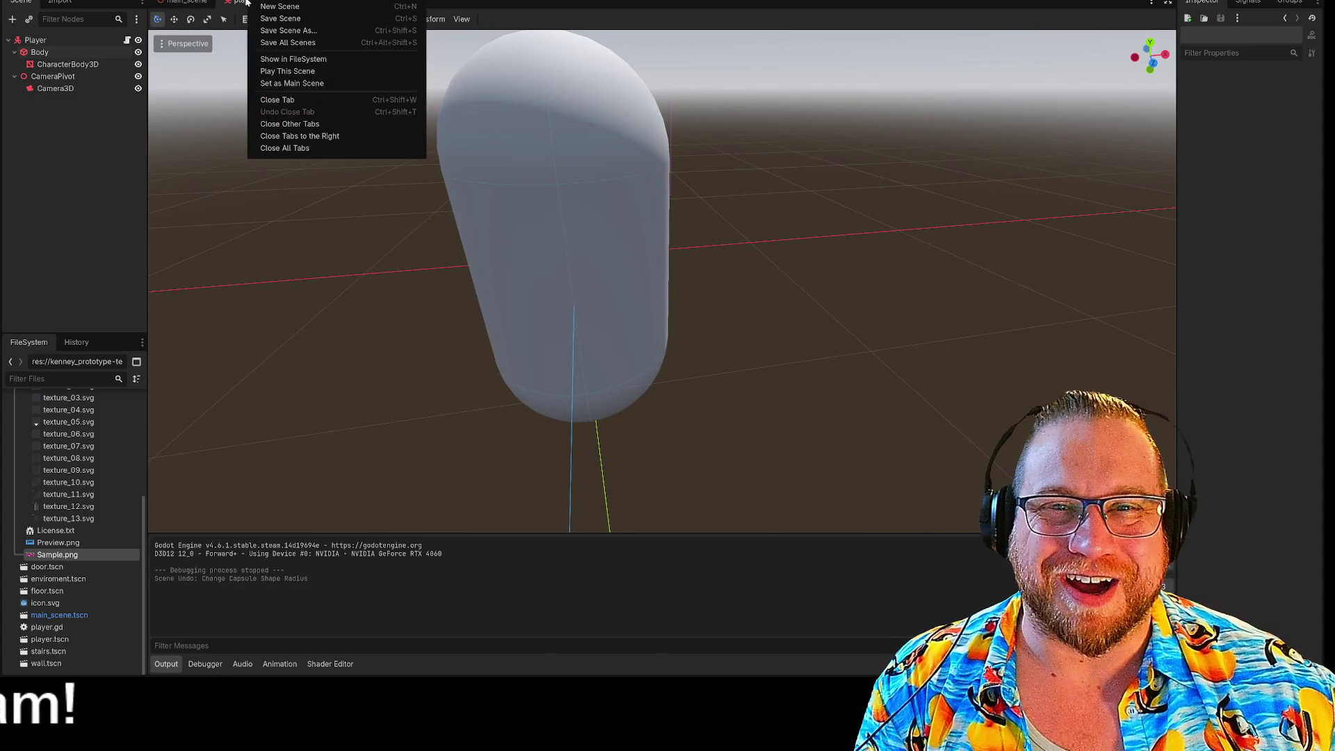
# Save the player scene and switch to the environment level scene
pyautogui.click(292, 19)
pyautogui.click(187, 2)
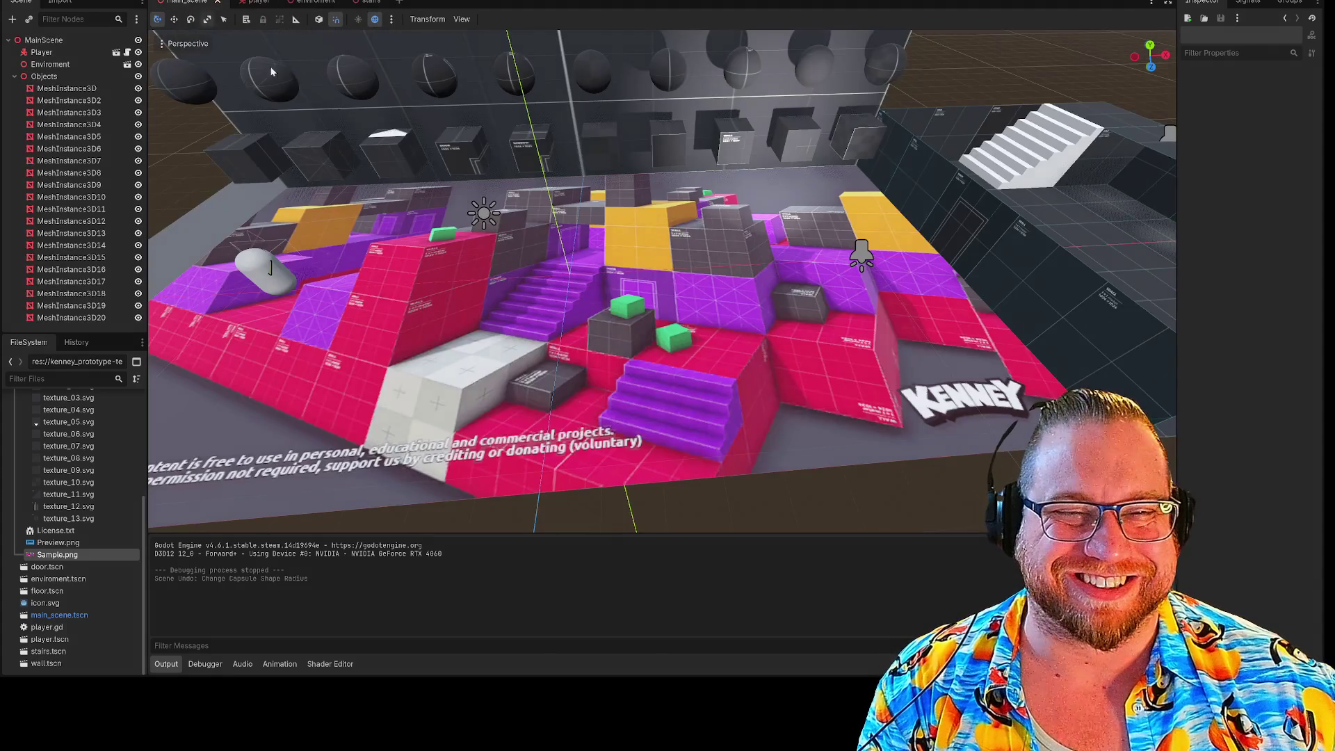
pyautogui.scroll(-5, 777, 211)
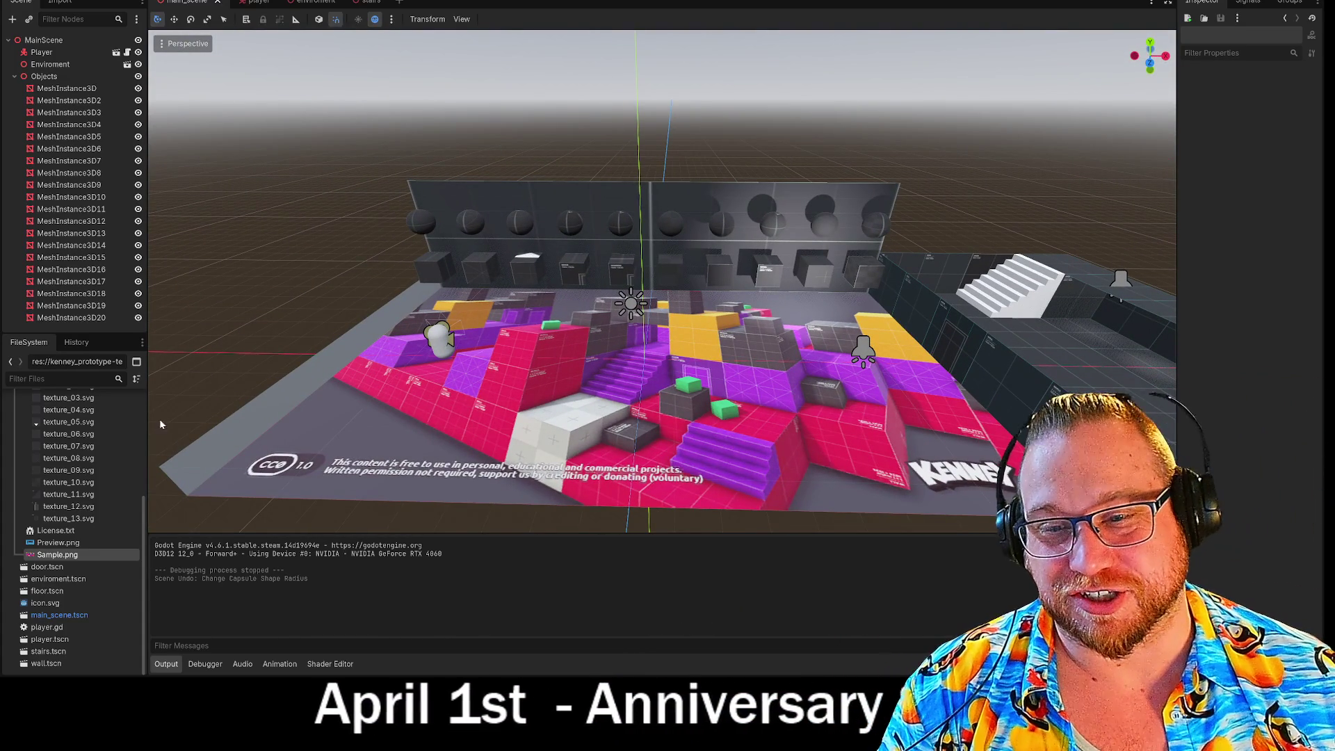
# Drag texture_05.svg onto the floor as its material override, then save
pyautogui.moveTo(68, 421)
pyautogui.mouseDown()
pyautogui.moveTo(278, 431)
pyautogui.moveTo(519, 420)
pyautogui.moveTo(301, 2)
pyautogui.moveTo(574, 301)
pyautogui.moveTo(591, 348)
pyautogui.moveTo(833, 284)
pyautogui.mouseUp()
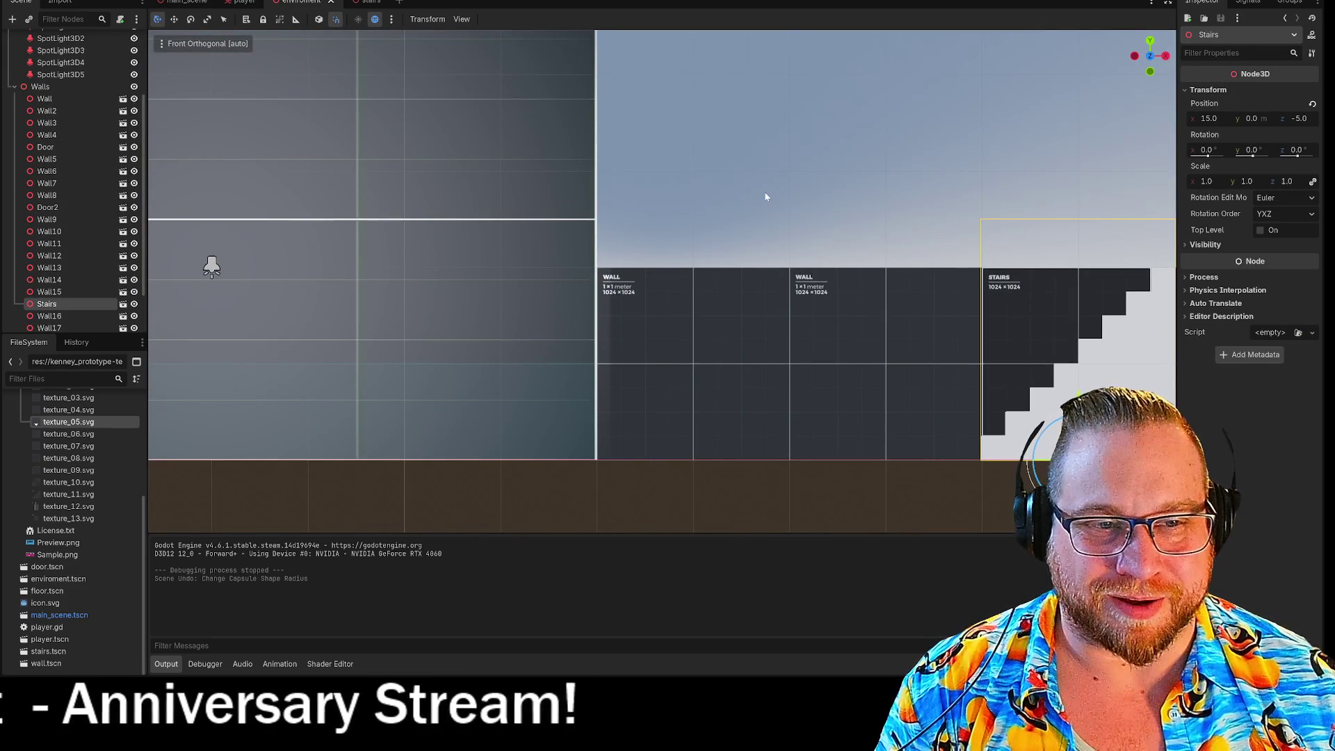
pyautogui.moveTo(817, 175)
pyautogui.mouseDown()
pyautogui.moveTo(702, 252)
pyautogui.moveTo(751, 306)
pyautogui.mouseUp()
pyautogui.scroll(-5, 751, 306)
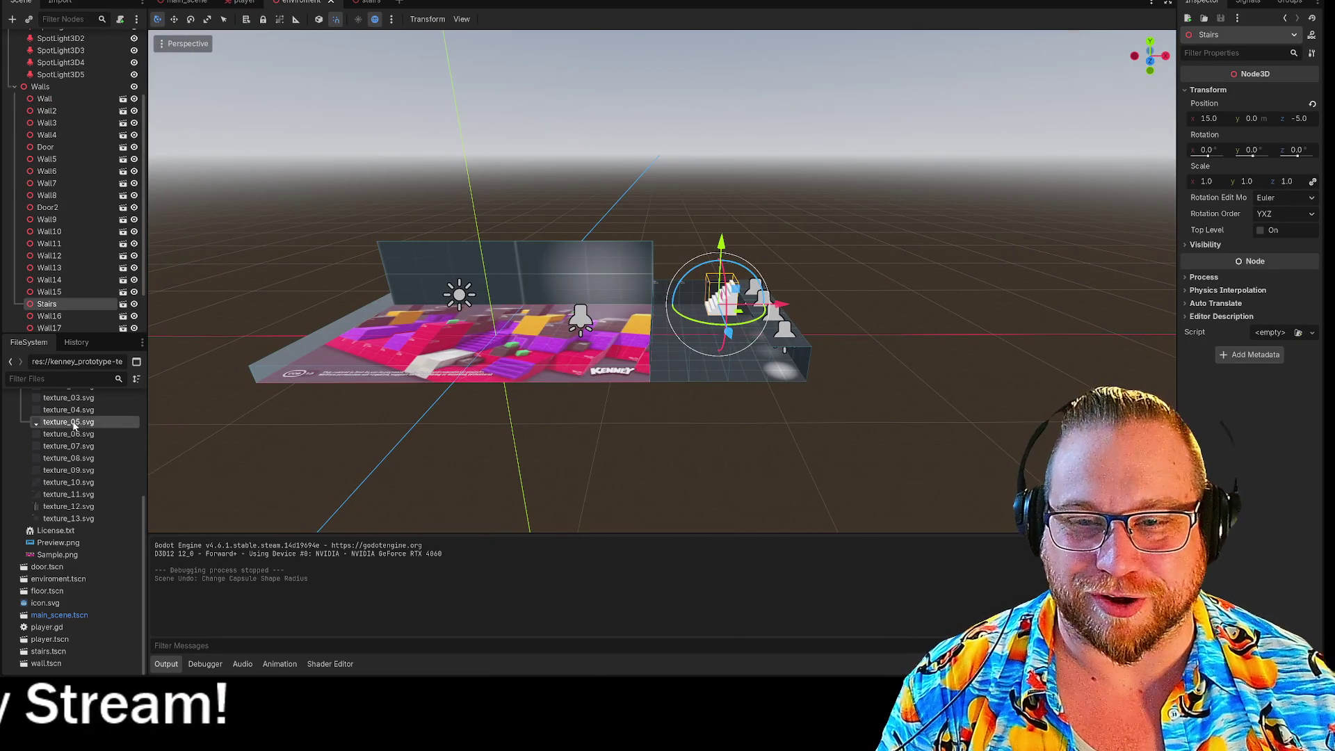
pyautogui.moveTo(480, 383)
pyautogui.mouseDown()
pyautogui.moveTo(484, 334)
pyautogui.moveTo(543, 320)
pyautogui.mouseUp()
pyautogui.scroll(3, 662, 333)
pyautogui.click(319, 22)
pyautogui.hotkey('ctrl', 's')
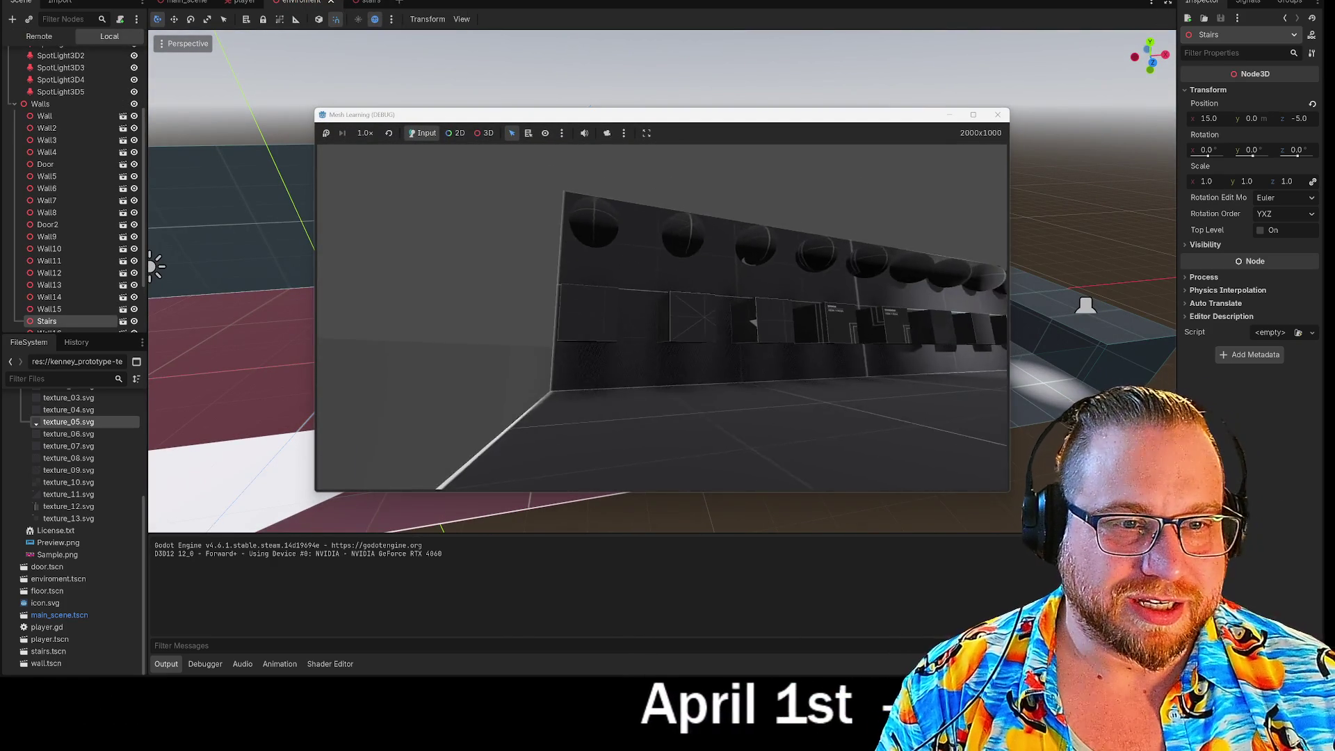
pyautogui.press('w')
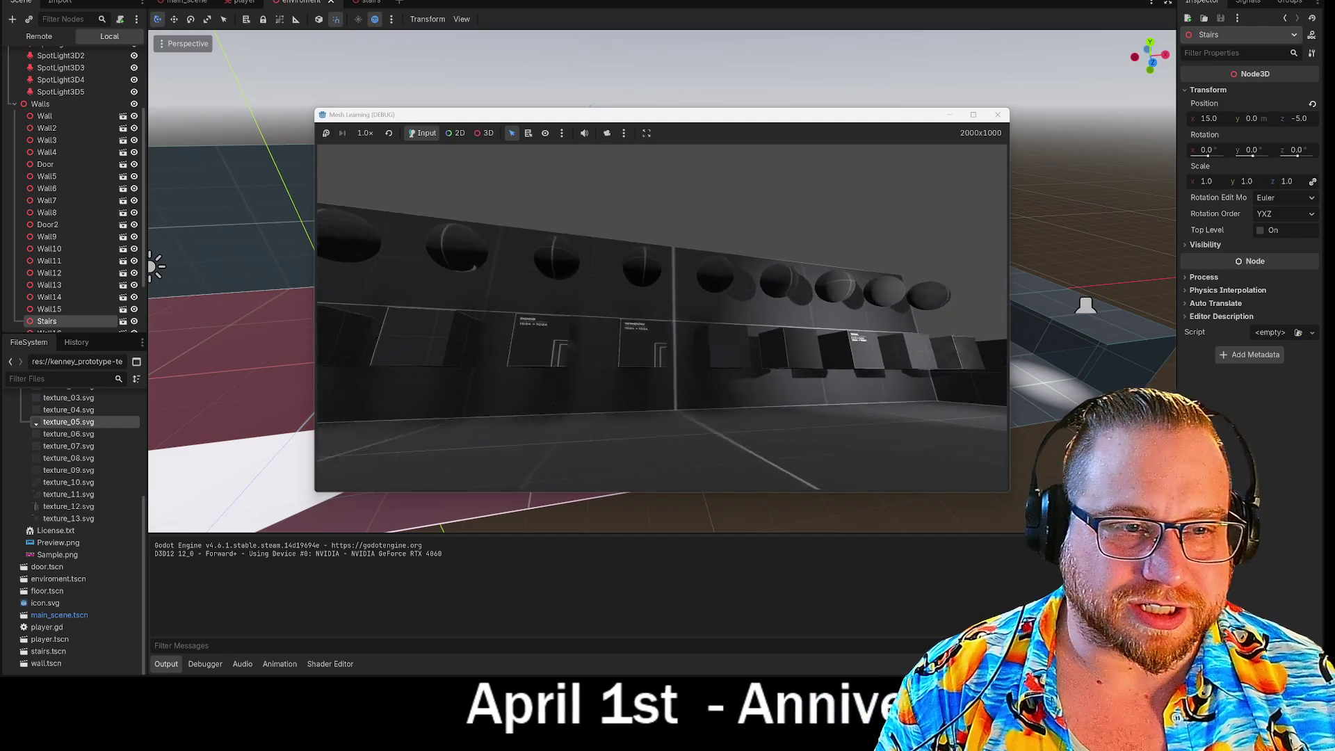
pyautogui.press('w')
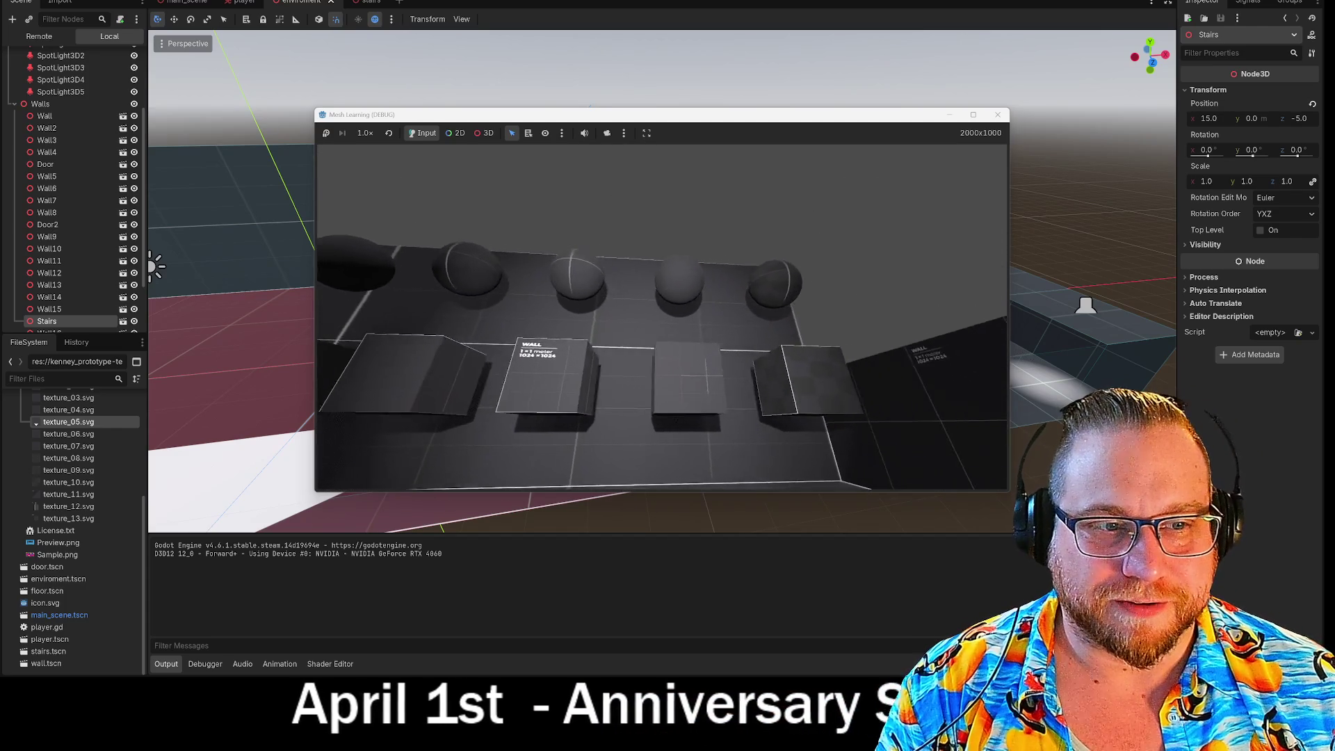
pyautogui.press('w')
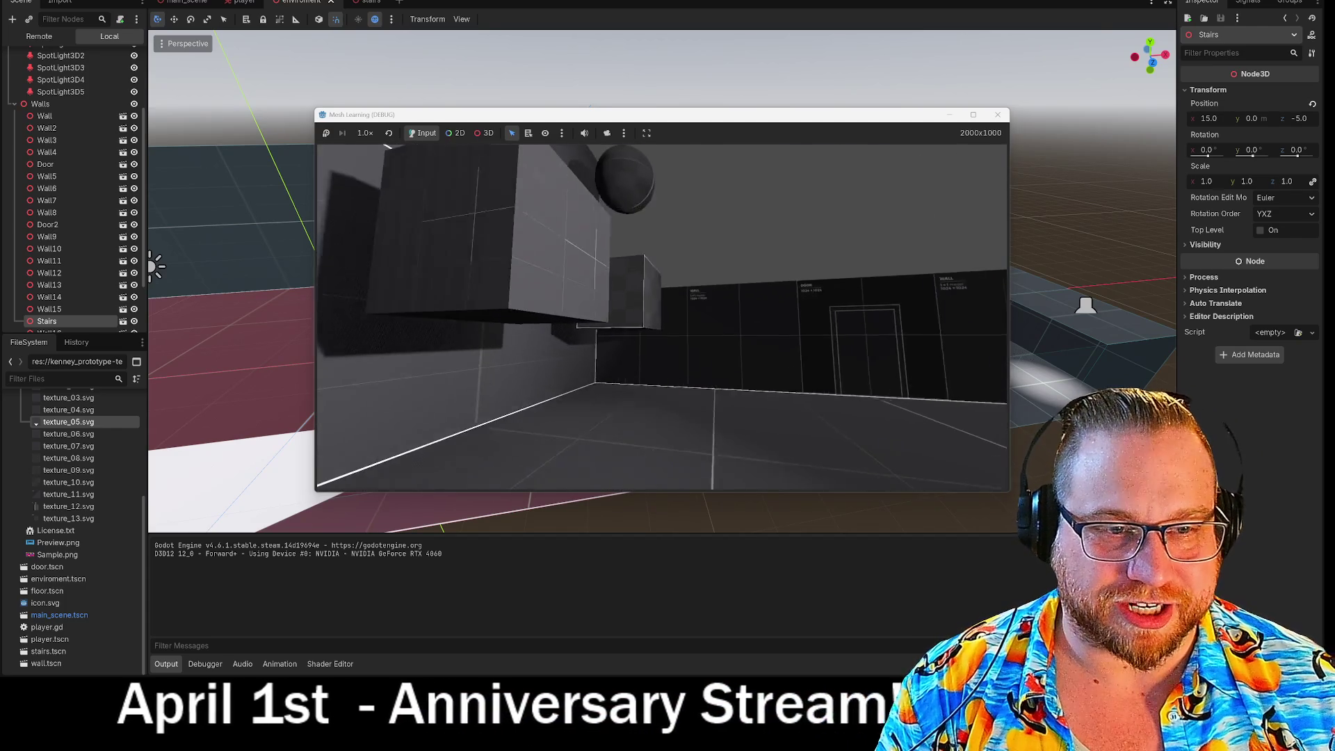
pyautogui.press('w')
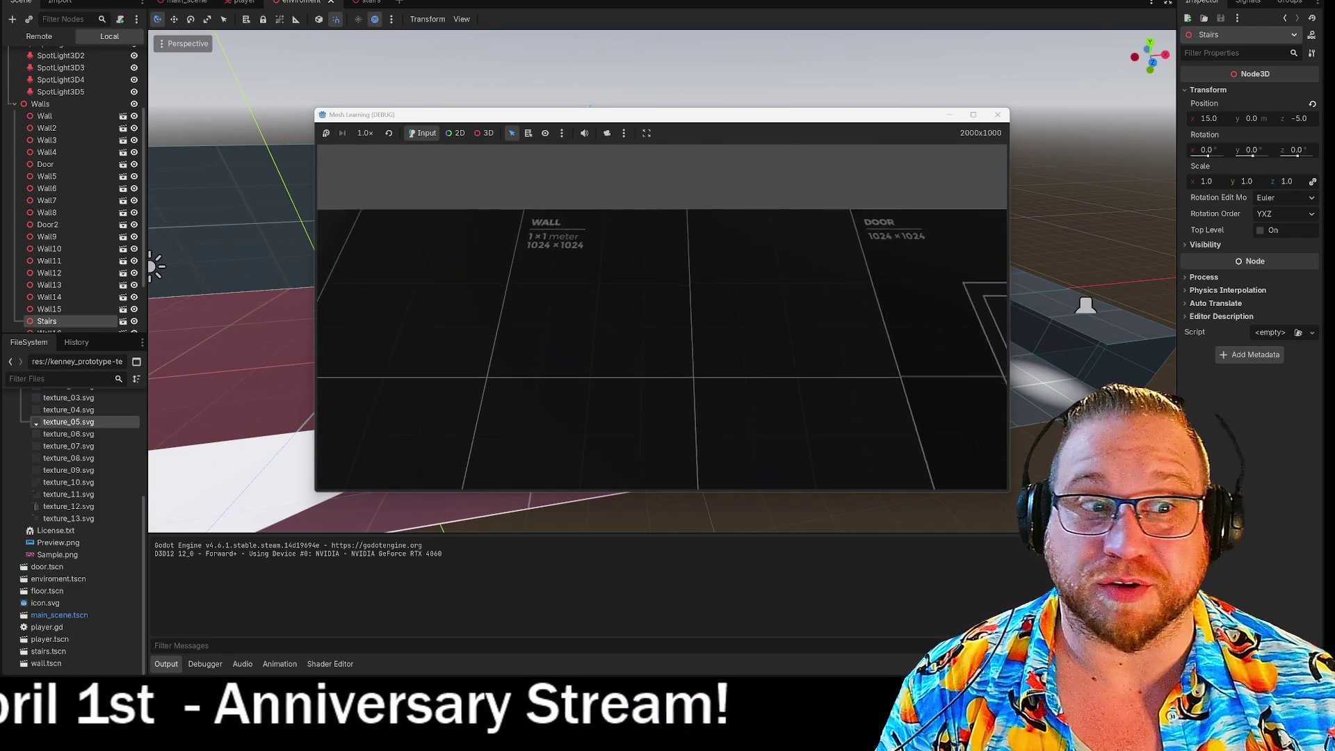
pyautogui.press('w')
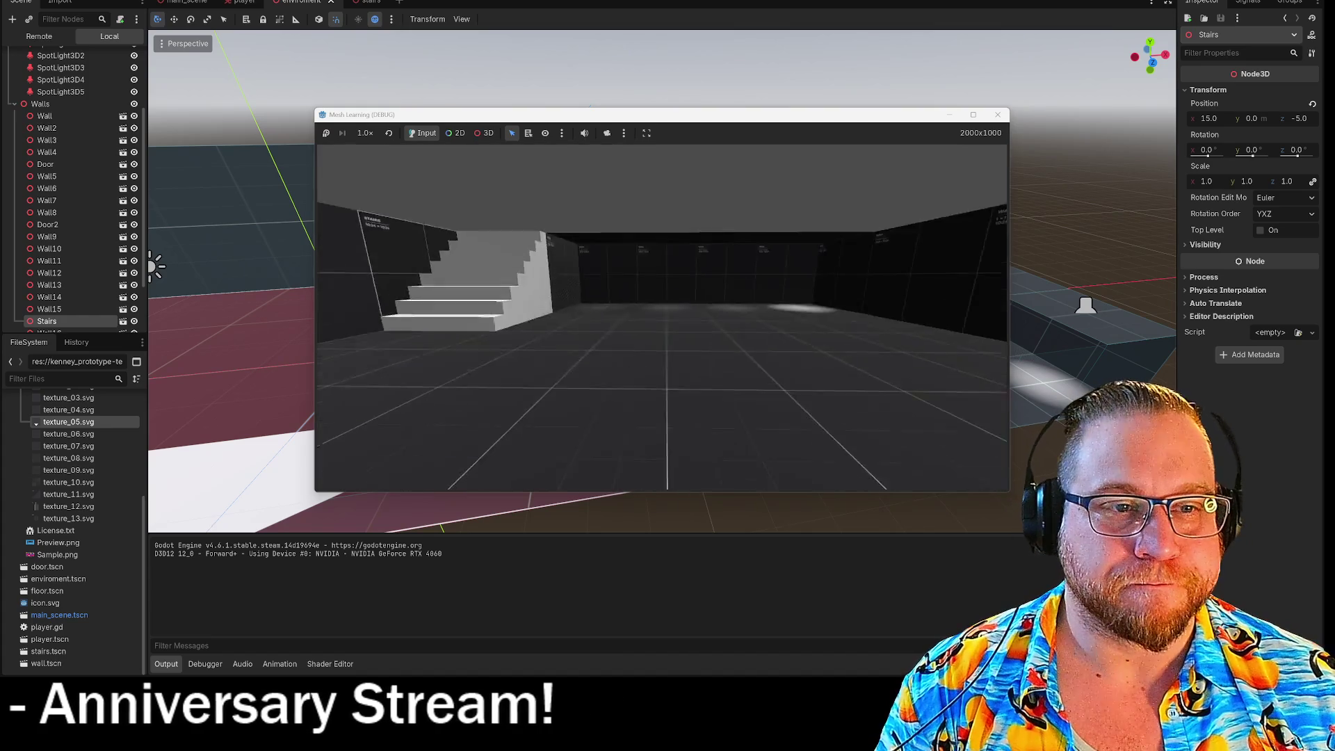
pyautogui.moveTo(662, 317)
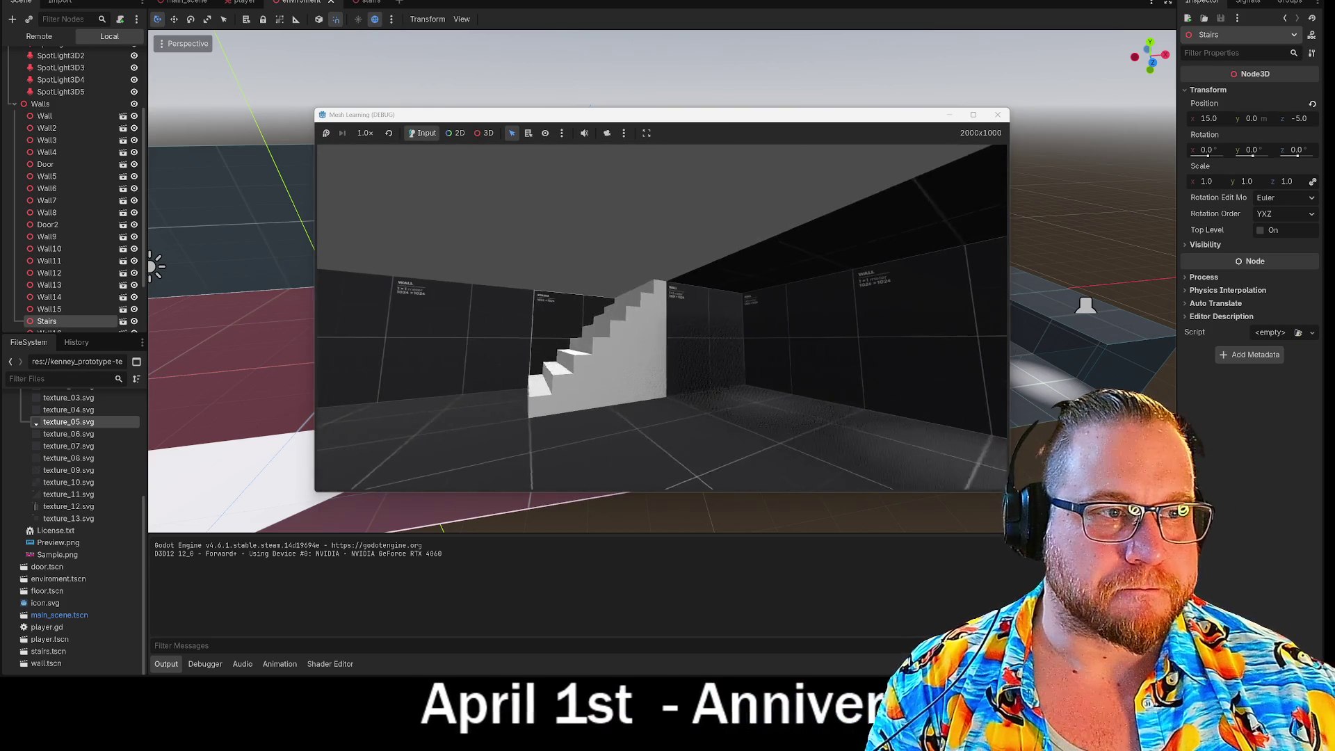
pyautogui.click(998, 115)
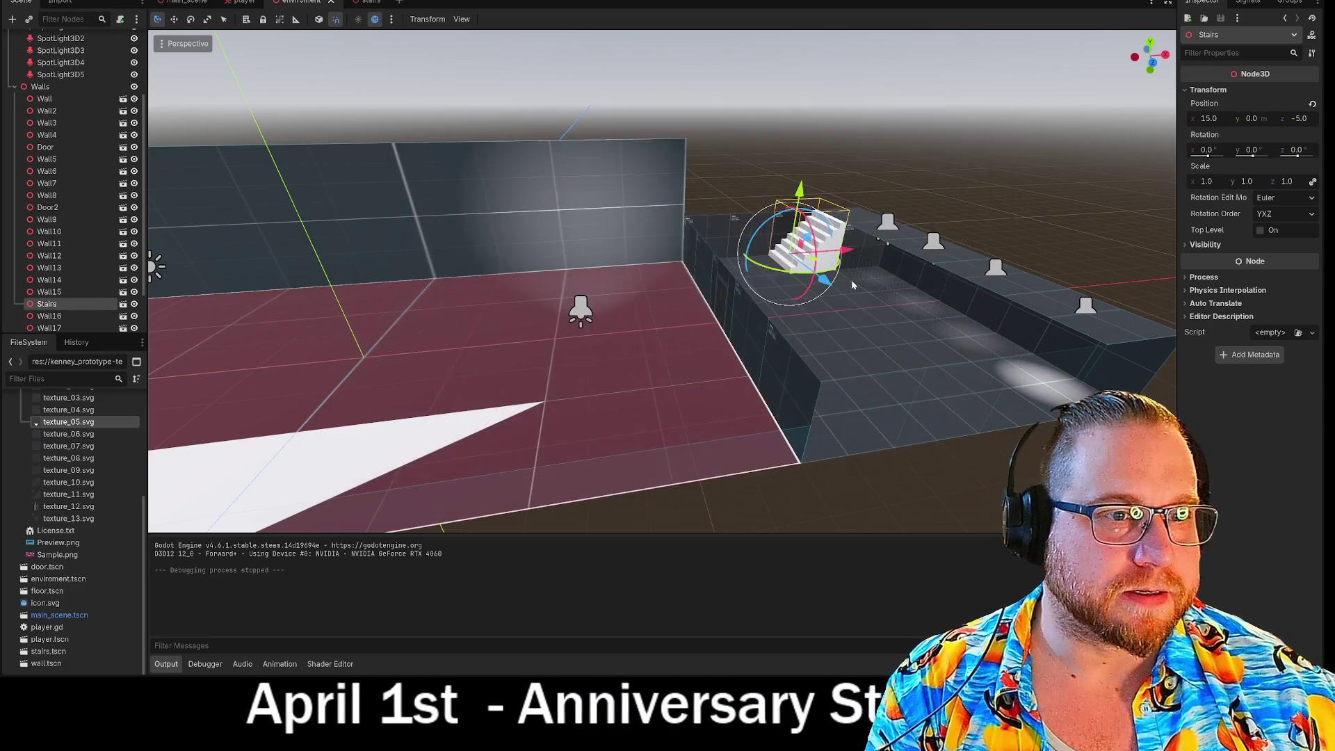
# Set the stairs' Position Y to 0.001 and test, then change it to 0.01 and save
pyautogui.click(1252, 119)
pyautogui.write('0.001')
pyautogui.press('Return')
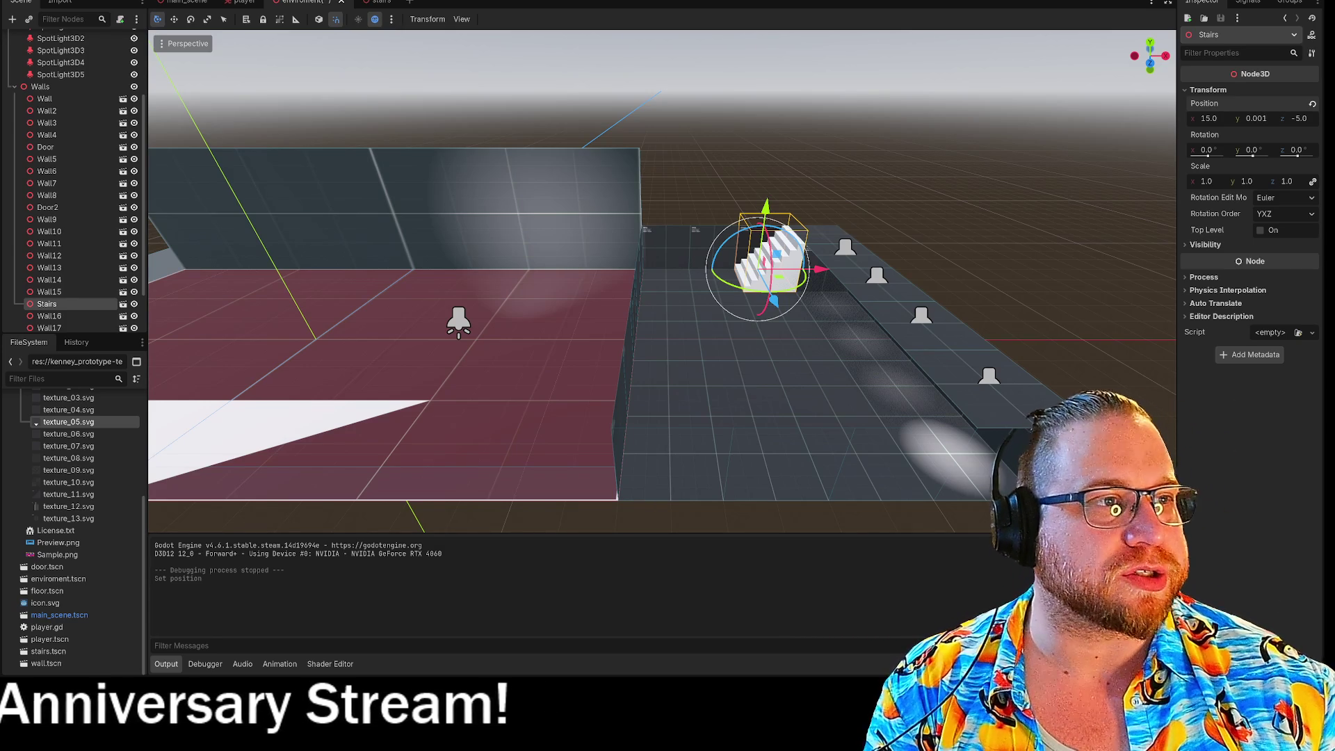
pyautogui.press('F5')
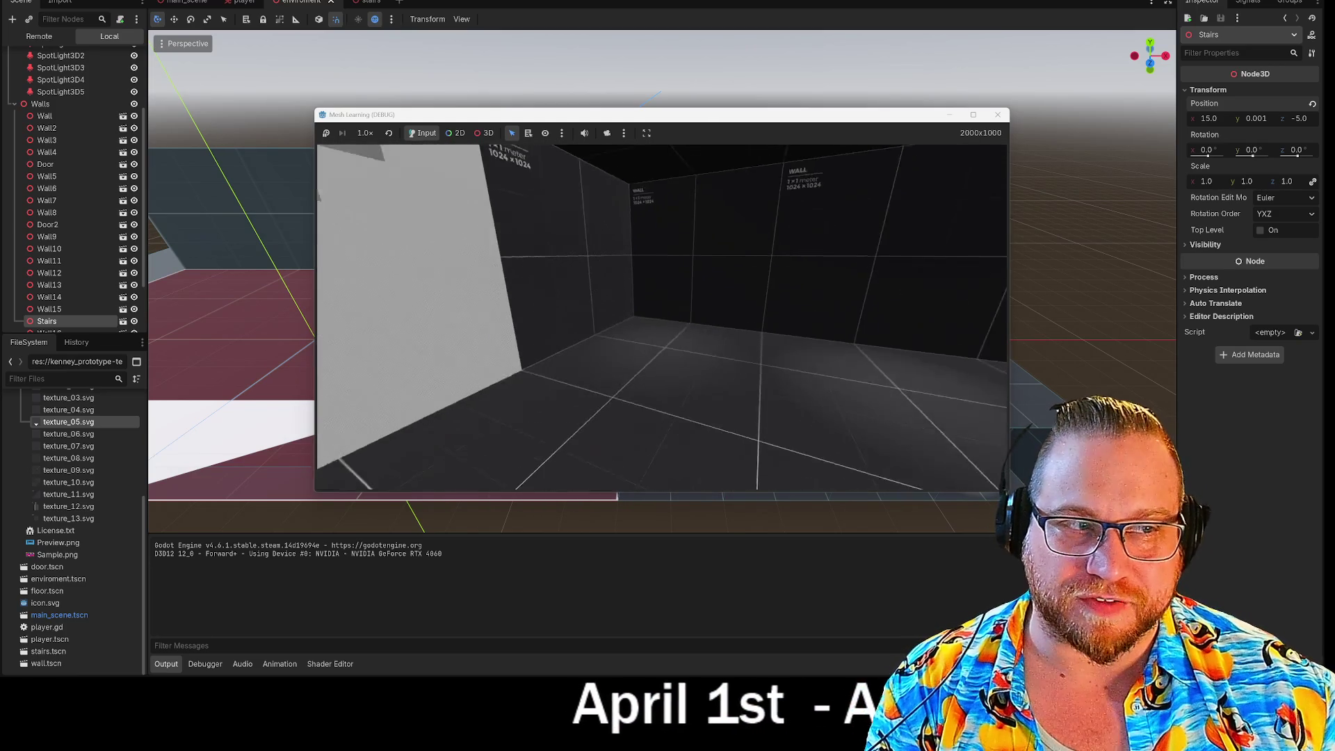
pyautogui.click(1253, 118)
pyautogui.write('0.01')
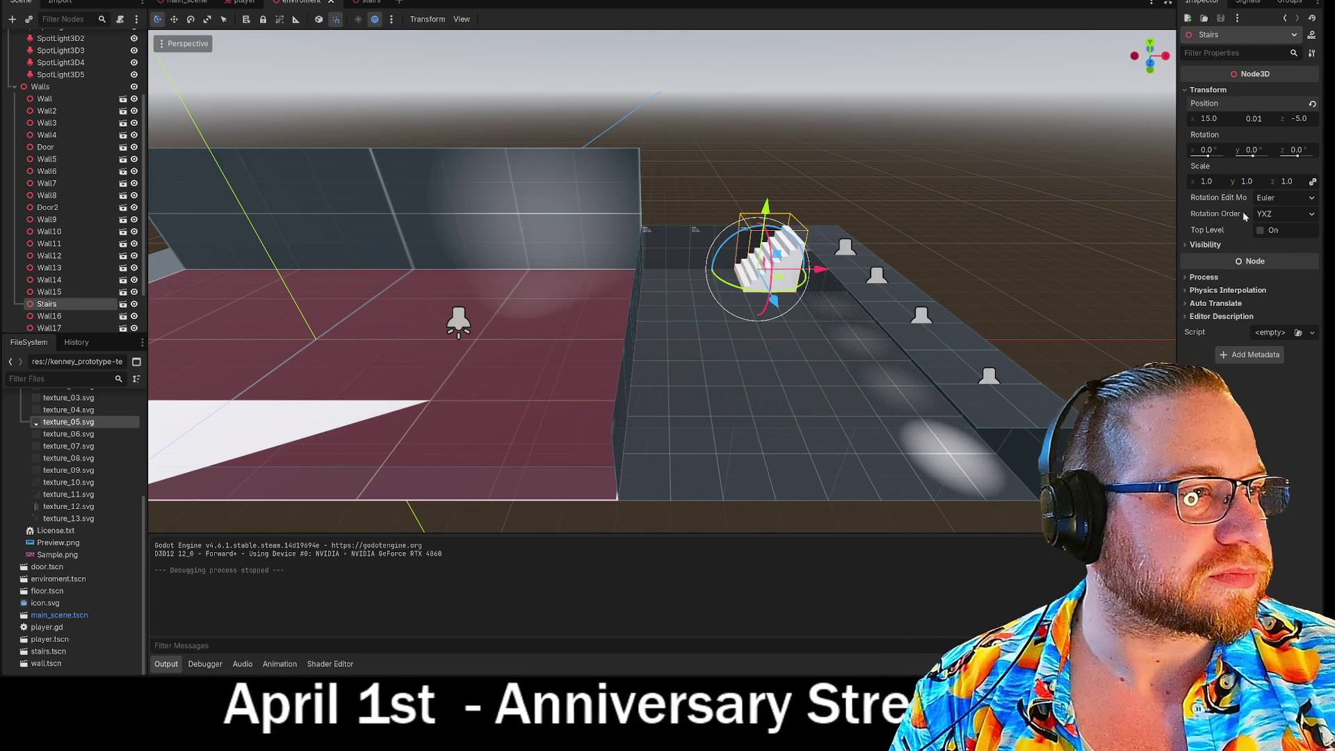
pyautogui.hotkey('ctrl', 's')
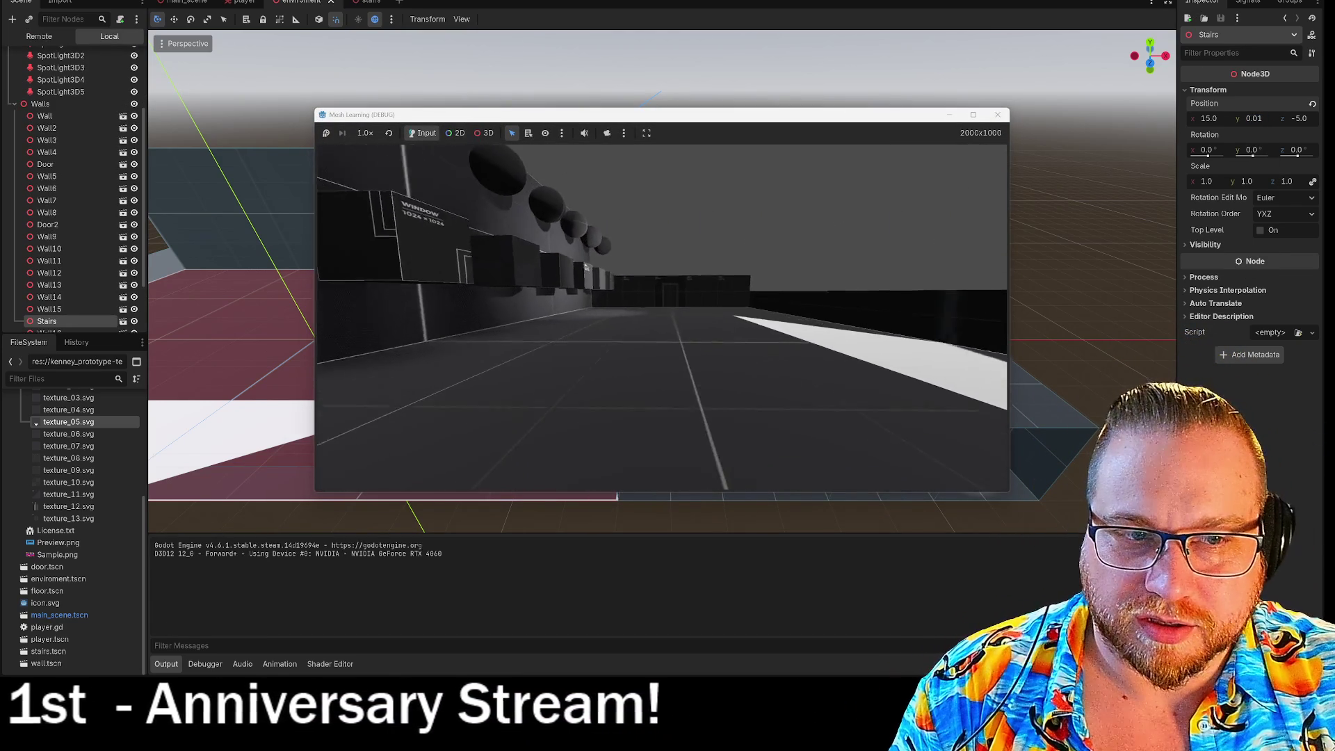
pyautogui.press('w')
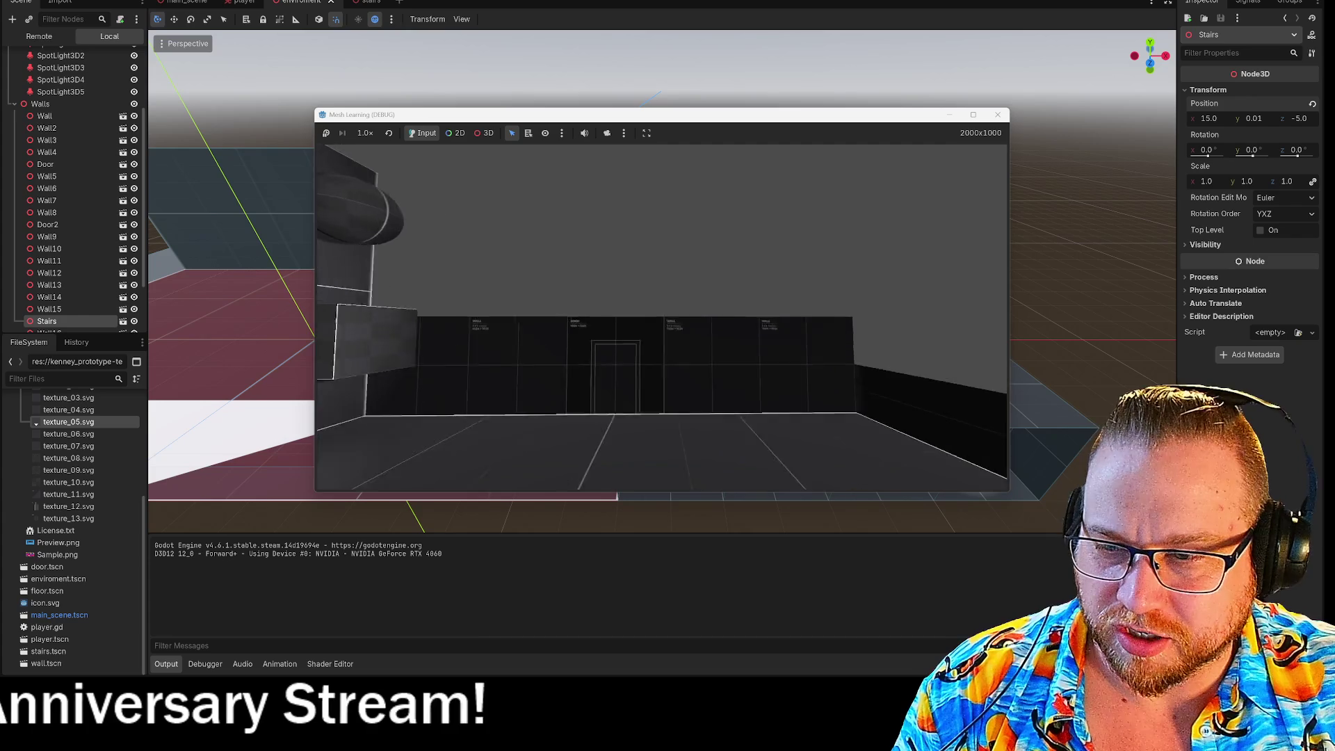
pyautogui.press('w')
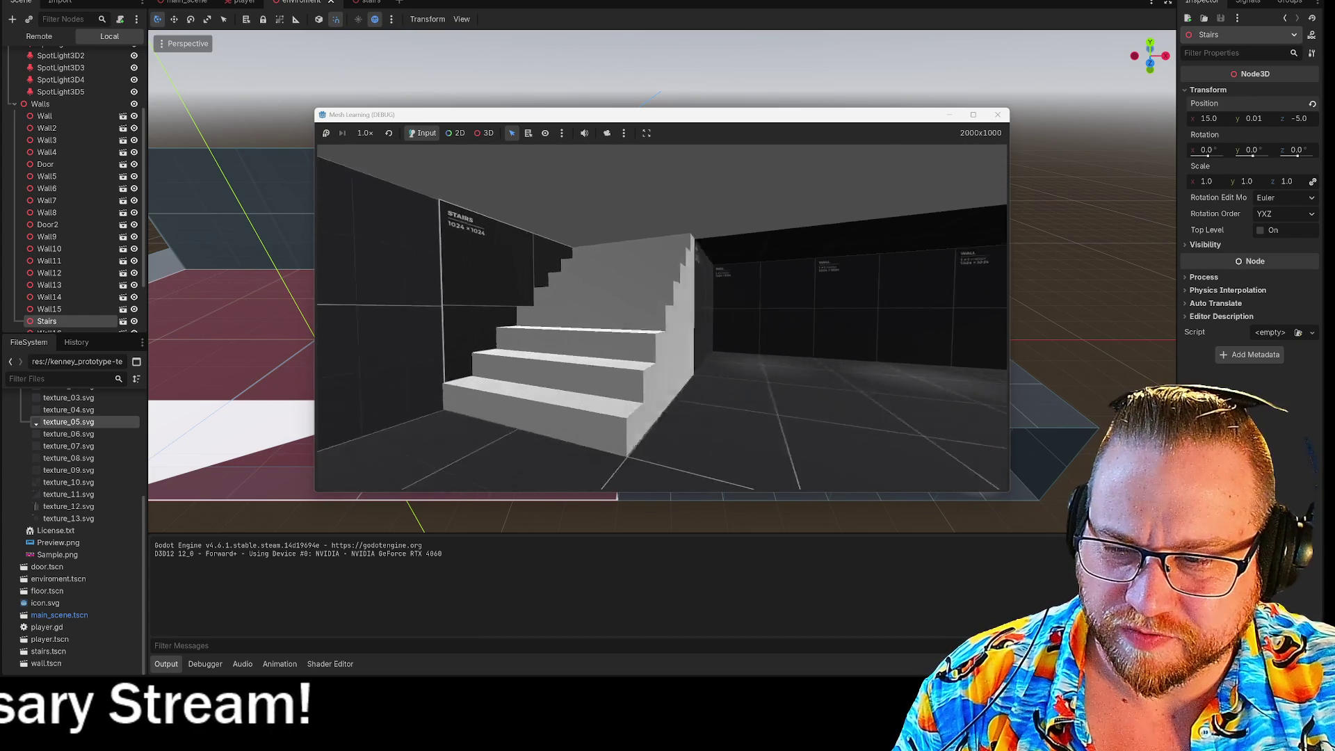
pyautogui.press('w')
pyautogui.press('w')
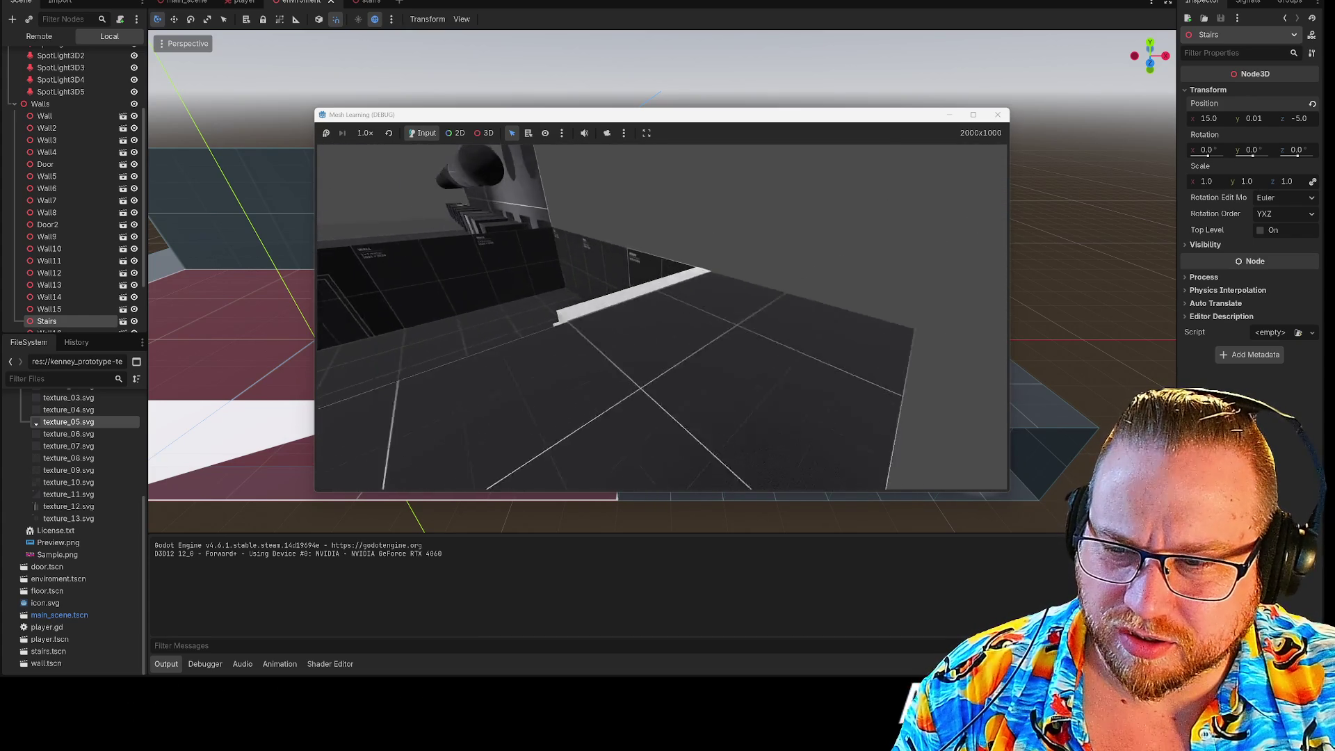
pyautogui.press('w')
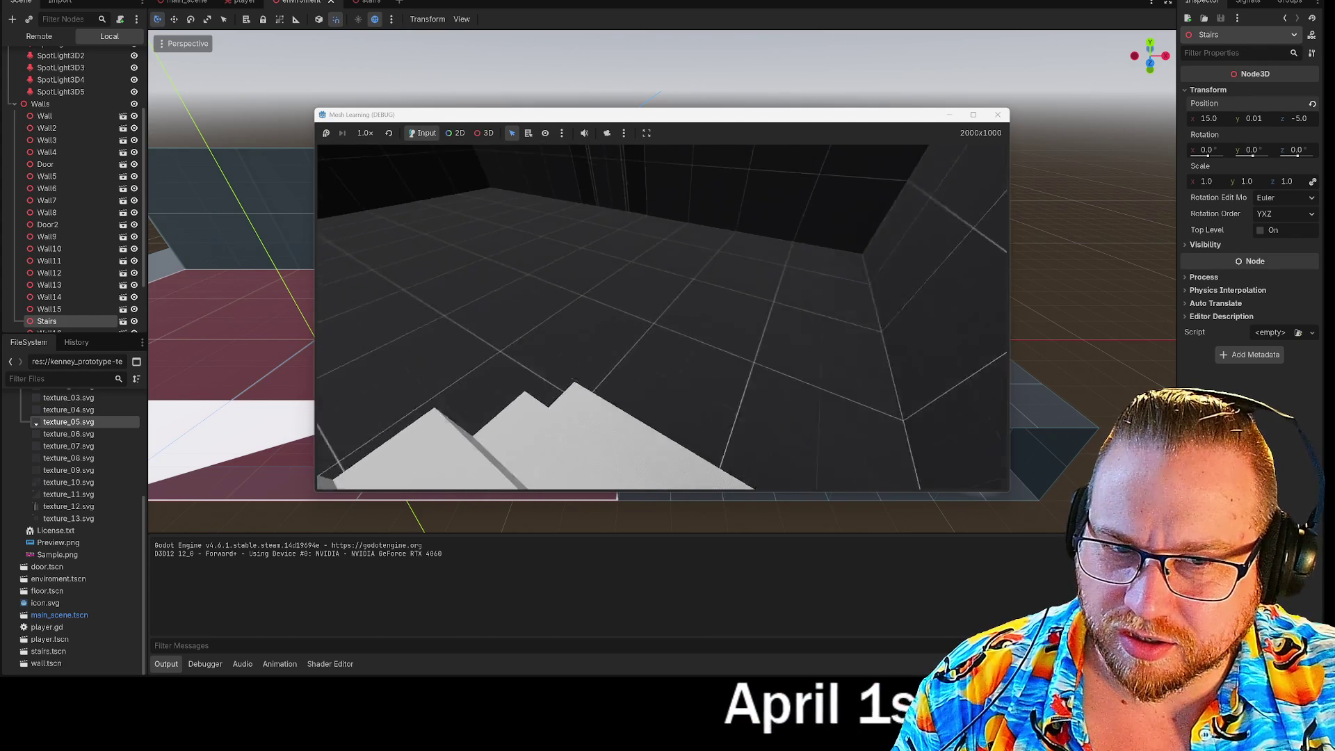
pyautogui.press('w')
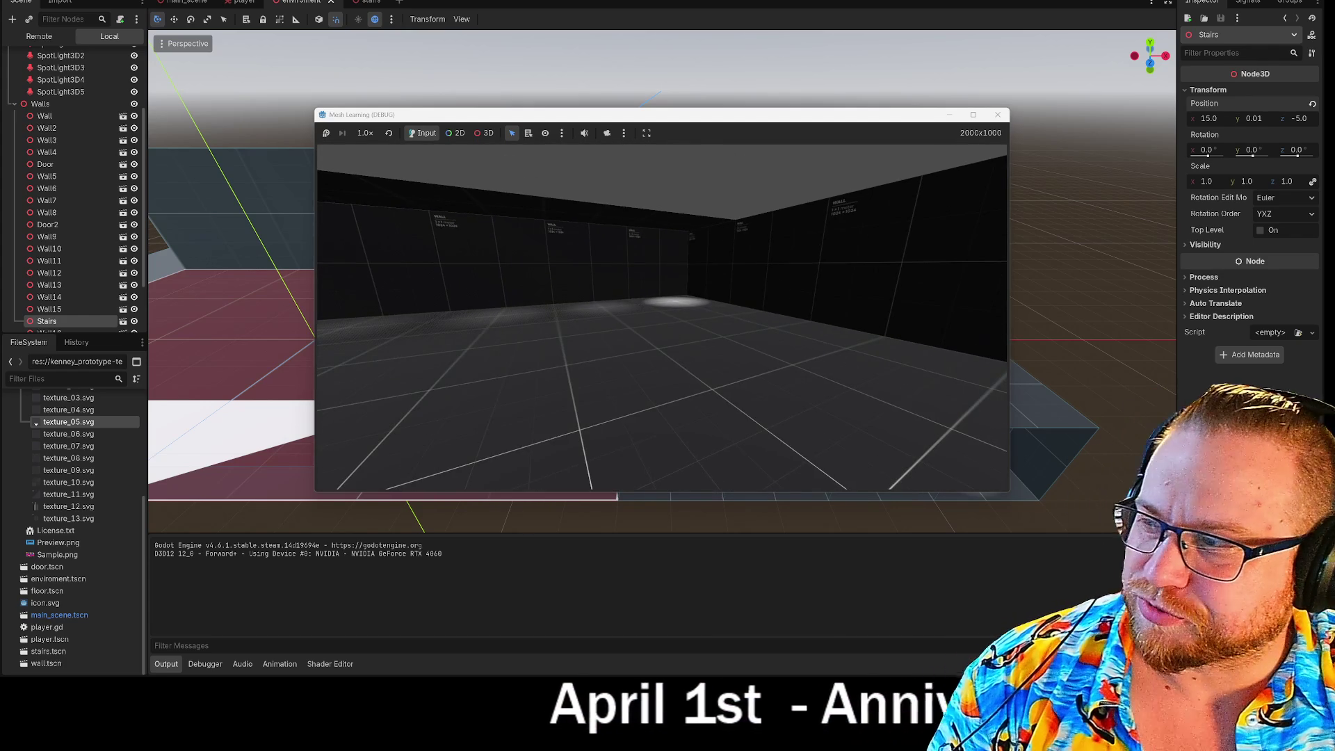
pyautogui.press('F8')
pyautogui.press('F5')
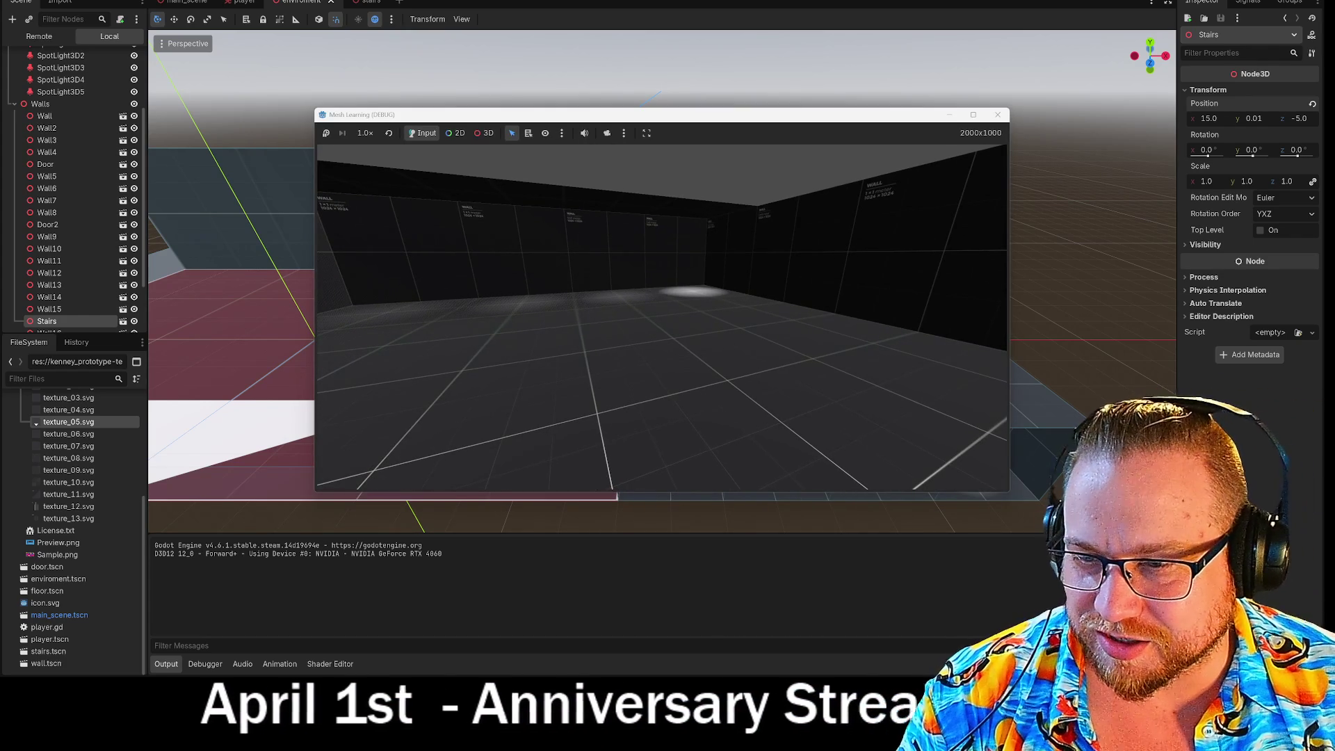
pyautogui.moveTo(662, 317)
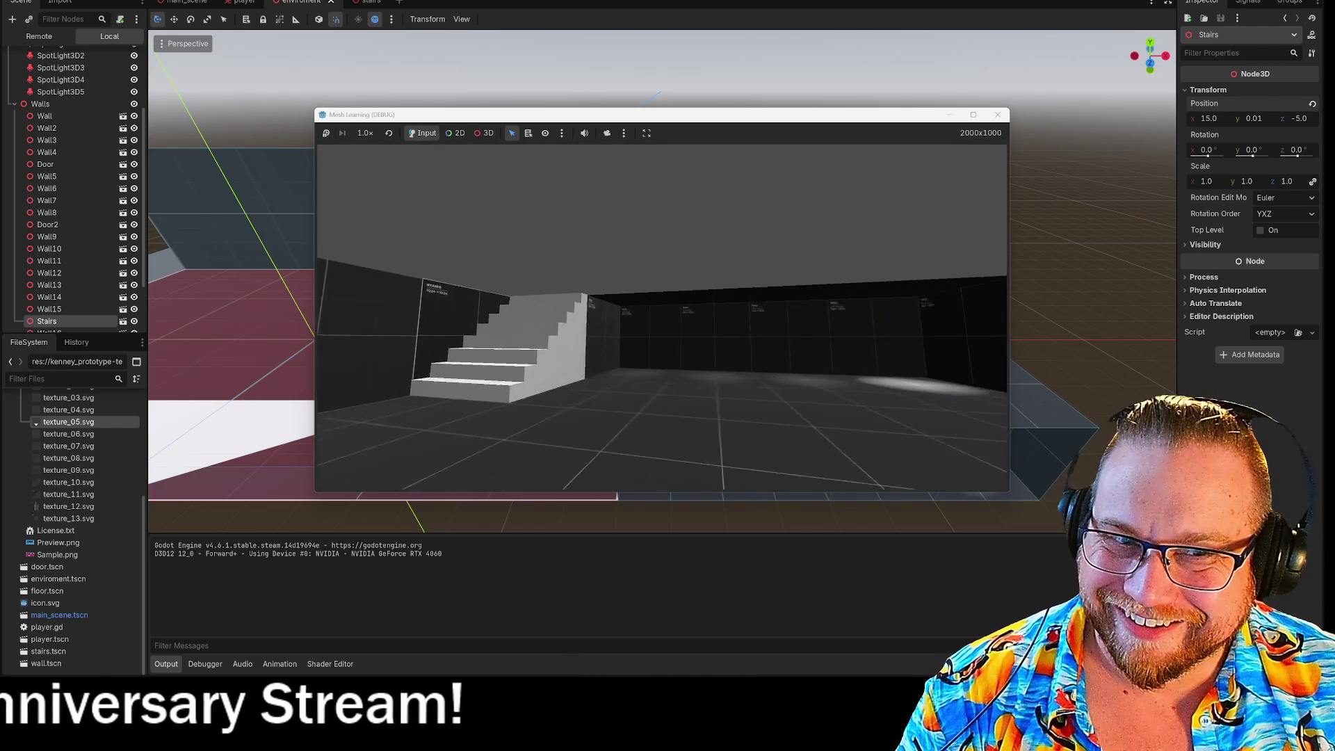
pyautogui.press('w')
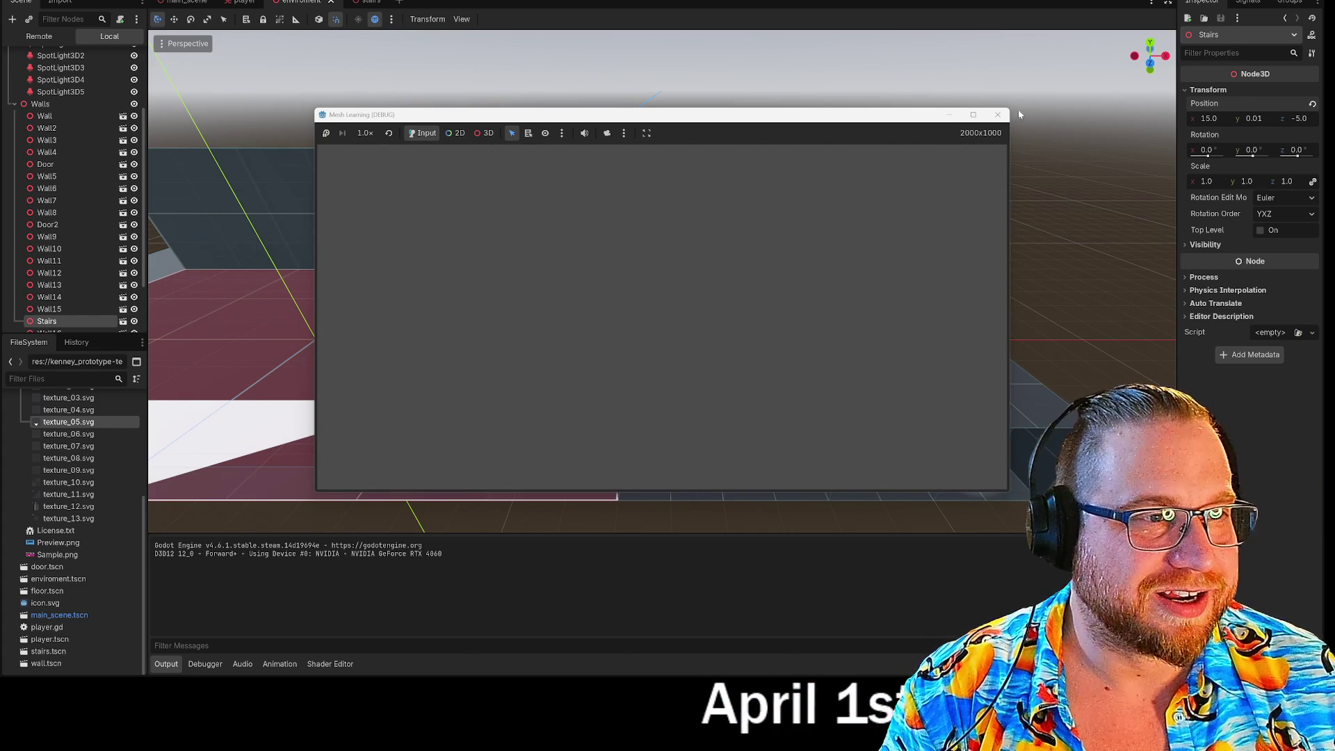
pyautogui.moveTo(975, 107)
pyautogui.mouseDown()
pyautogui.moveTo(611, 226)
pyautogui.moveTo(751, 240)
pyautogui.moveTo(724, 233)
pyautogui.mouseUp()
# Preview texture_01 through texture_13 SVGs in the FileSystem, ending on texture_02.svg
pyautogui.moveTo(371, 2)
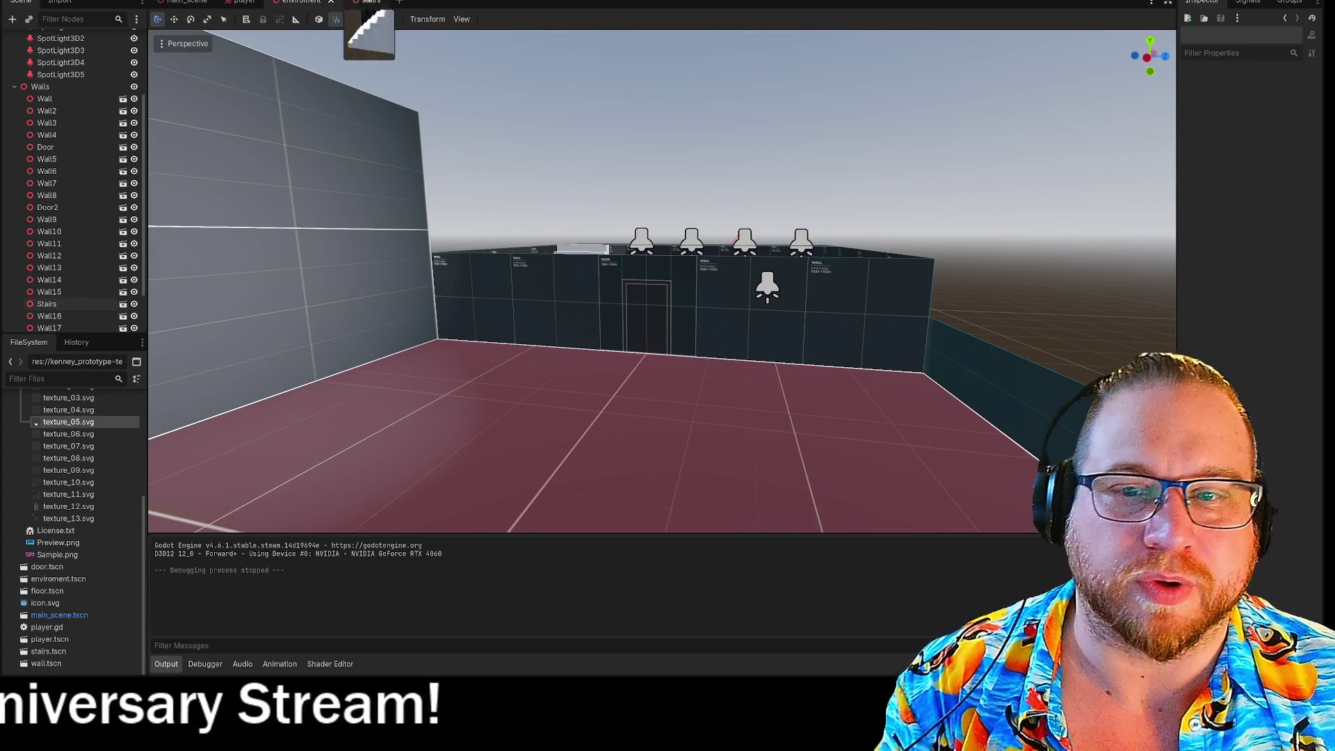
pyautogui.scroll(3, 85, 461)
pyautogui.click(59, 480)
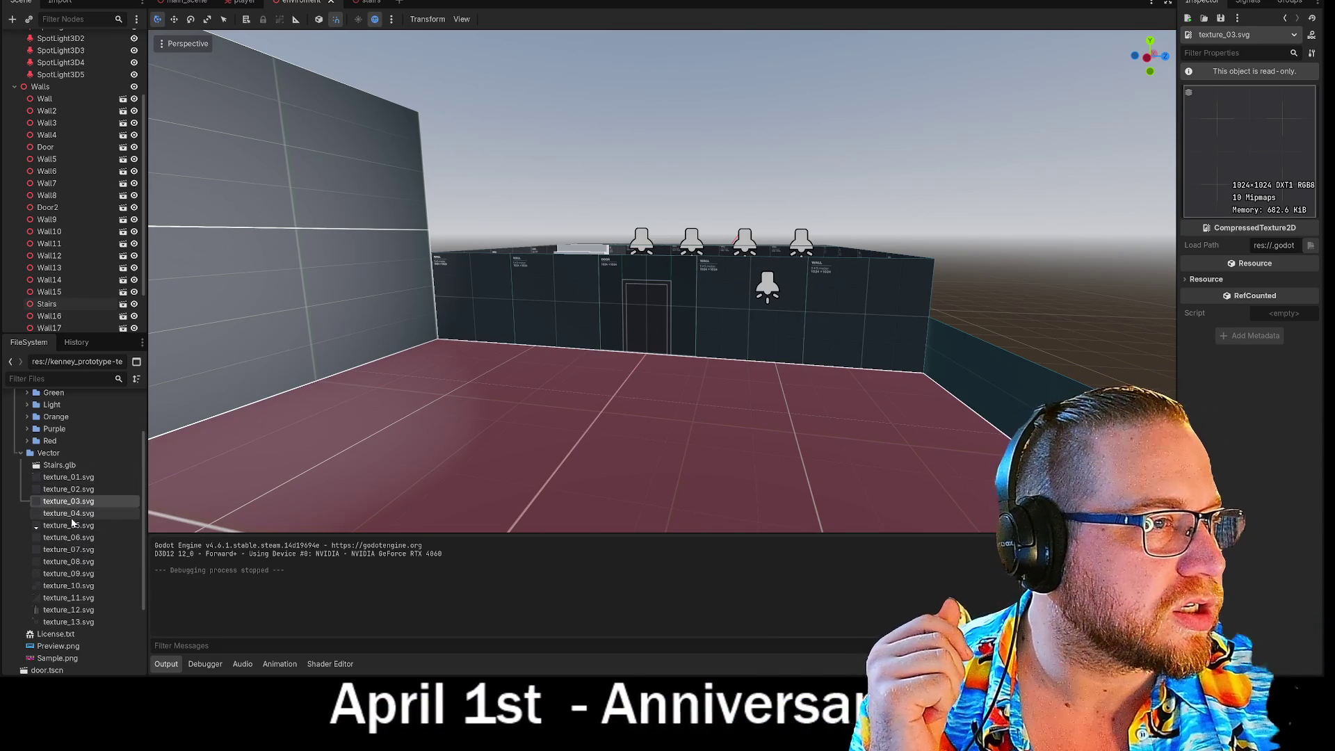
pyautogui.click(74, 513)
pyautogui.click(73, 538)
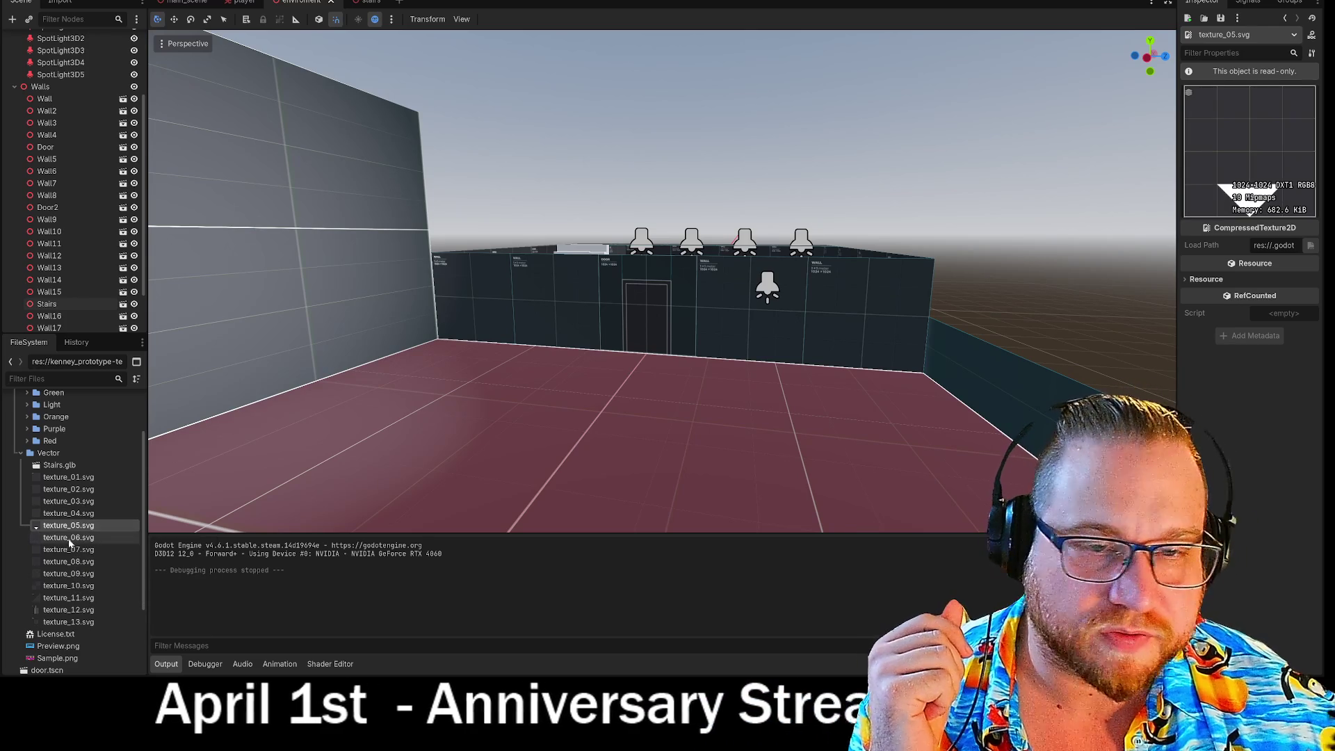
pyautogui.click(74, 550)
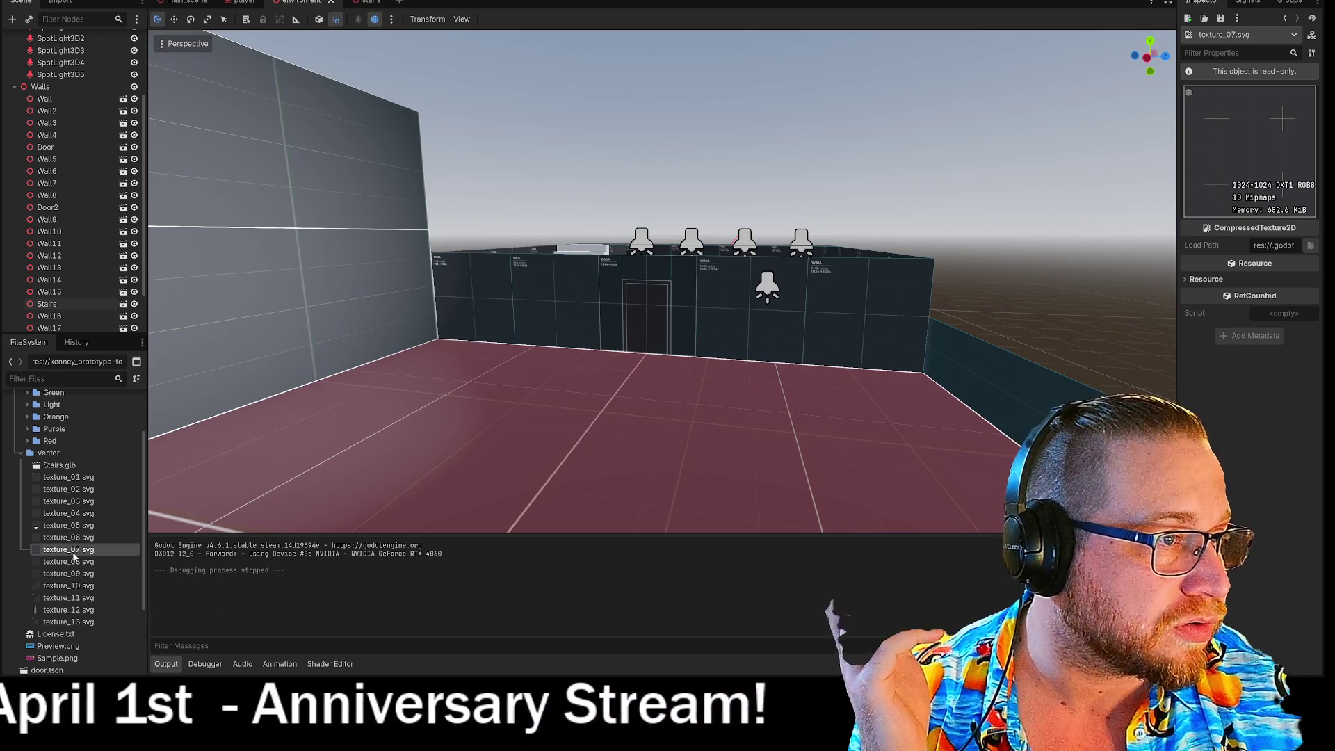
pyautogui.click(74, 563)
pyautogui.click(69, 575)
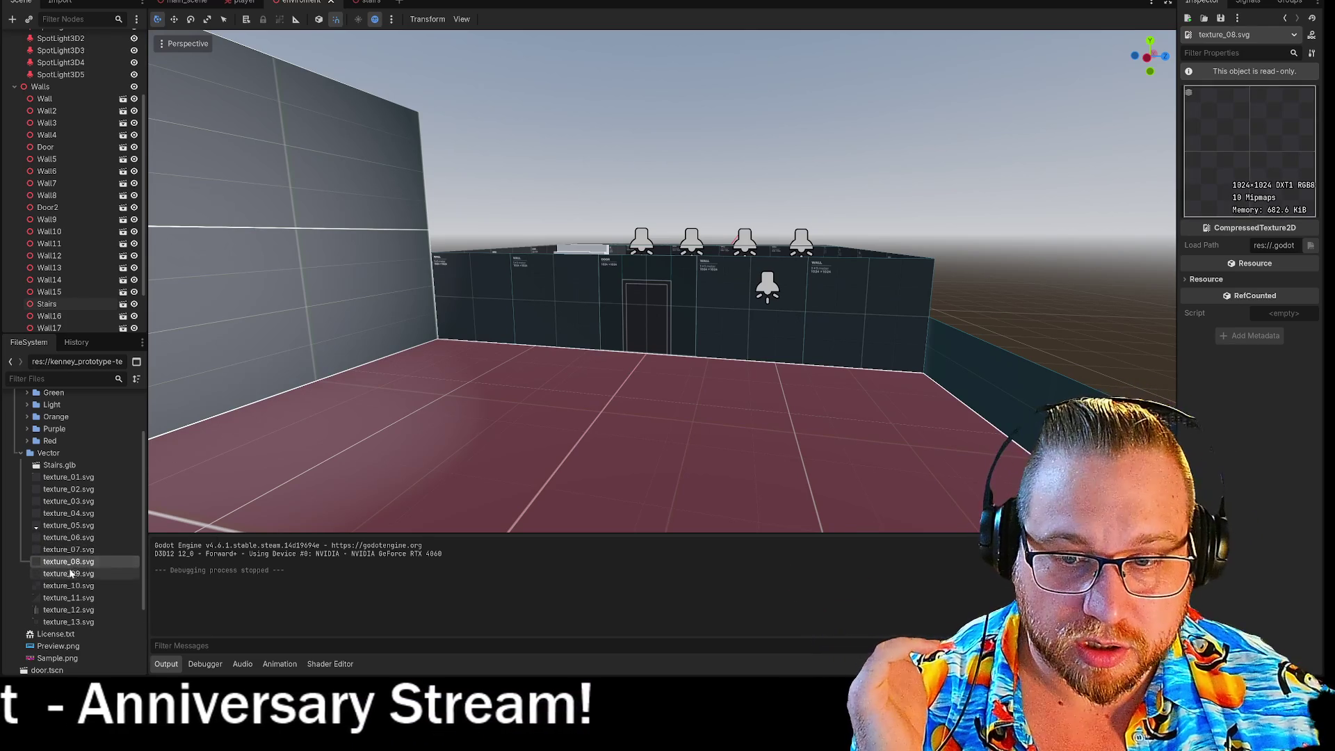
pyautogui.click(70, 598)
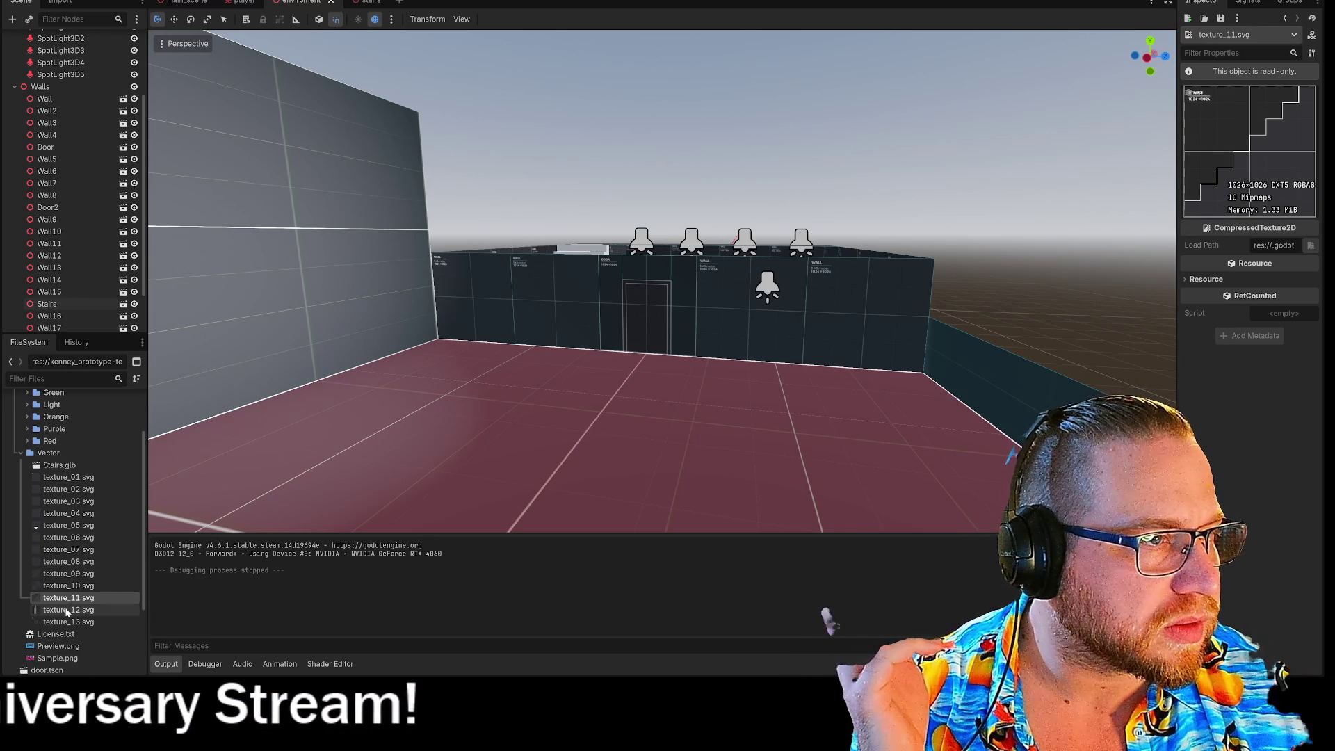
pyautogui.click(74, 609)
pyautogui.click(69, 622)
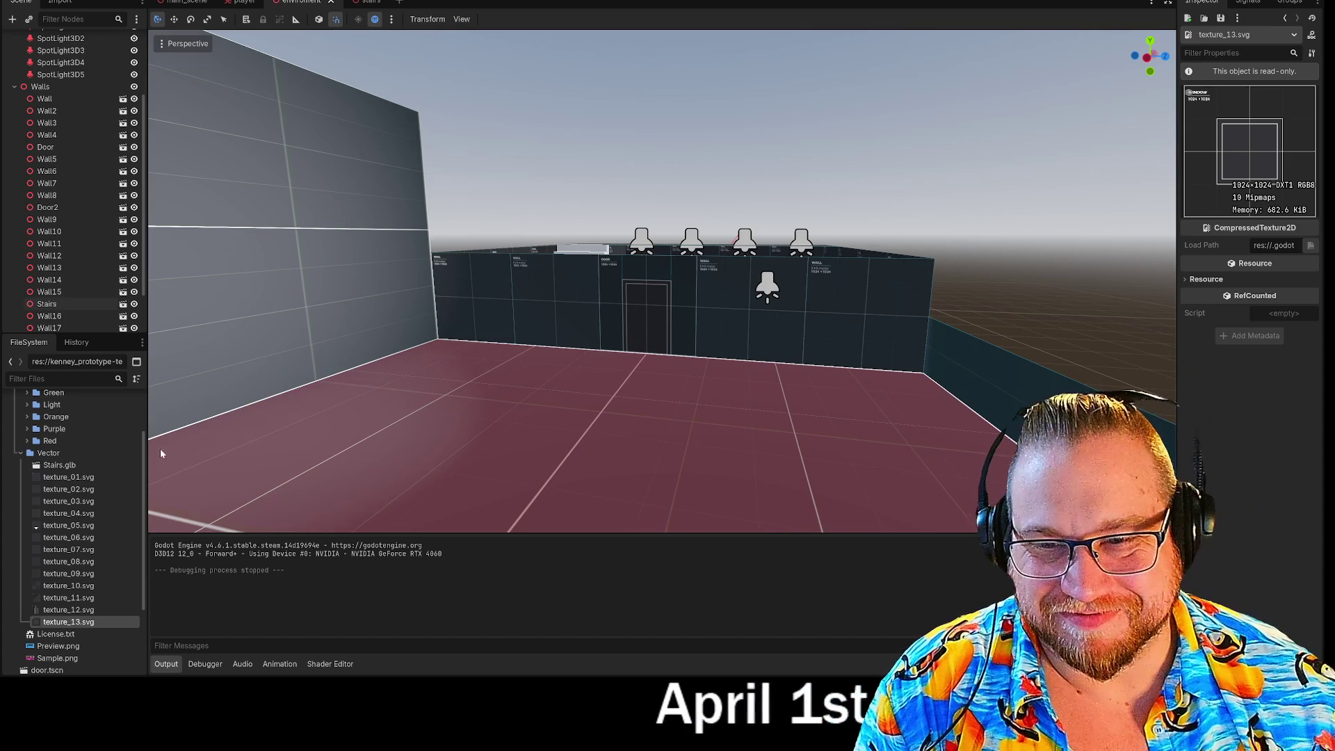
pyautogui.click(69, 477)
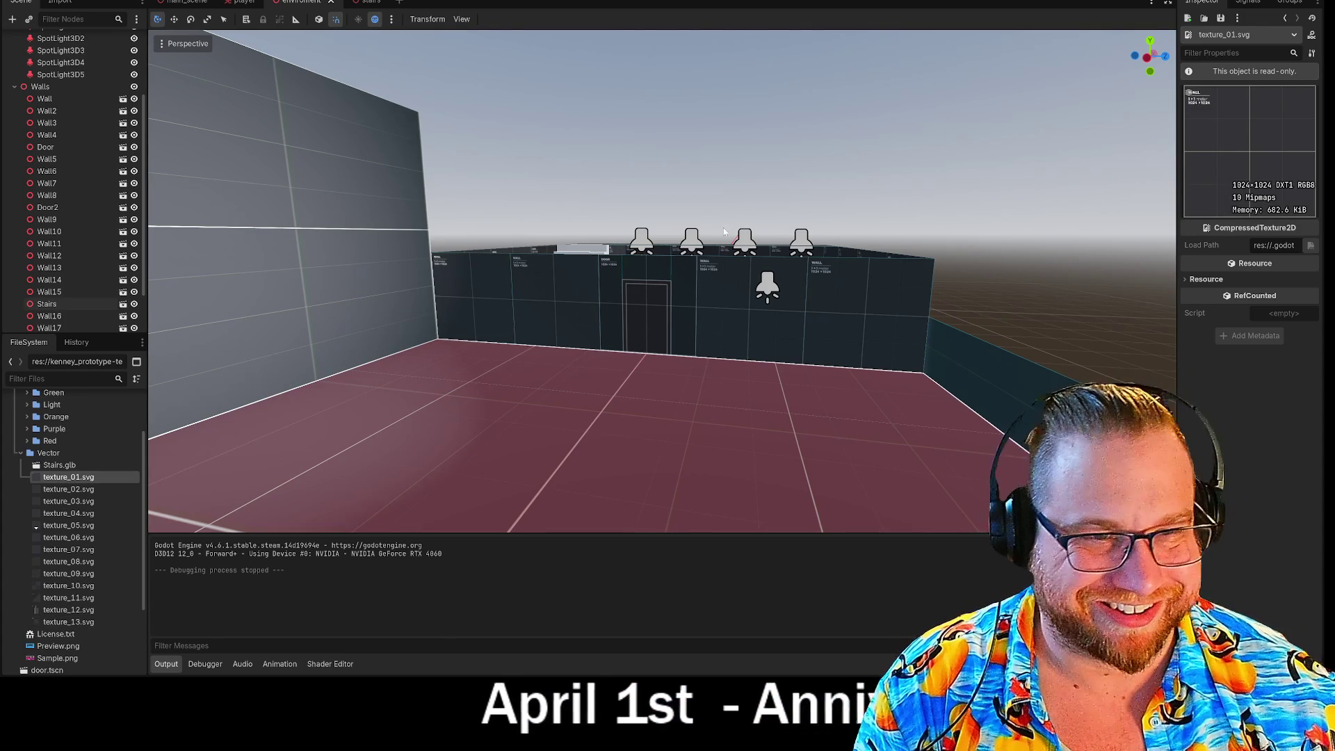
pyautogui.moveTo(724, 231); pyautogui.dragTo(655, 605)
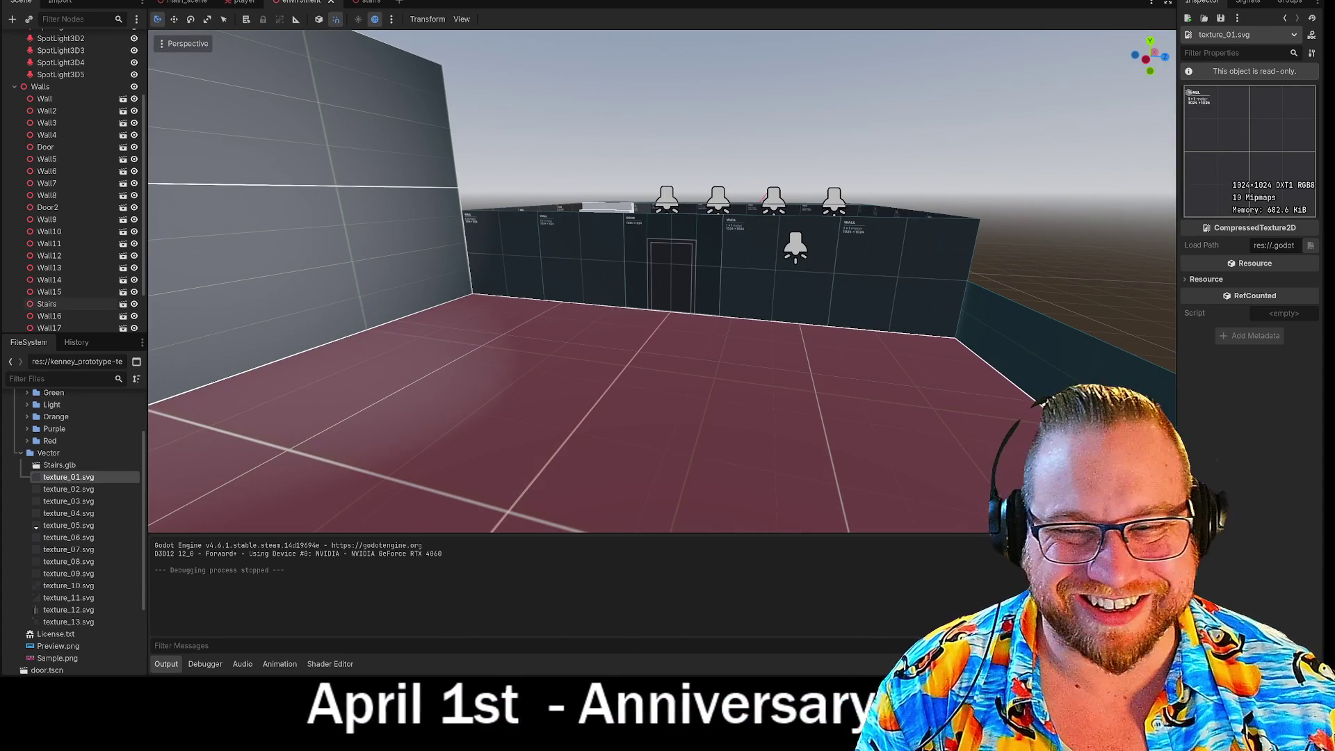
pyautogui.press('Down')
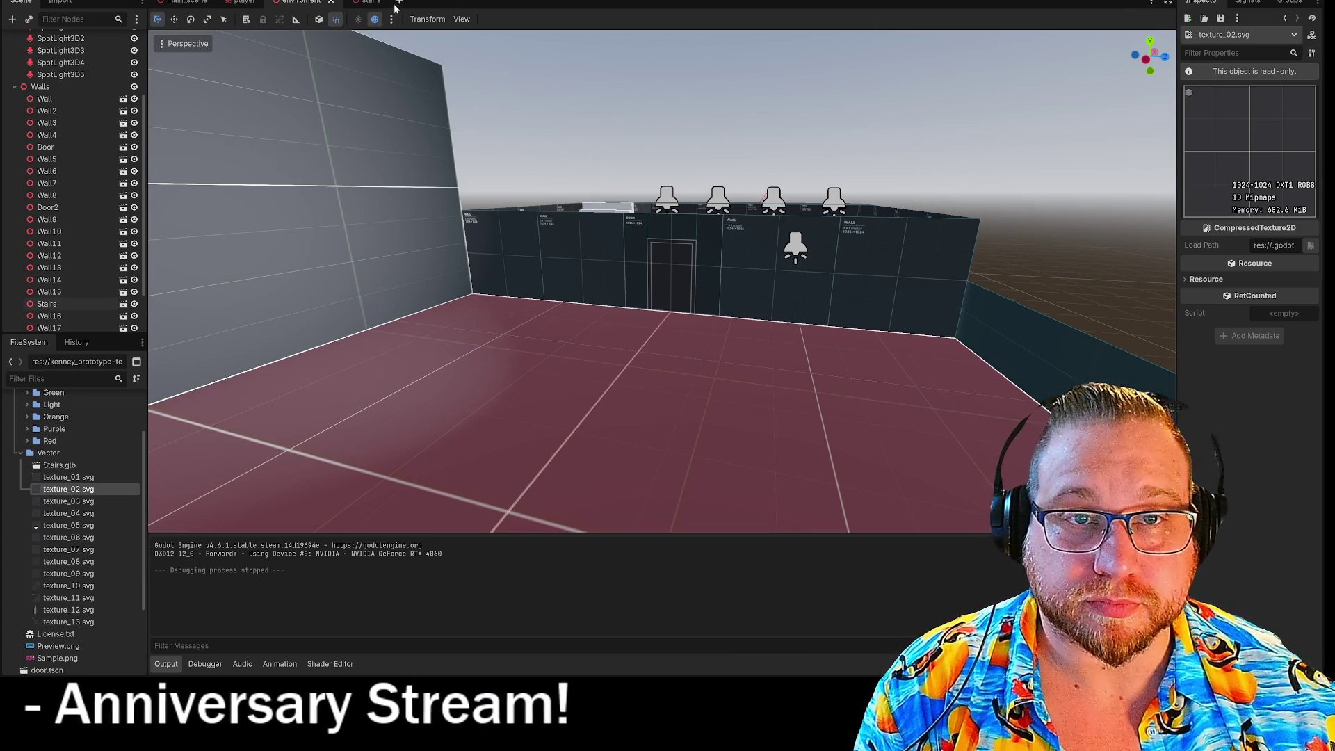
# Create a new scene with a 3D Scene (Node3D) root
pyautogui.click(399, 2)
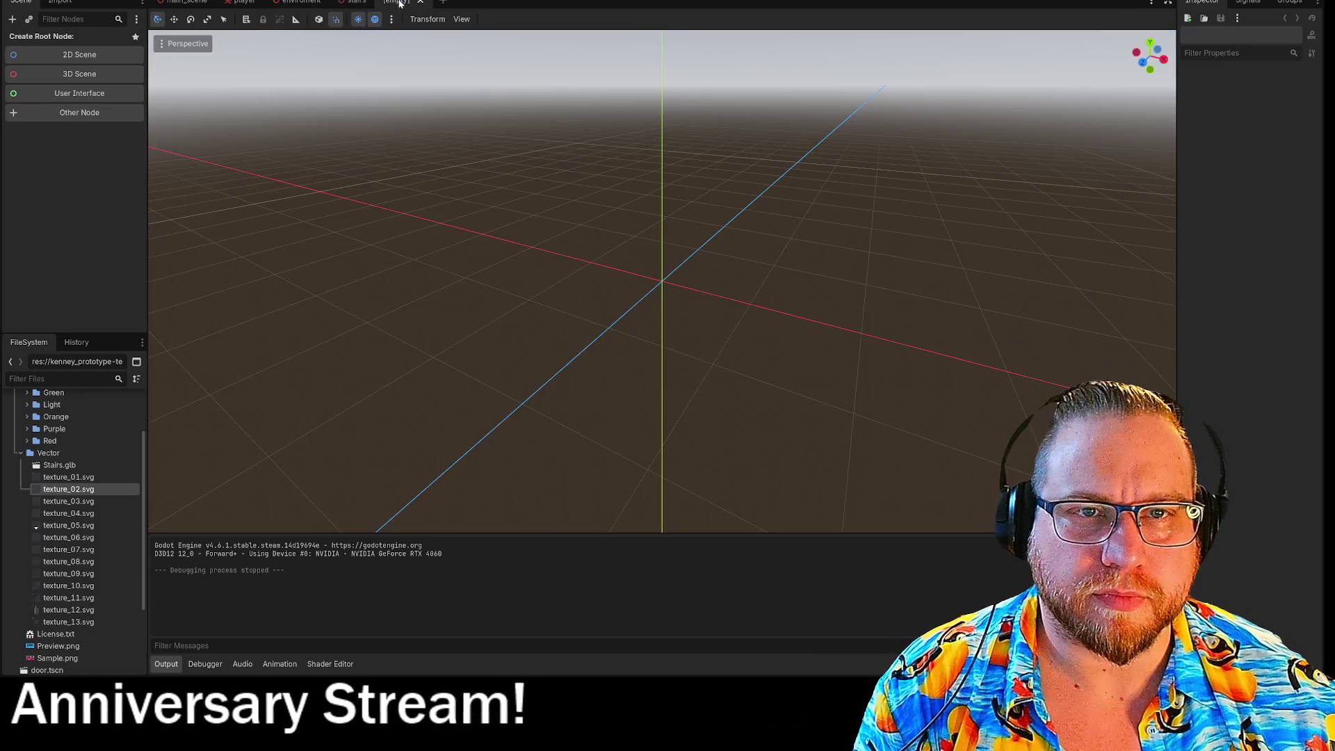
pyautogui.click(83, 75)
pyautogui.rightClick(33, 40)
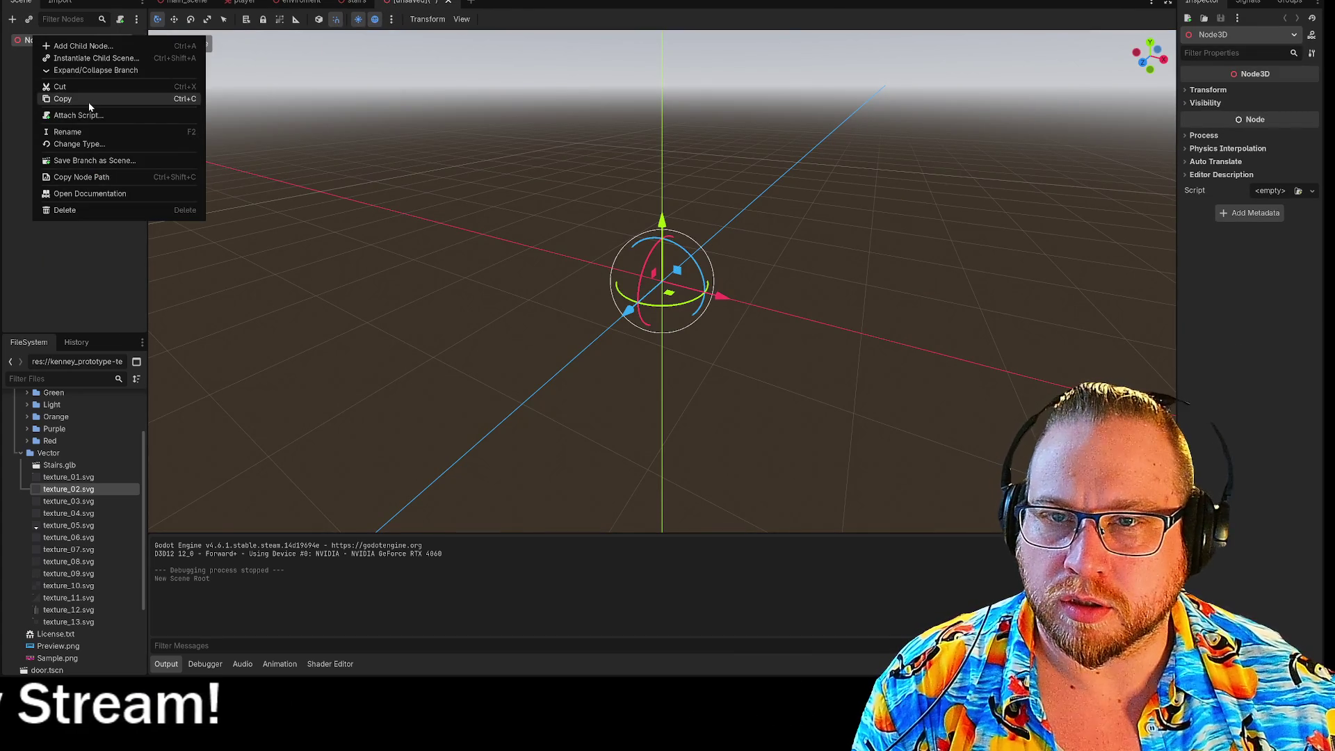
pyautogui.click(89, 104)
# Rename the Node3D root to Fence and bring up its change-type options
pyautogui.rightClick(35, 45)
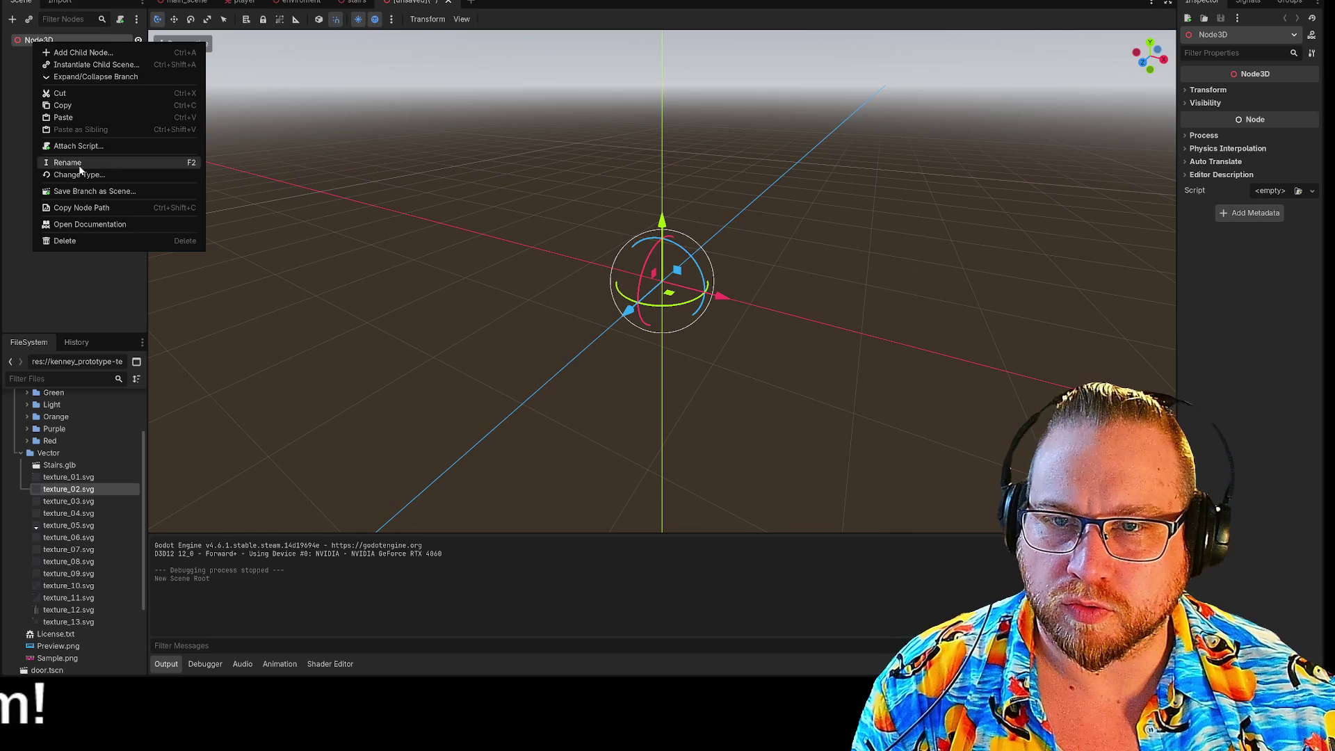
pyautogui.click(79, 166)
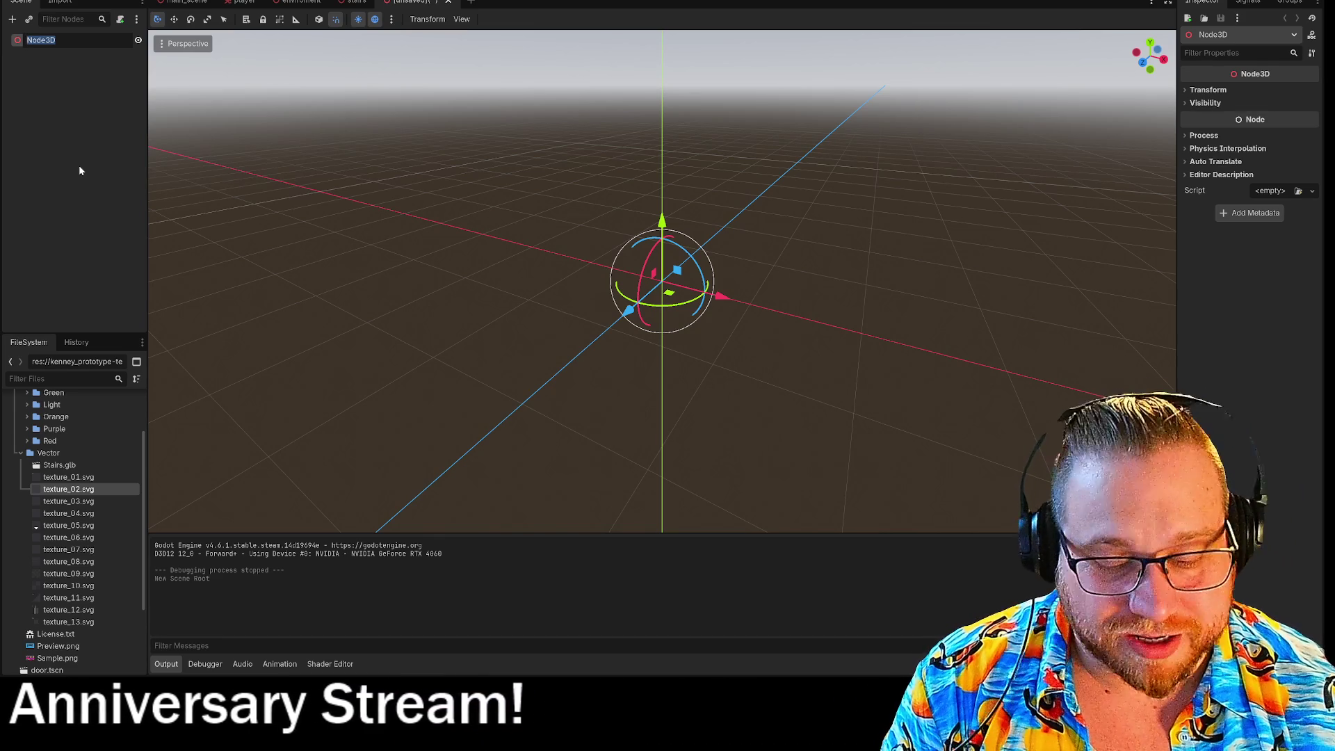
pyautogui.write('Fence')
pyautogui.press('Return')
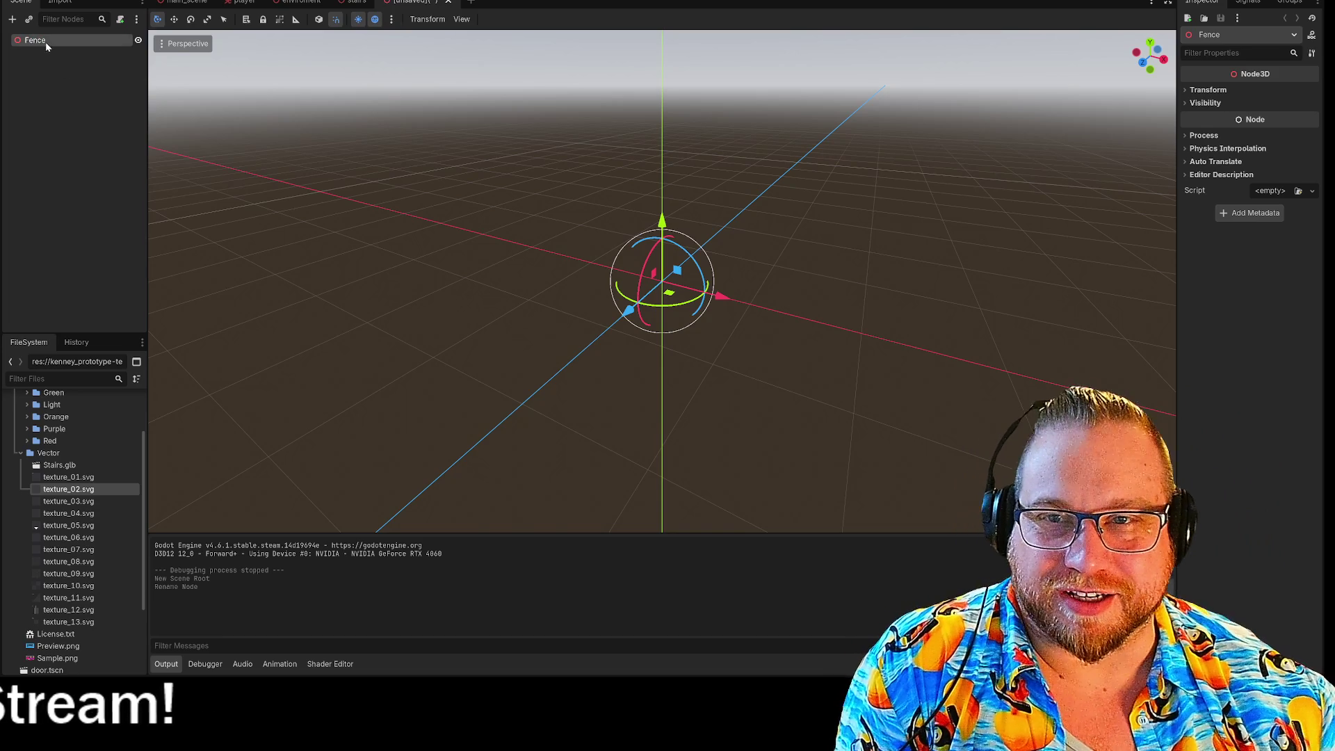
pyautogui.rightClick(45, 41)
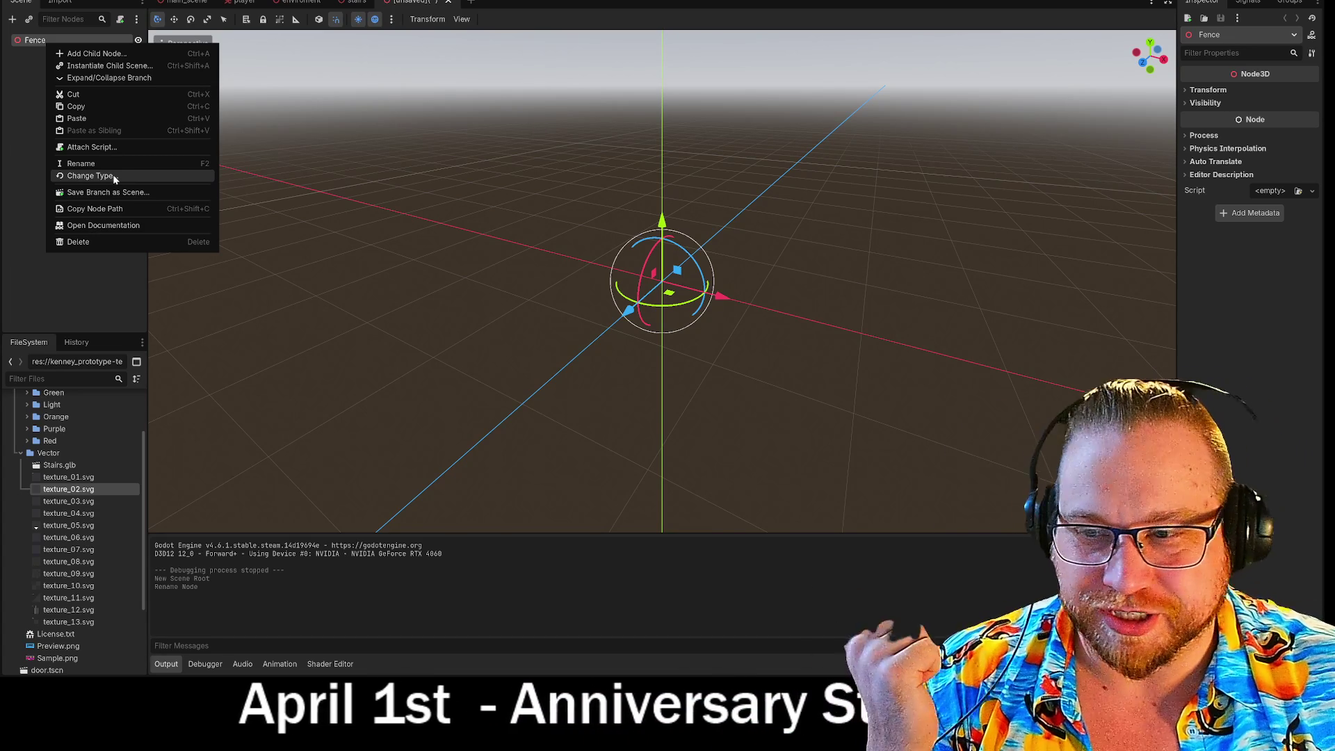
pyautogui.click(114, 177)
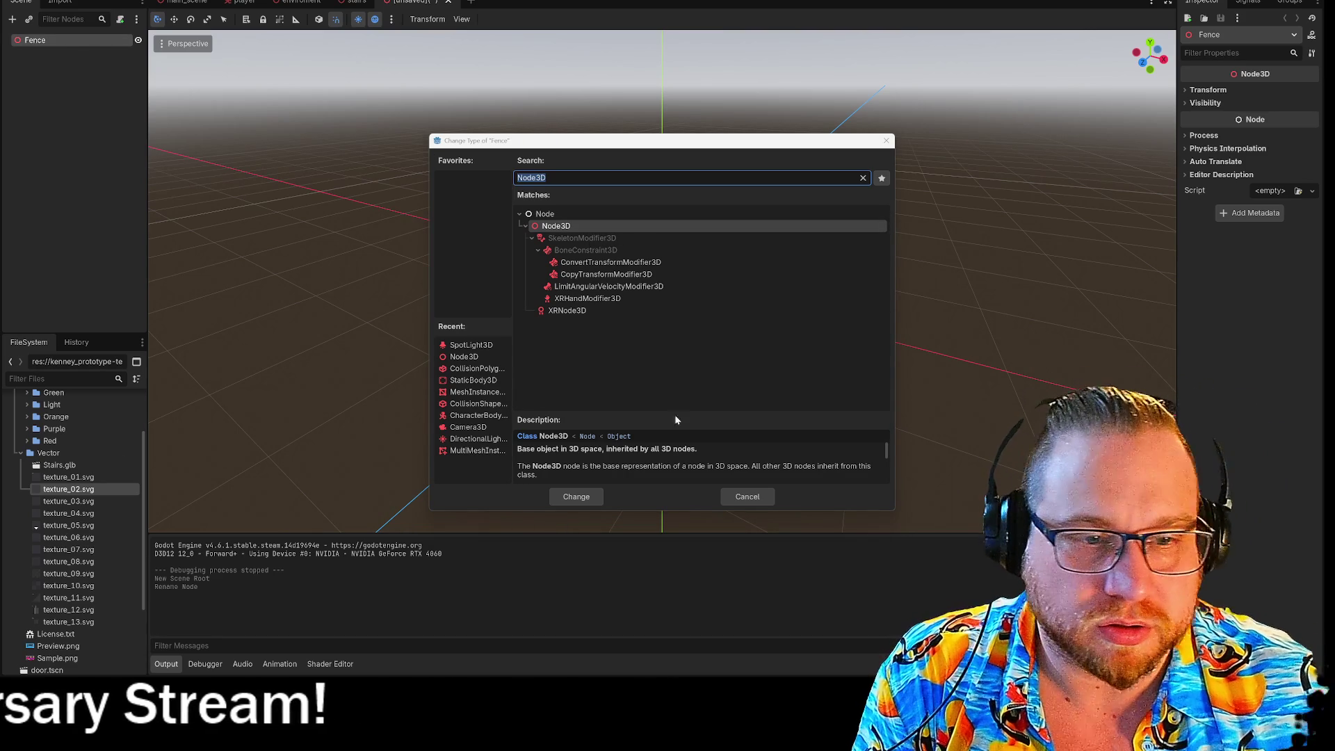
pyautogui.click(742, 497)
pyautogui.scroll(-3, 55, 626)
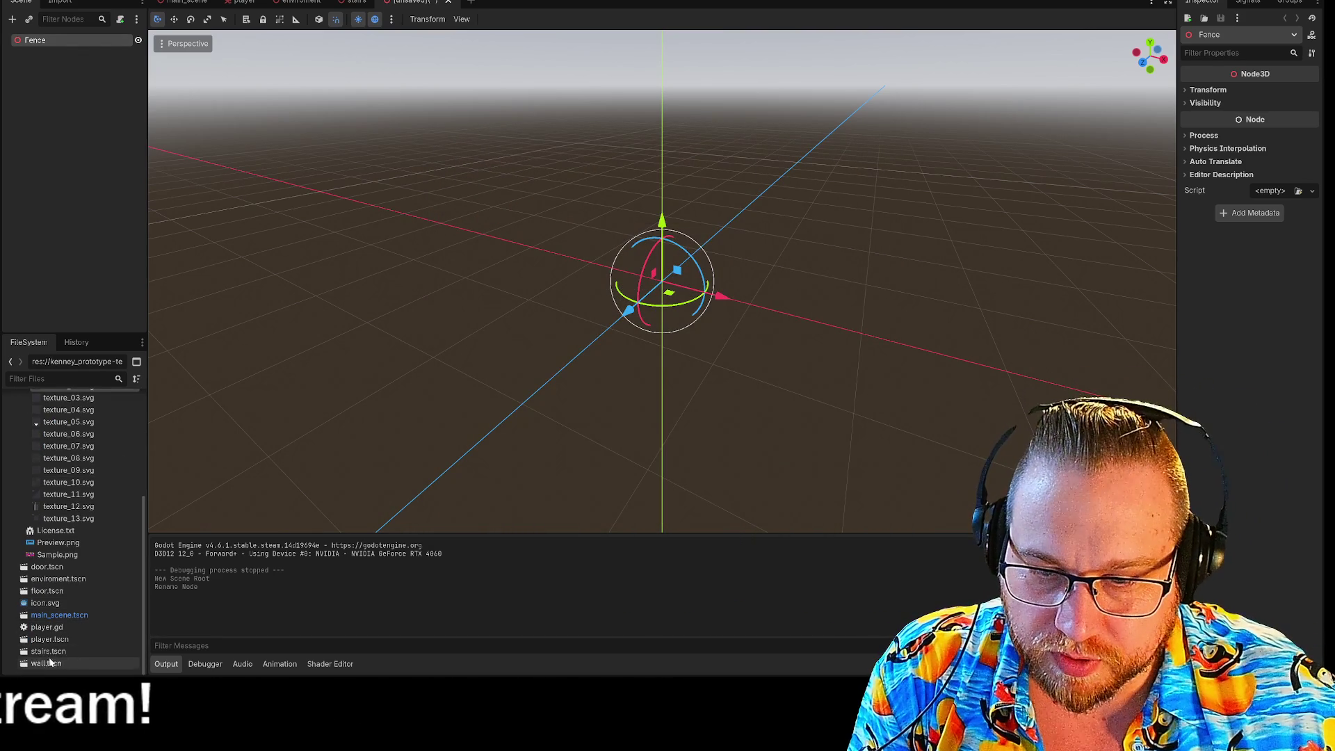
# Open stairs.tscn and wall.tscn and inspect the Wall's mesh, static body and collision nodes
pyautogui.doubleClick(48, 651)
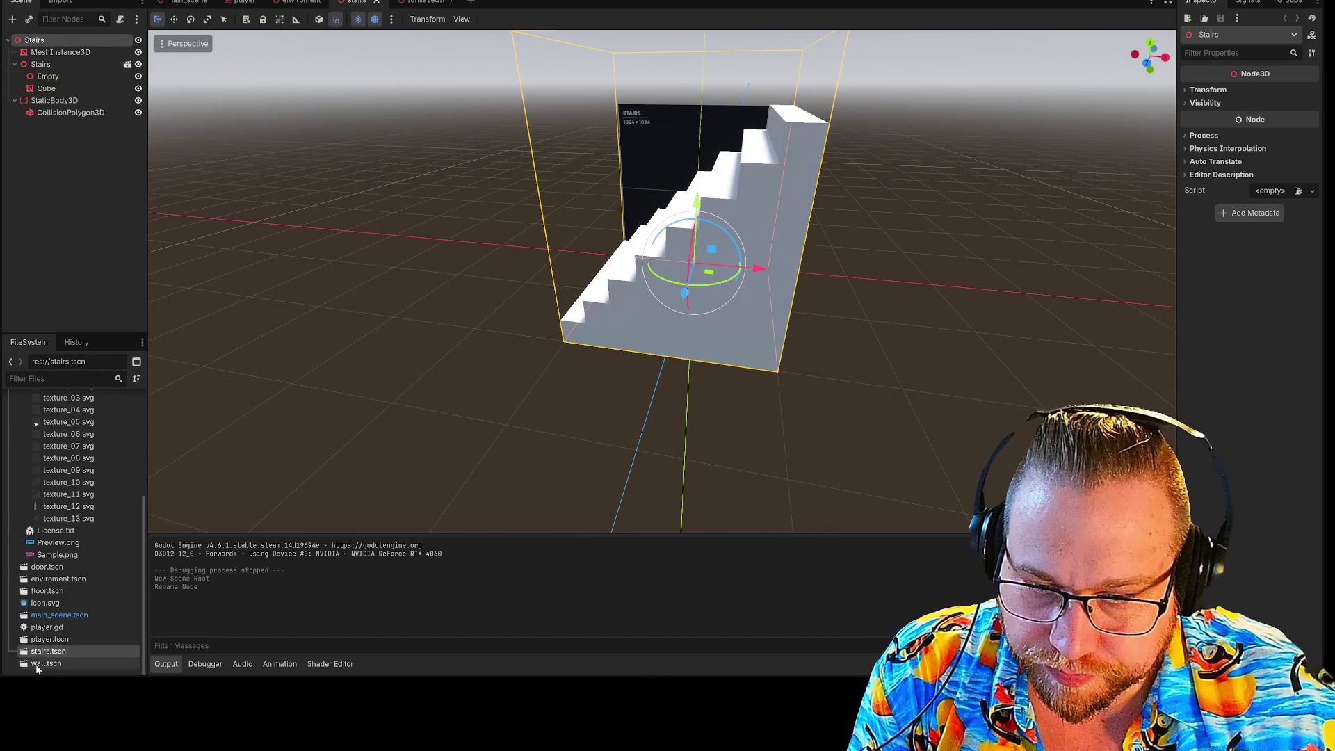
pyautogui.doubleClick(39, 664)
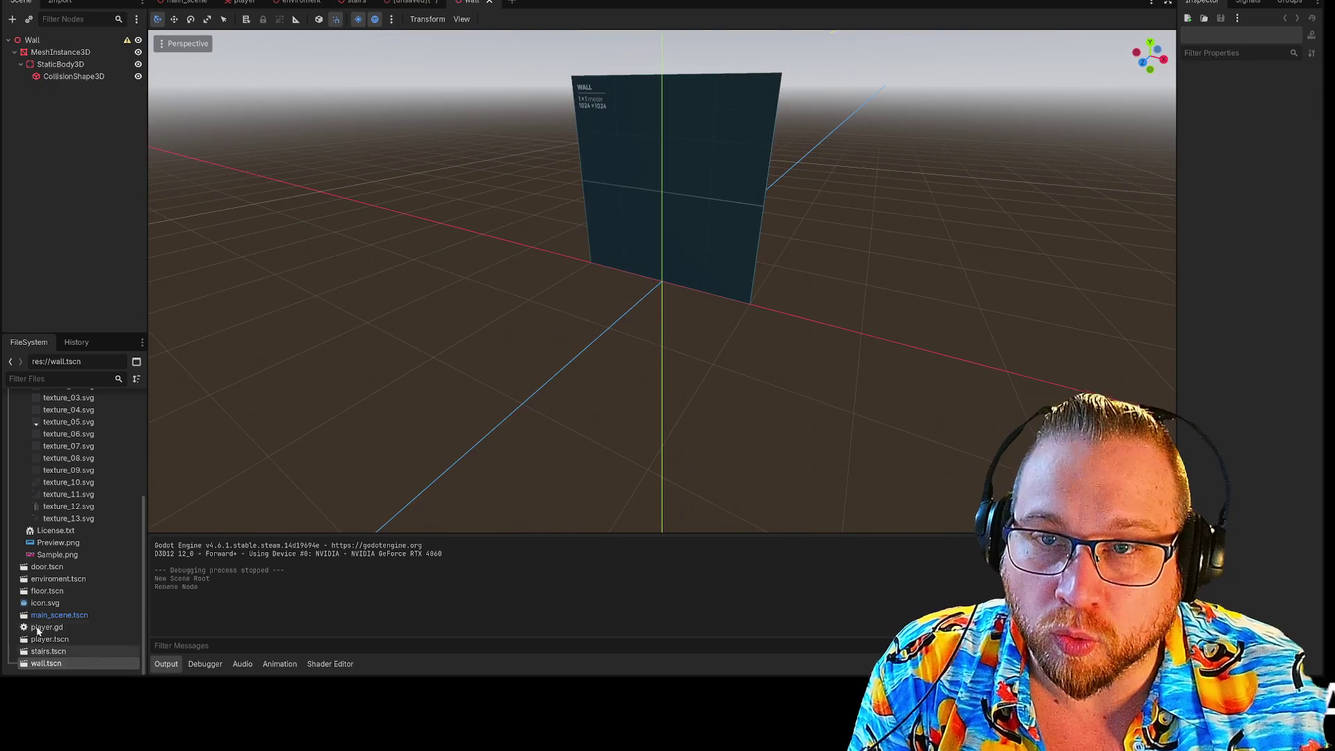
pyautogui.click(52, 58)
pyautogui.click(60, 64)
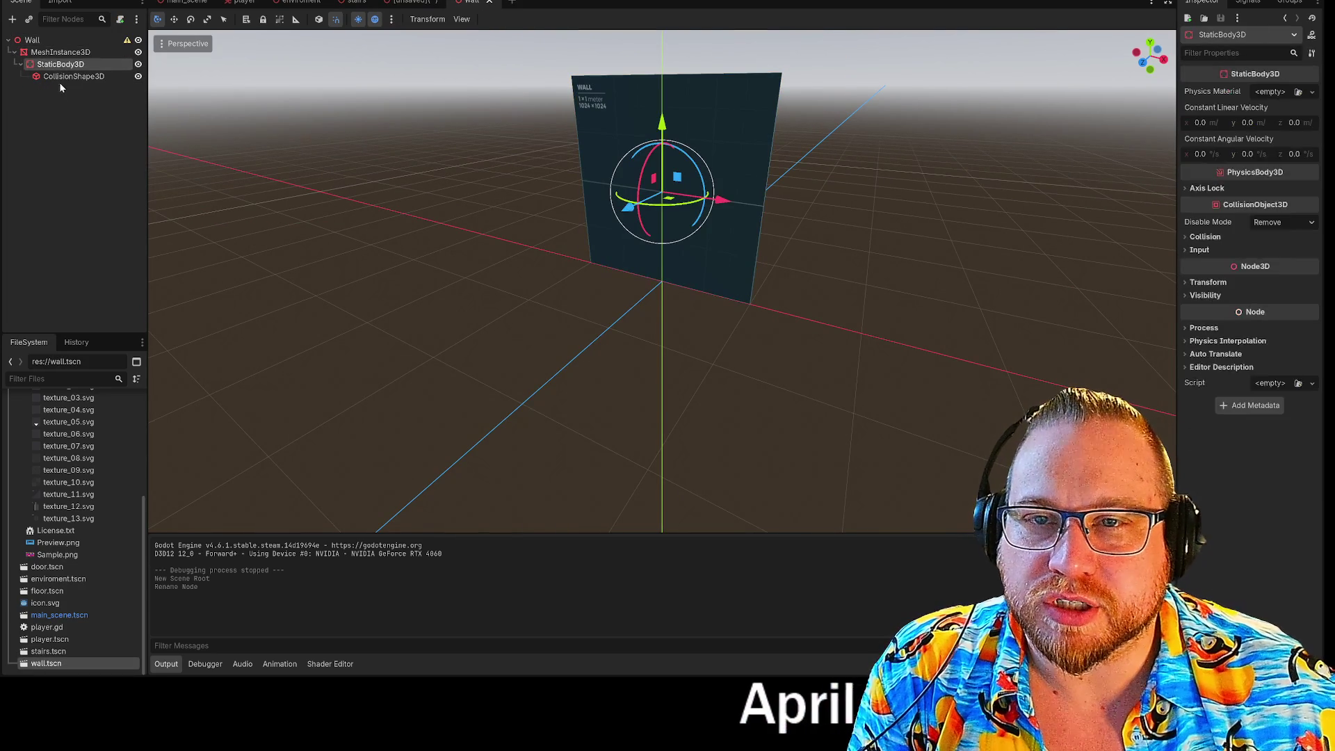
pyautogui.click(61, 78)
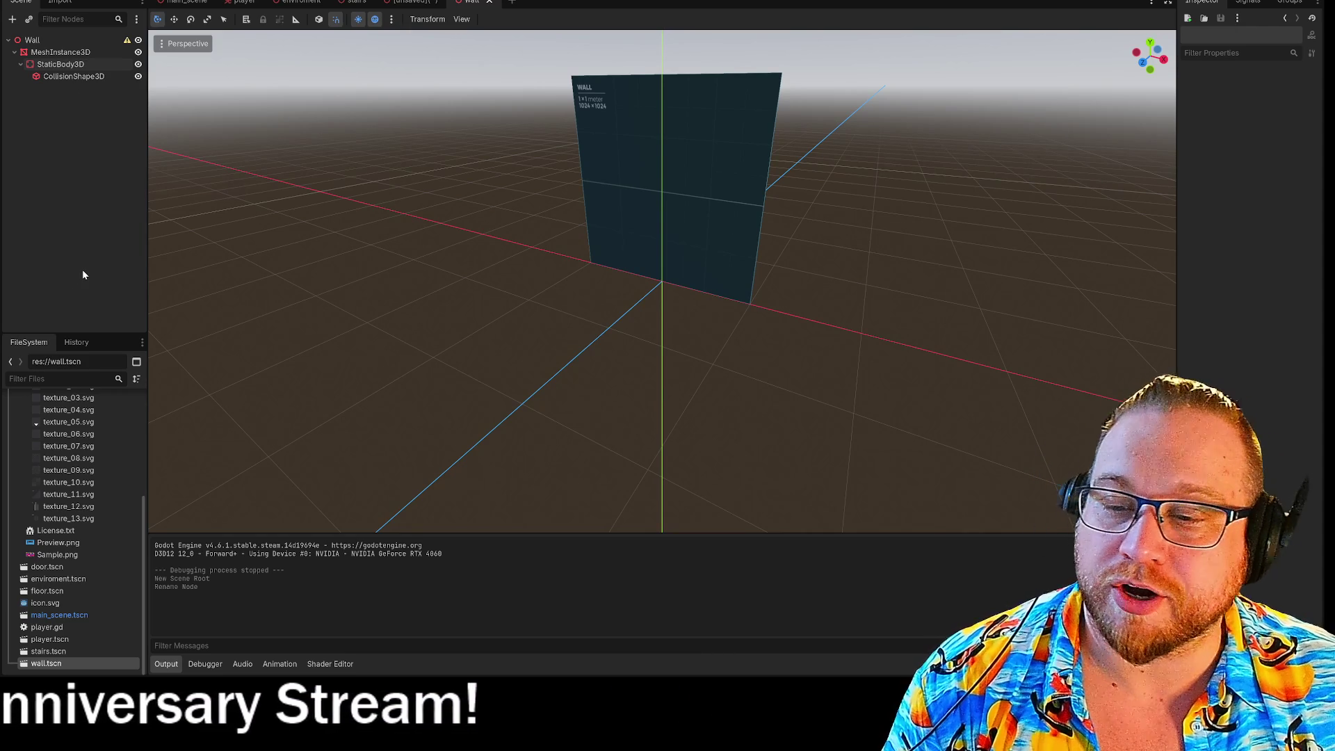
pyautogui.click(405, 4)
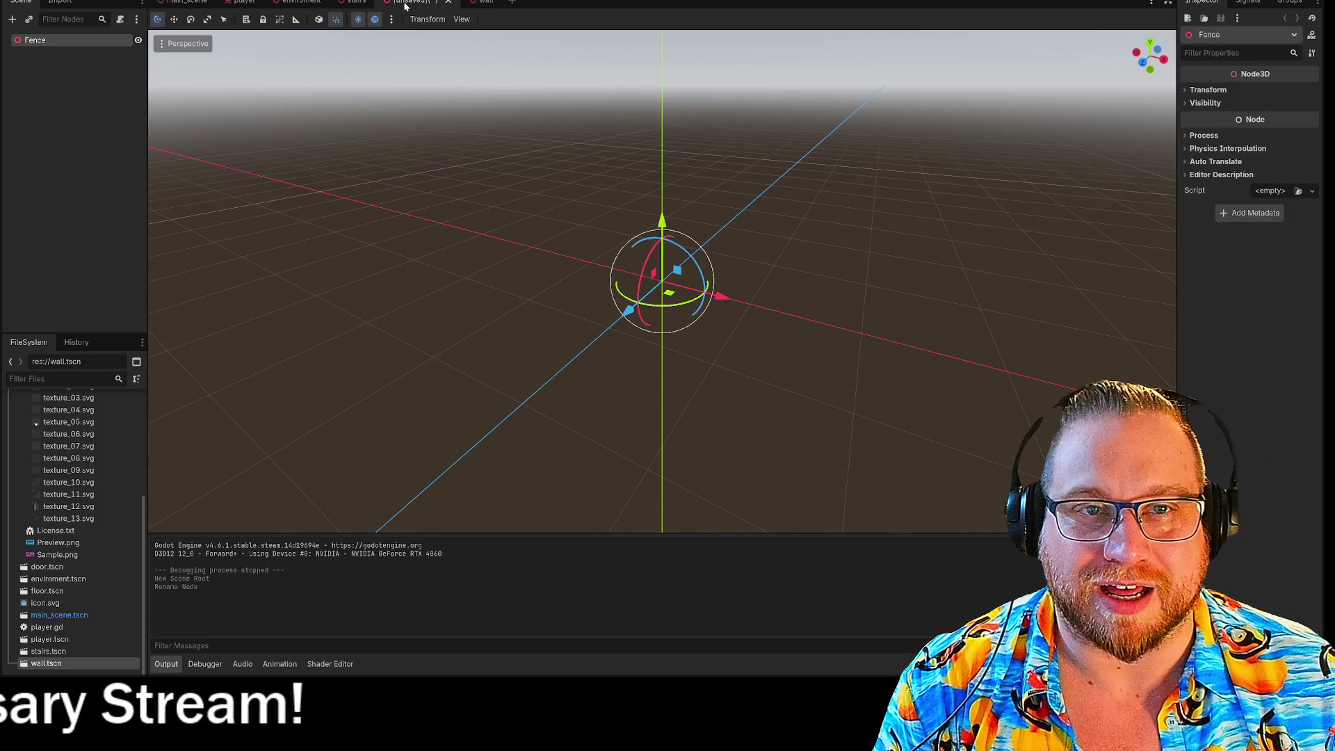
pyautogui.click(482, 2)
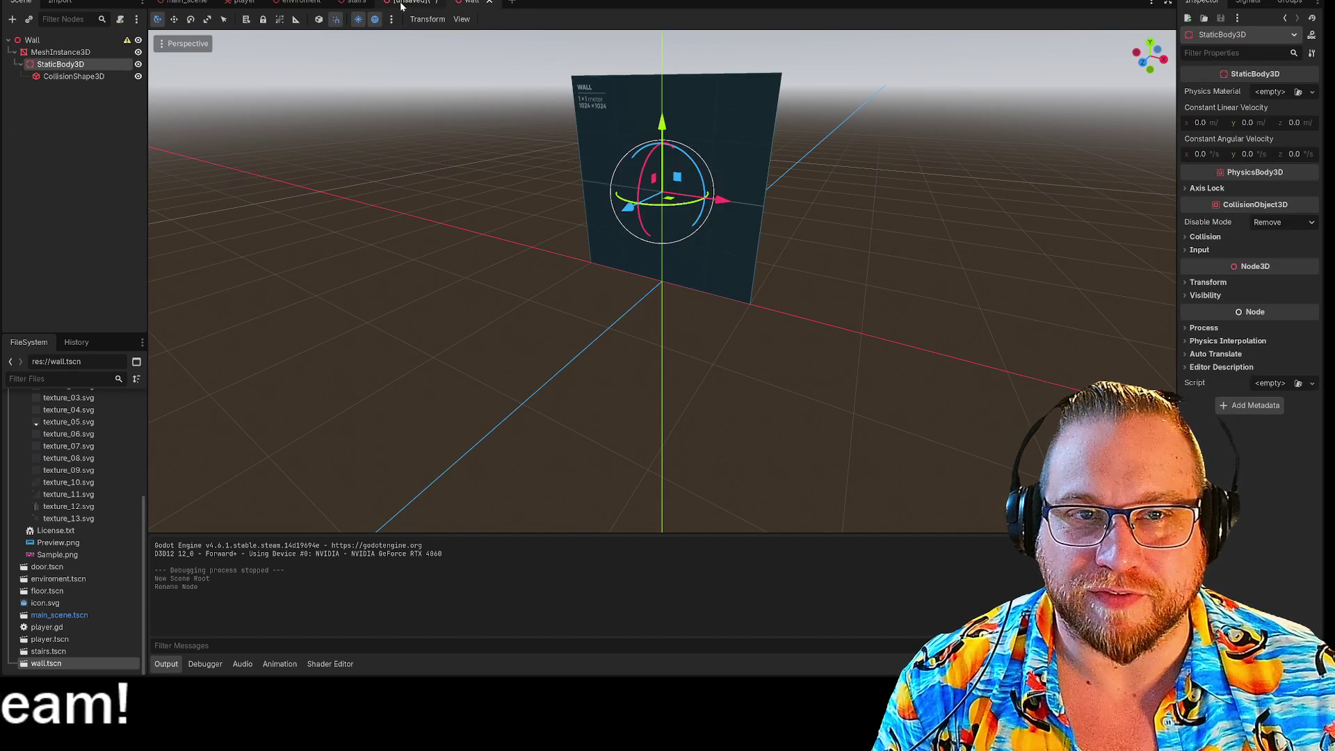
pyautogui.click(410, 4)
pyautogui.rightClick(37, 43)
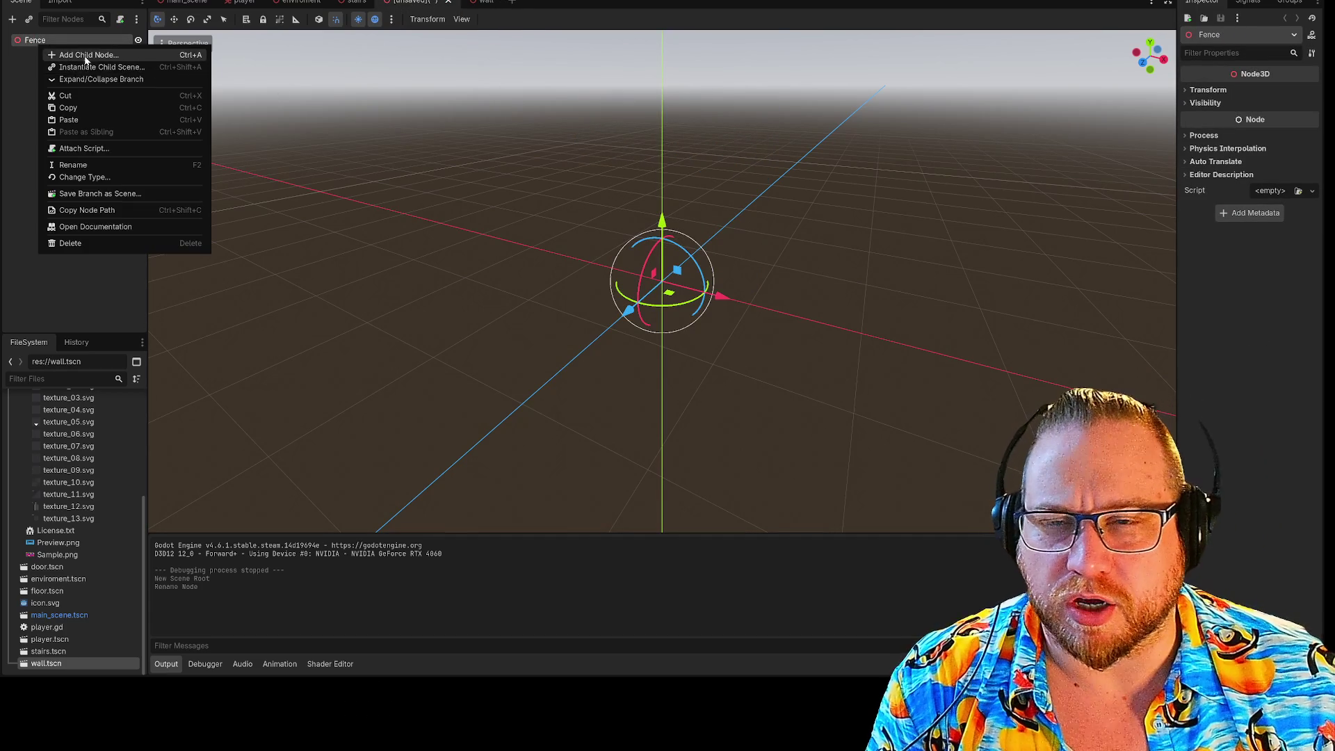
# Add a MeshInstance3D child under the Fence root
pyautogui.click(87, 55)
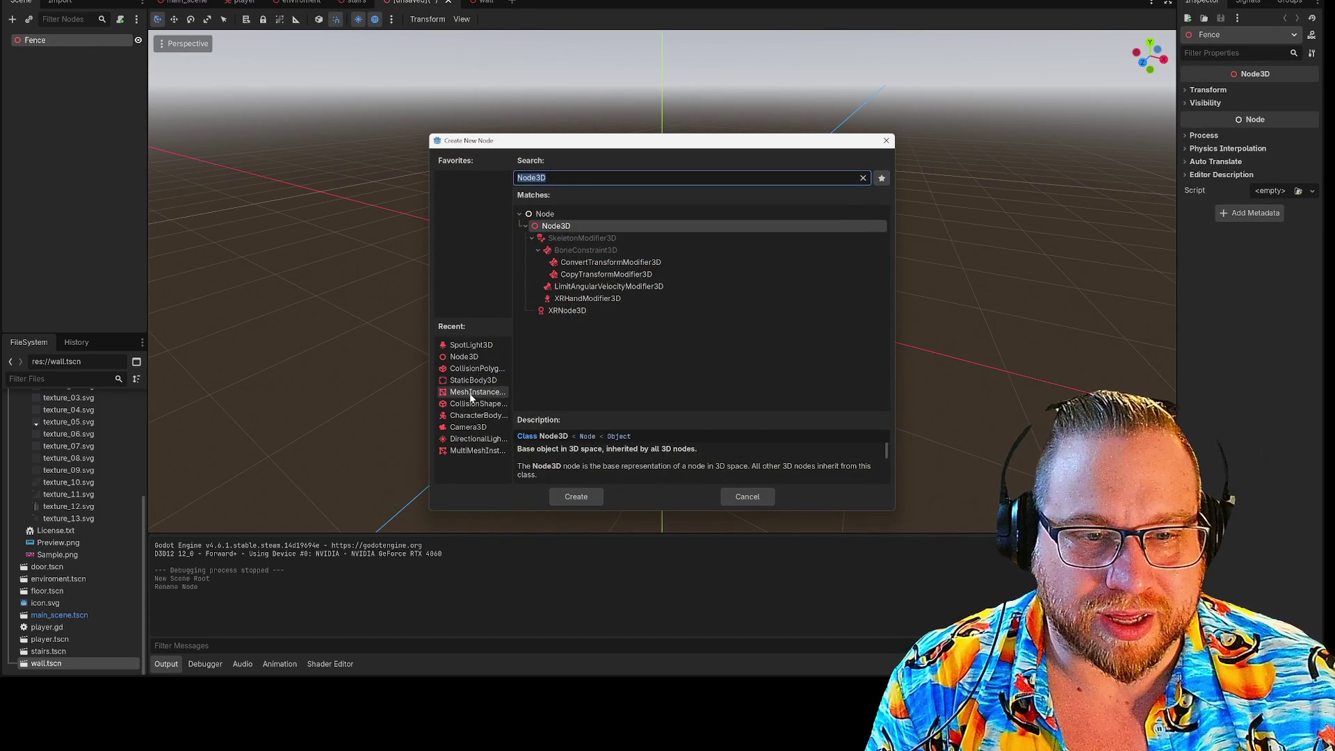
pyautogui.doubleClick(473, 393)
pyautogui.click(487, 2)
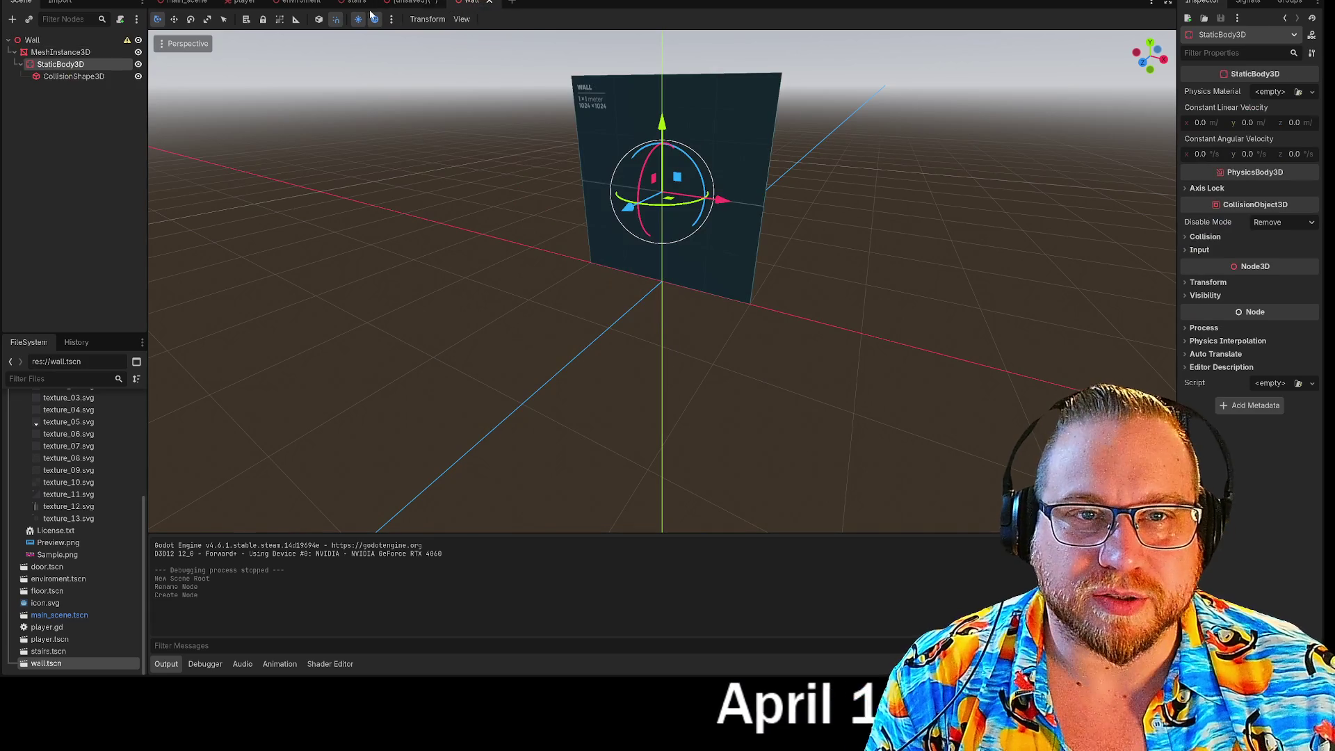
pyautogui.click(404, 3)
# Add a StaticBody3D under the MeshInstance3D and a CollisionShape3D under the StaticBody3D
pyautogui.rightClick(56, 53)
pyautogui.click(87, 56)
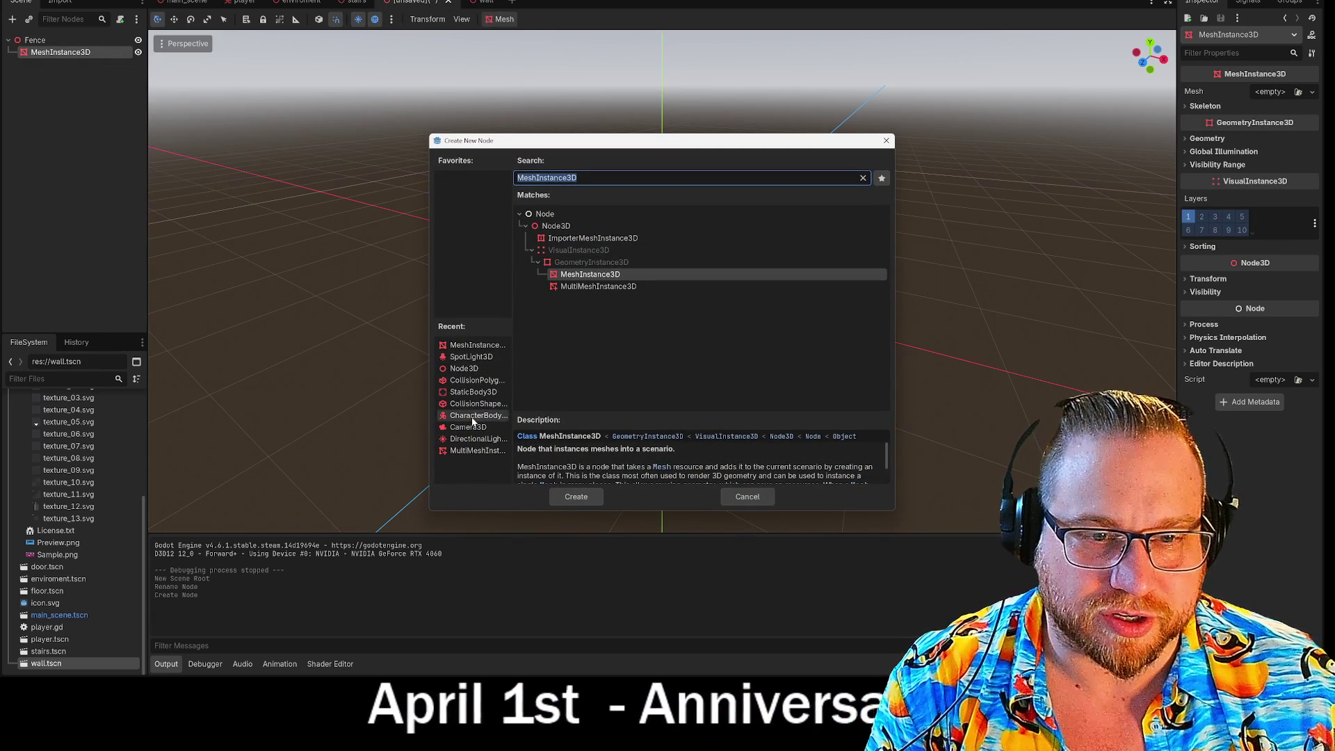
pyautogui.doubleClick(479, 395)
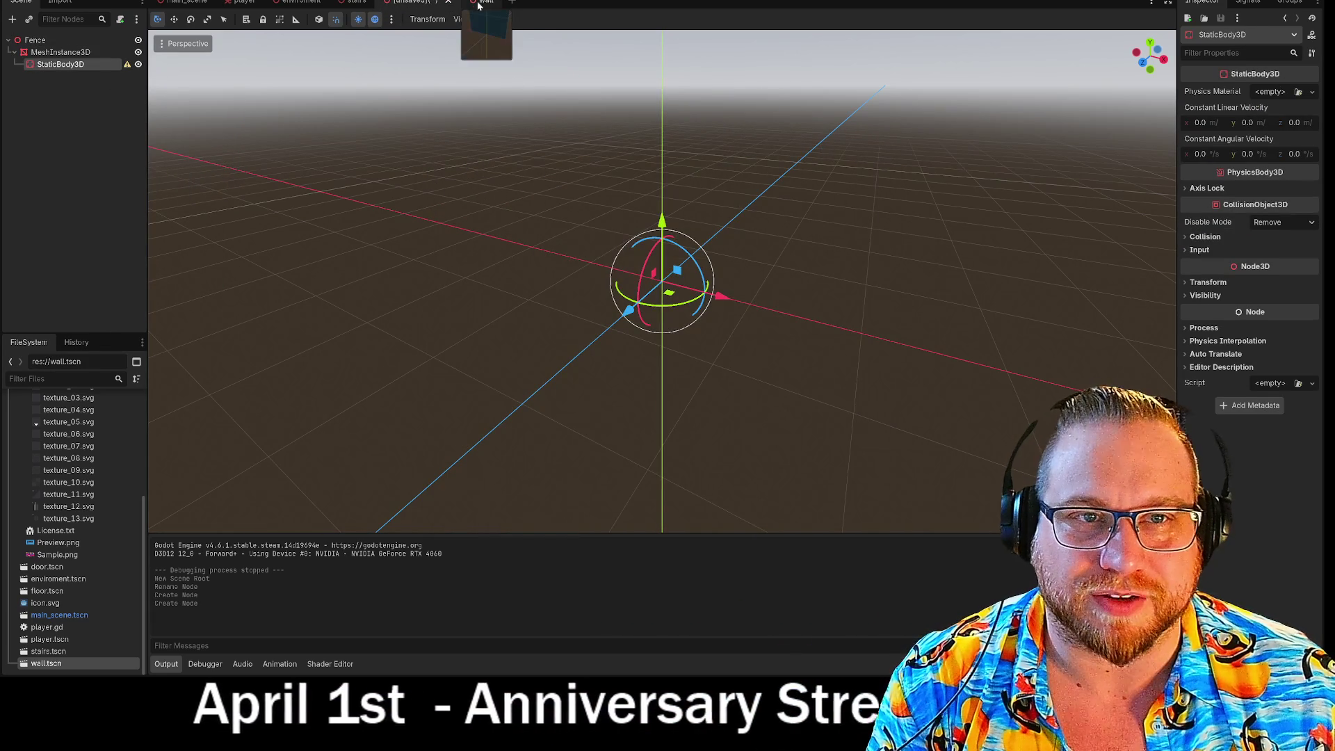
pyautogui.click(472, 2)
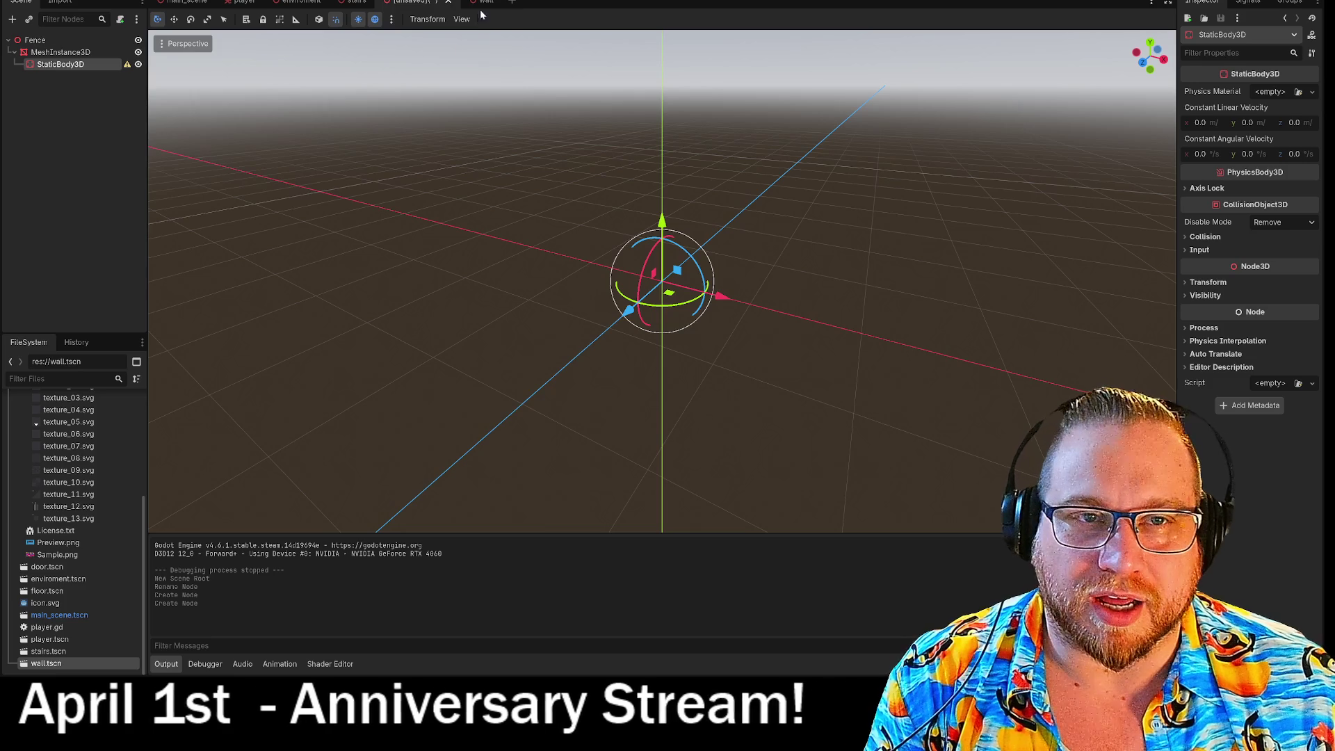
pyautogui.rightClick(80, 70)
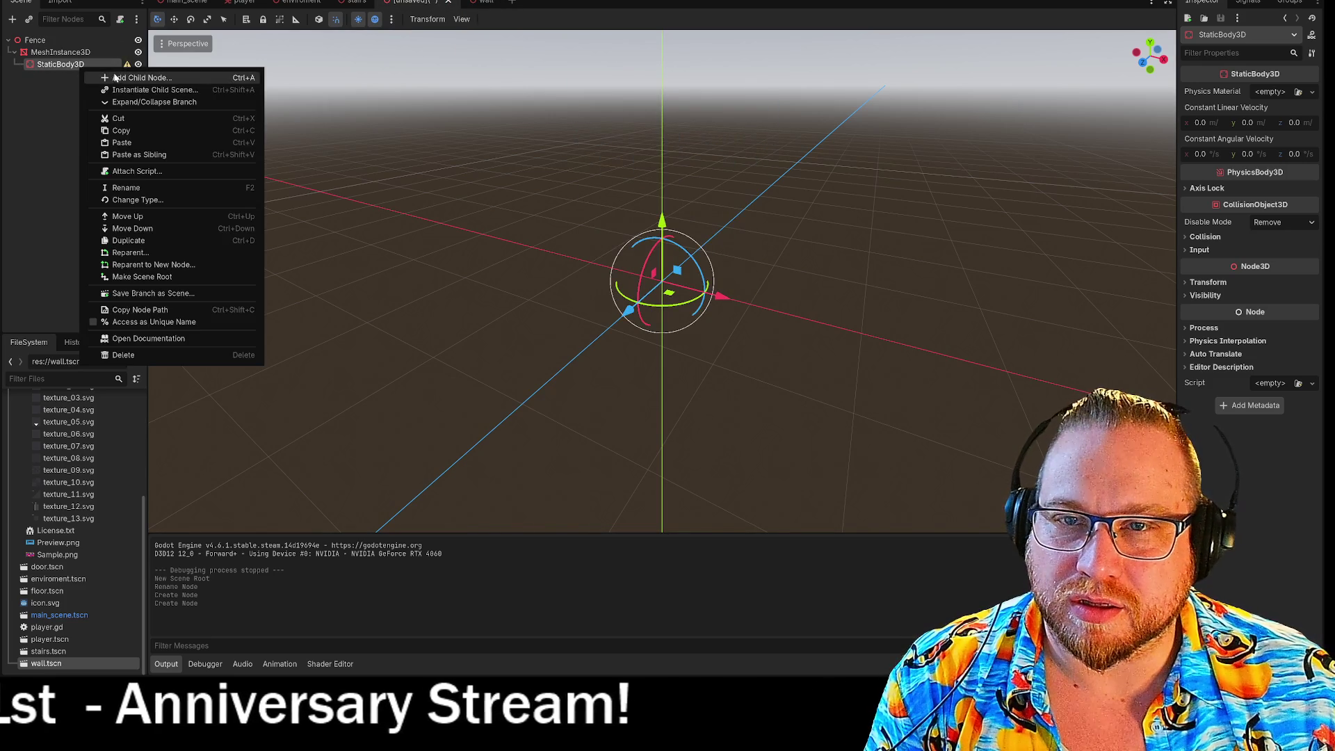
pyautogui.click(105, 78)
pyautogui.doubleClick(480, 404)
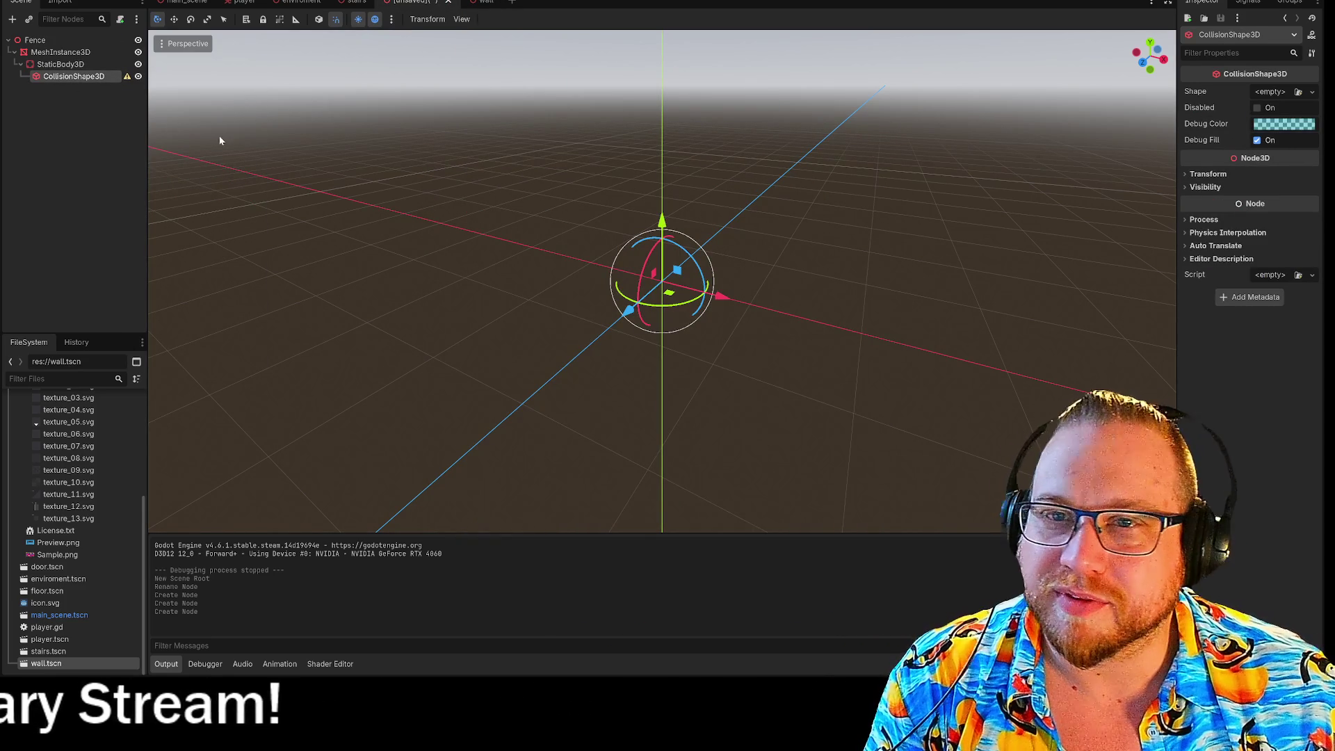
pyautogui.click(64, 56)
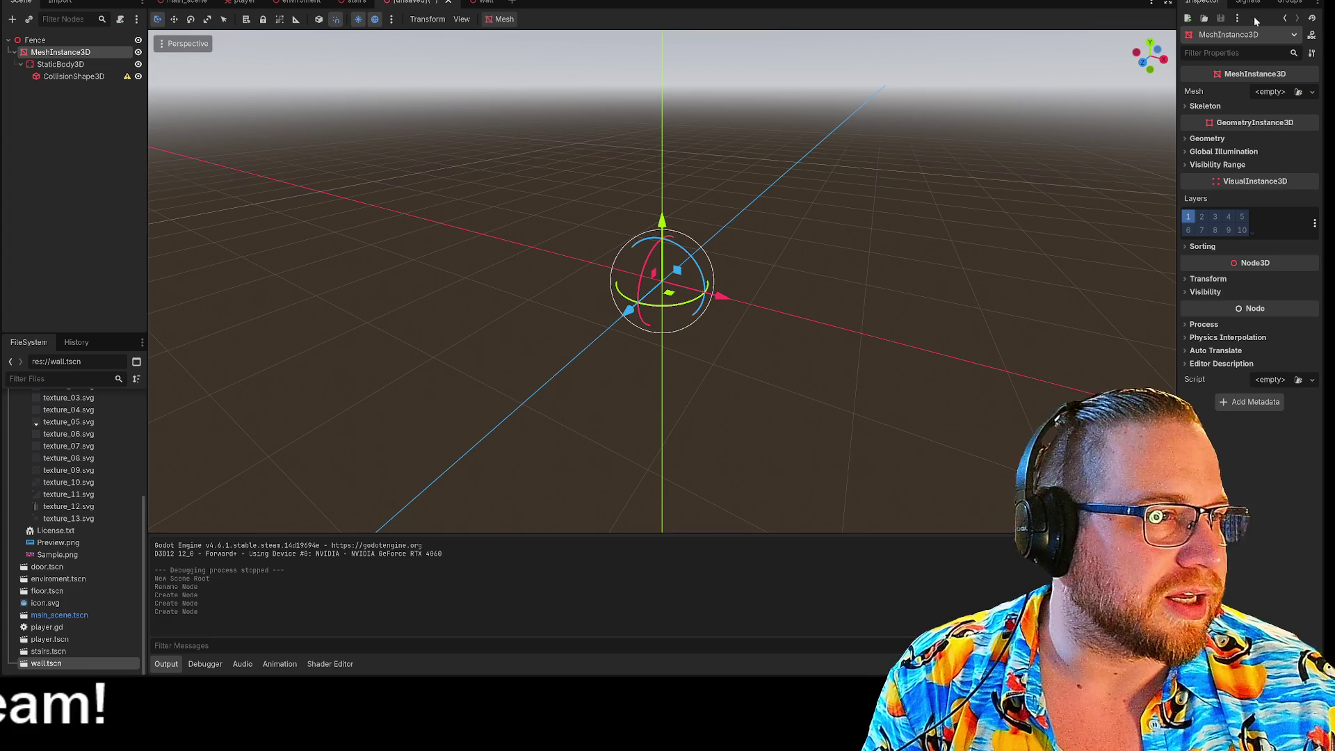
# Give the fence mesh instance a PlaneMesh rotated 90° on X, then select its CollisionShape3D
pyautogui.click(1268, 94)
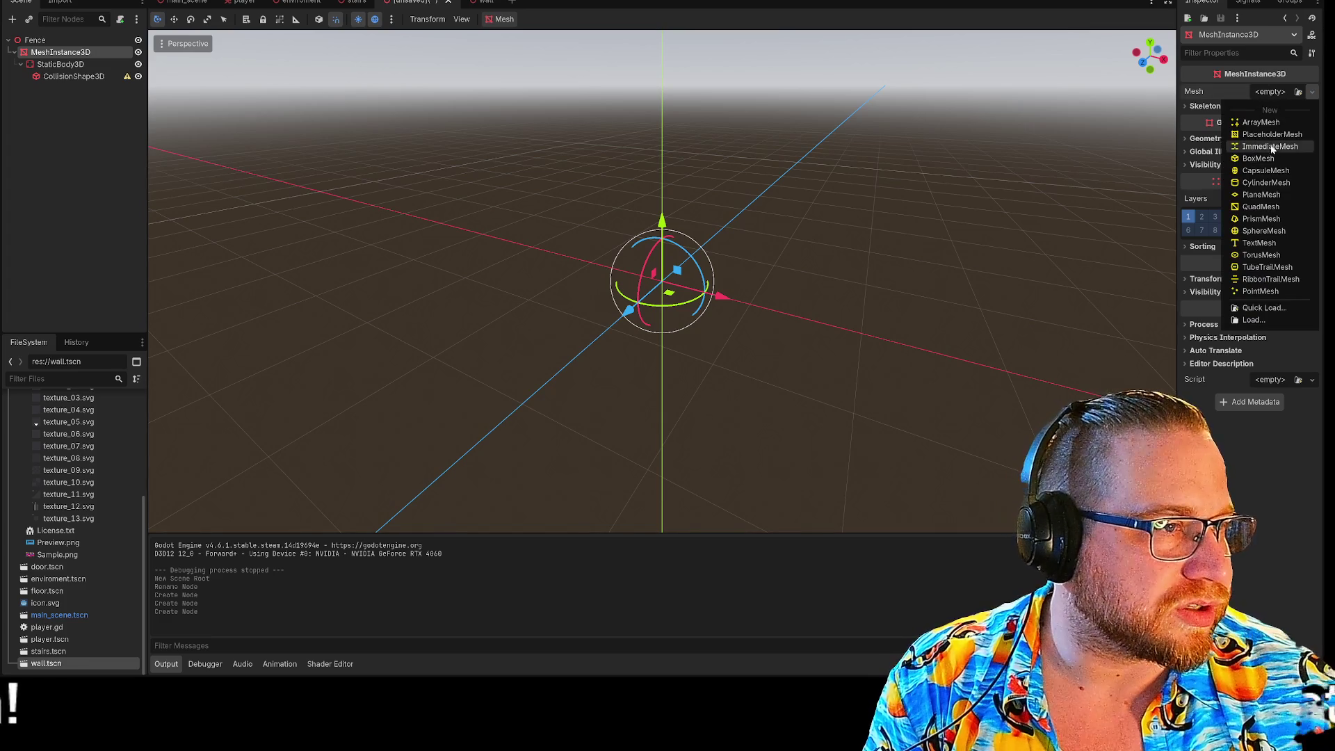
pyautogui.click(1261, 196)
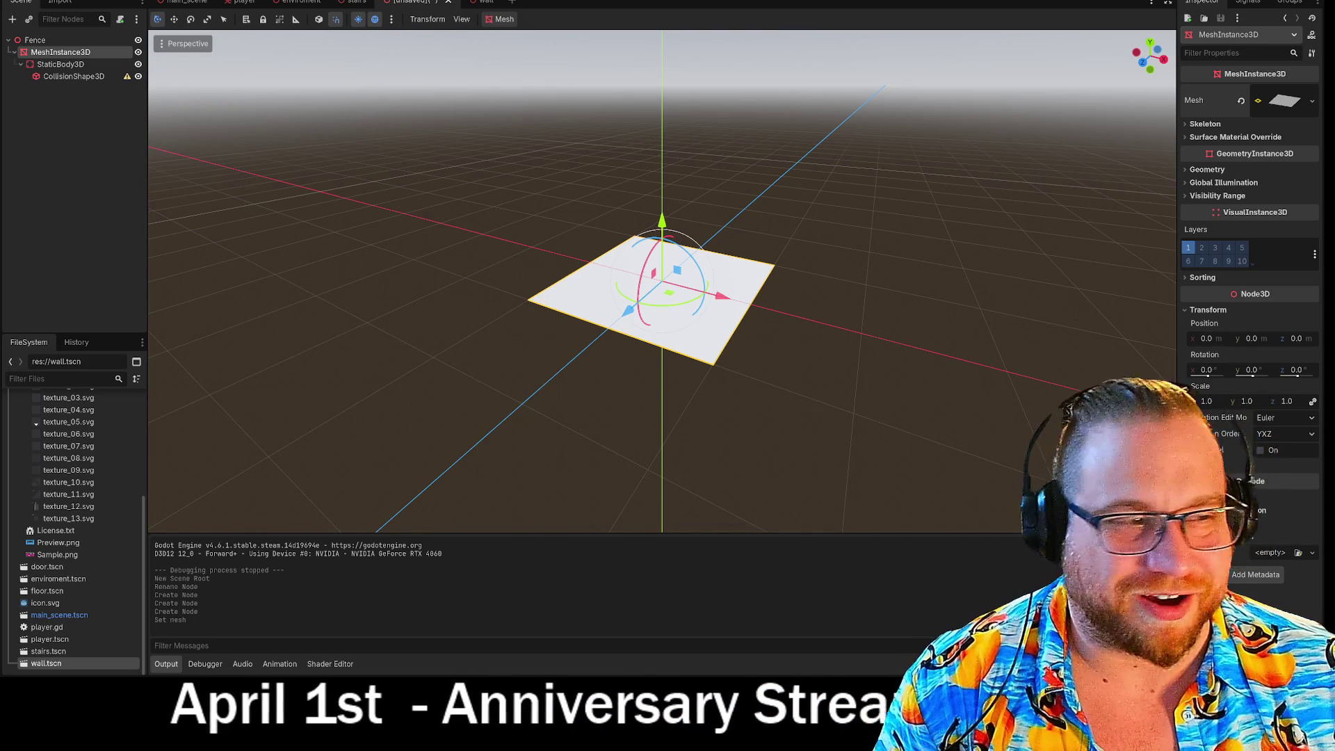
pyautogui.click(1208, 371)
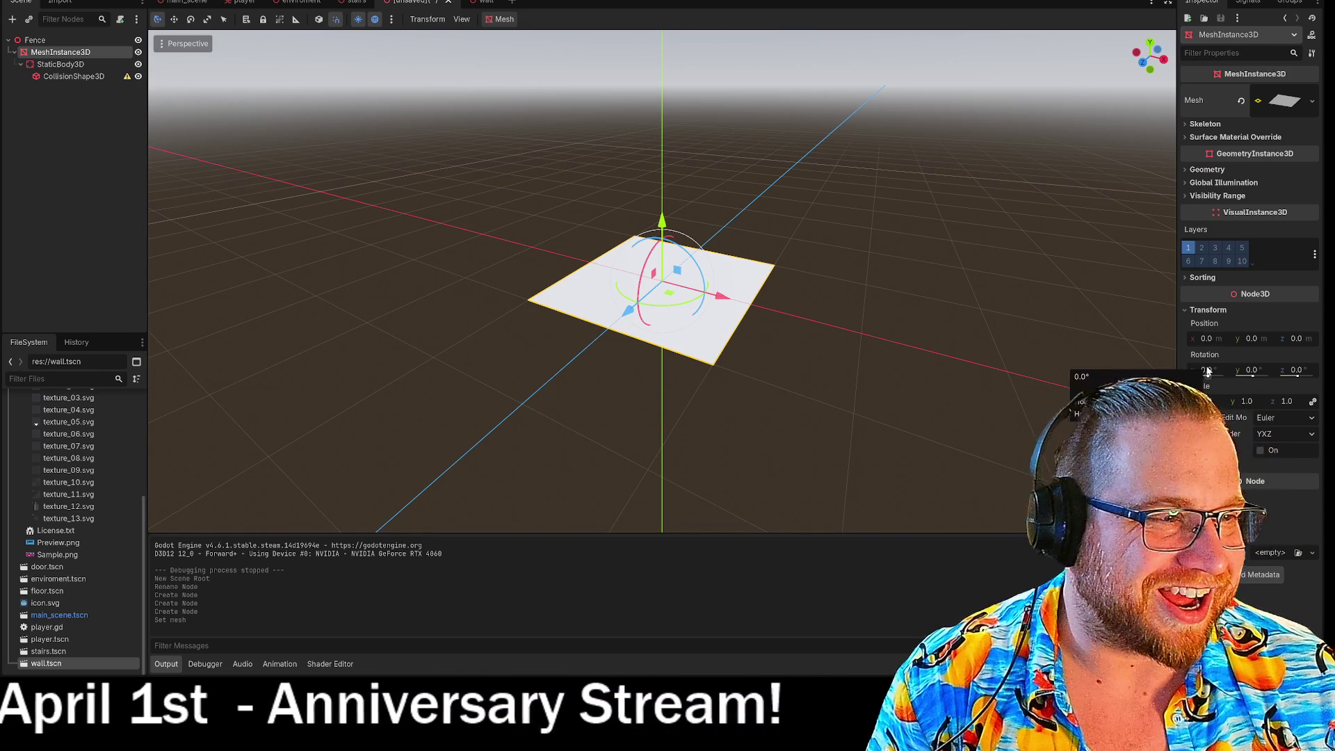
pyautogui.write('90')
pyautogui.press('Return')
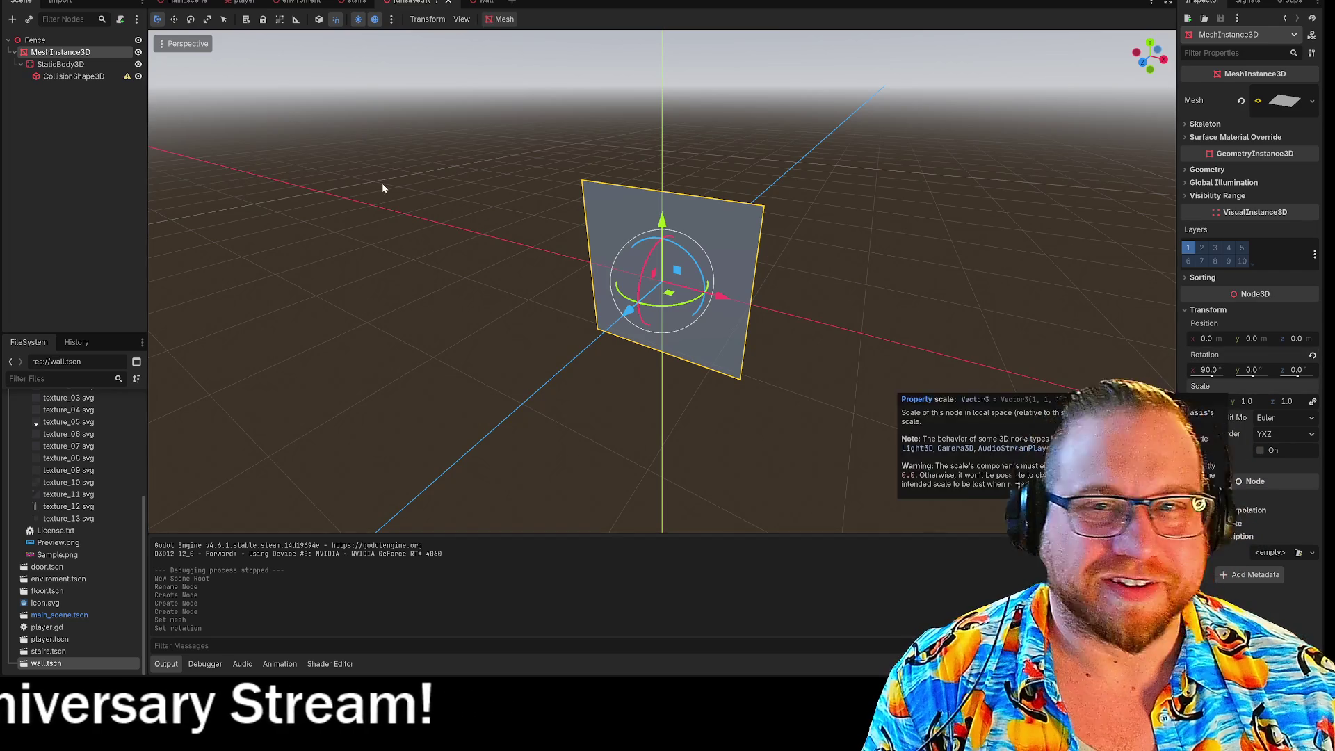
pyautogui.click(73, 77)
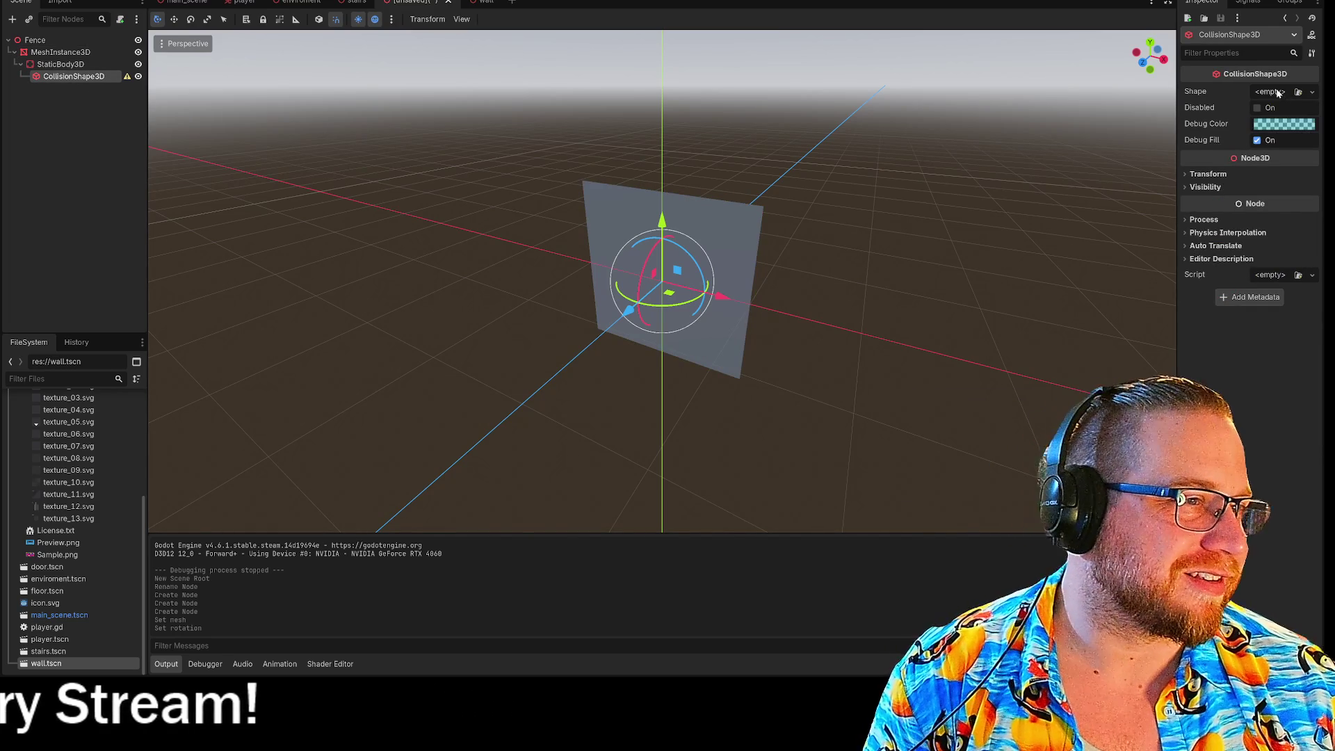
# Assign a new BoxShape3D (2.0 × 0.001 × 2.0) to the fence's collision shape around the upright plane
pyautogui.click(1270, 92)
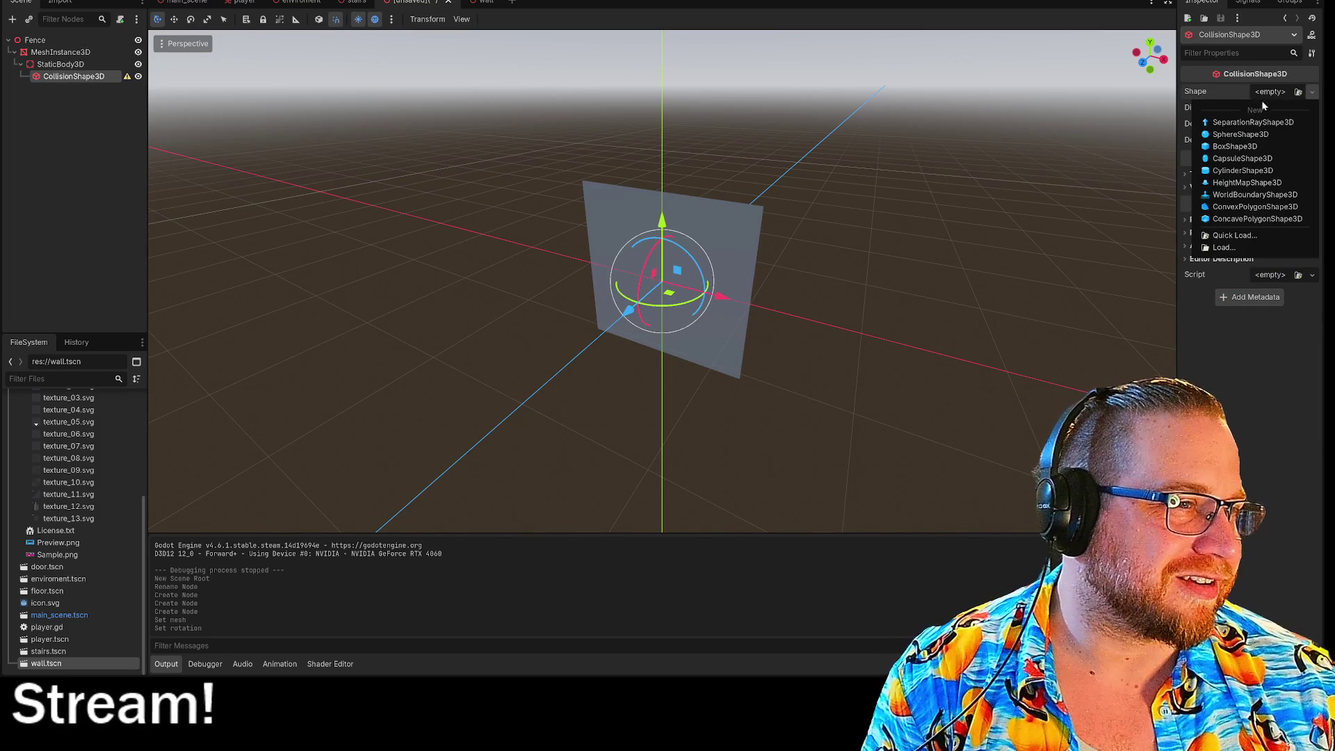
pyautogui.click(1237, 147)
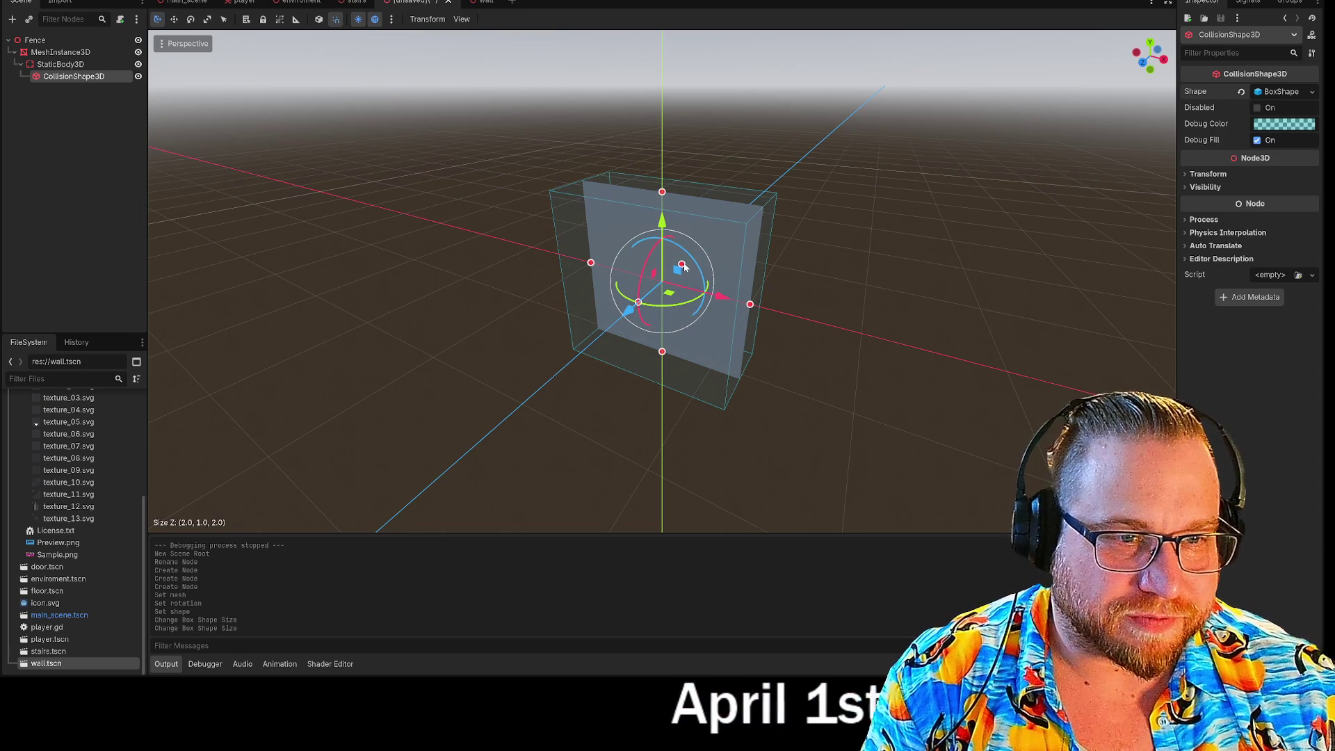
pyautogui.click(924, 275)
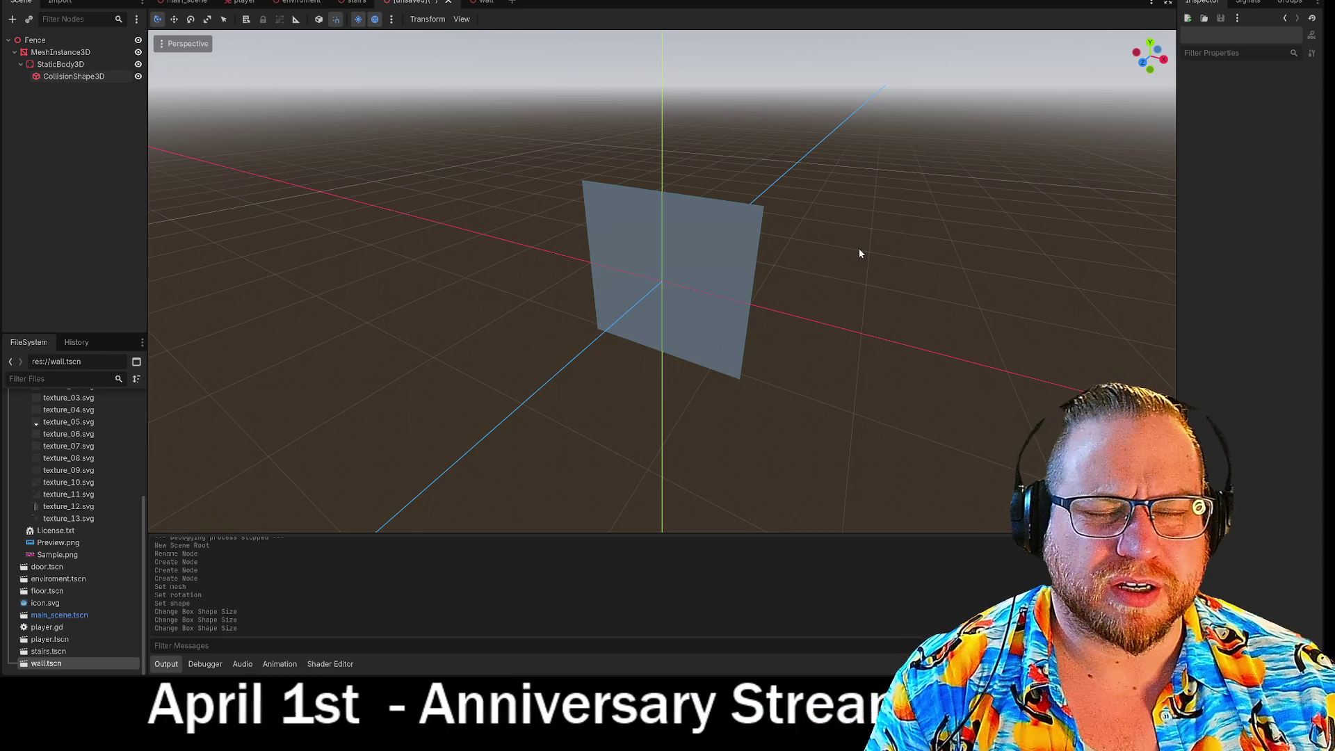
pyautogui.moveTo(873, 239)
pyautogui.mouseDown()
pyautogui.moveTo(668, 265)
pyautogui.moveTo(640, 236)
pyautogui.moveTo(626, 278)
pyautogui.moveTo(612, 250)
pyautogui.moveTo(577, 257)
pyautogui.mouseUp()
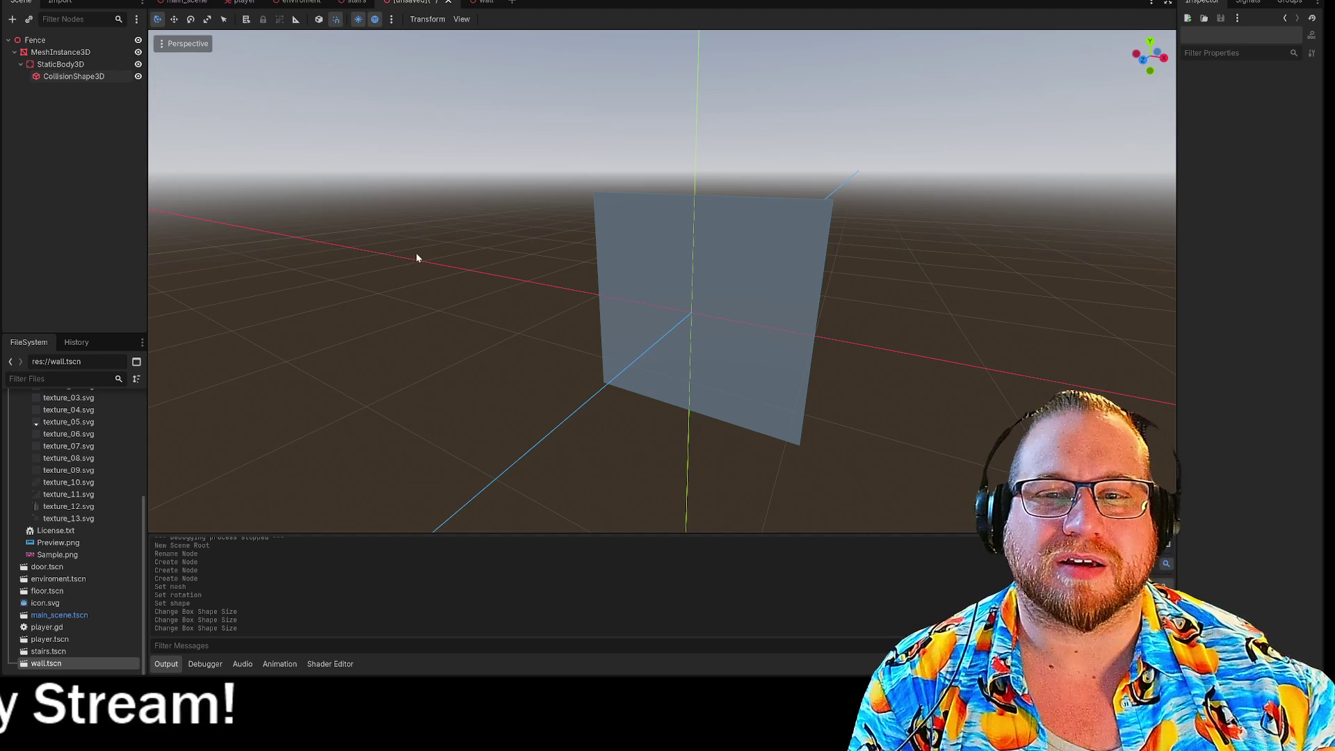
pyautogui.scroll(2, 73, 536)
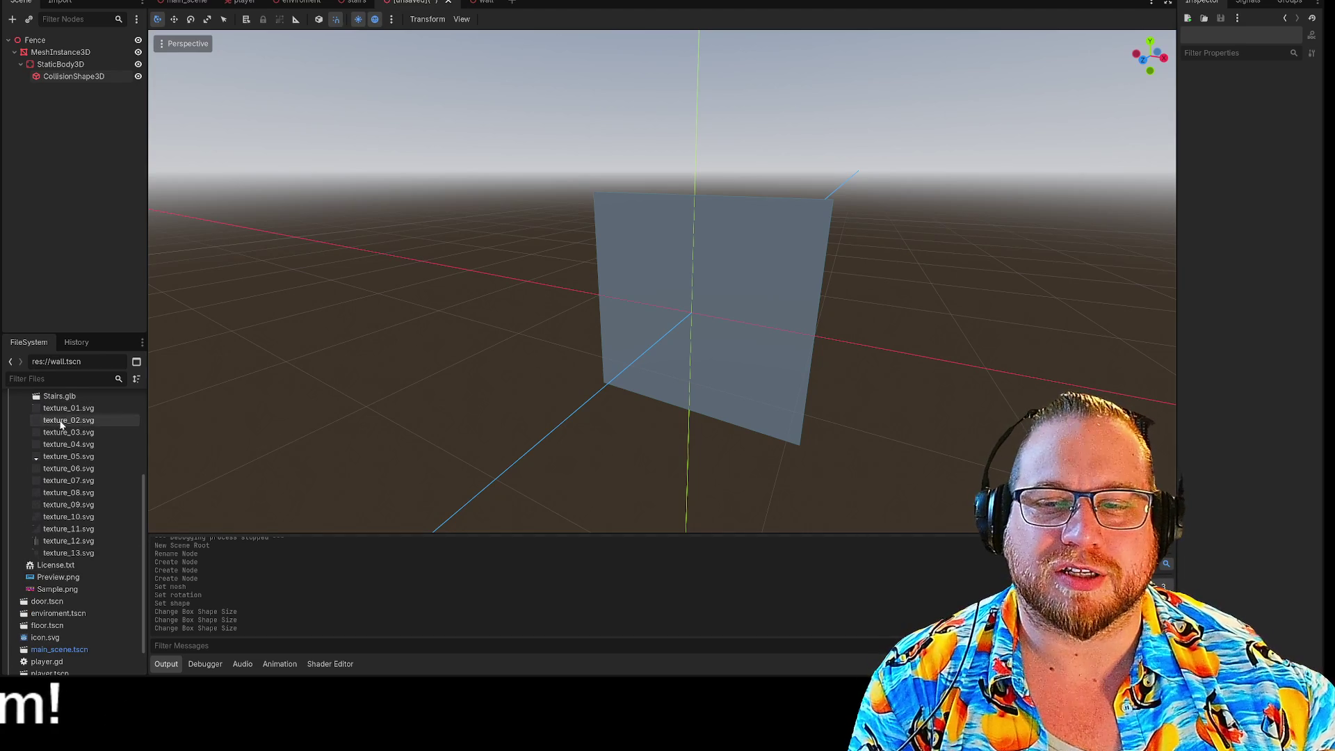
# Drag texture_02.svg onto the fence plane as its material override
pyautogui.moveTo(61, 424); pyautogui.dragTo(653, 360)
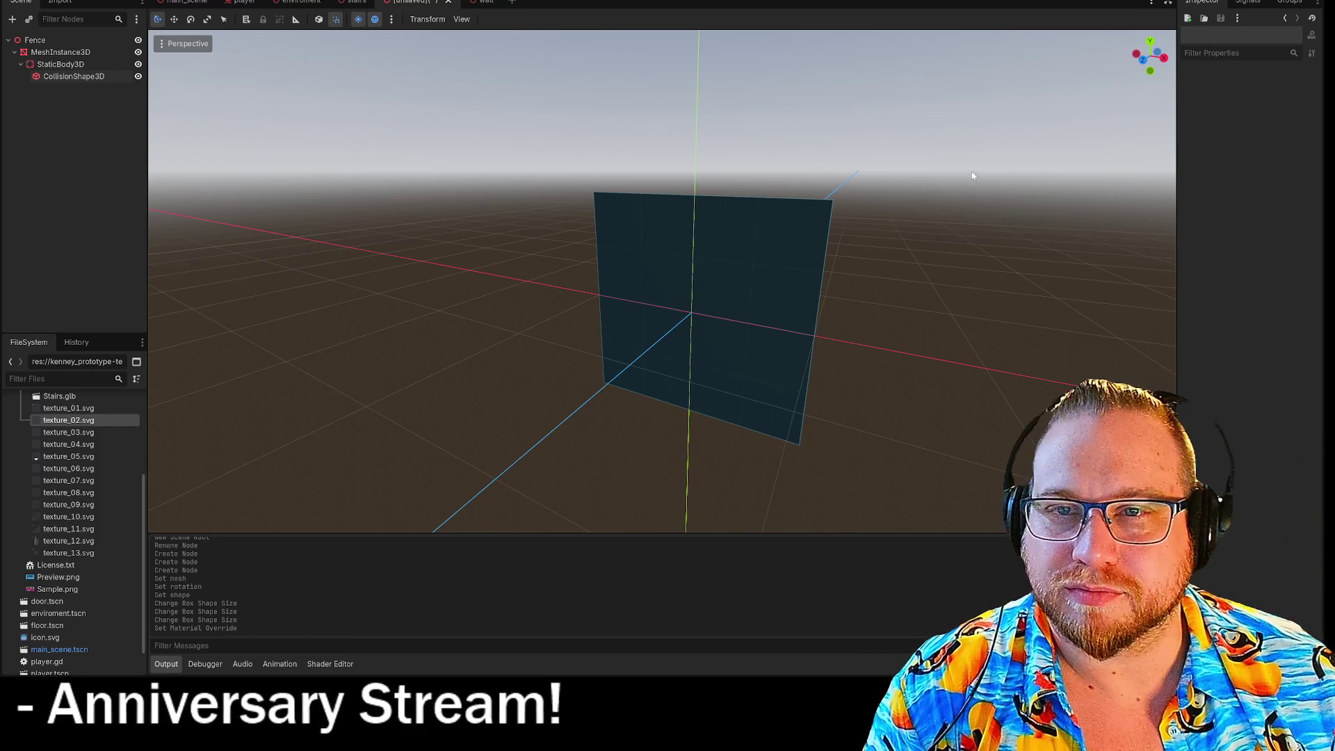
pyautogui.press('Up')
pyautogui.press('Up')
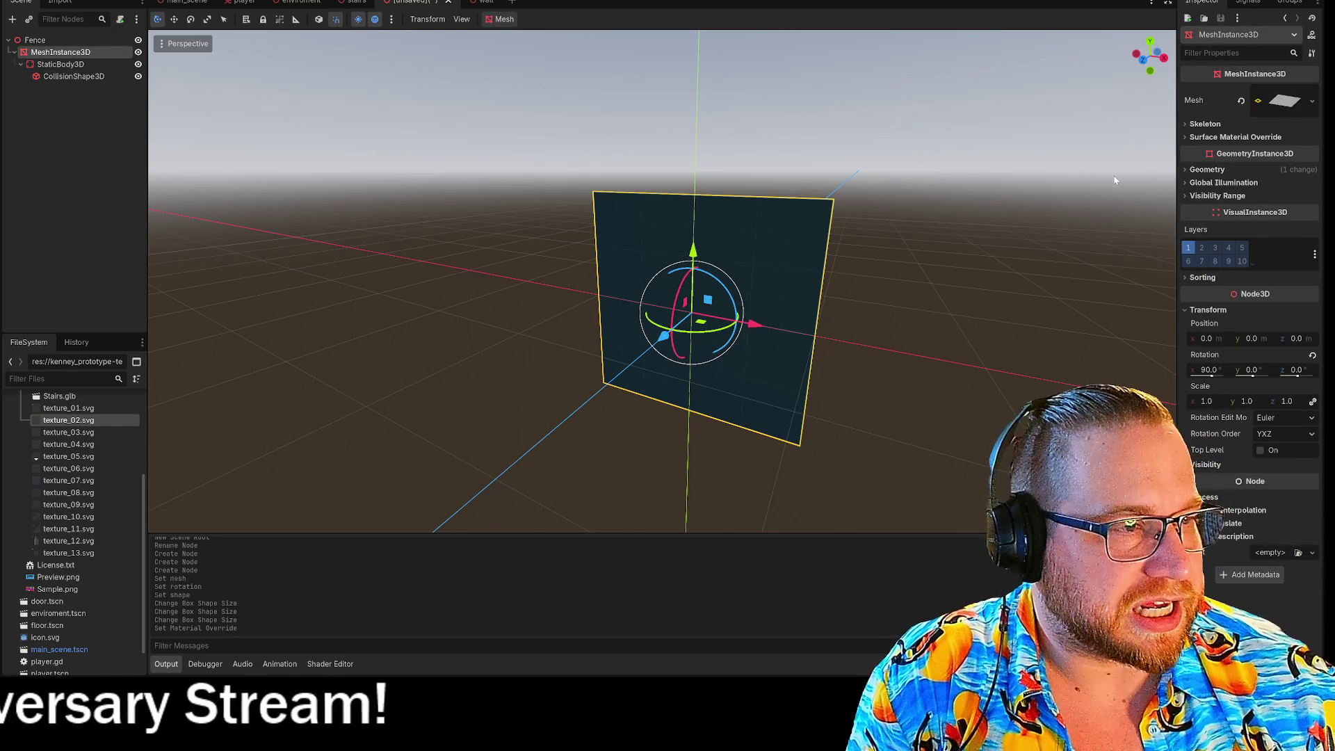
pyautogui.moveTo(942, 340)
pyautogui.mouseDown()
pyautogui.moveTo(908, 343)
pyautogui.moveTo(1002, 294)
pyautogui.moveTo(947, 350)
pyautogui.moveTo(932, 343)
pyautogui.mouseUp()
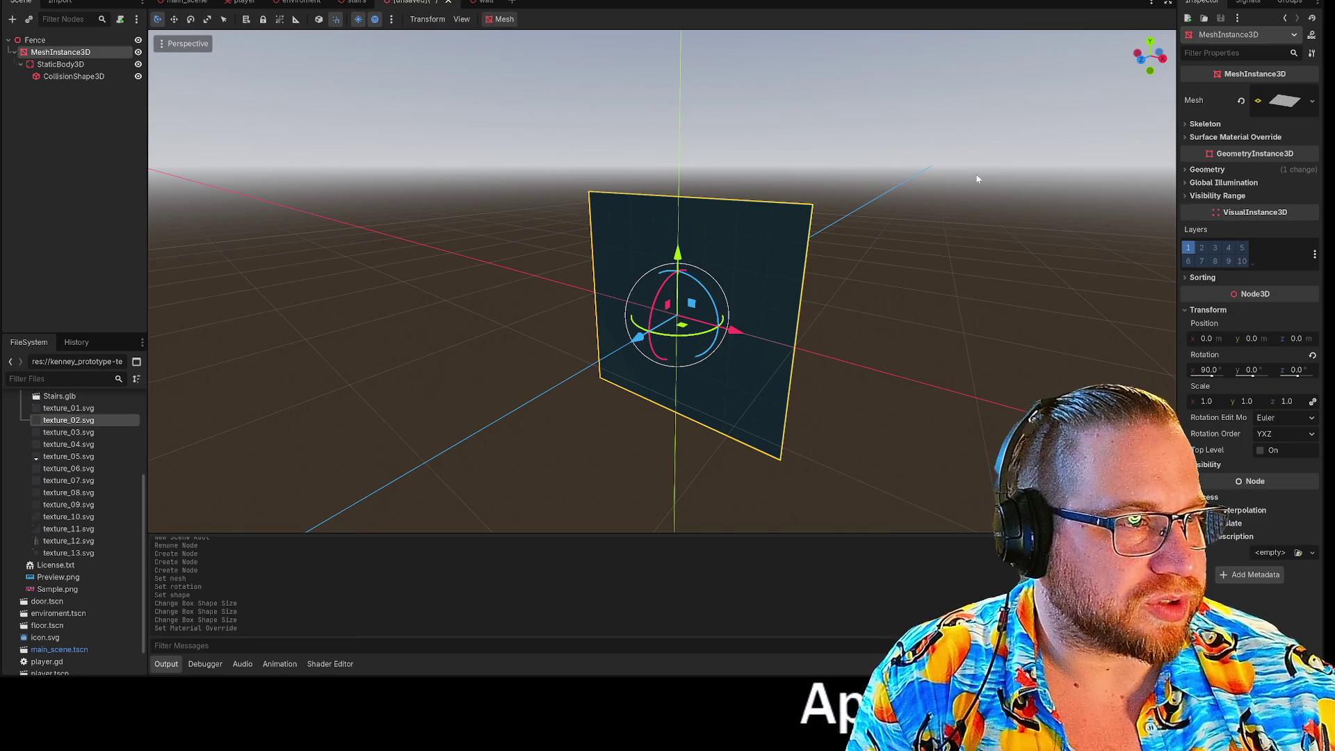
# Inspect the mesh's Surface Material Override and Skeleton sections in the Inspector
pyautogui.click(1187, 138)
pyautogui.click(1186, 125)
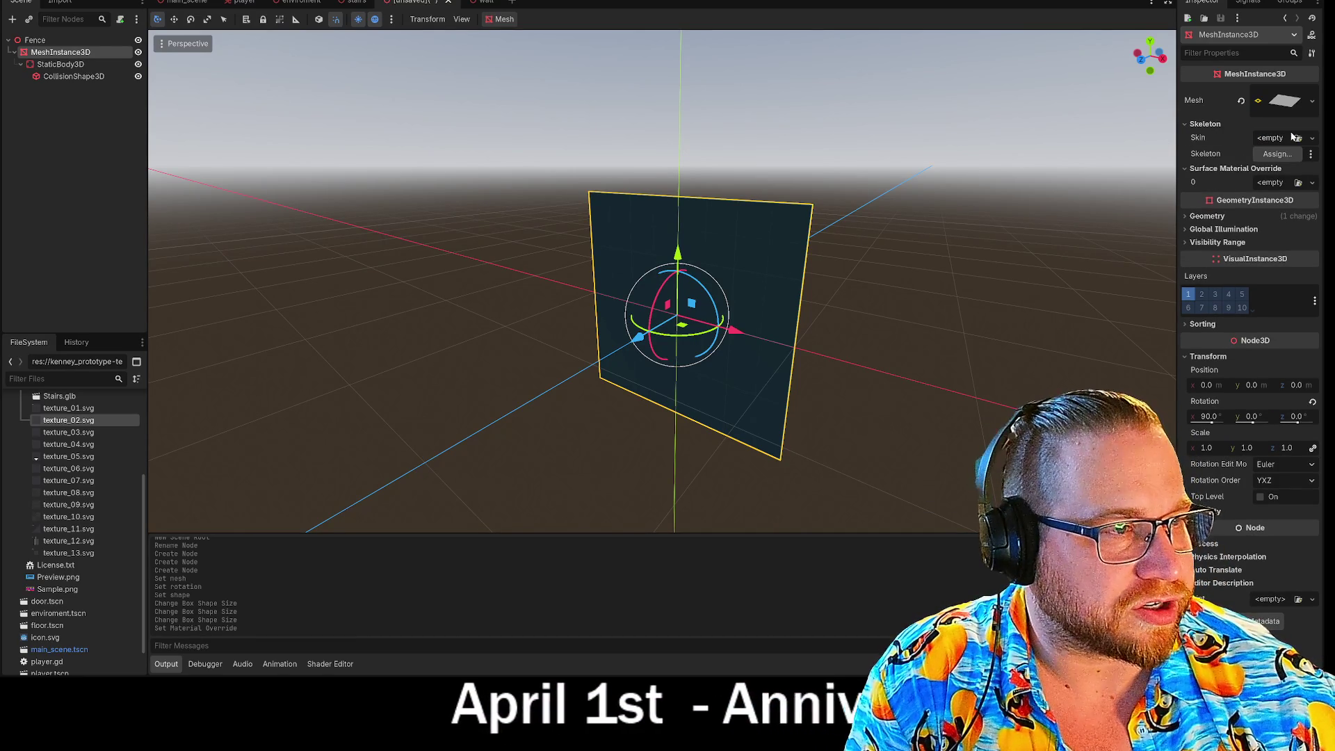
pyautogui.click(1270, 138)
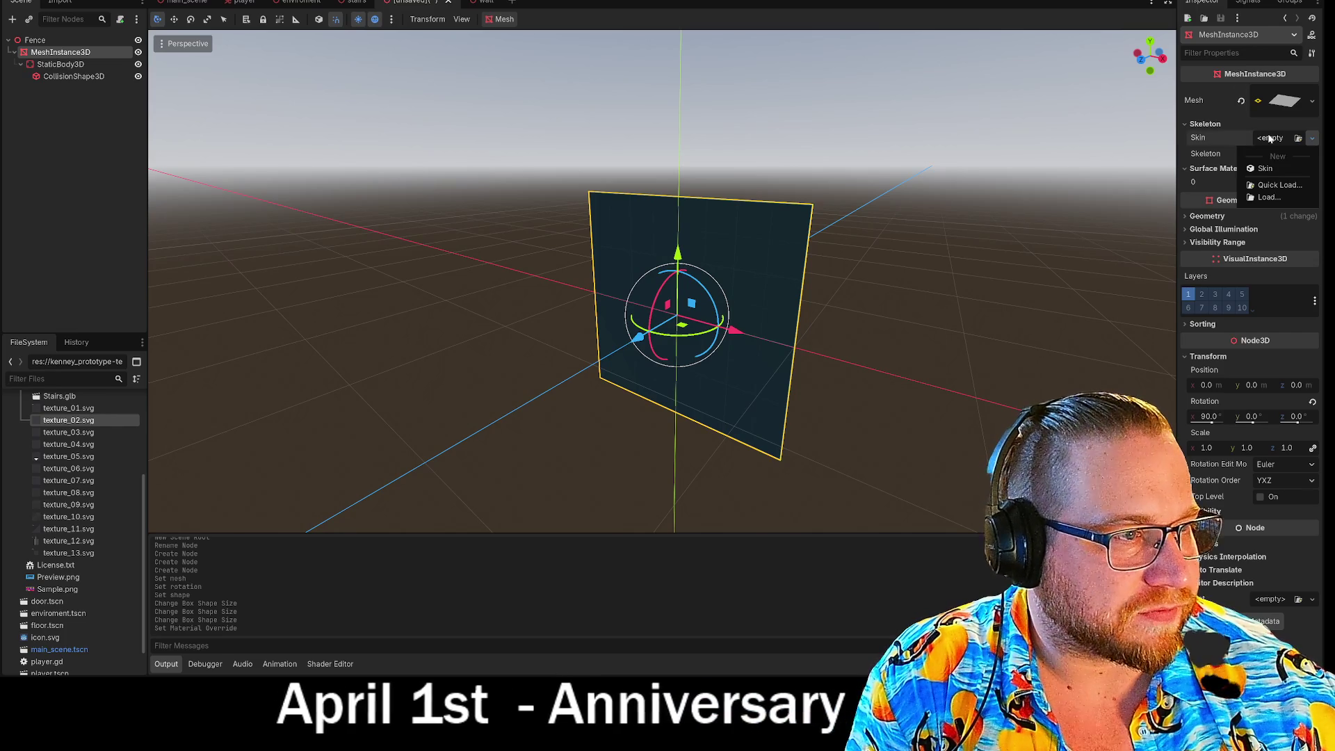
pyautogui.click(1184, 126)
pyautogui.click(1184, 125)
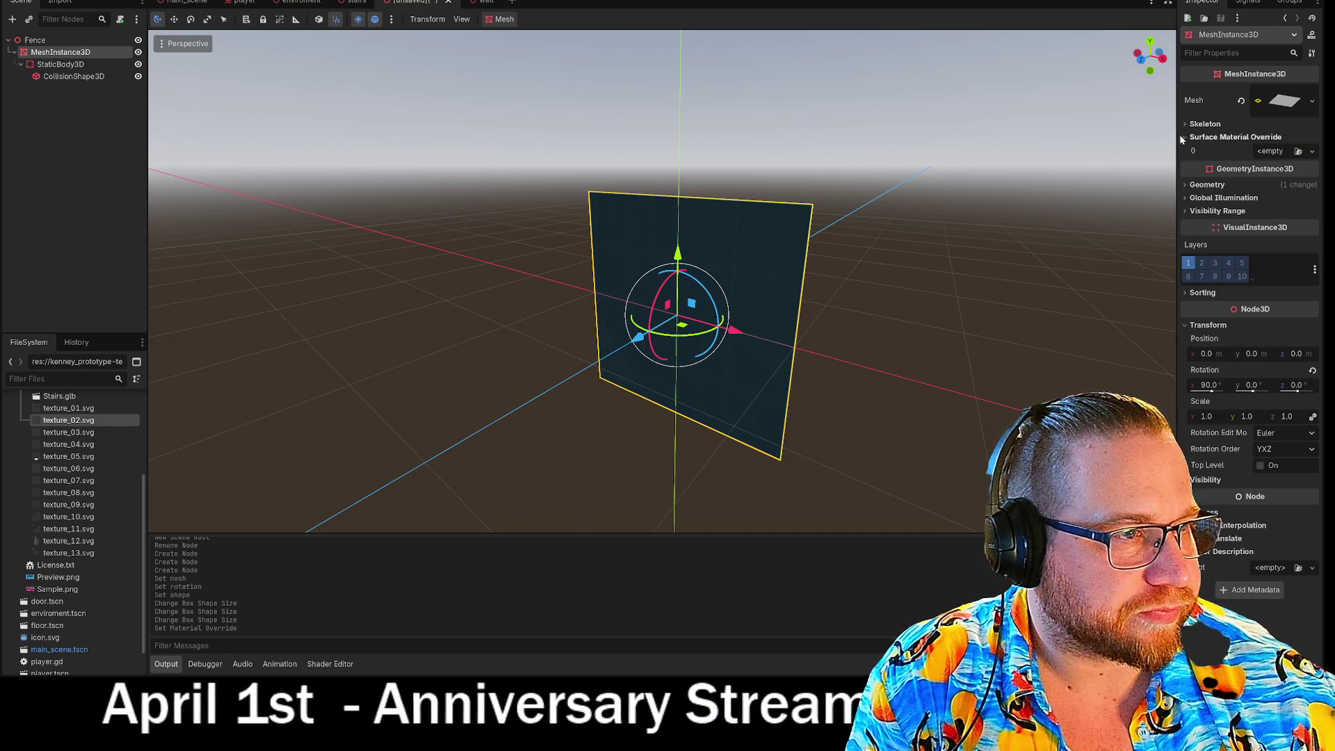
pyautogui.click(1185, 138)
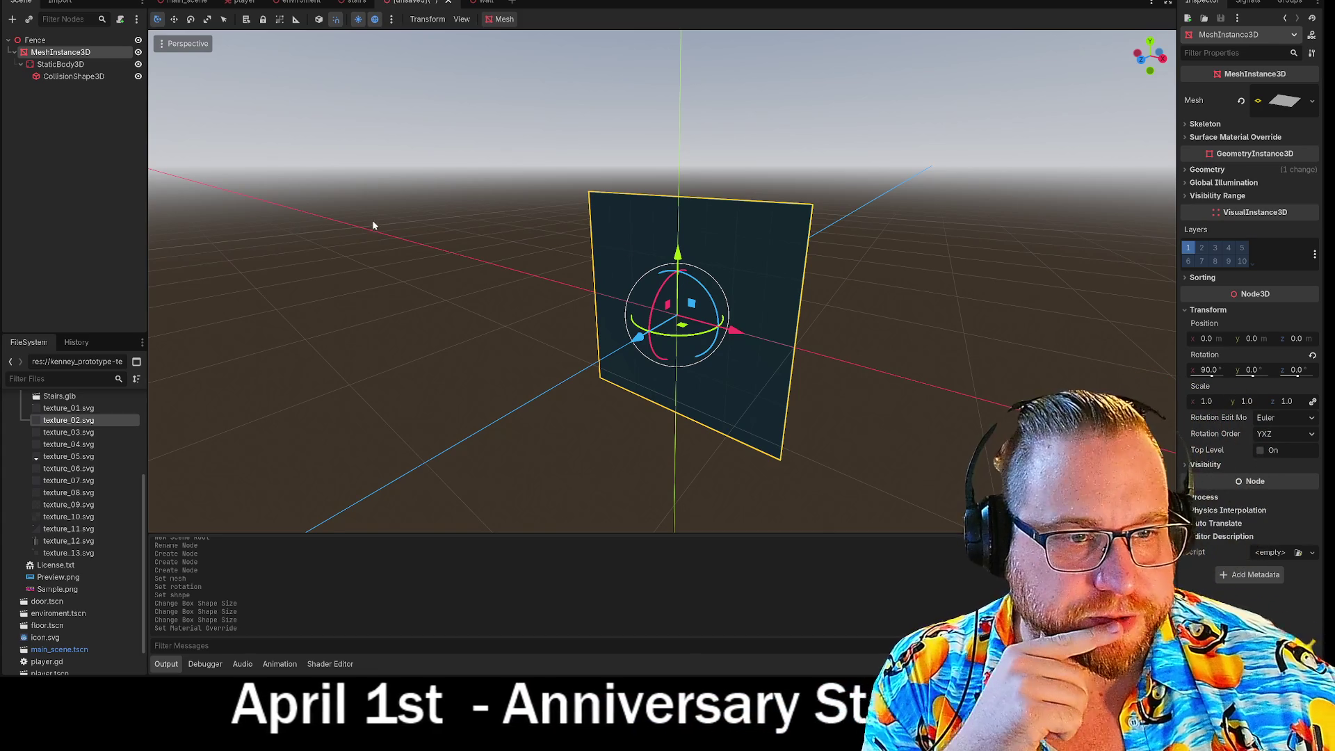
# Scale the fence plane down to half its original height
pyautogui.click(904, 398)
pyautogui.moveTo(937, 398); pyautogui.dragTo(745, 397)
pyautogui.click(745, 396)
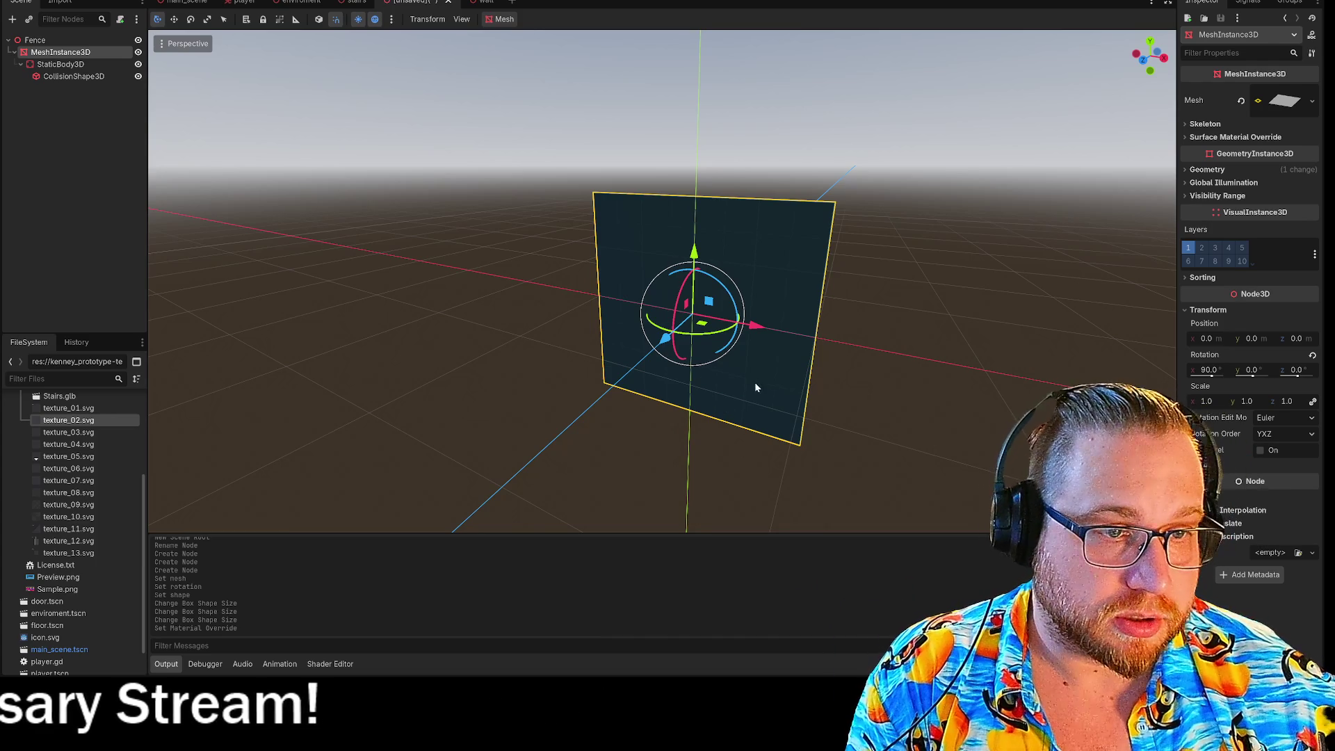
pyautogui.press('r')
pyautogui.moveTo(695, 254)
pyautogui.mouseDown()
pyautogui.moveTo(697, 288)
pyautogui.moveTo(689, 179)
pyautogui.mouseUp()
pyautogui.hotkey('ctrl', 'z')
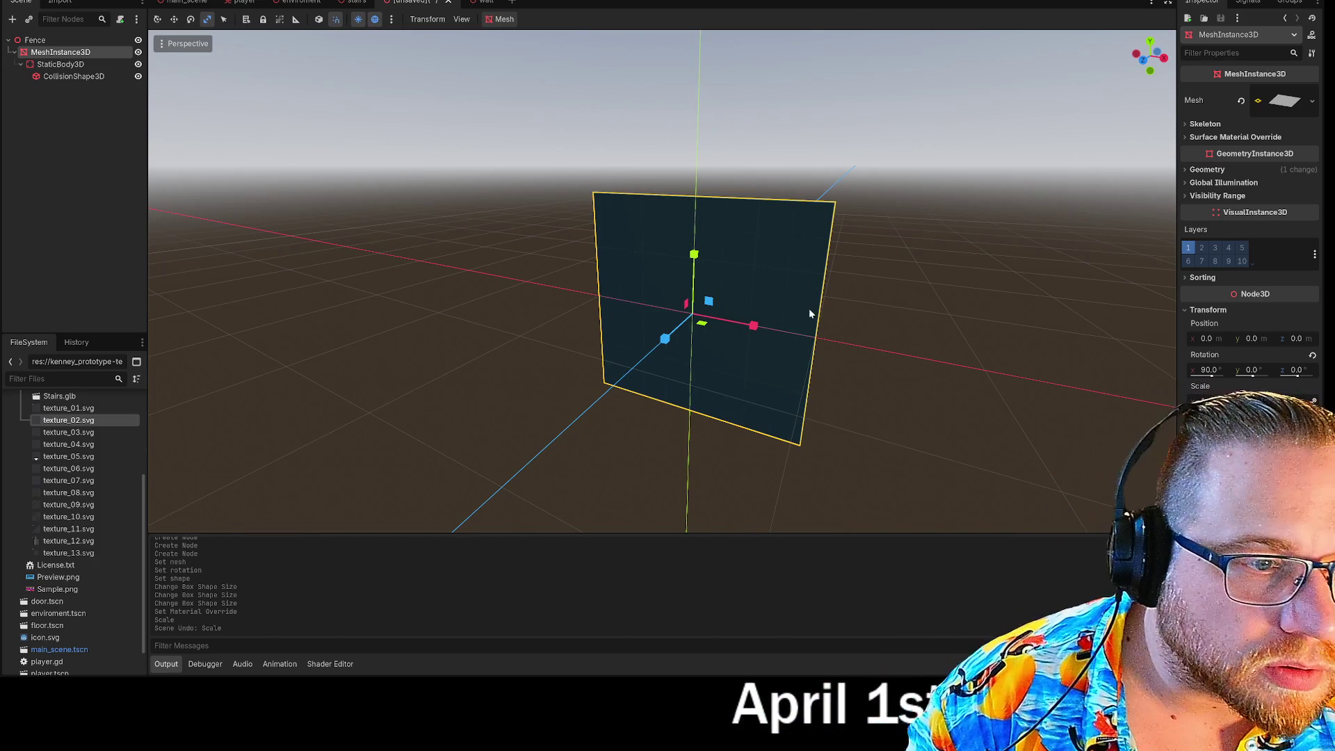
pyautogui.press('q')
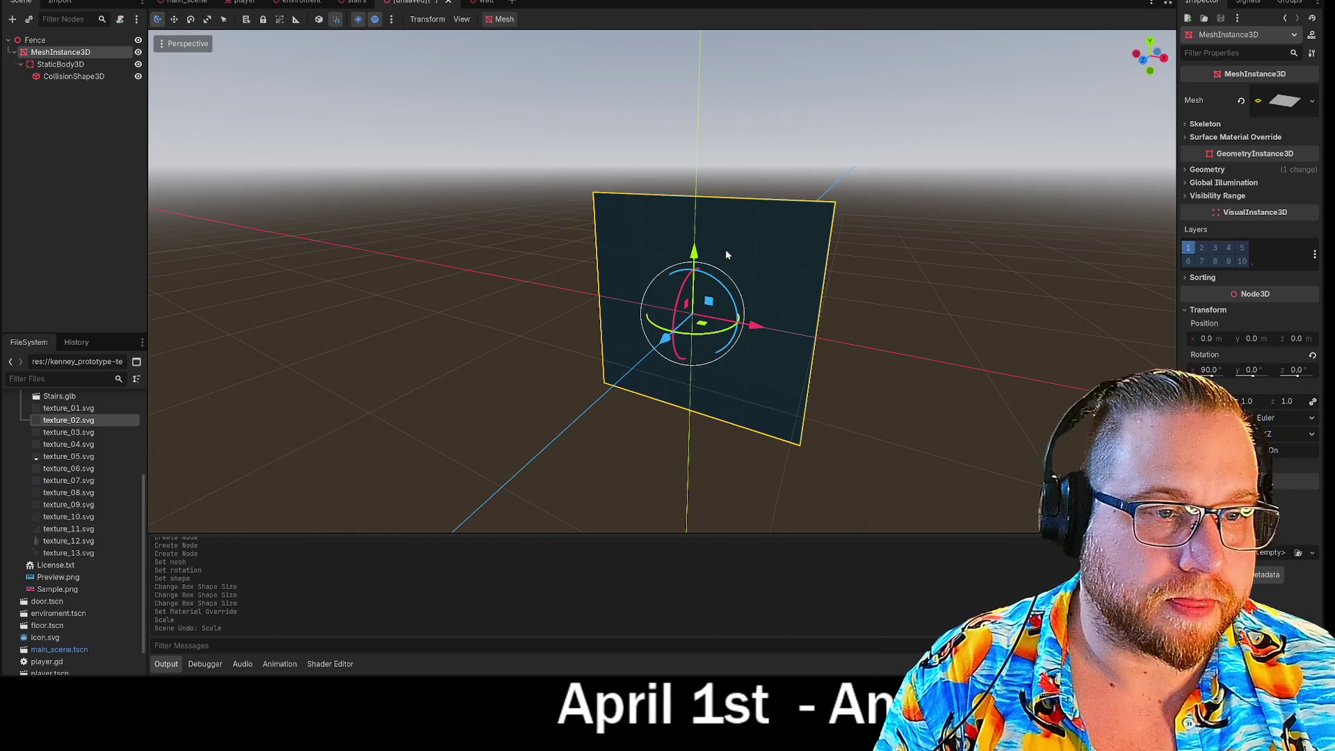
pyautogui.moveTo(693, 254); pyautogui.dragTo(700, 169)
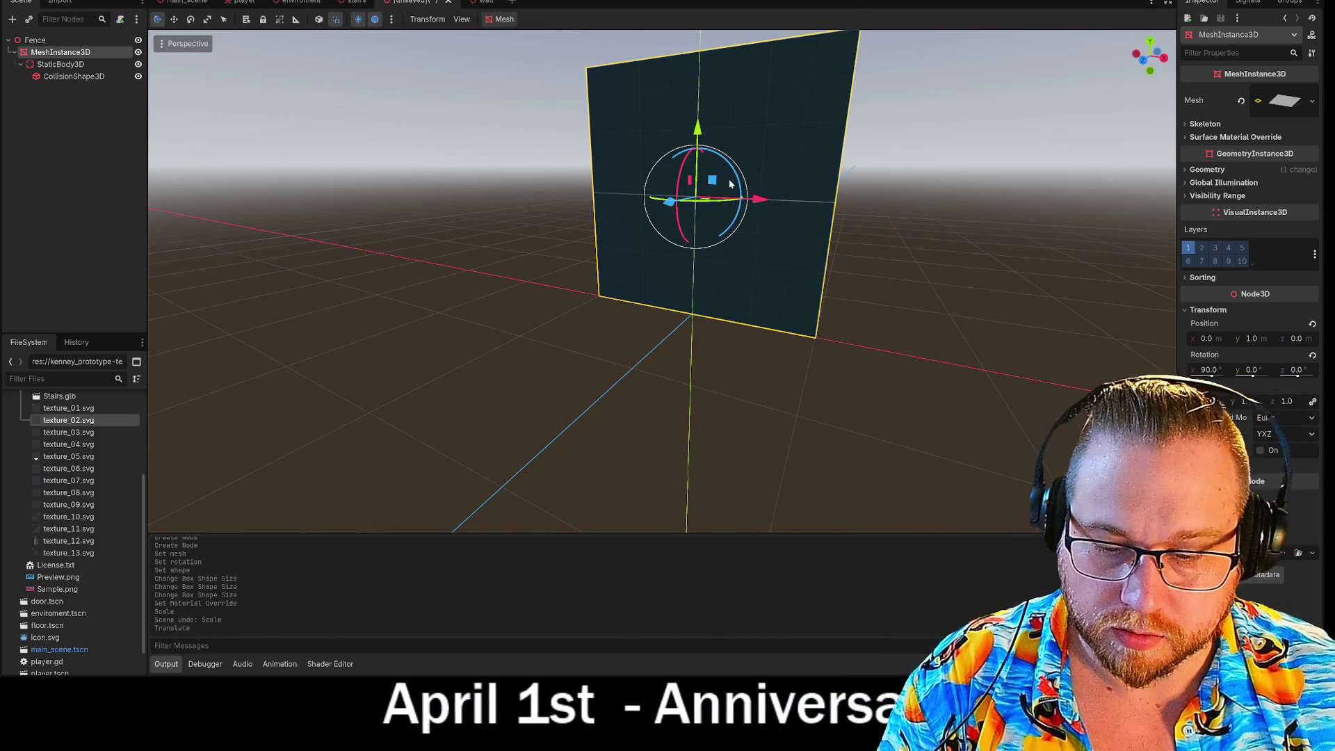
pyautogui.press('r')
pyautogui.moveTo(697, 133); pyautogui.dragTo(698, 132)
pyautogui.click(916, 236)
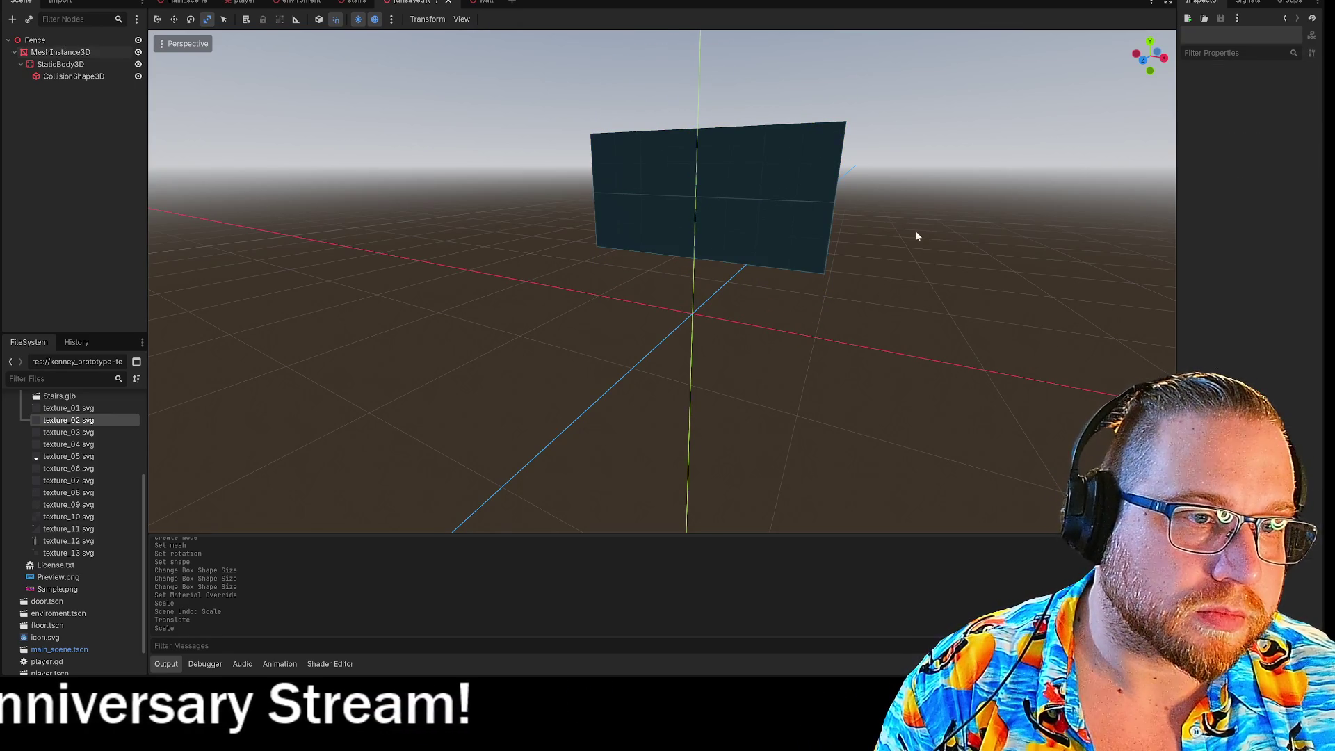
# Lower the shortened panel onto the grid and check it front-on and at an angle
pyautogui.press('q')
pyautogui.click(737, 167)
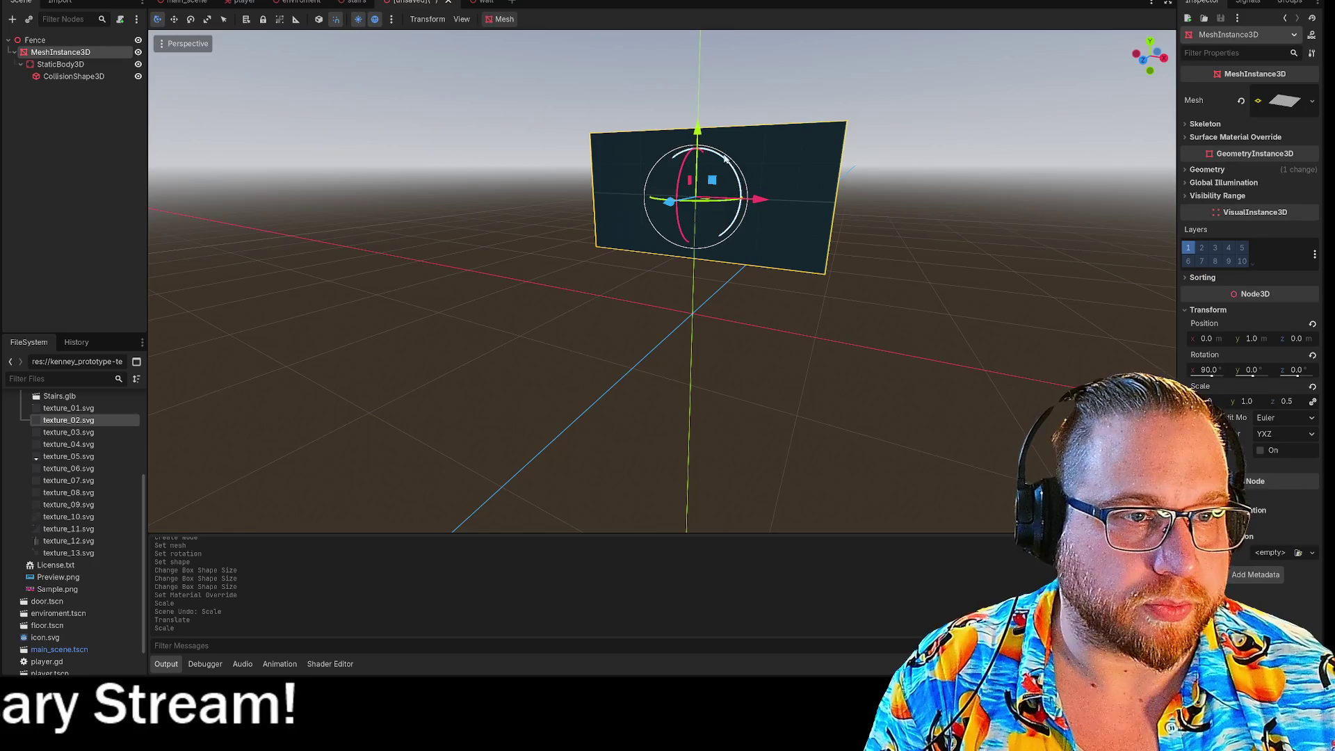
pyautogui.moveTo(697, 207)
pyautogui.mouseDown()
pyautogui.moveTo(699, 316)
pyautogui.moveTo(695, 273)
pyautogui.mouseUp()
pyautogui.click(1061, 239)
pyautogui.moveTo(1061, 238)
pyautogui.mouseDown()
pyautogui.moveTo(994, 292)
pyautogui.moveTo(945, 302)
pyautogui.mouseUp()
pyautogui.press('KP_1')
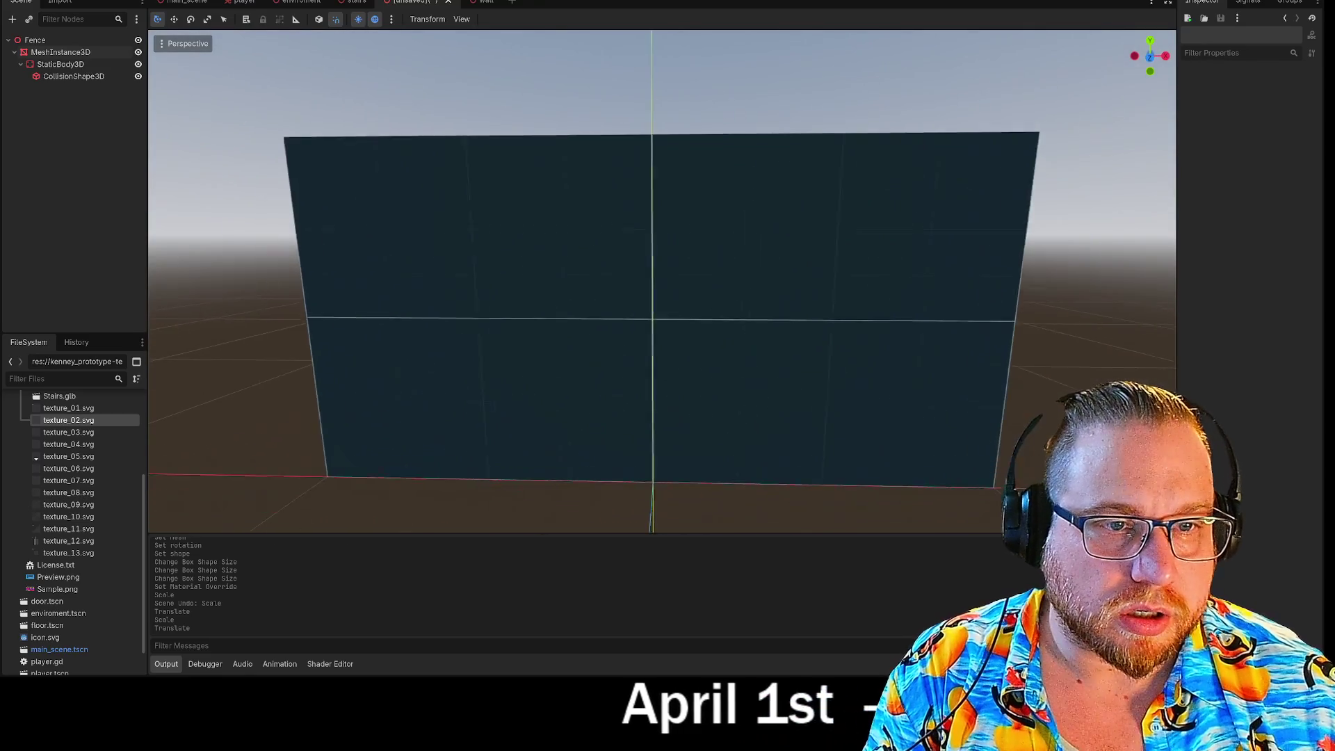
pyautogui.scroll(2, 1014, 283)
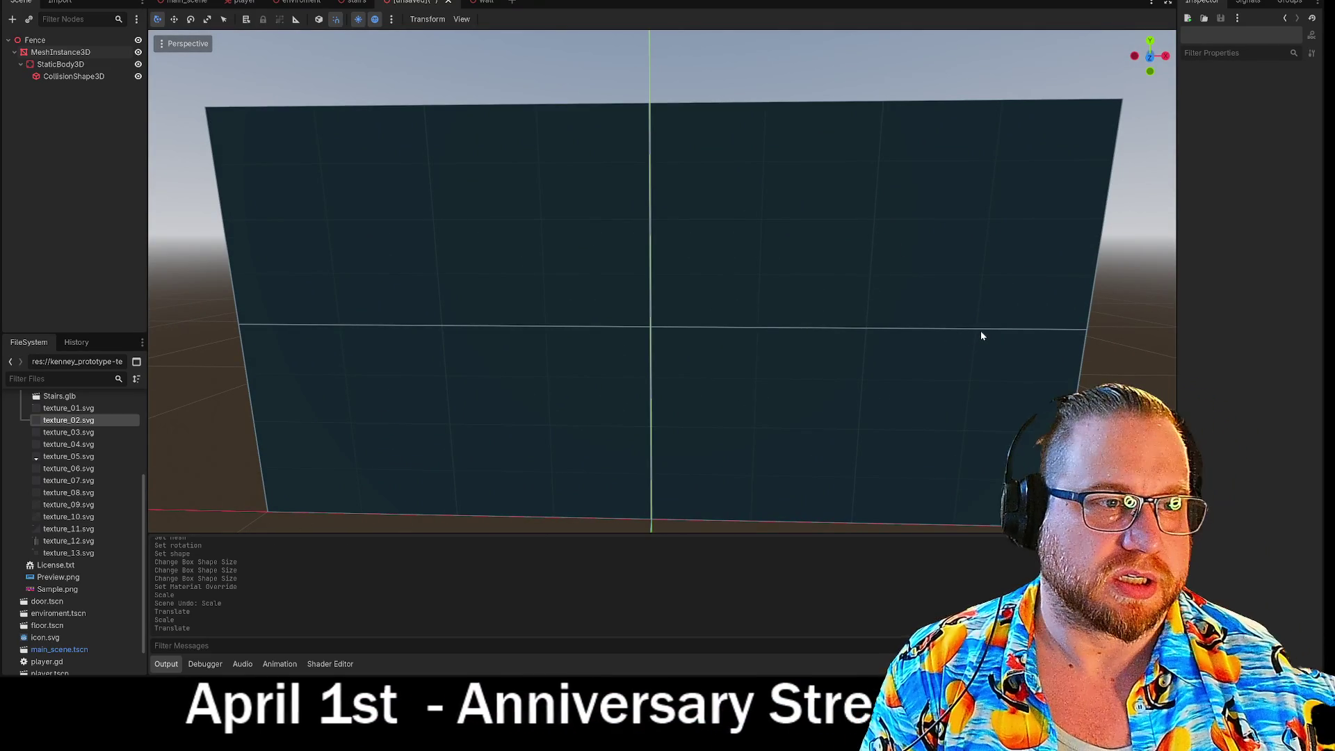
pyautogui.scroll(-5, 979, 333)
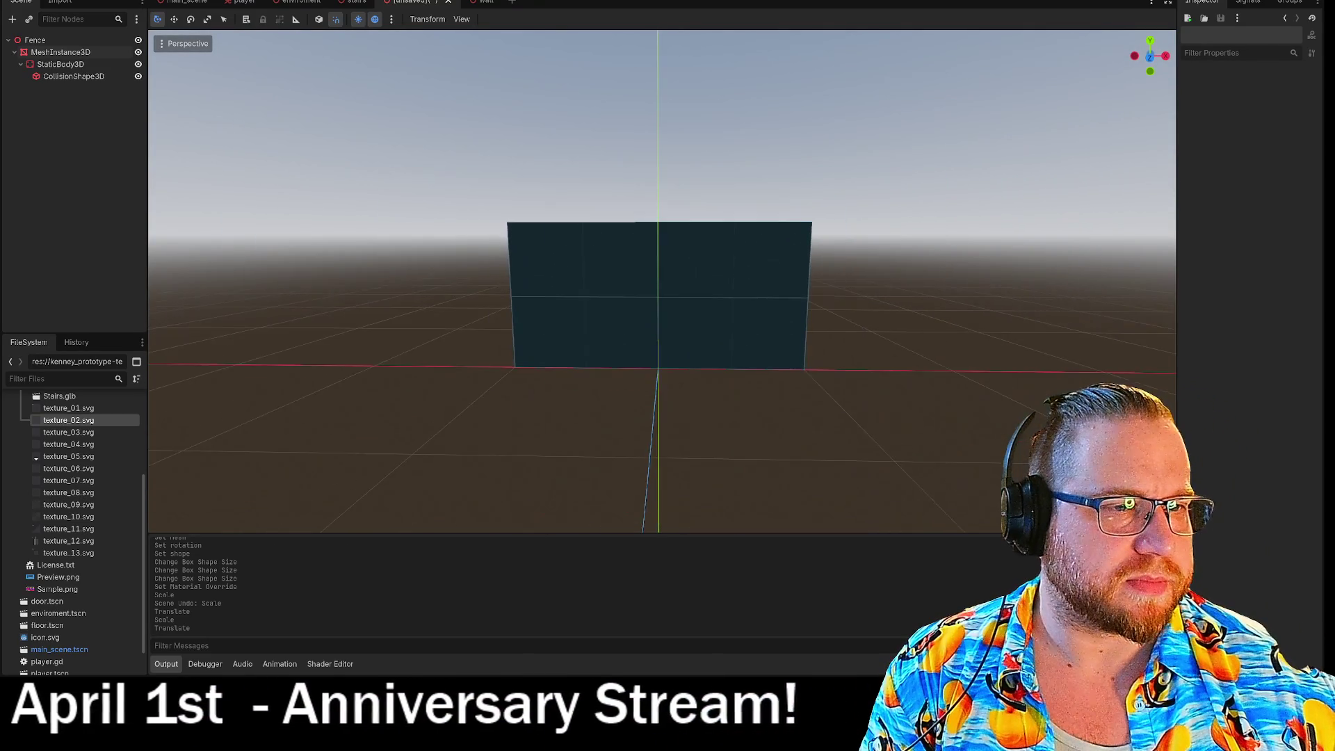
pyautogui.scroll(3, 601, 248)
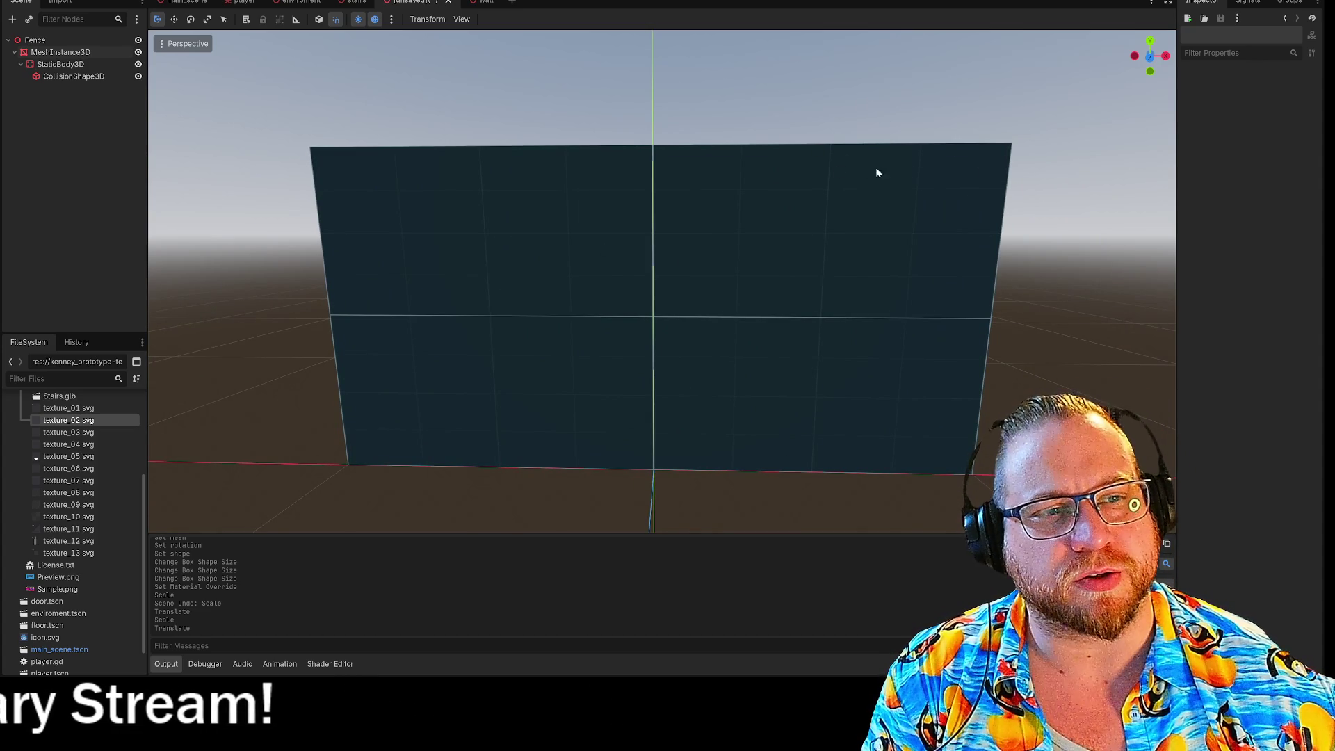
pyautogui.moveTo(971, 215)
pyautogui.mouseDown()
pyautogui.moveTo(834, 229)
pyautogui.moveTo(971, 216)
pyautogui.mouseUp()
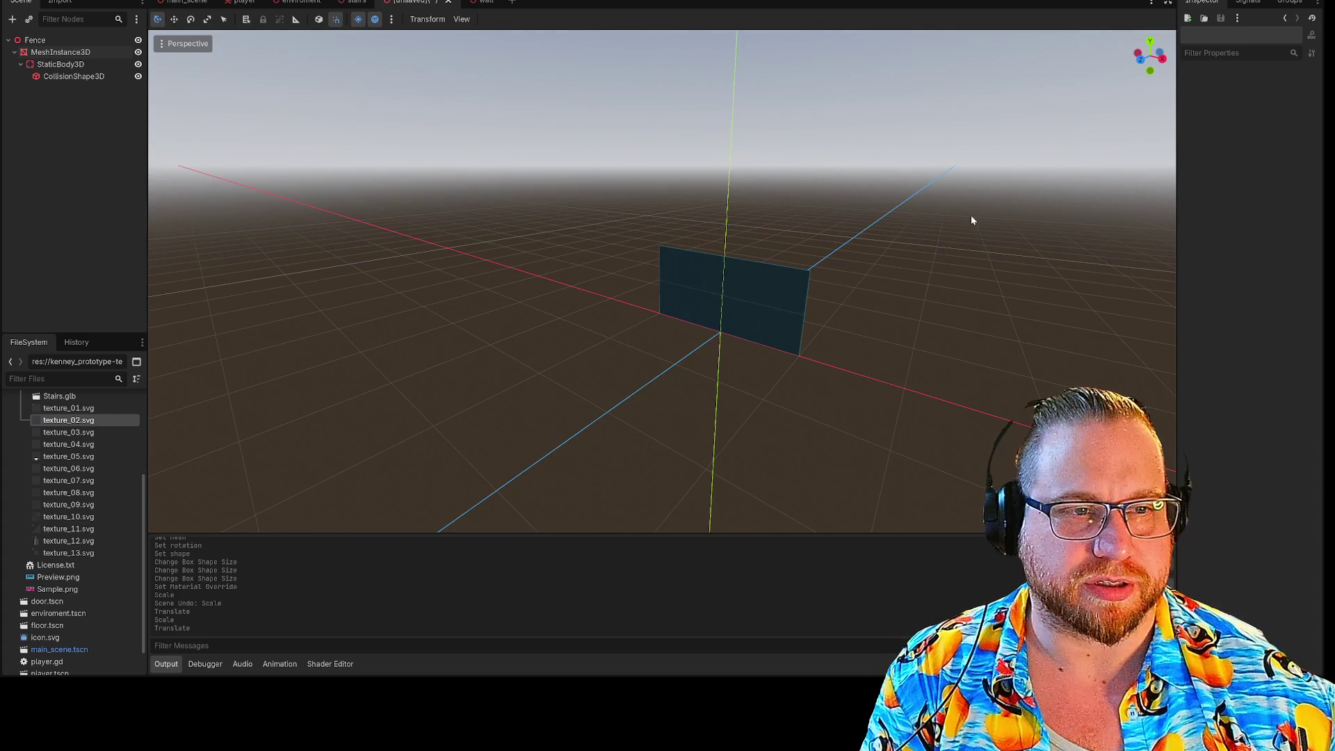
# Save the fence scene as fence.tscn and return to the main_scene level
pyautogui.rightClick(413, 4)
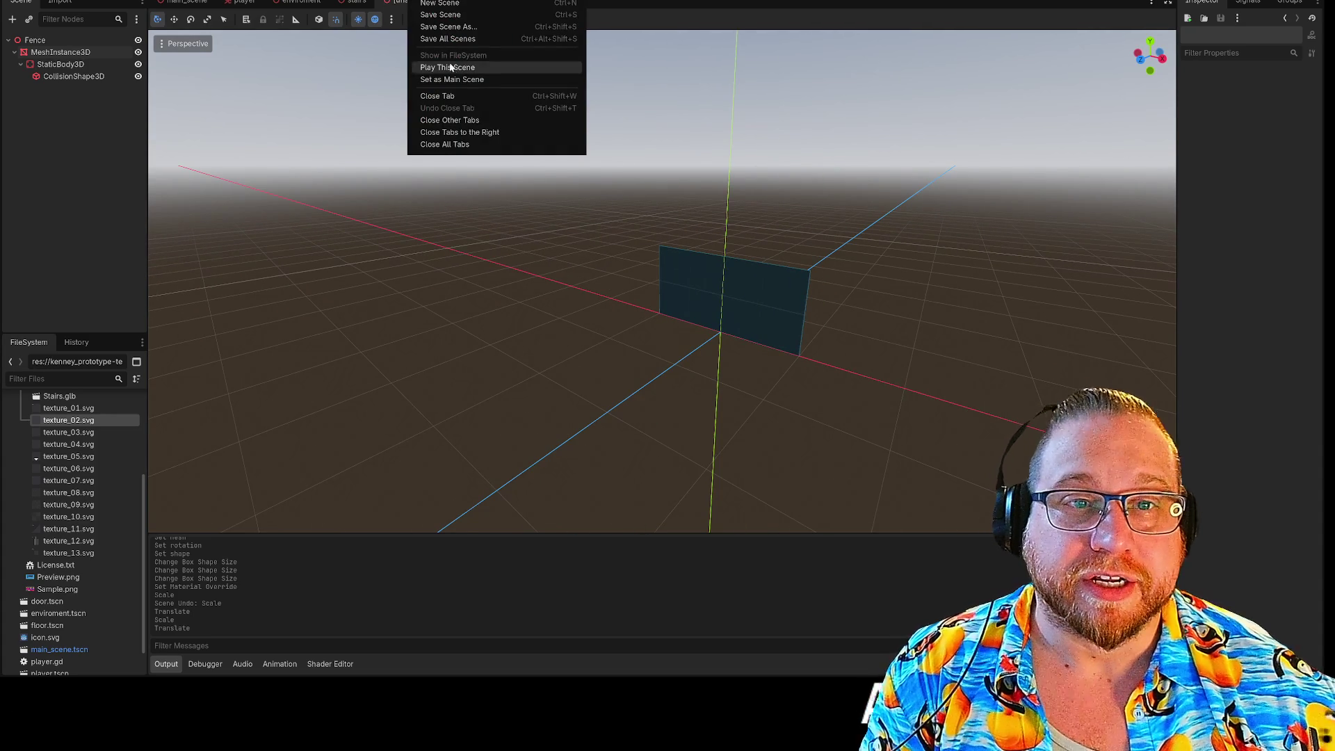
pyautogui.click(449, 26)
pyautogui.click(564, 497)
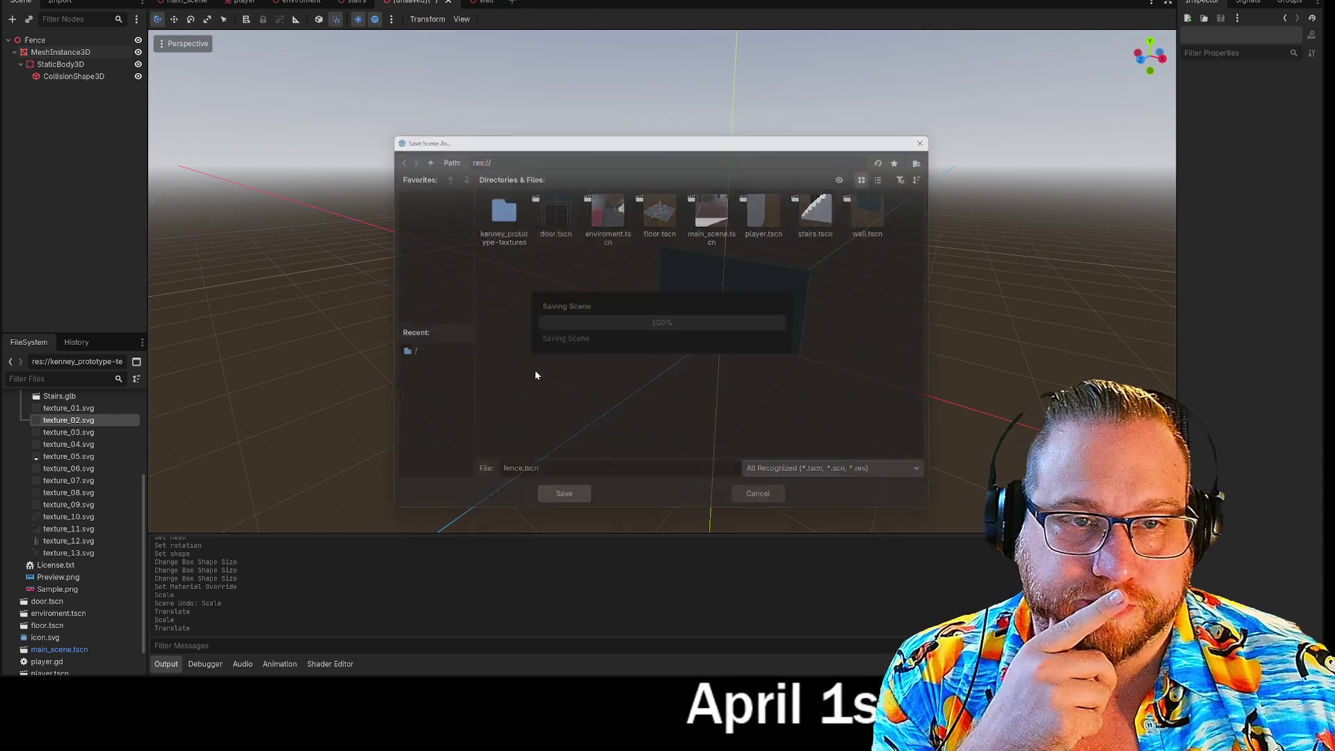
pyautogui.click(168, 3)
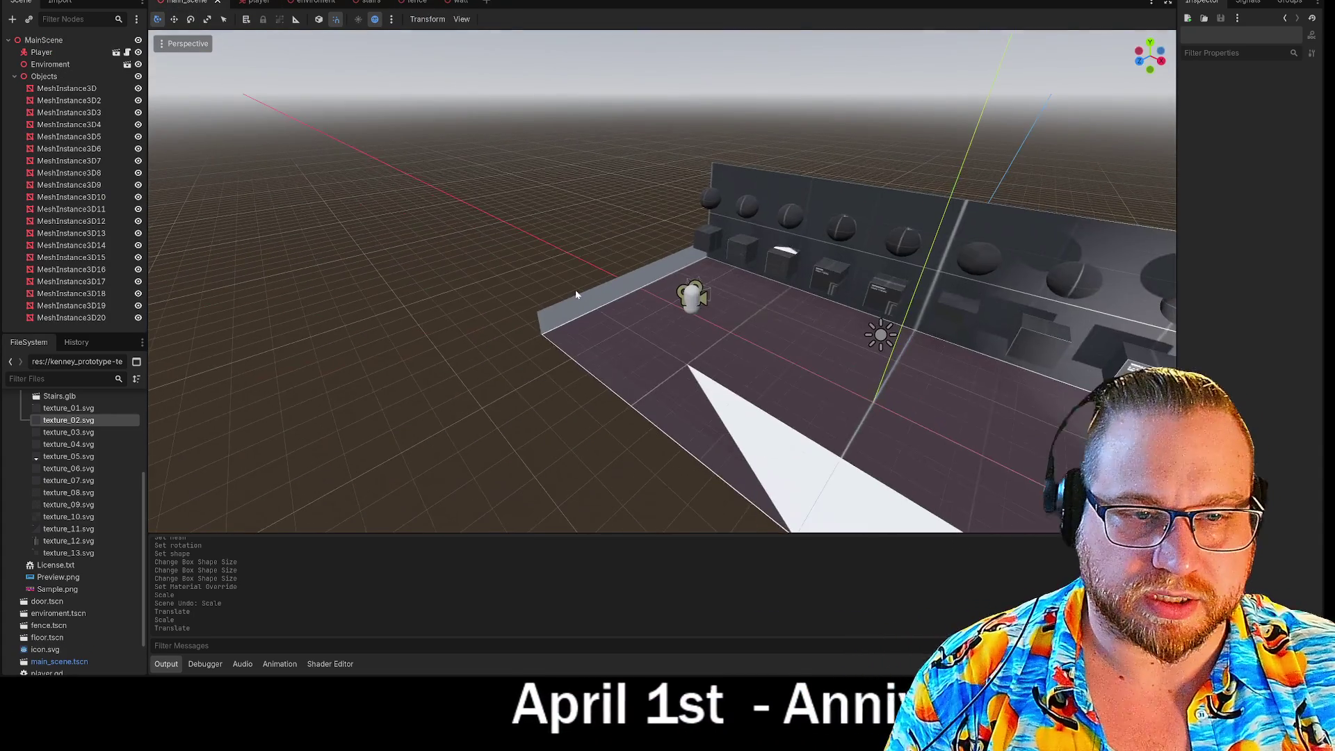
pyautogui.click(15, 76)
pyautogui.click(31, 64)
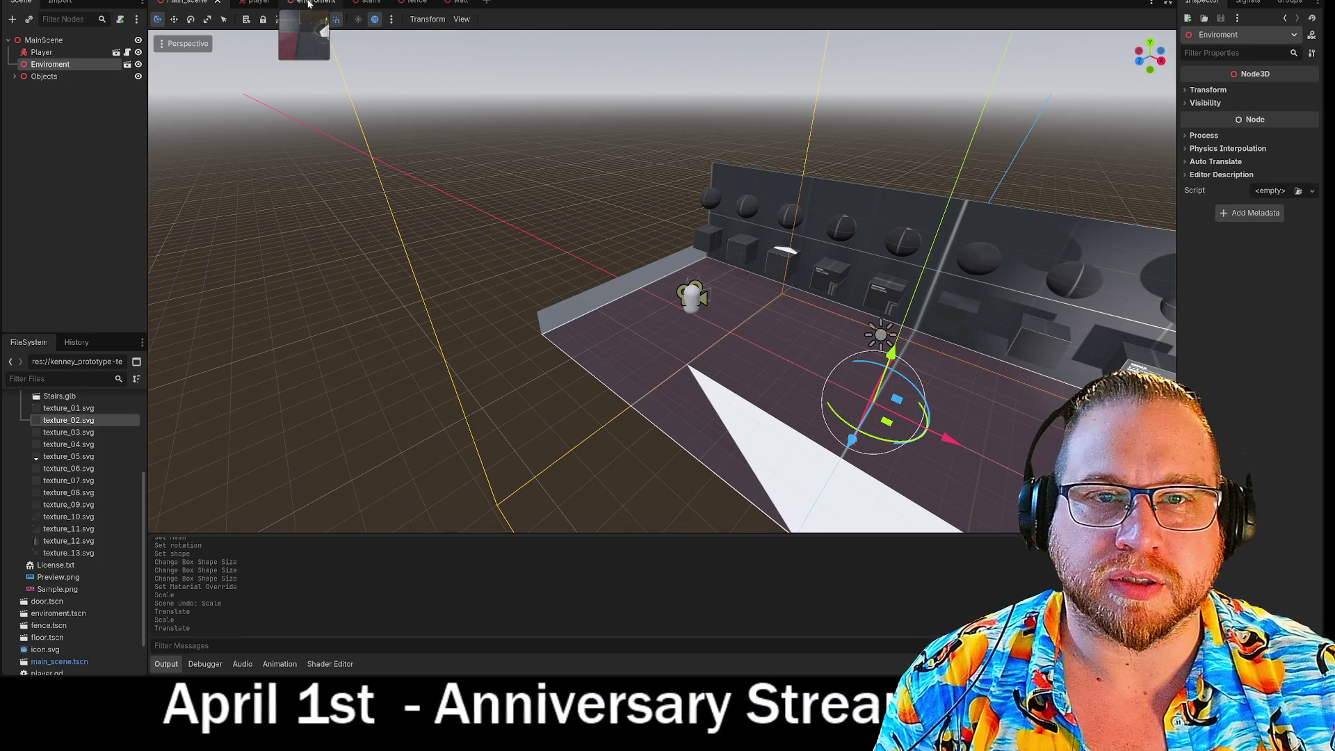
# Open the Enviroment scene and delete the FrontRail and SideRailLeft nodes
pyautogui.click(127, 64)
pyautogui.scroll(-5, 531, 273)
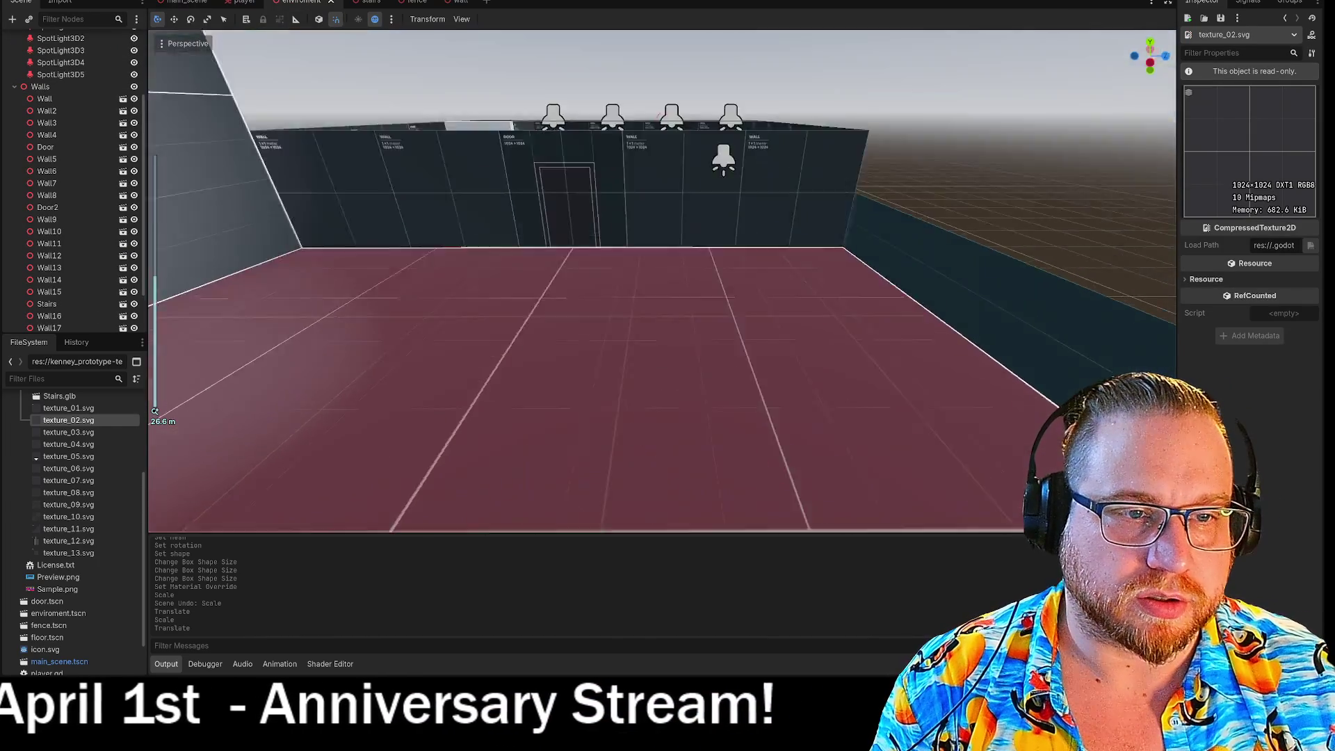
pyautogui.scroll(5, 548, 301)
pyautogui.scroll(-2, 462, 277)
pyautogui.click(454, 275)
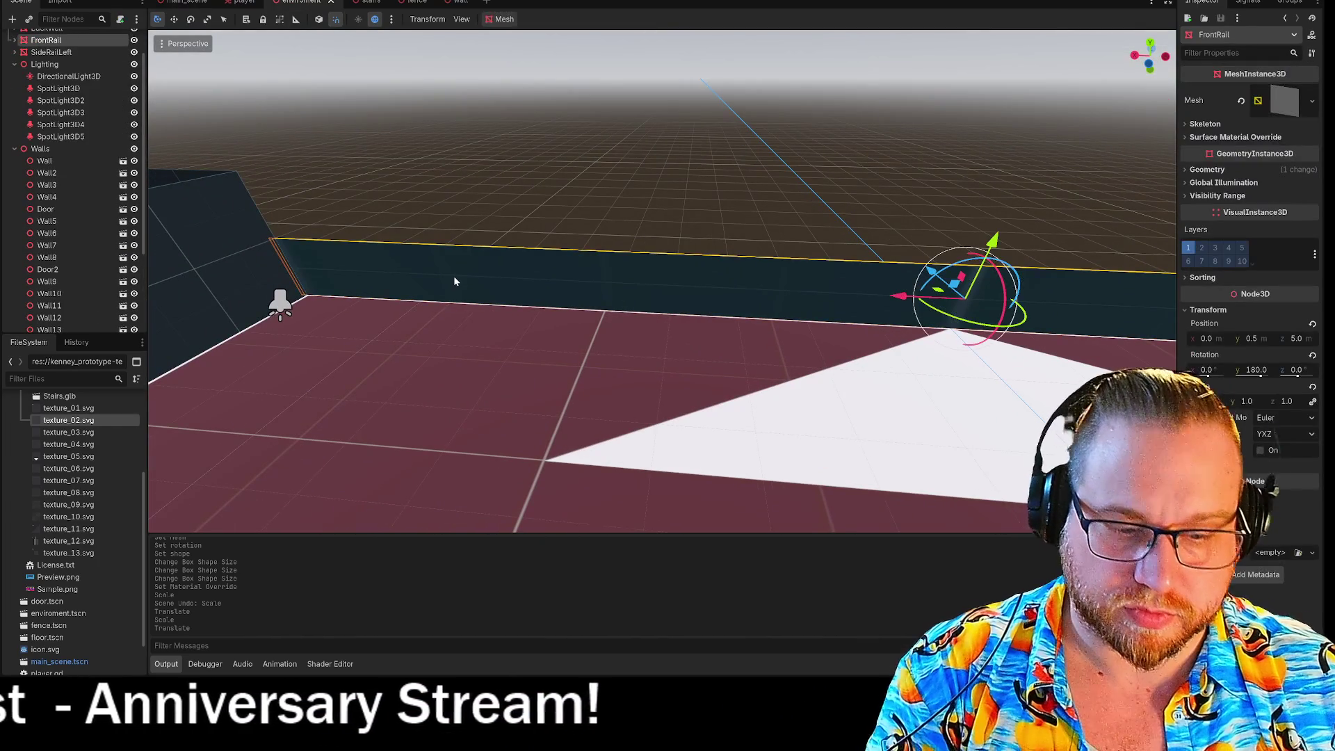
pyautogui.press('Delete')
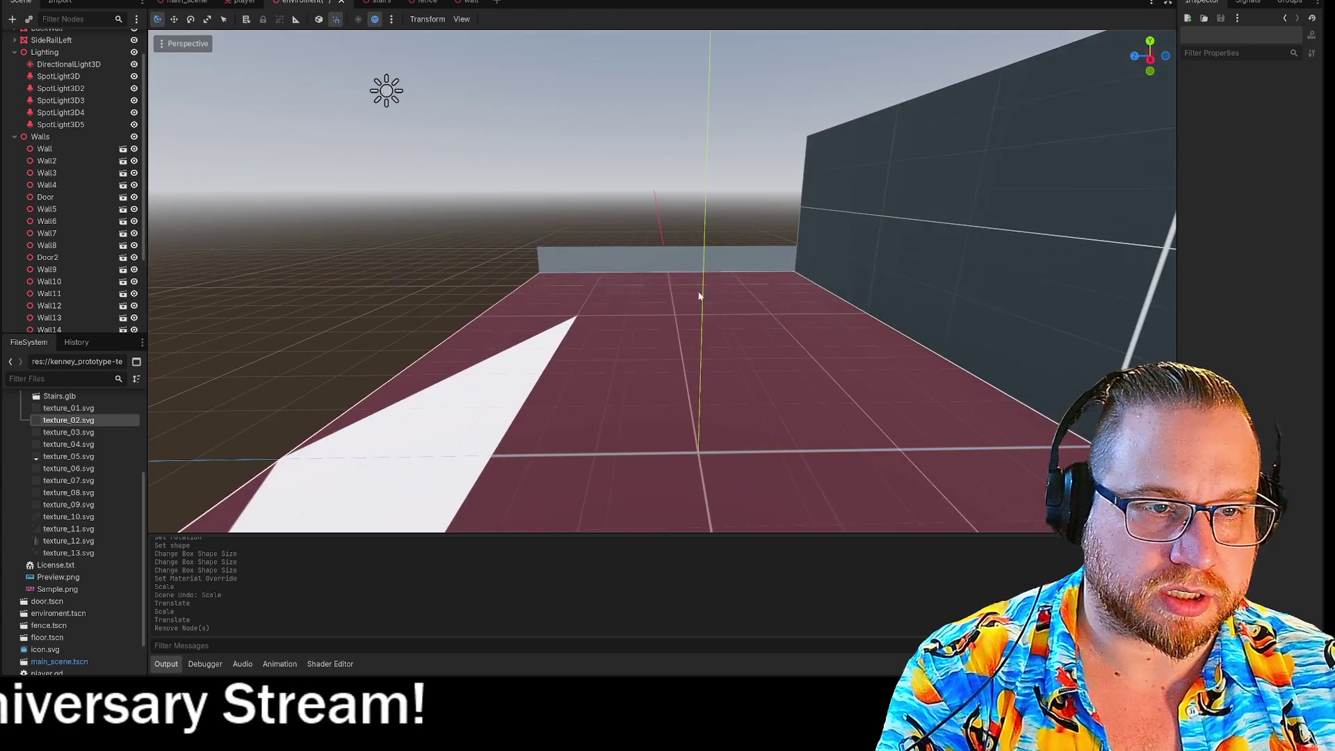
pyautogui.click(612, 259)
pyautogui.press('Delete')
pyautogui.click(625, 339)
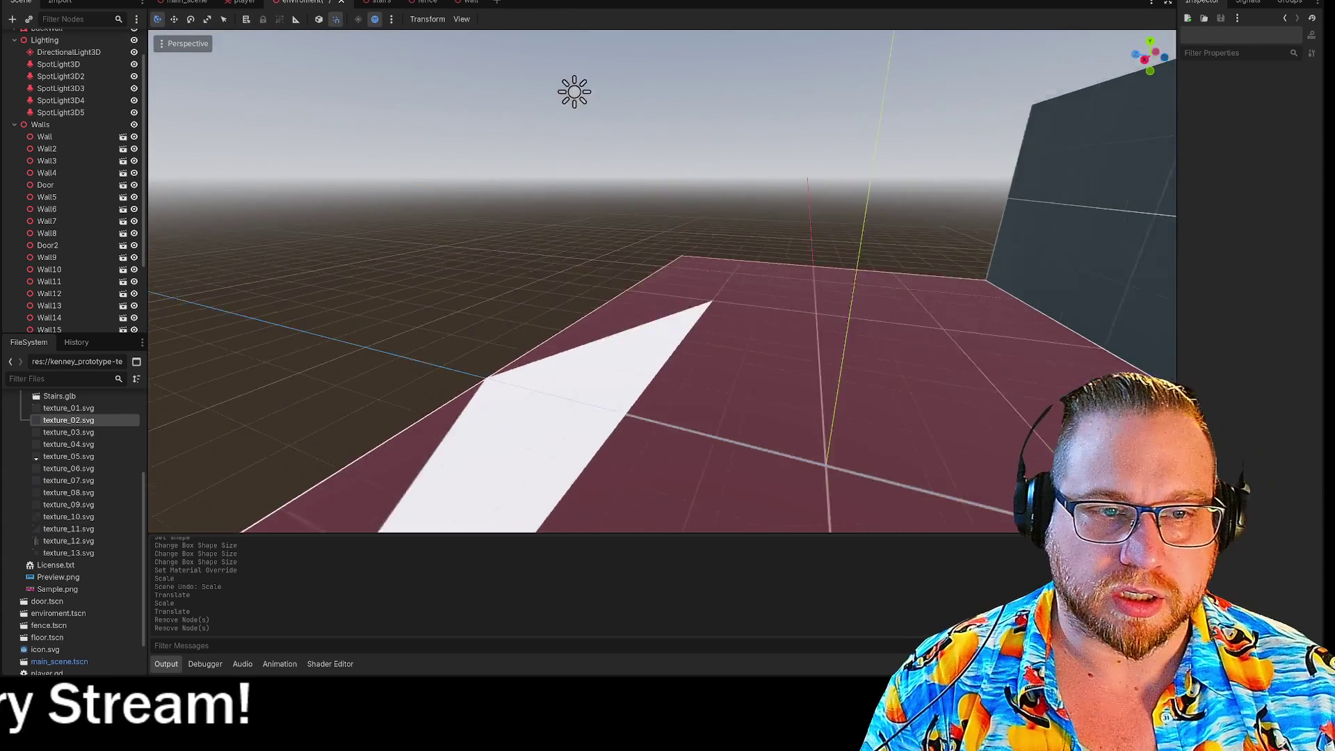
# Delete the old red Floor slab and view the remaining walled room
pyautogui.click(615, 297)
pyautogui.press('Delete')
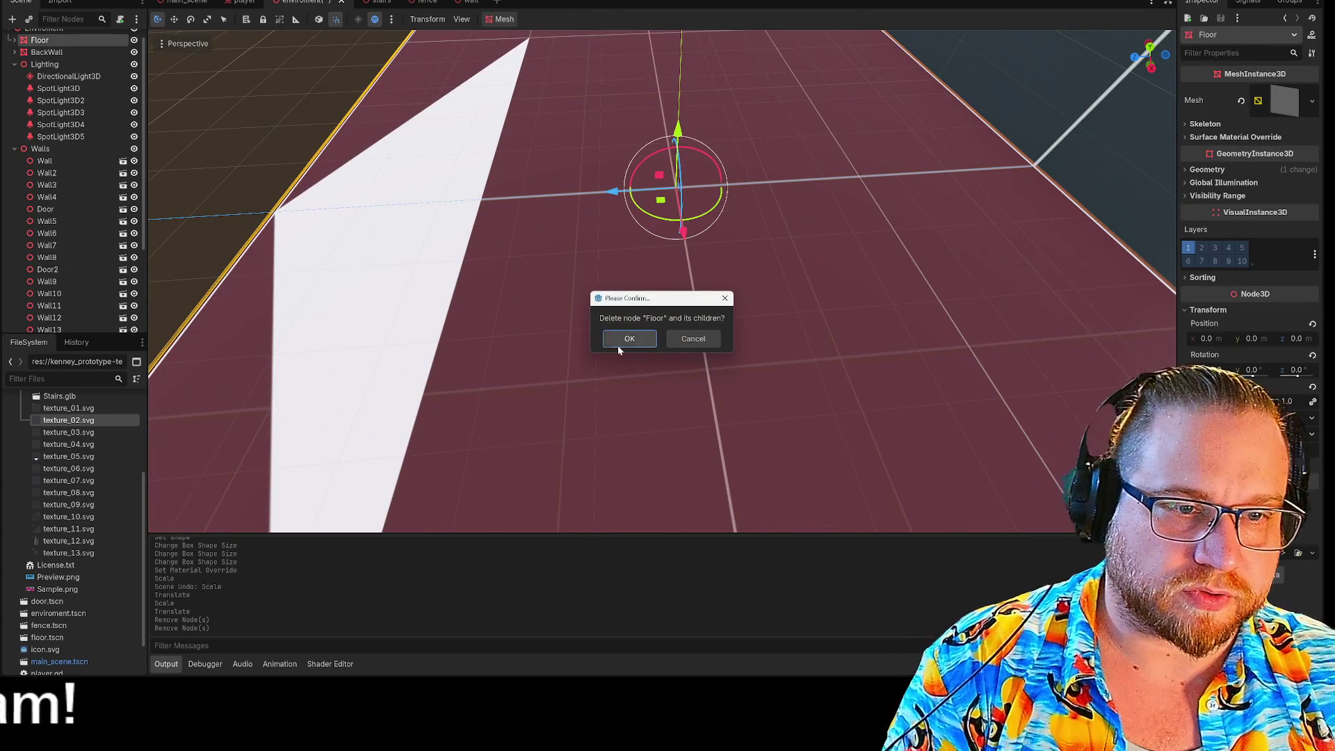
pyautogui.click(626, 337)
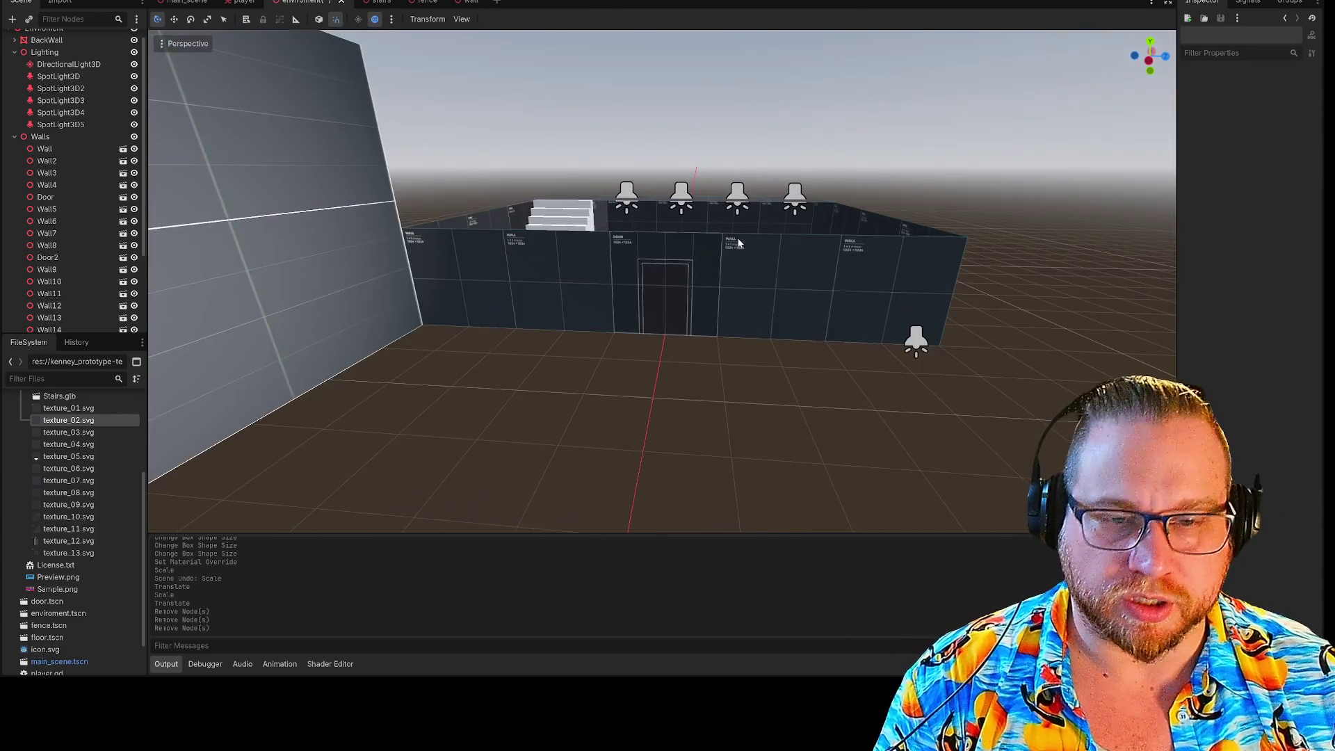
pyautogui.moveTo(739, 242); pyautogui.dragTo(739, 272)
pyautogui.press('s')
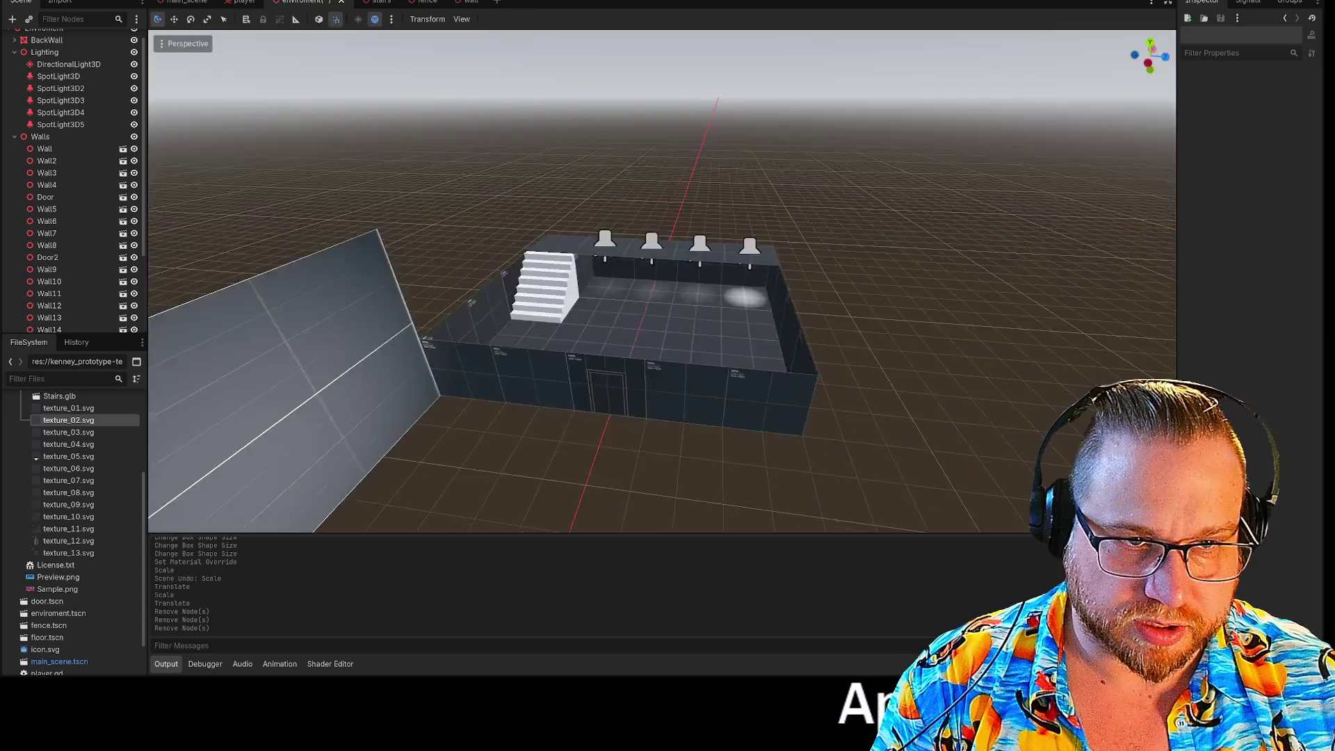
pyautogui.press('q')
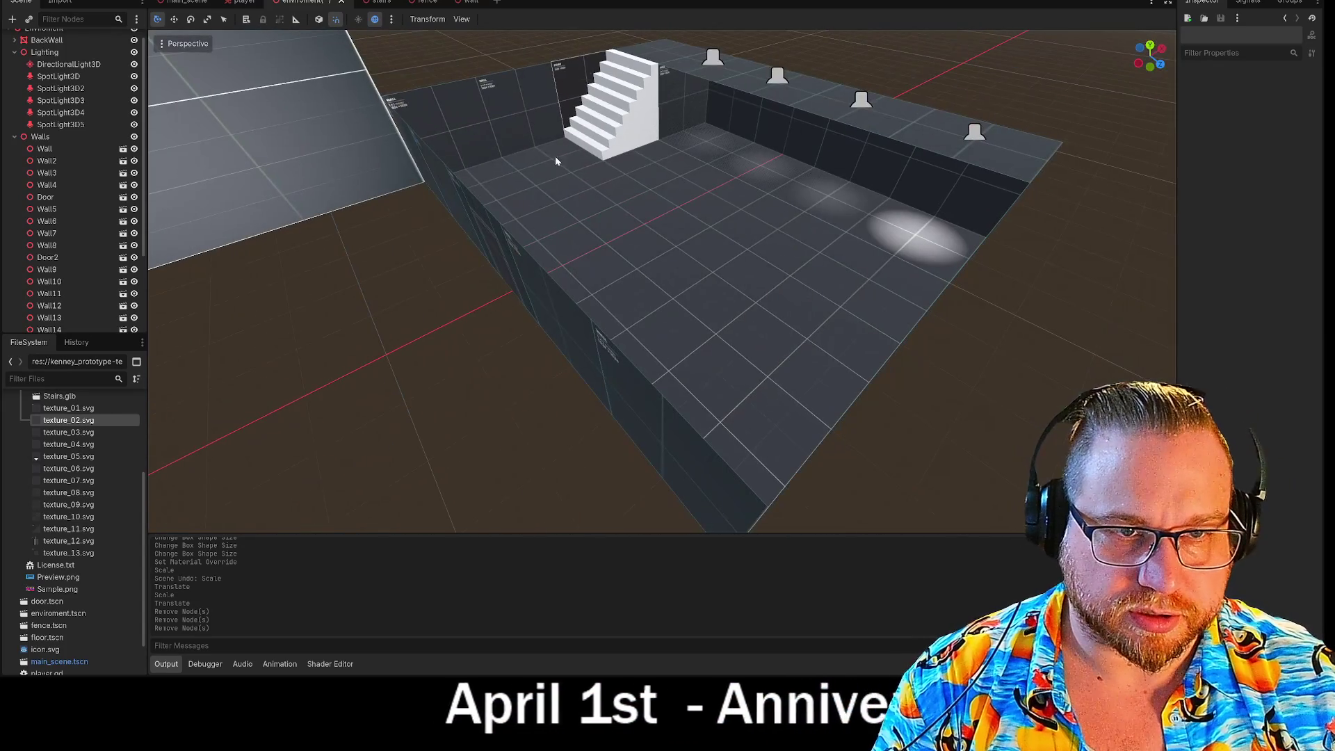
# Copy a group of room floor tiles, paste them under Floors and slide them outward along X
pyautogui.click(488, 186)
pyautogui.moveTo(531, 239)
pyautogui.mouseDown()
pyautogui.moveTo(778, 379)
pyautogui.moveTo(708, 303)
pyautogui.mouseUp()
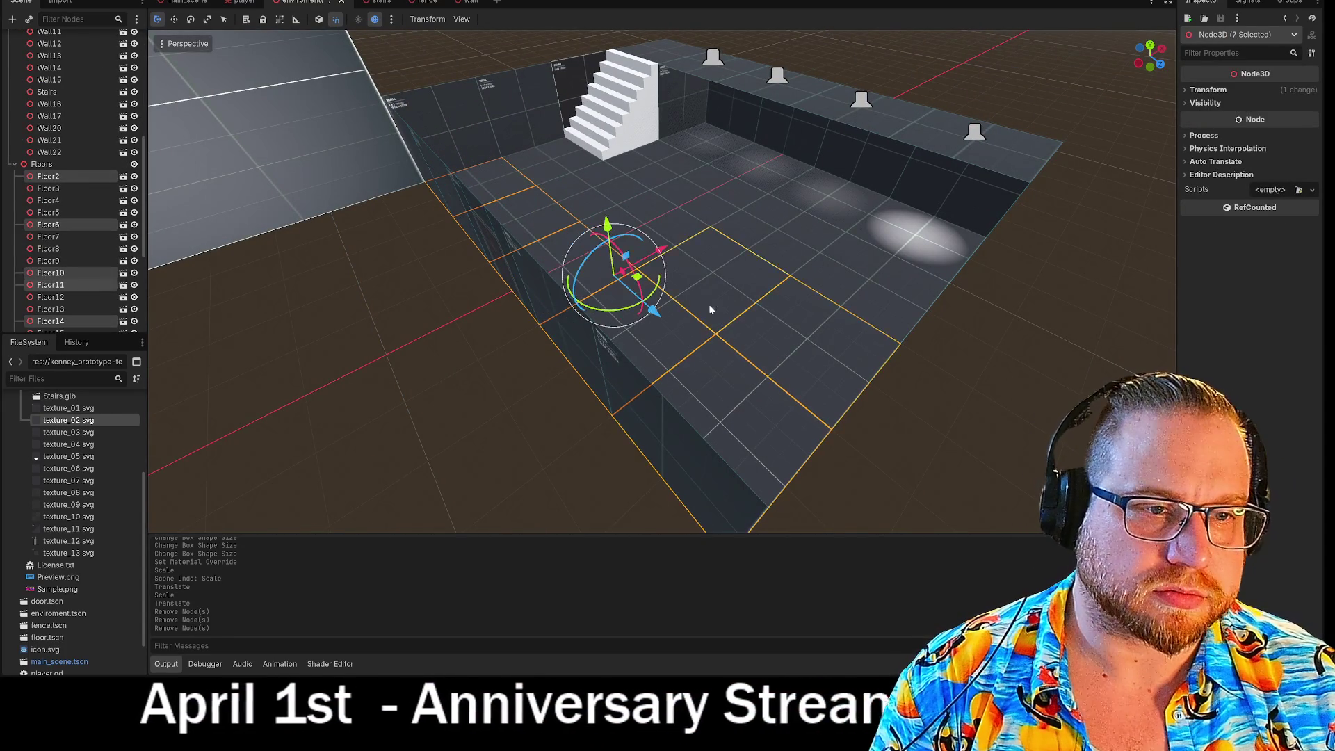
pyautogui.keyDown('shift'); pyautogui.click(591, 201); pyautogui.keyUp('shift')
pyautogui.keyDown('shift'); pyautogui.click(548, 161); pyautogui.keyUp('shift')
pyautogui.keyDown('shift'); pyautogui.click(641, 161); pyautogui.keyUp('shift')
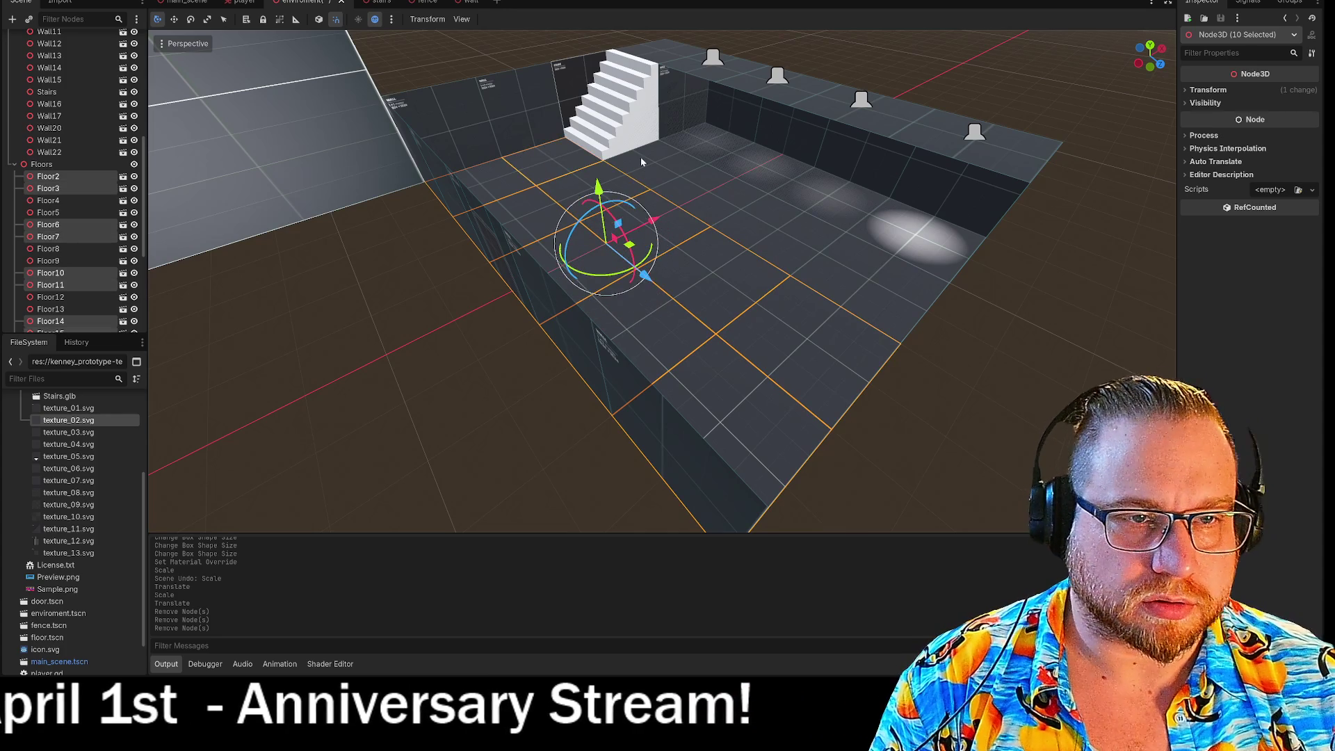
pyautogui.keyDown('shift'); pyautogui.click(718, 203); pyautogui.keyUp('shift')
pyautogui.keyDown('shift'); pyautogui.click(751, 219); pyautogui.keyUp('shift')
pyautogui.keyDown('shift'); pyautogui.click(783, 236); pyautogui.keyUp('shift')
pyautogui.keyDown('shift'); pyautogui.click(844, 278); pyautogui.keyUp('shift')
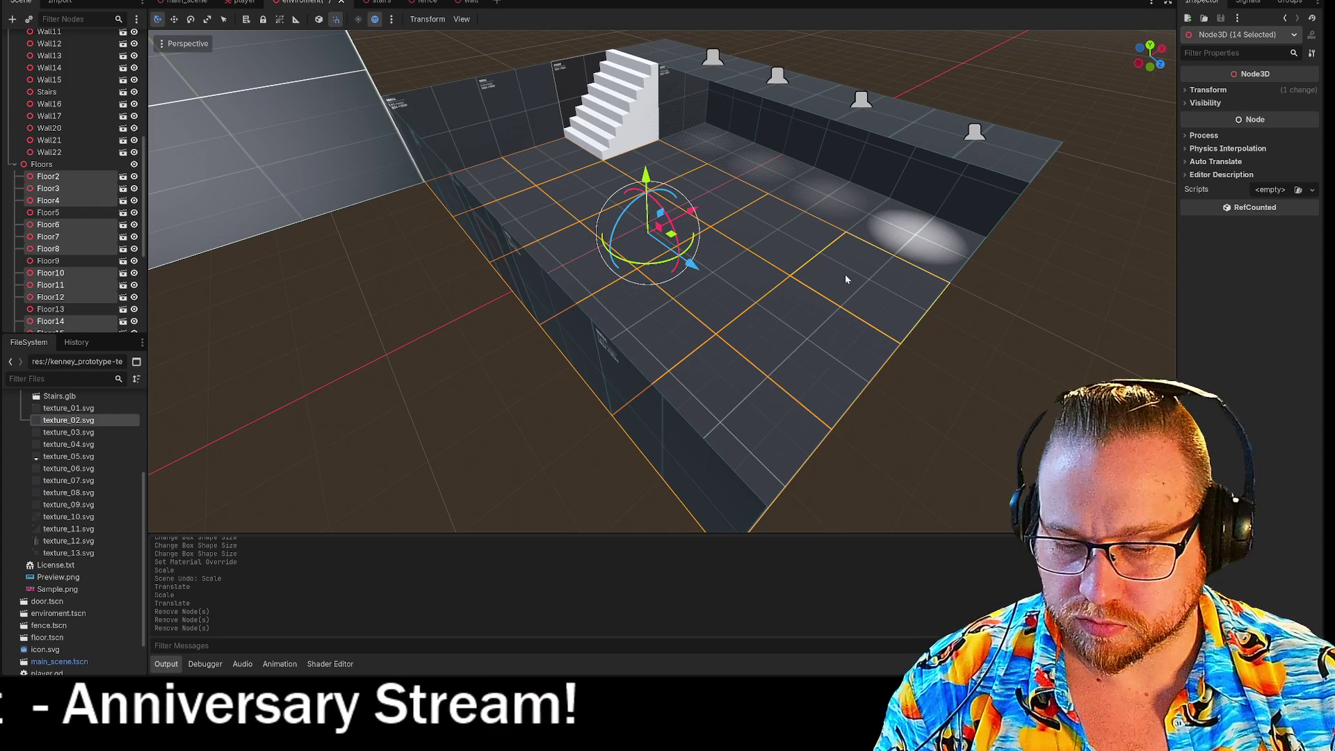
pyautogui.click(39, 165)
pyautogui.hotkey('ctrl', 'v')
pyautogui.moveTo(701, 212); pyautogui.dragTo(398, 314)
pyautogui.moveTo(478, 234); pyautogui.dragTo(711, 211)
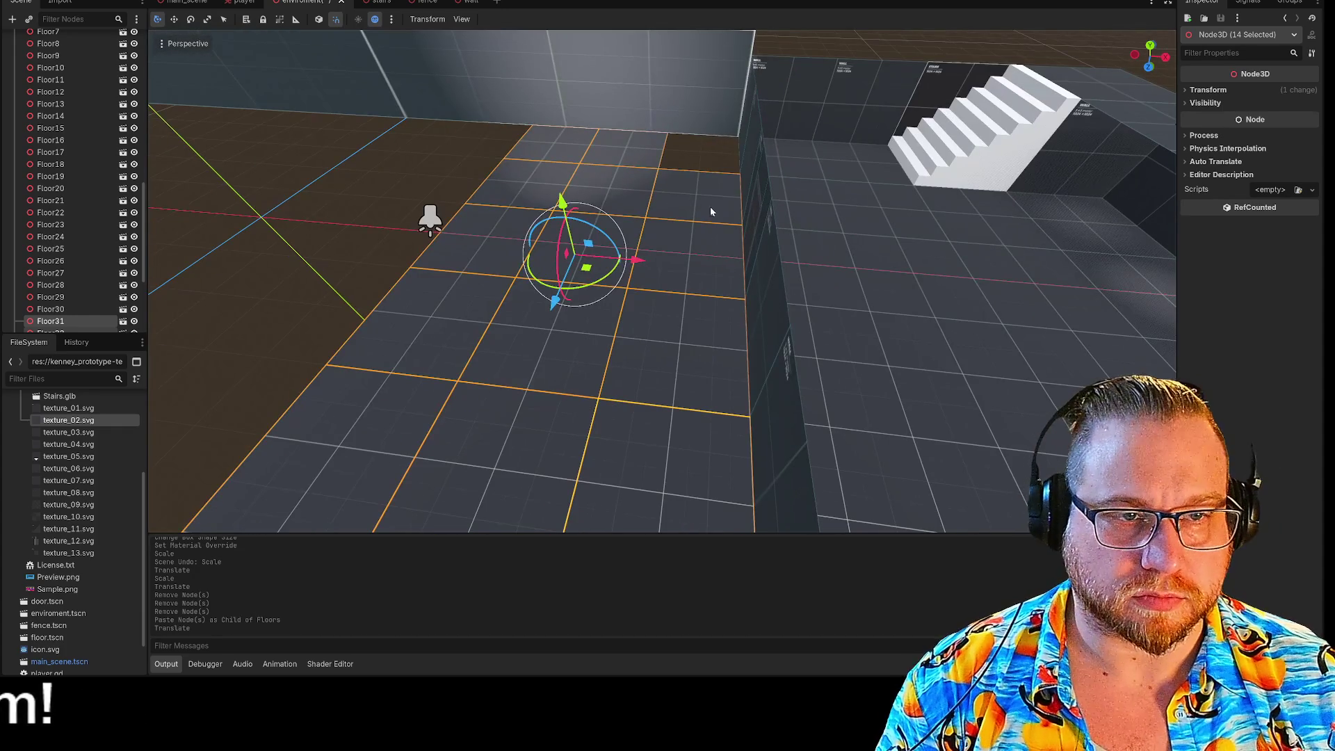
# Paste another tile under Floors and move Floor45 back one unit
pyautogui.click(692, 157)
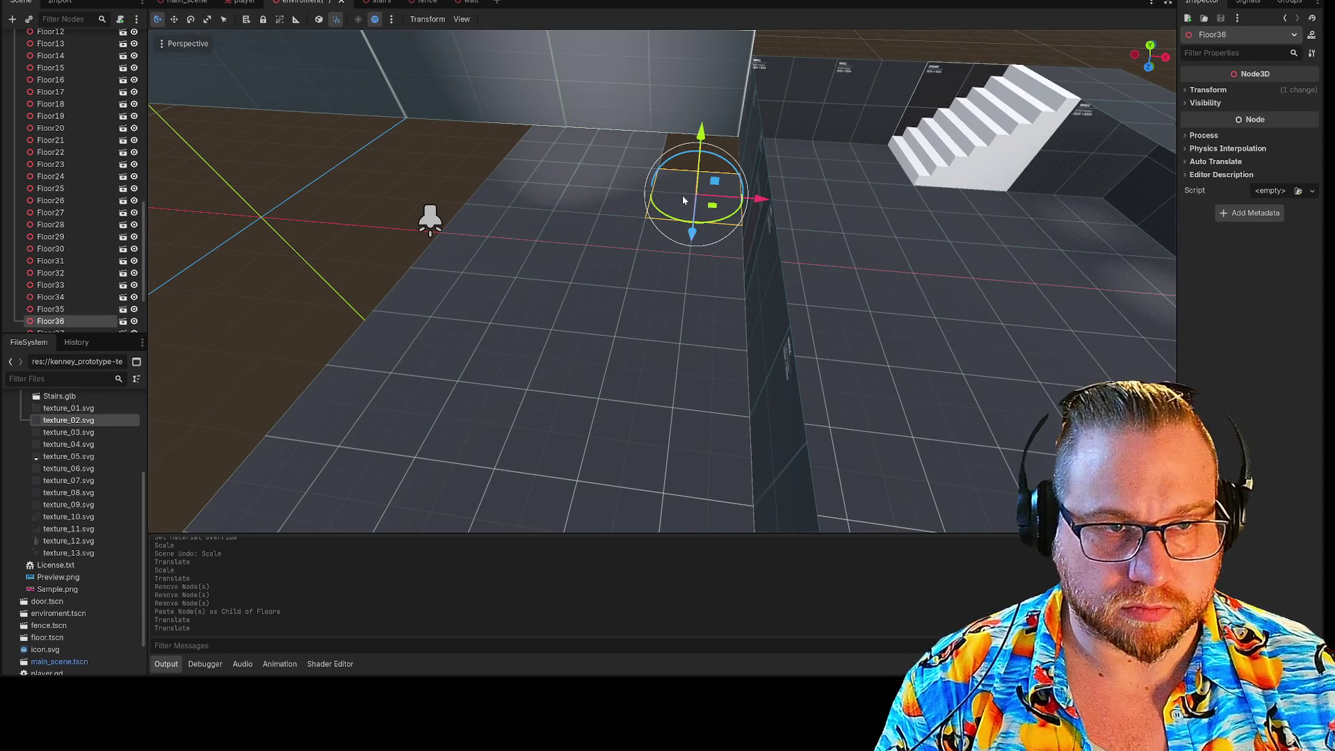
pyautogui.scroll(5, 69, 220)
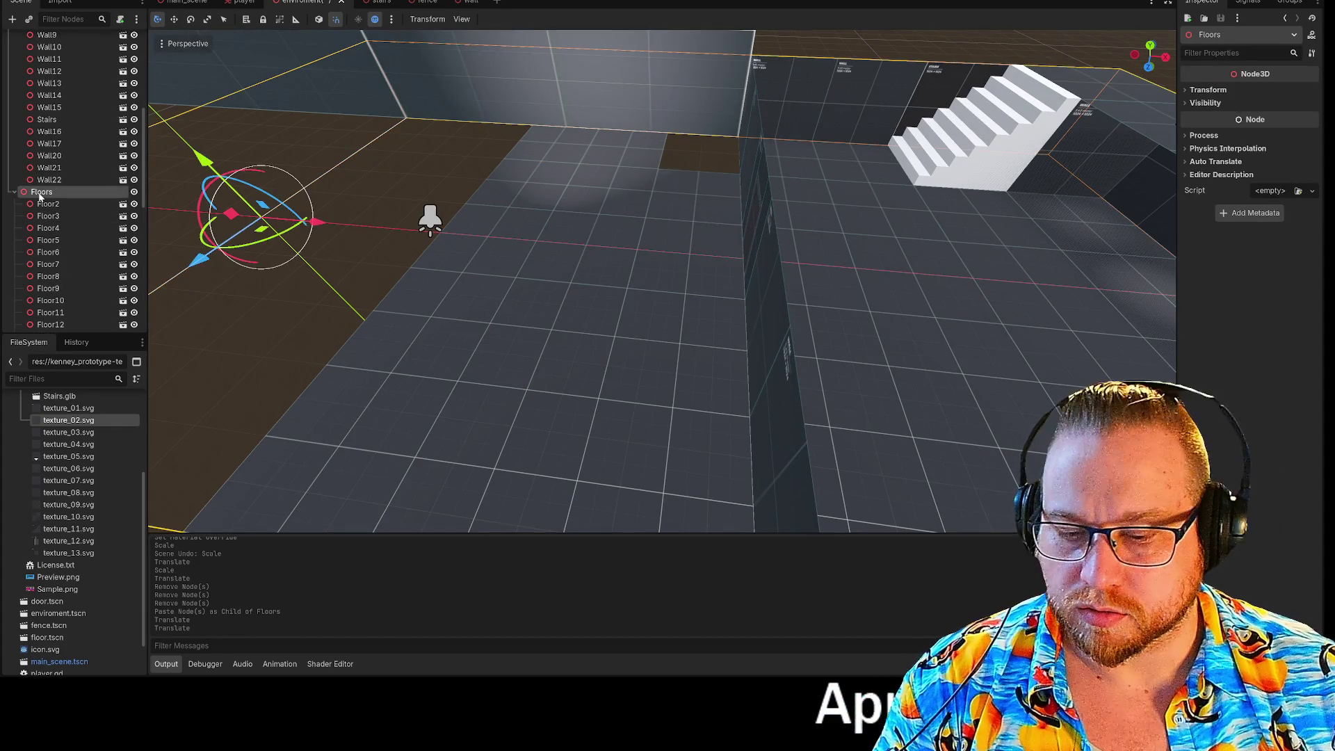
pyautogui.hotkey('ctrl', 'v')
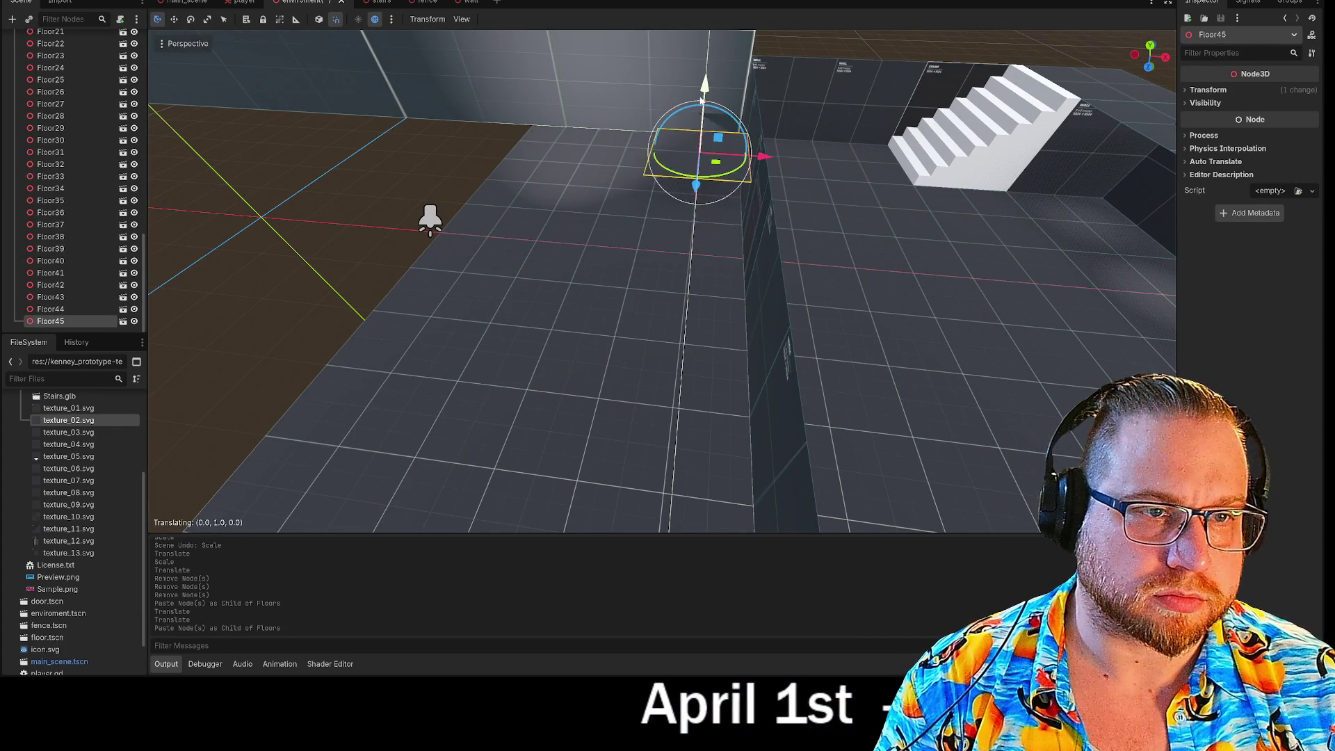
pyautogui.click(433, 217)
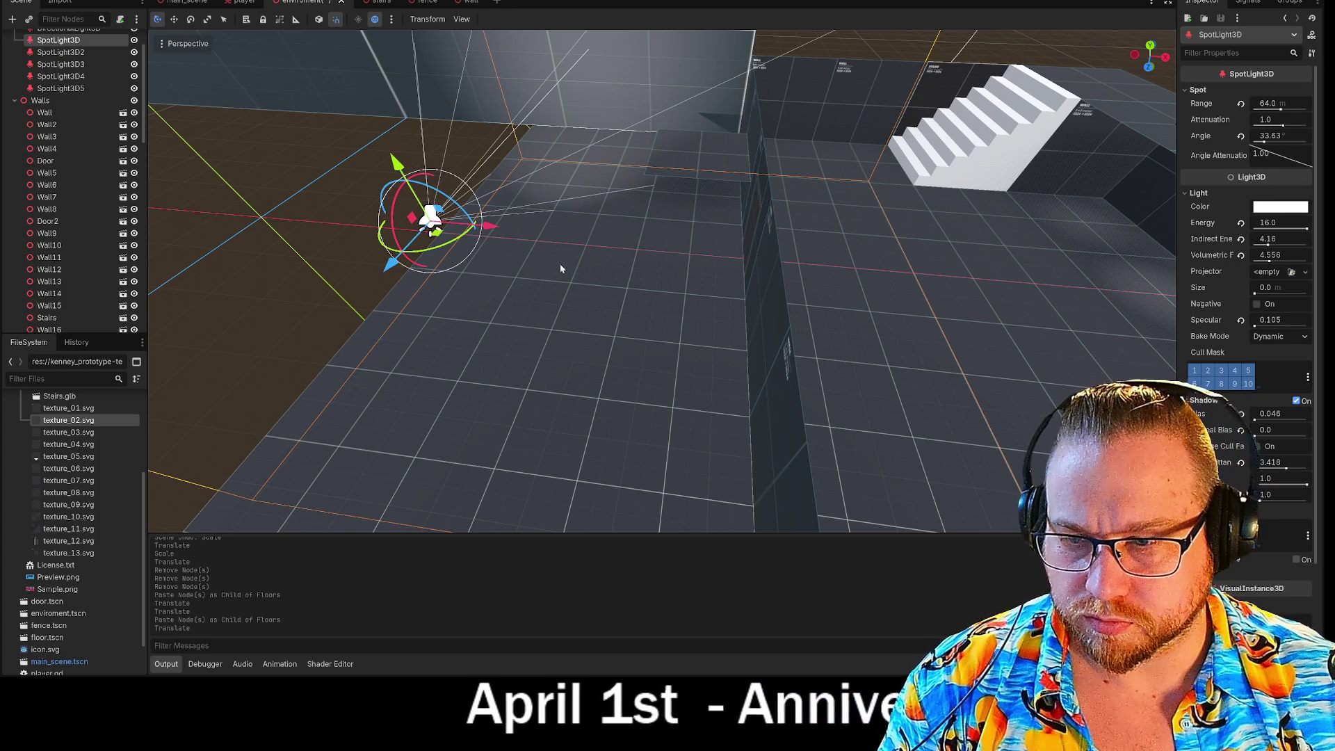
pyautogui.hotkey('ctrl', 'z')
pyautogui.click(692, 241)
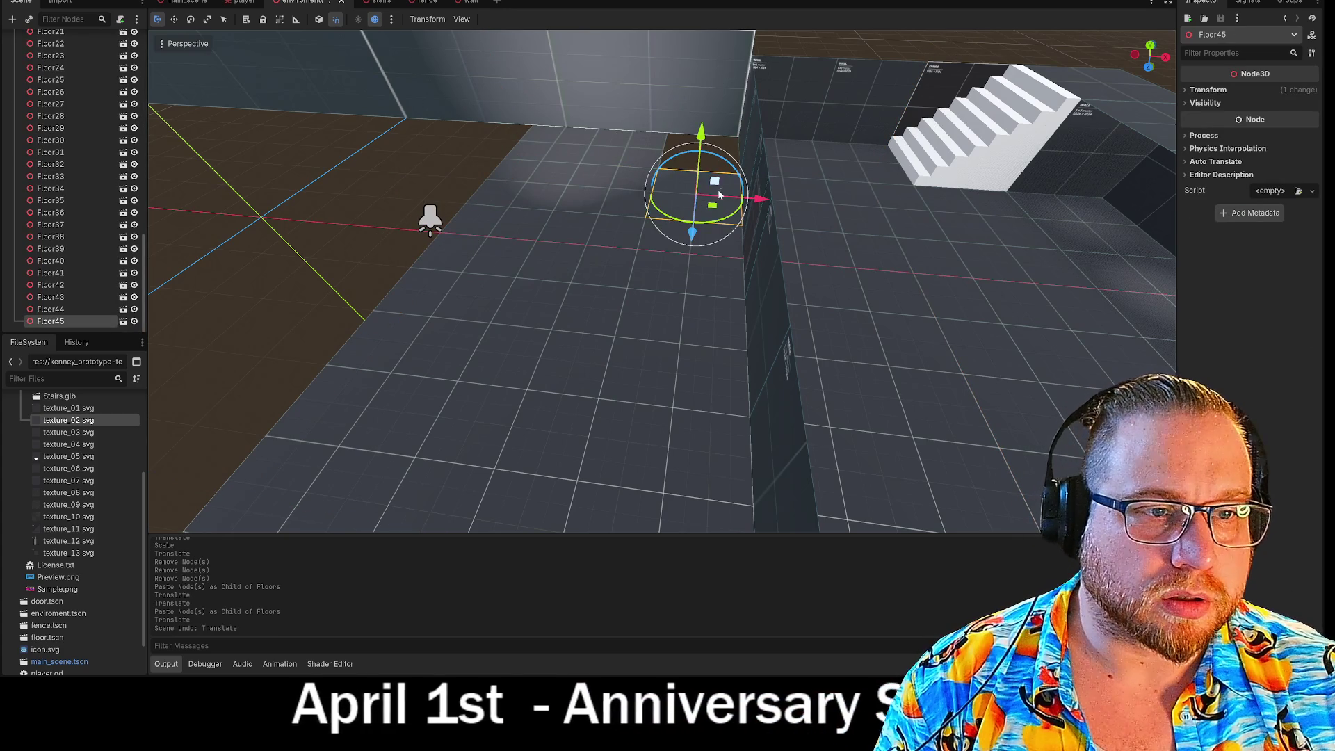
pyautogui.moveTo(692, 242); pyautogui.dragTo(696, 206)
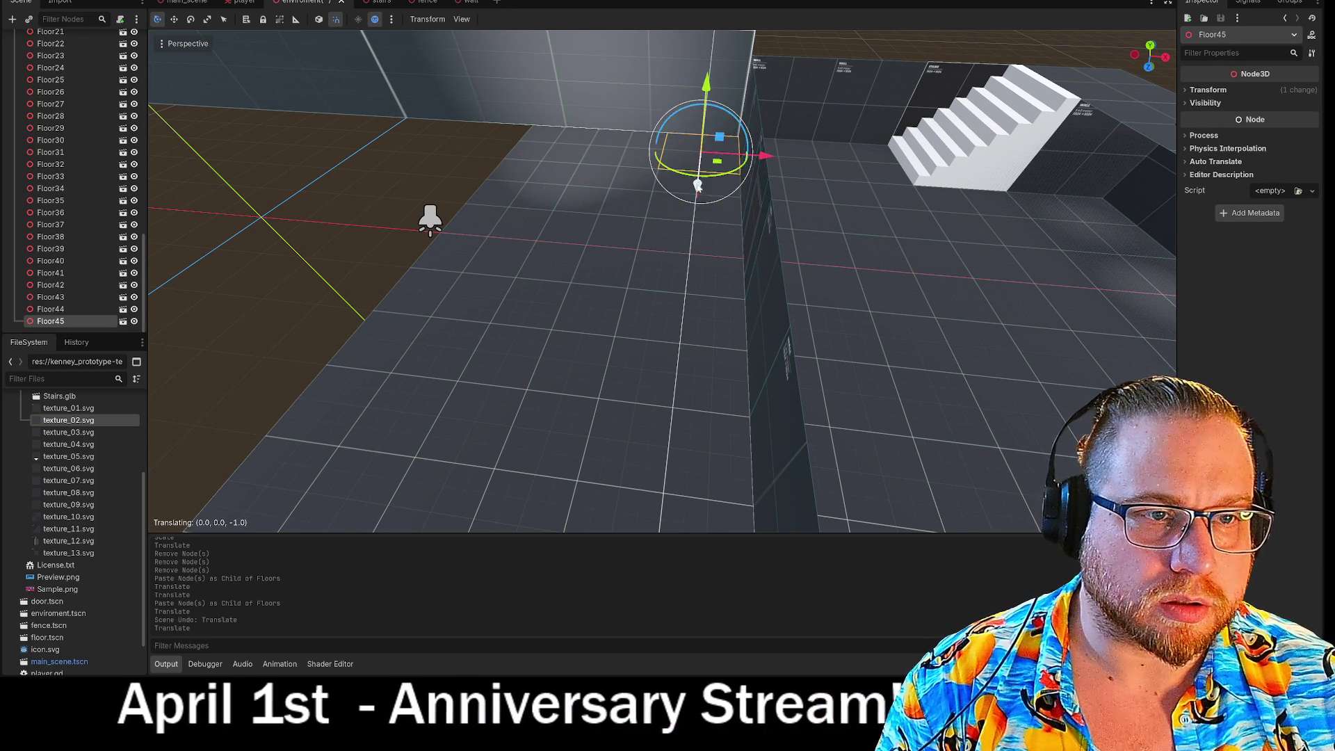
pyautogui.scroll(3, 536, 217)
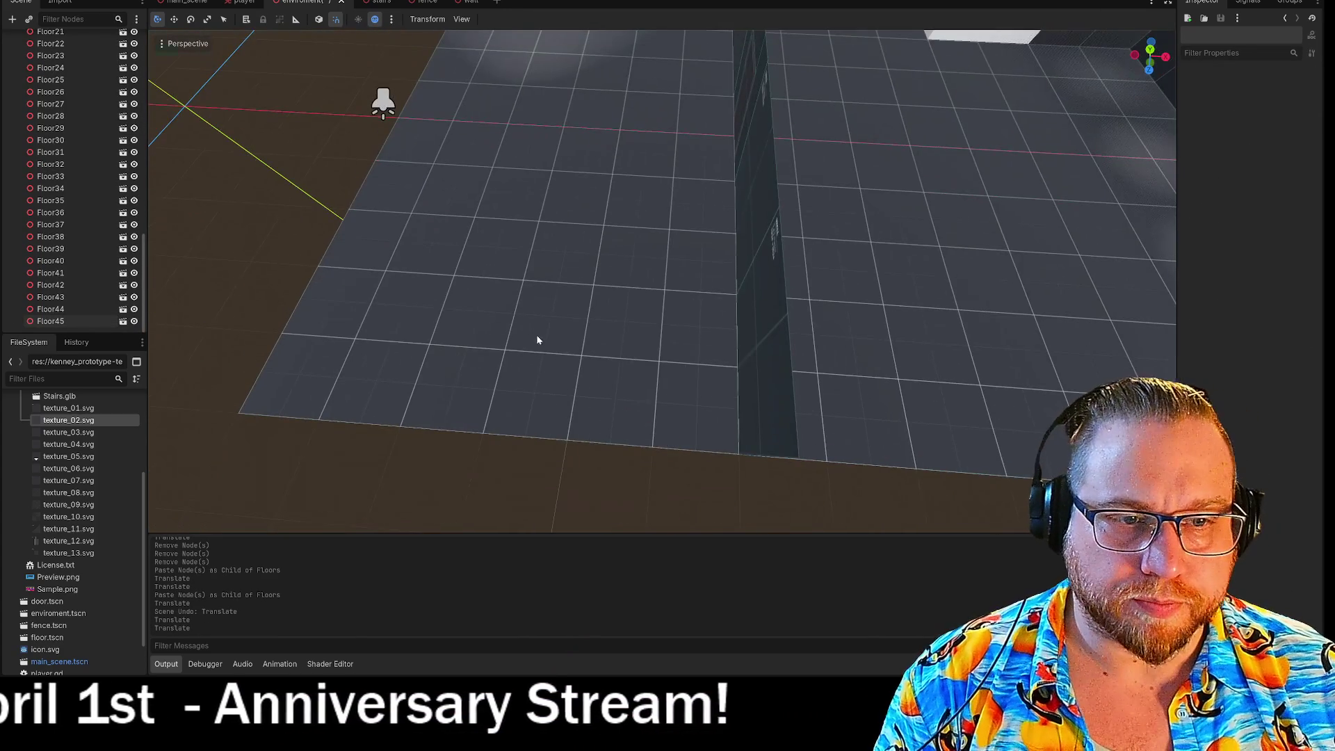
# Select a 3x3 block of tiles at the floor's edge
pyautogui.click(536, 343)
pyautogui.keyDown('shift'); pyautogui.click(410, 340); pyautogui.keyUp('shift')
pyautogui.keyDown('shift'); pyautogui.click(408, 215); pyautogui.keyUp('shift')
pyautogui.keyDown('shift'); pyautogui.click(542, 226); pyautogui.keyUp('shift')
pyautogui.keyDown('shift'); pyautogui.click(691, 241); pyautogui.keyUp('shift')
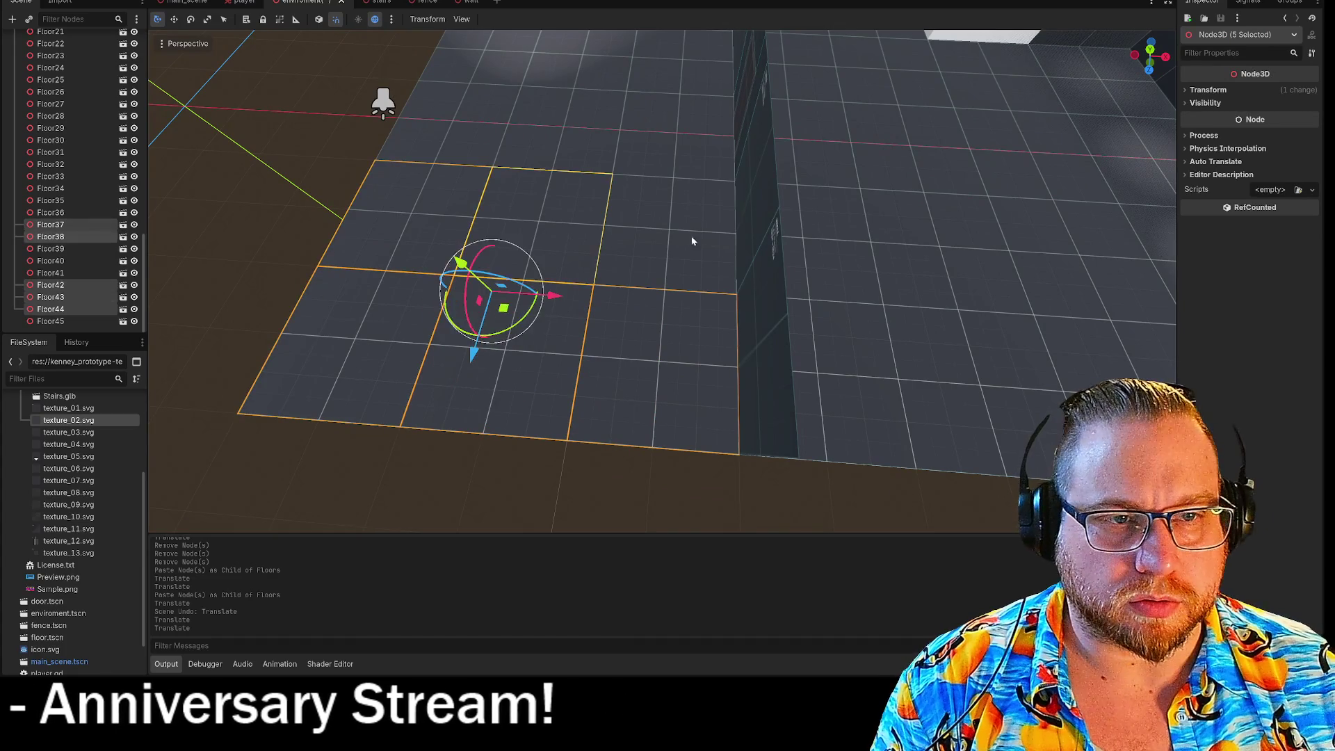
pyautogui.keyDown('shift'); pyautogui.click(675, 132); pyautogui.keyUp('shift')
pyautogui.keyDown('shift'); pyautogui.click(431, 125); pyautogui.keyUp('shift')
pyautogui.keyDown('shift'); pyautogui.click(537, 142); pyautogui.keyUp('shift')
pyautogui.moveTo(655, 257); pyautogui.dragTo(578, 201)
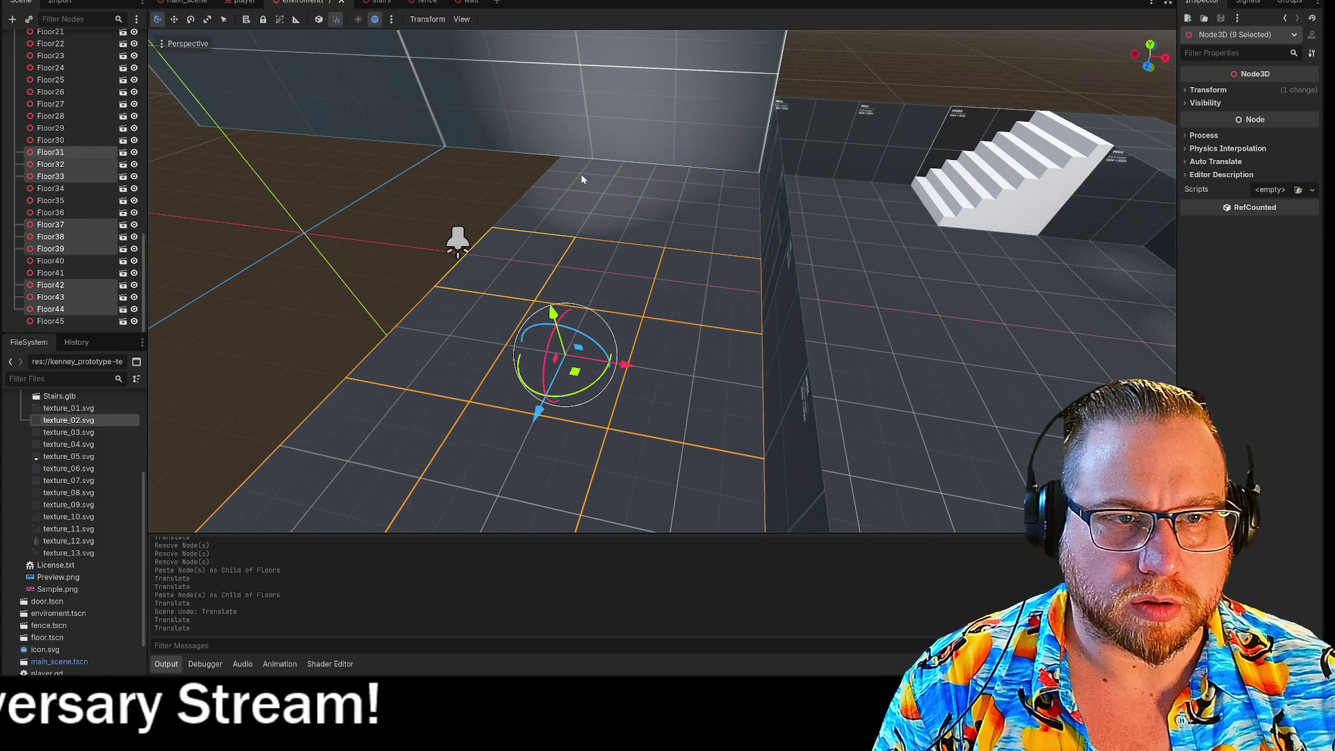
# Add four more tiles, paste the copies under Floors and shift them along X
pyautogui.keyDown('shift'); pyautogui.click(582, 179); pyautogui.keyUp('shift')
pyautogui.keyDown('shift'); pyautogui.click(624, 206); pyautogui.keyUp('shift')
pyautogui.keyDown('shift'); pyautogui.click(549, 208); pyautogui.keyUp('shift')
pyautogui.keyDown('shift'); pyautogui.click(654, 181); pyautogui.keyUp('shift')
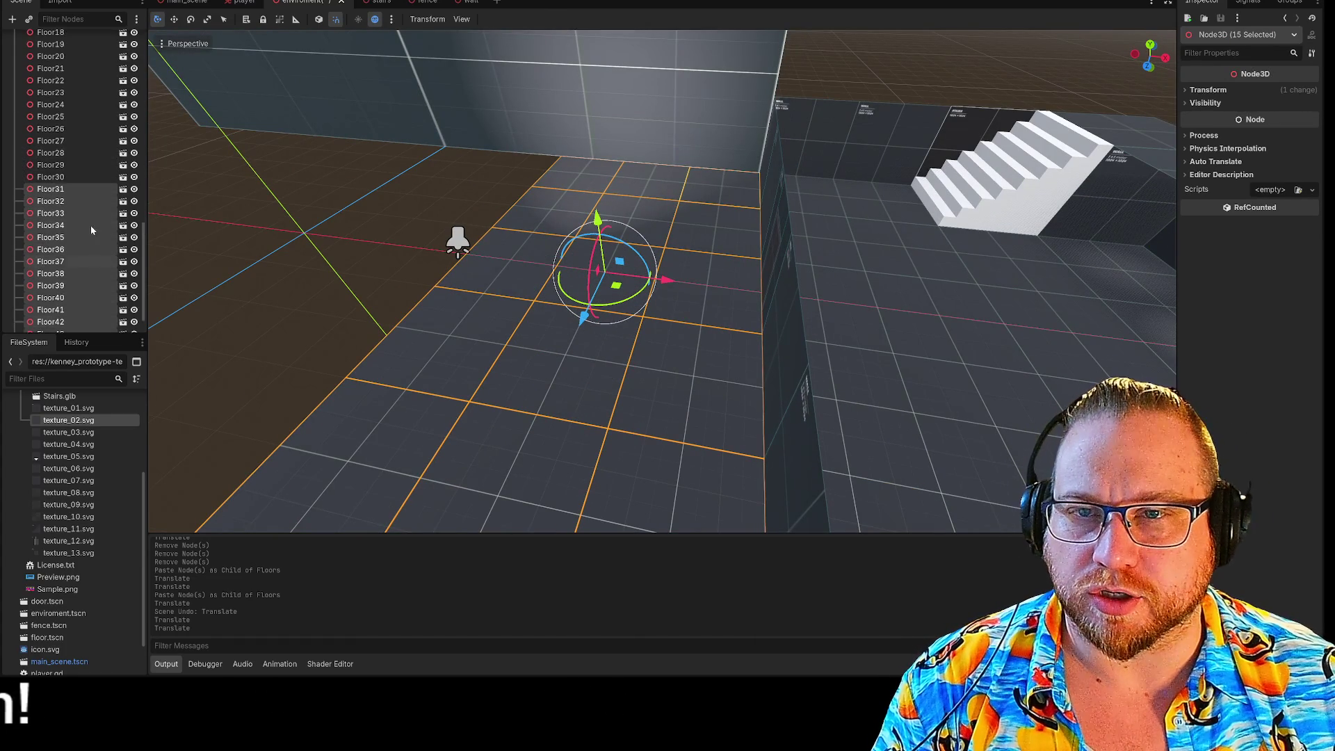
pyautogui.scroll(5, 90, 228)
pyautogui.click(55, 121)
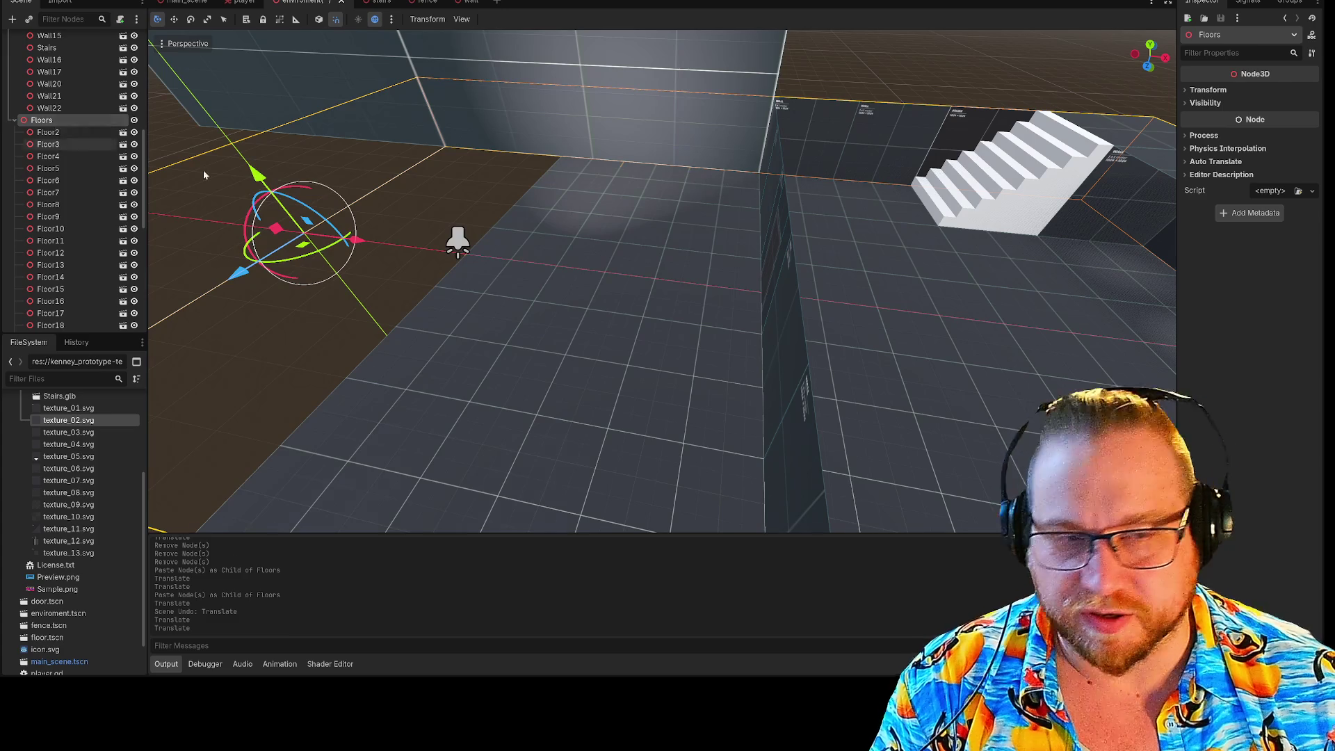
pyautogui.hotkey('ctrl', 'v')
pyautogui.moveTo(855, 333)
pyautogui.mouseDown()
pyautogui.moveTo(632, 191)
pyautogui.moveTo(650, 233)
pyautogui.mouseUp()
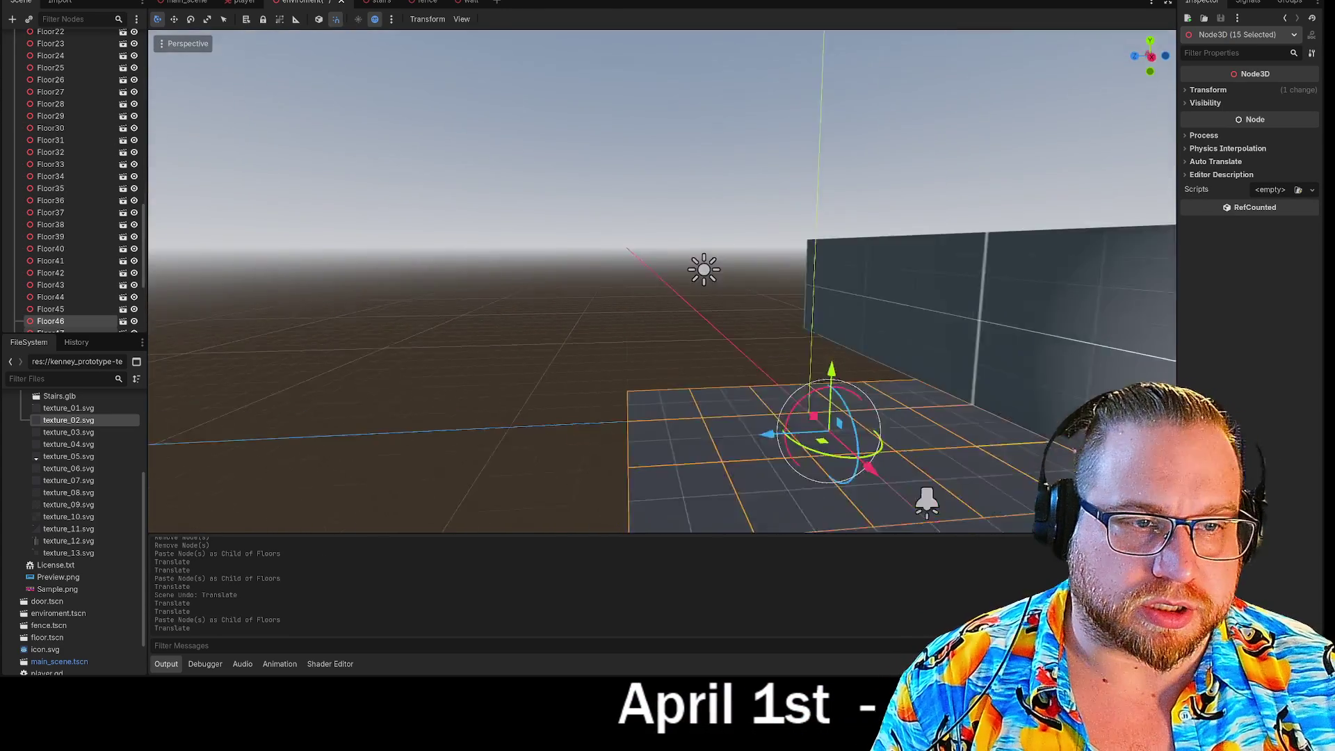
# Paste 15 copied tiles under Floors and move them left to join the floor
pyautogui.press('w')
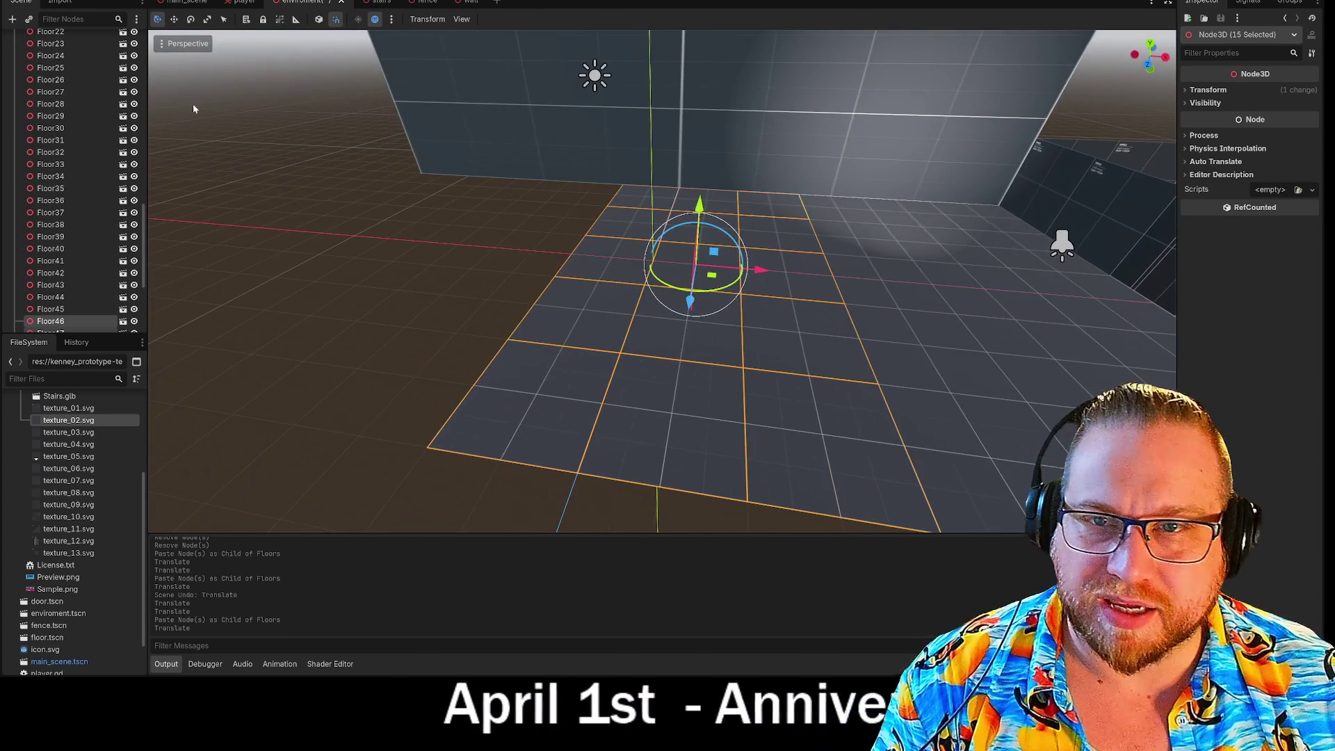
pyautogui.scroll(5, 72, 189)
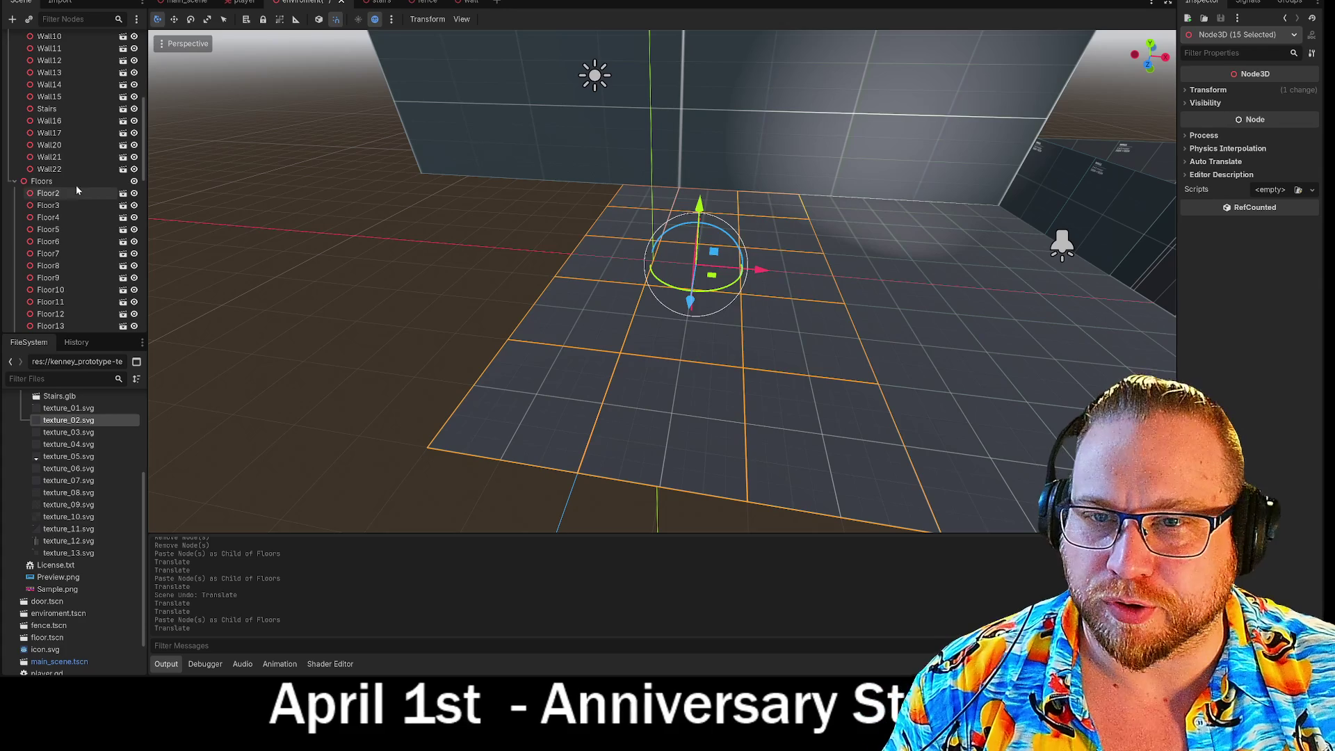
pyautogui.click(70, 182)
pyautogui.hotkey('ctrl', 'v')
pyautogui.moveTo(1043, 301); pyautogui.dragTo(403, 239)
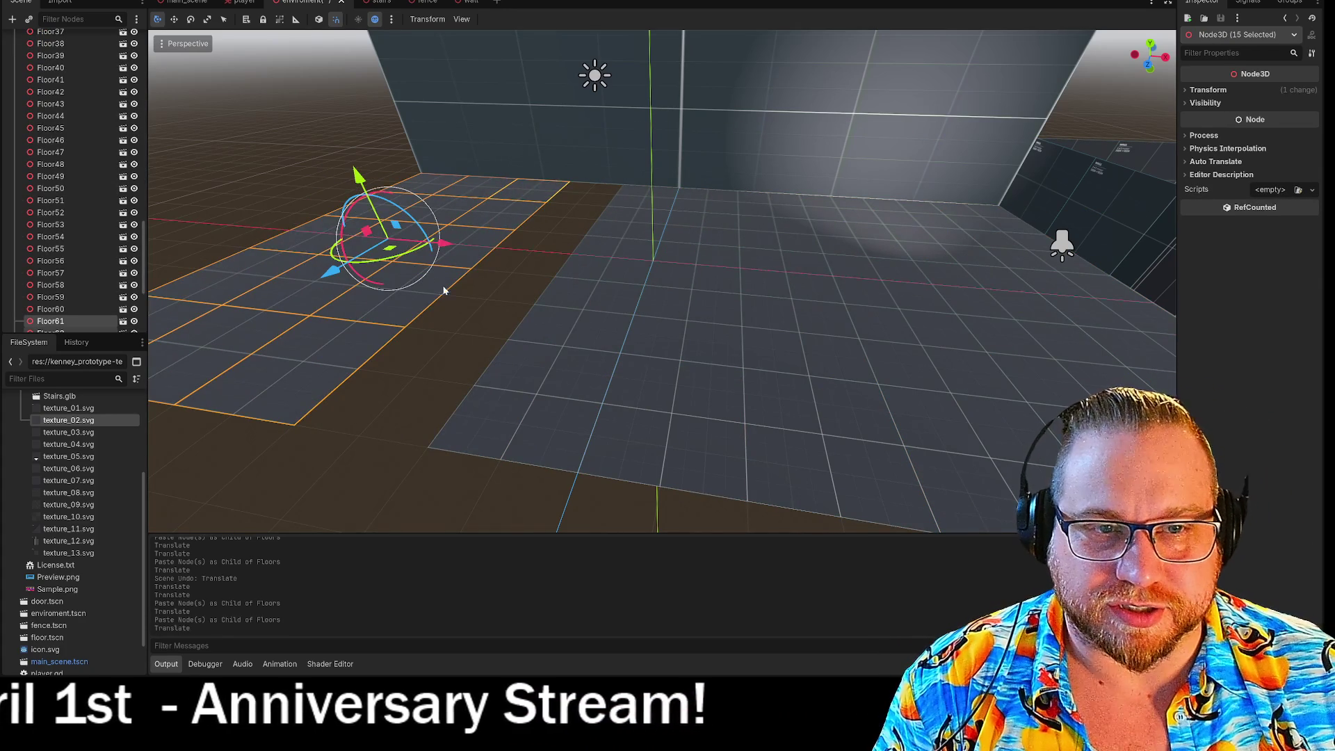
# Paste a strip of five tiles under Floors and move it to fill the remaining gap
pyautogui.click(581, 320)
pyautogui.click(605, 221)
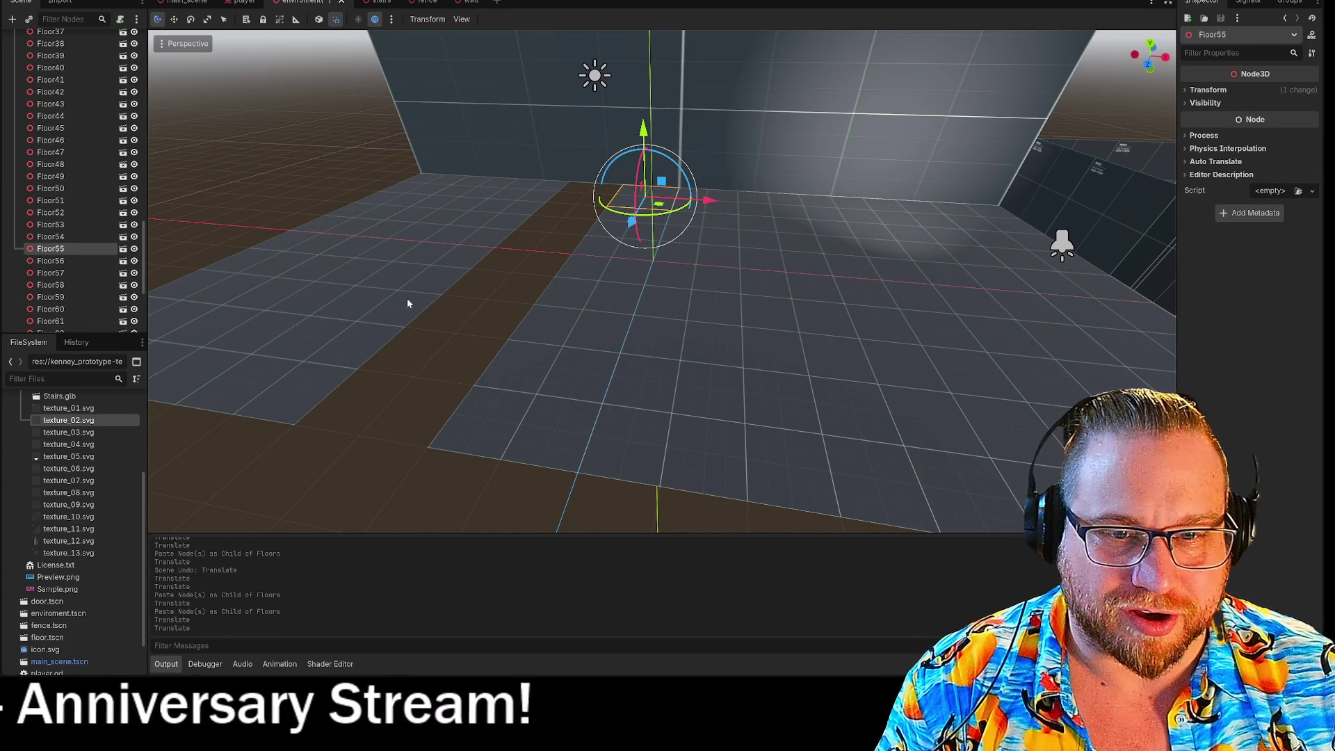
pyautogui.click(313, 393)
pyautogui.keyDown('shift'); pyautogui.click(462, 262); pyautogui.keyUp('shift')
pyautogui.keyDown('shift'); pyautogui.click(507, 208); pyautogui.keyUp('shift')
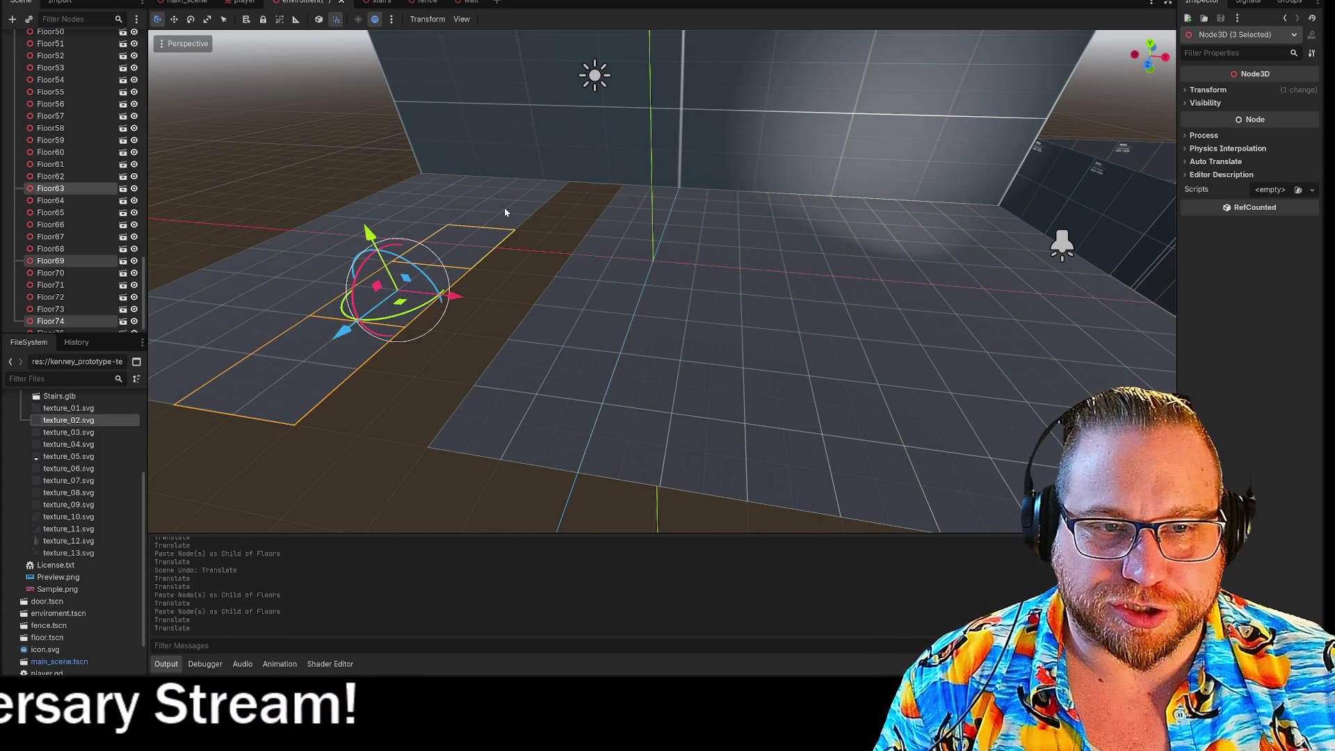
pyautogui.keyDown('shift'); pyautogui.click(534, 198); pyautogui.keyUp('shift')
pyautogui.scroll(10, 46, 206)
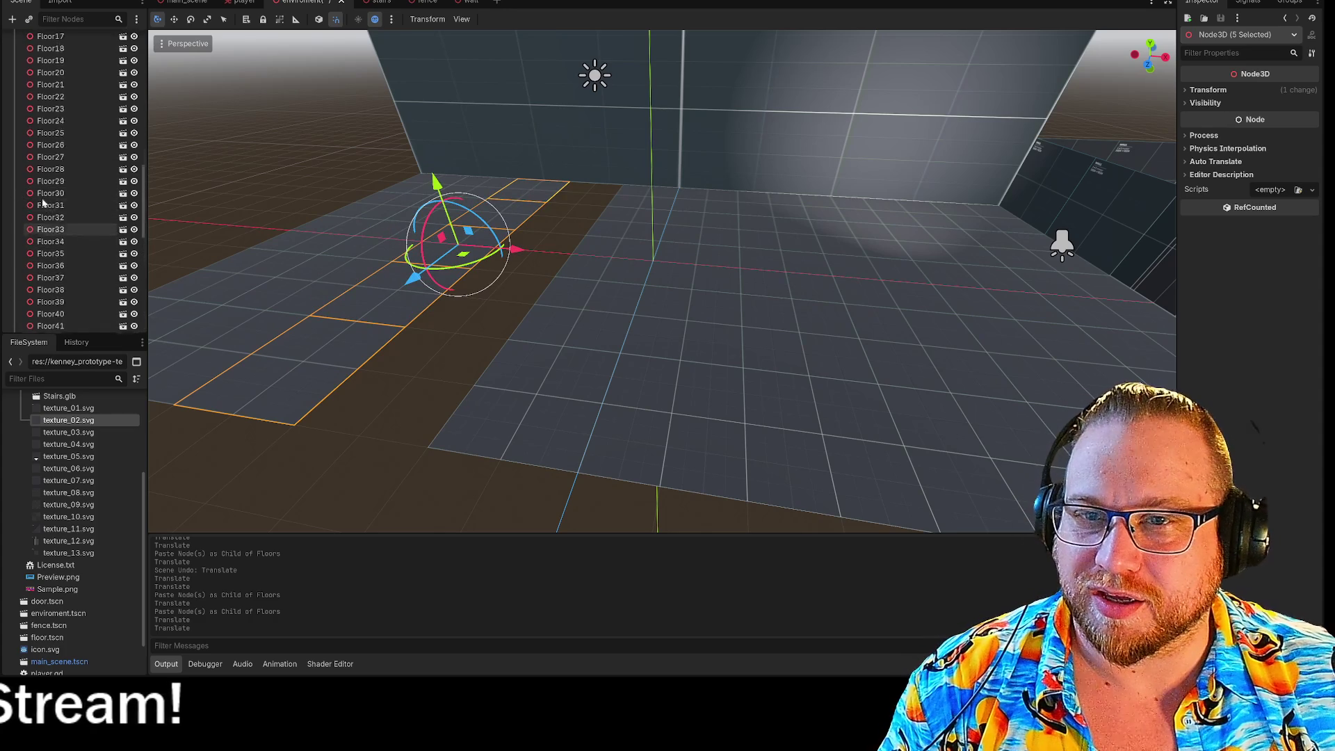
pyautogui.click(34, 173)
pyautogui.hotkey('ctrl', 'v')
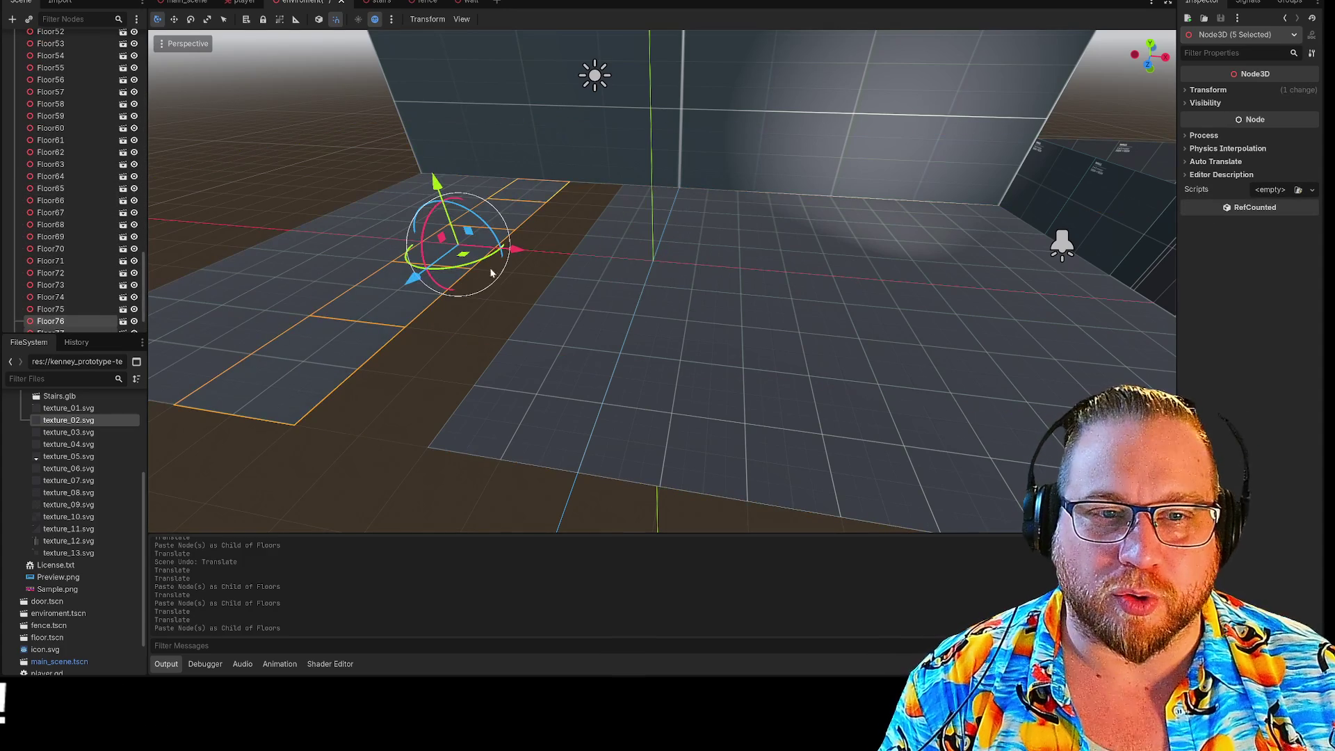
pyautogui.moveTo(523, 255); pyautogui.dragTo(598, 259)
pyautogui.click(662, 319)
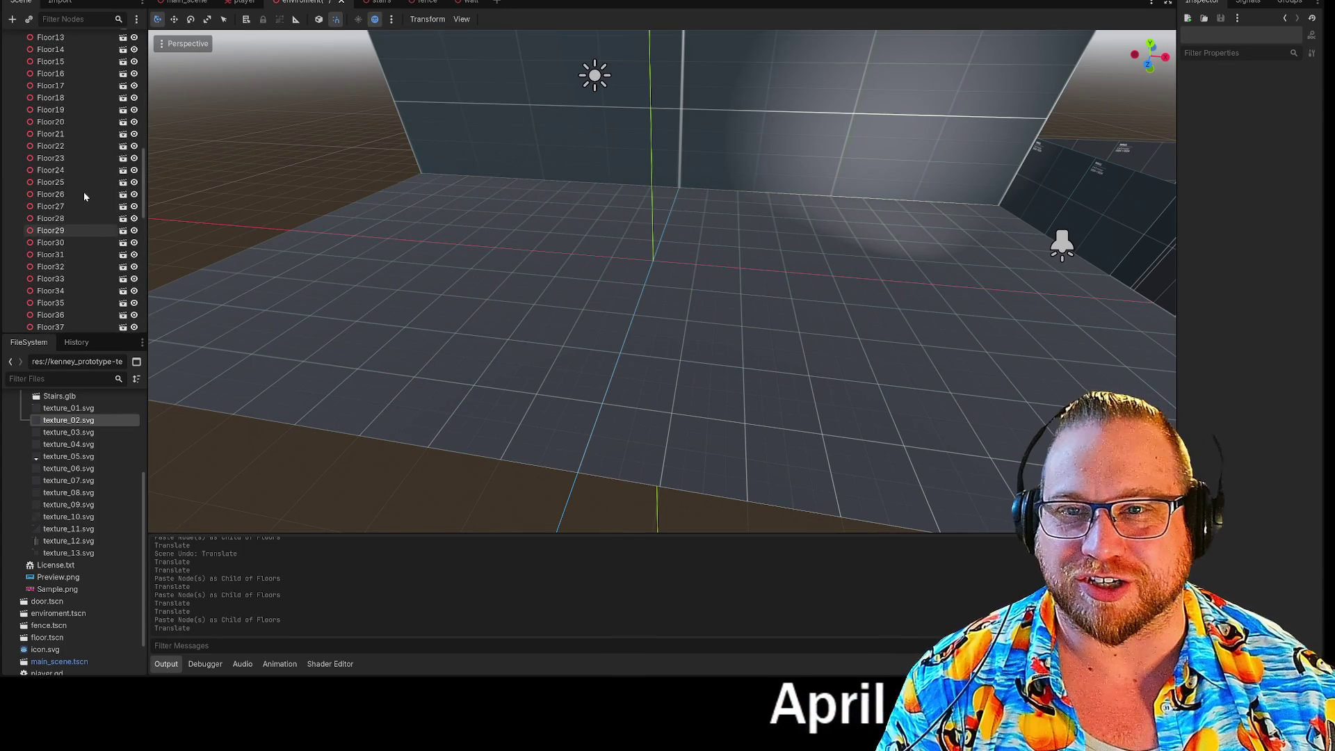
pyautogui.scroll(12, 76, 187)
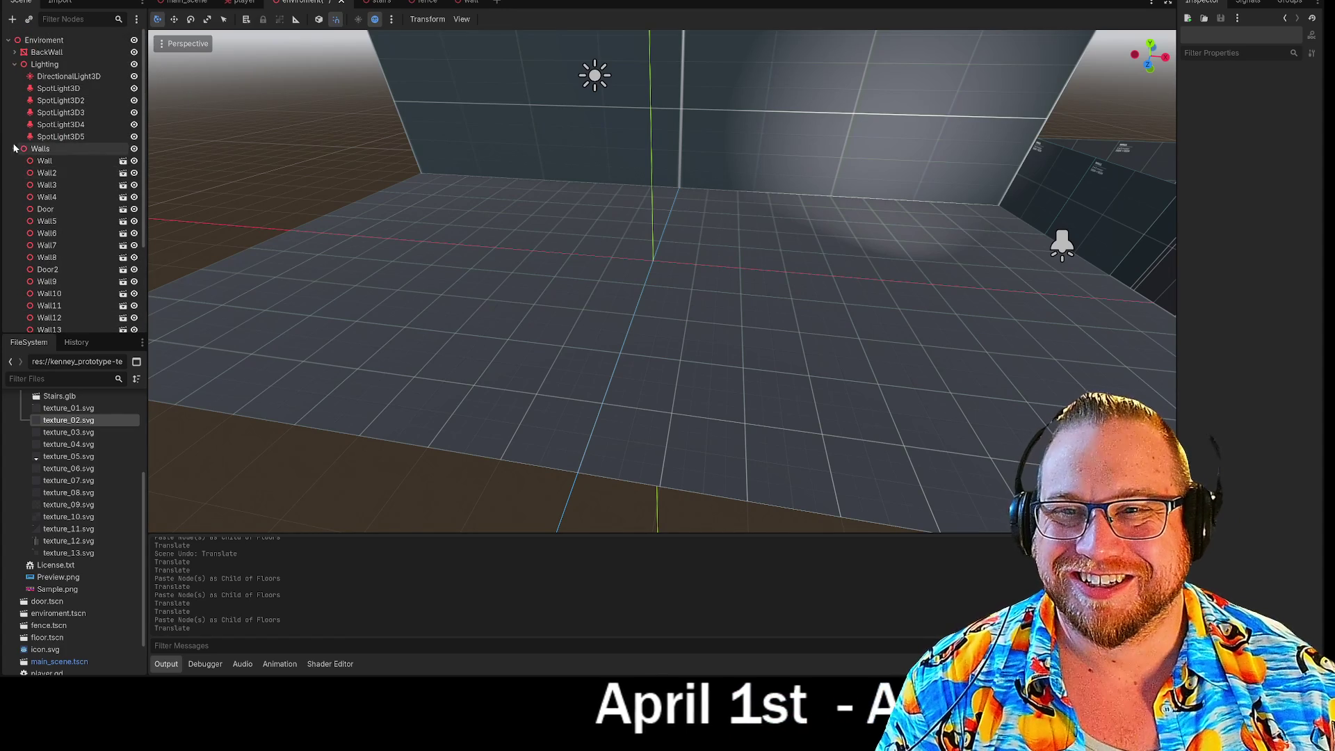
# Delete the BackWall node, confirm the removal, and frame the remaining Wall piece
pyautogui.click(48, 52)
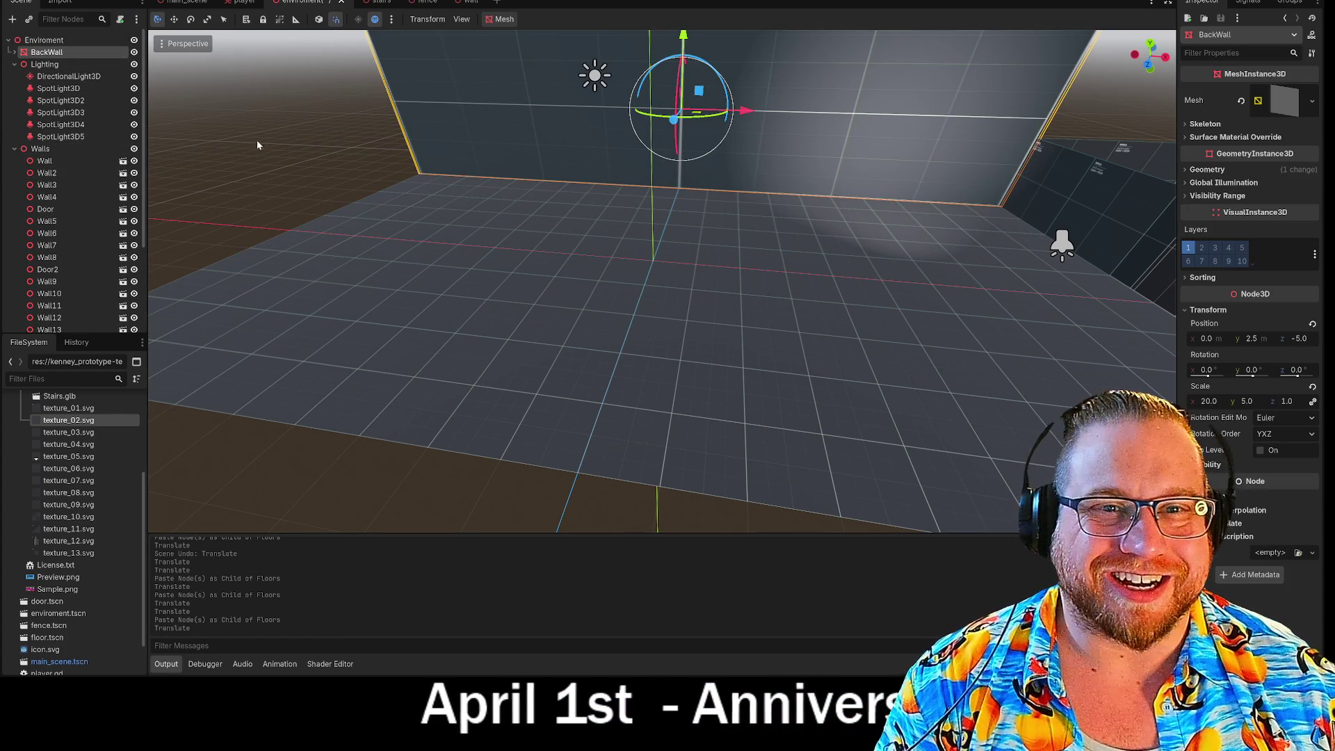
pyautogui.press('f')
pyautogui.click(838, 348)
pyautogui.click(662, 265)
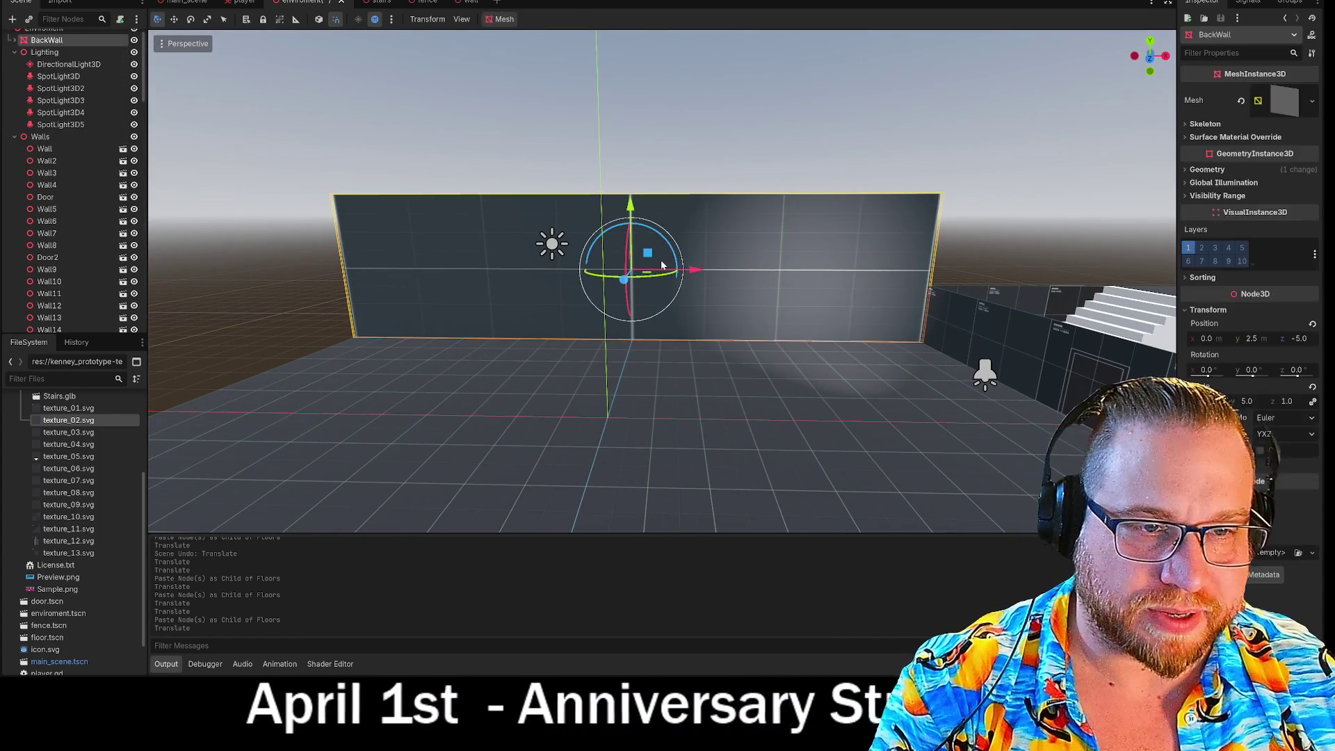
pyautogui.press('Delete')
pyautogui.click(629, 337)
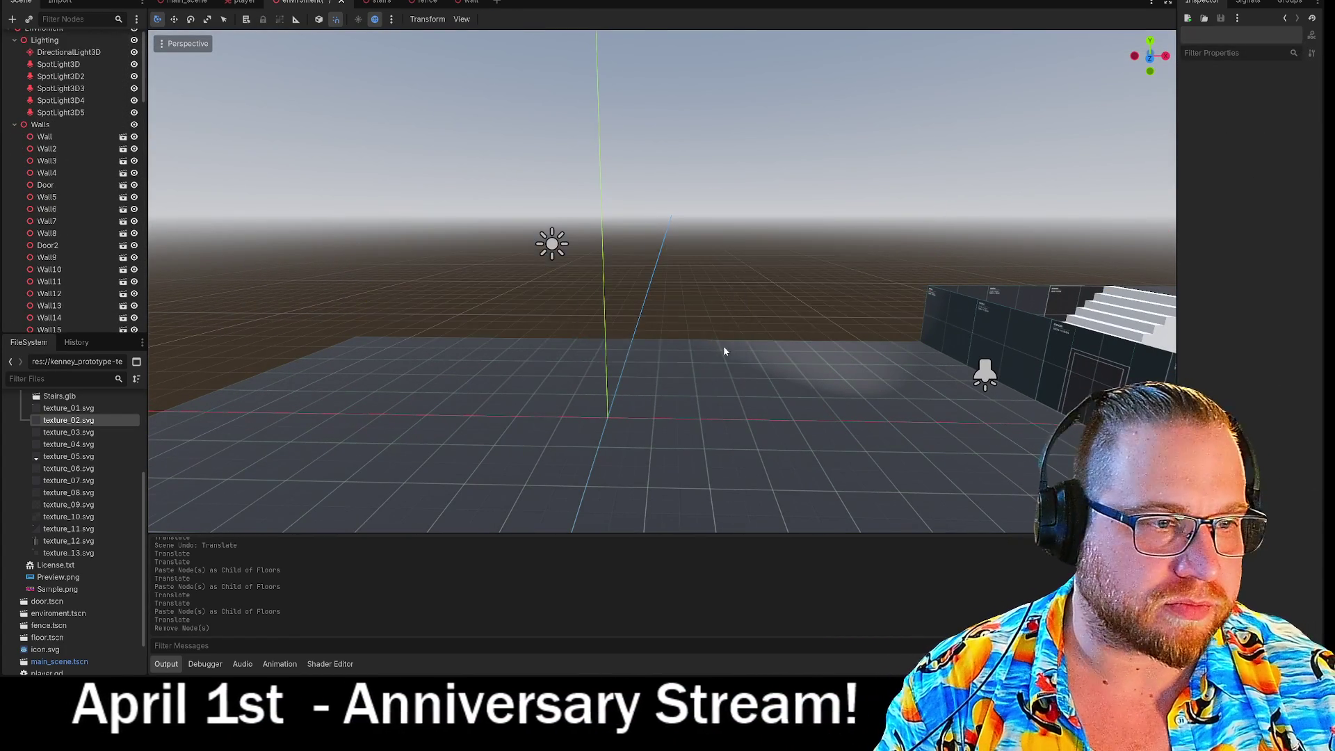
pyautogui.press('s')
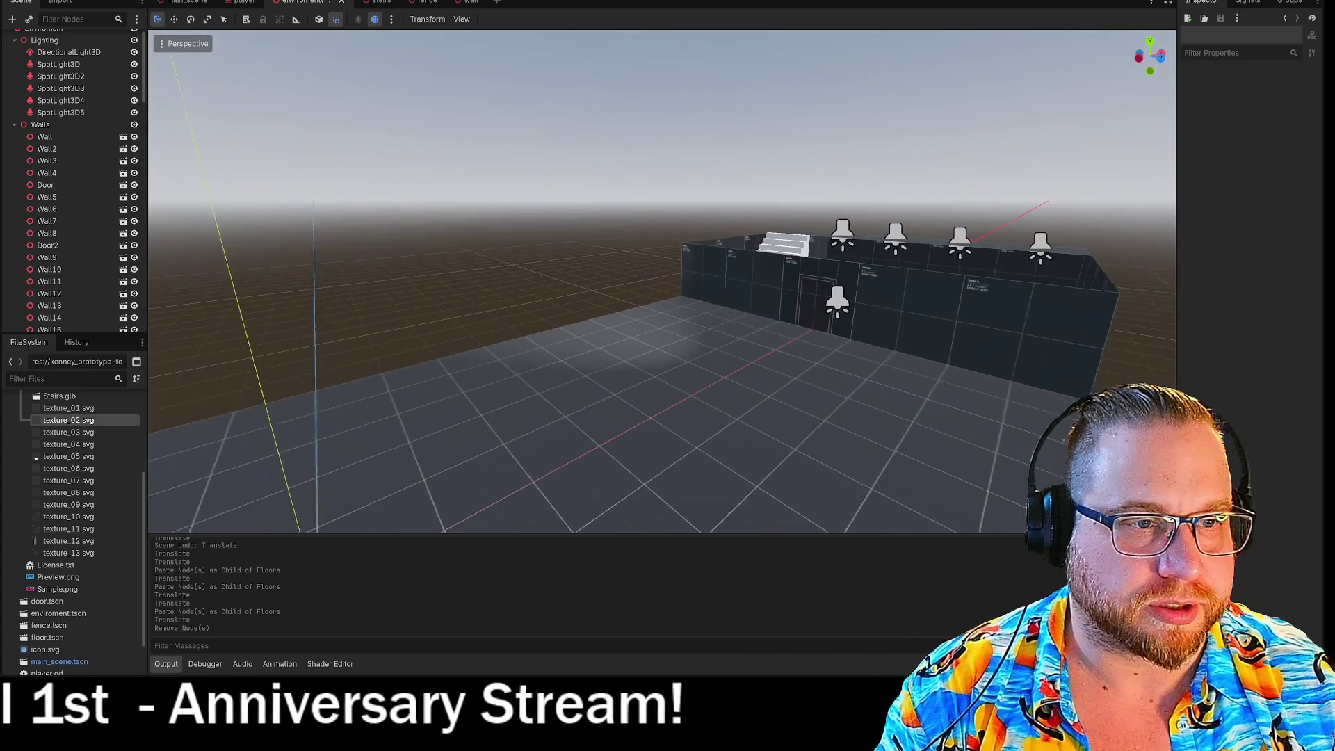
pyautogui.click(720, 284)
pyautogui.press('f')
pyautogui.moveTo(734, 249); pyautogui.dragTo(718, 303)
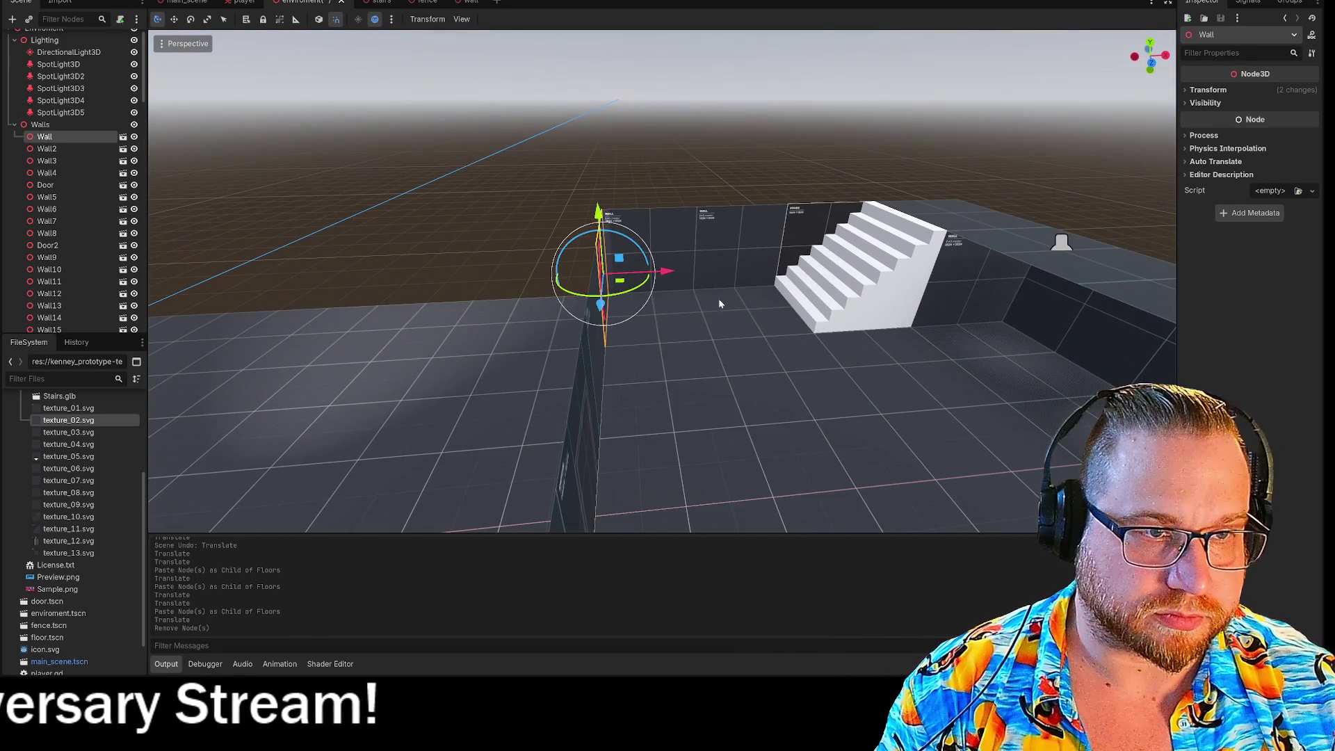
# Paste a copy of back wall panel Wall20 and slide it 2 units left
pyautogui.click(773, 240)
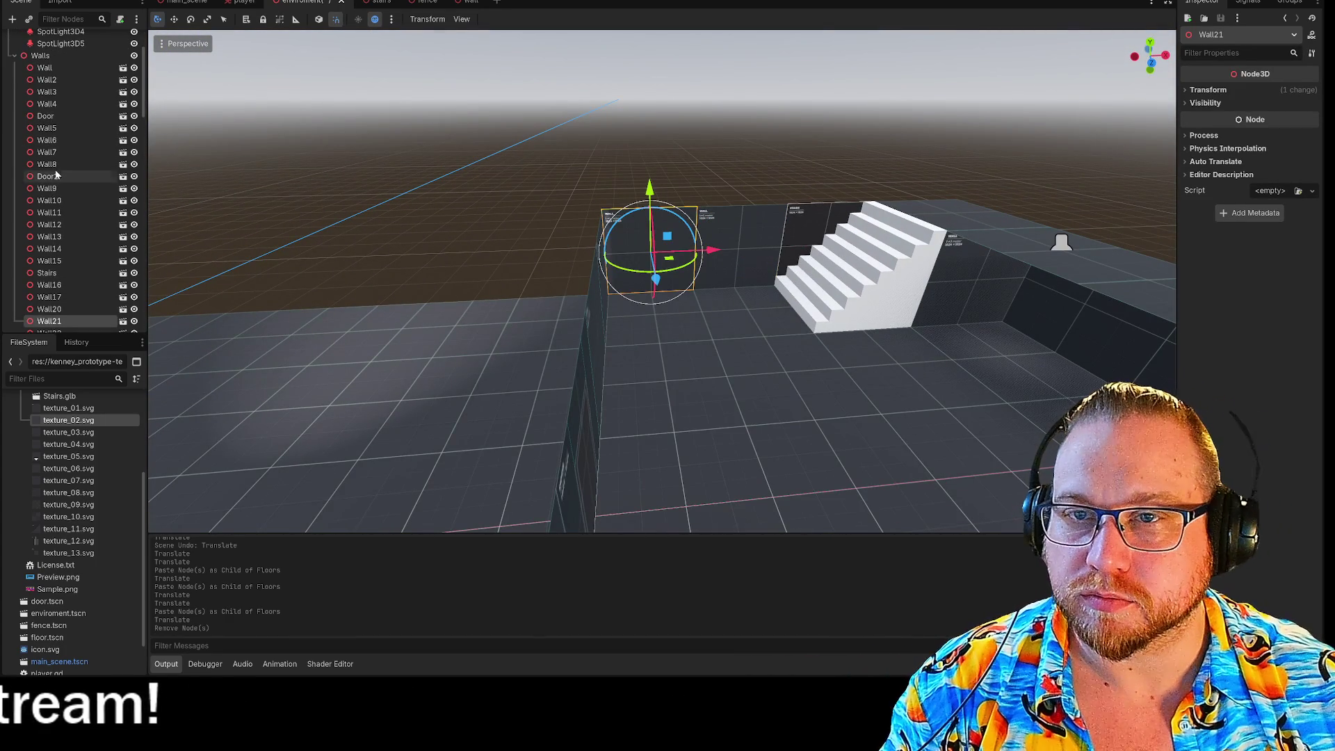
pyautogui.scroll(1, 34, 147)
pyautogui.hotkey('ctrl', 'v')
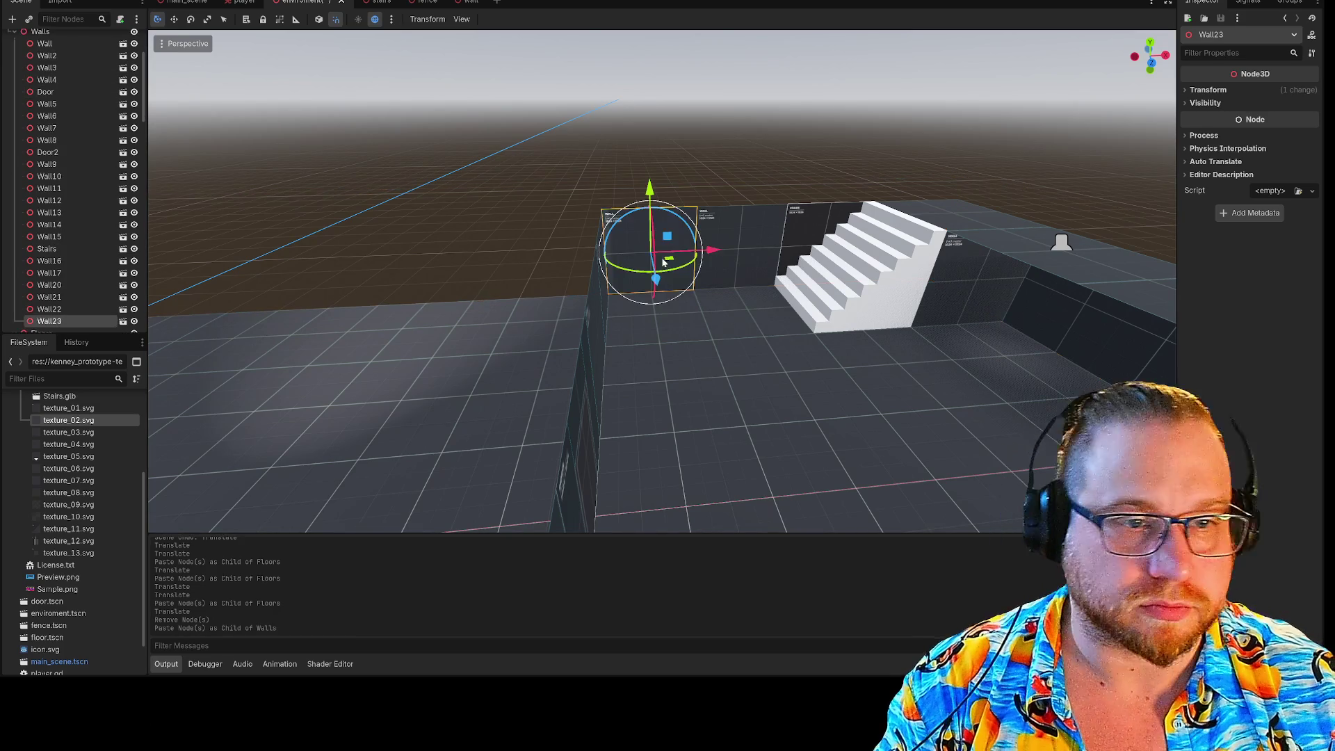
pyautogui.moveTo(616, 259); pyautogui.dragTo(616, 258)
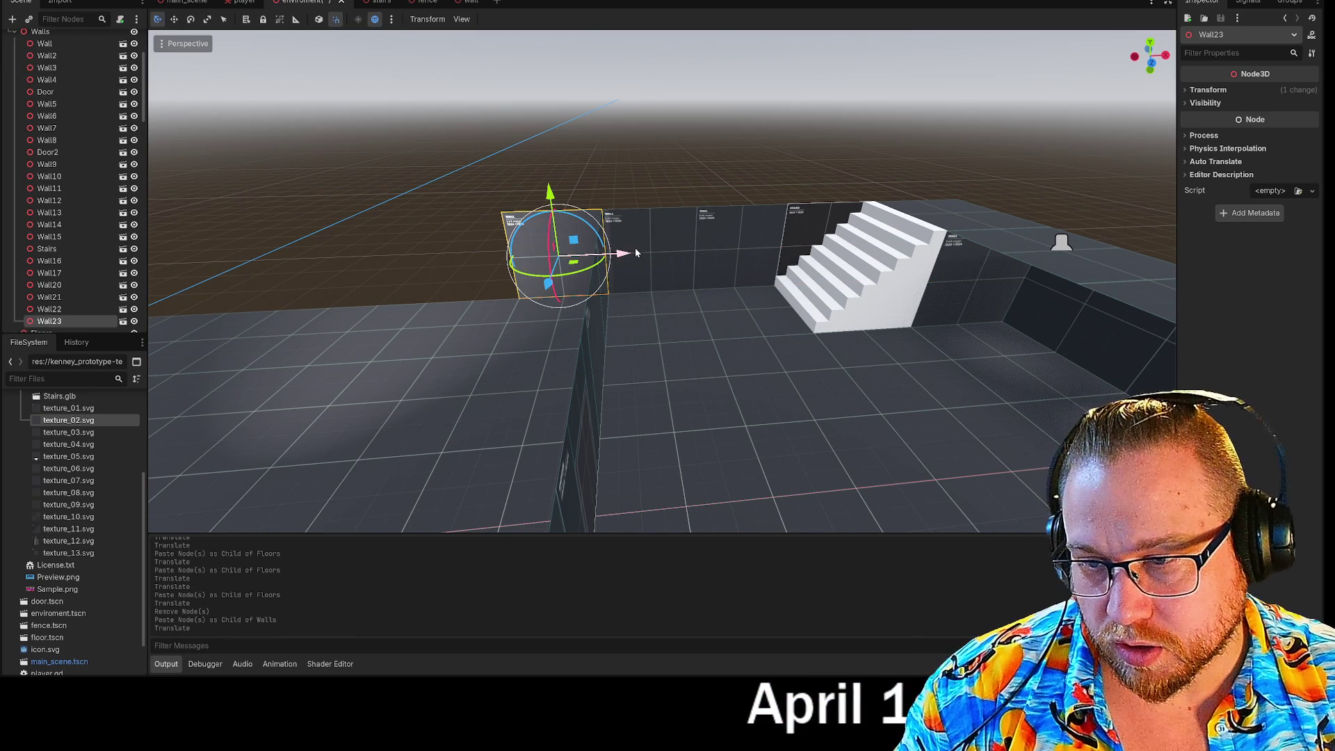
pyautogui.click(589, 174)
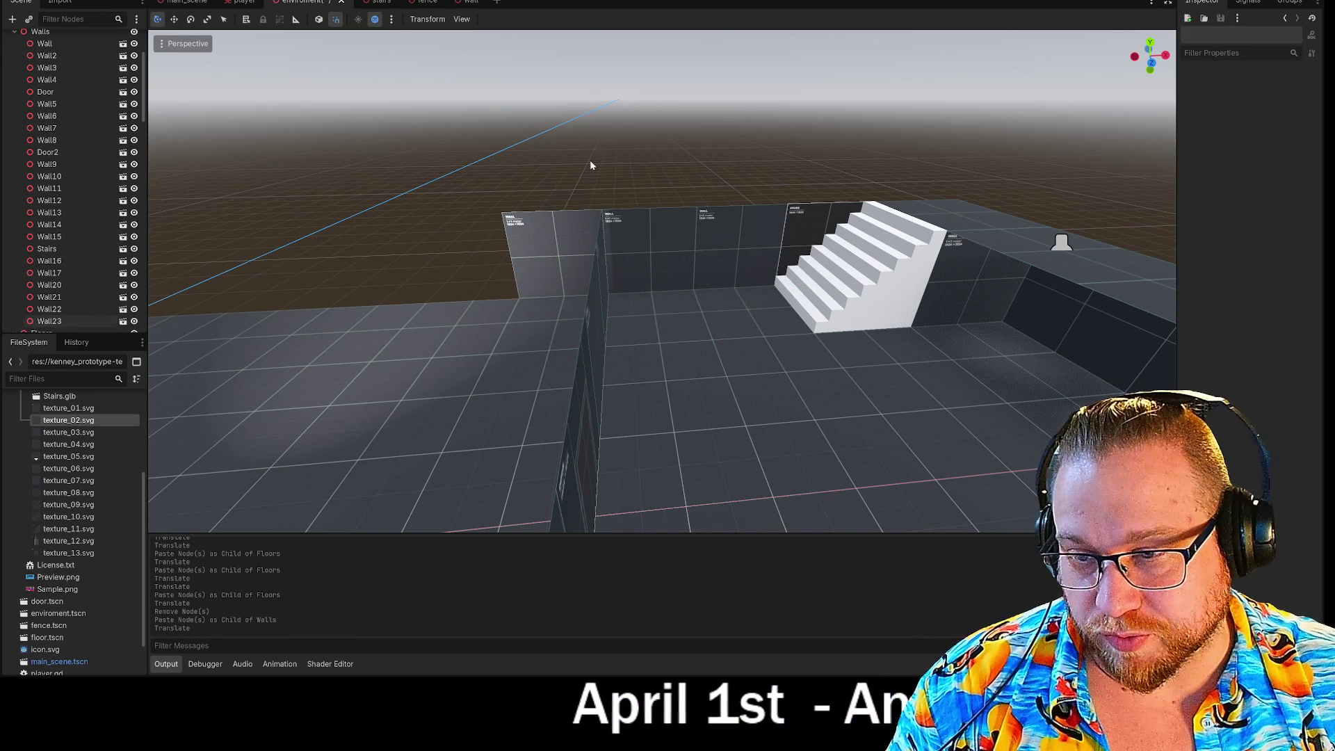
# Paste copies of three back wall panels under Walls, shifted 6 units left
pyautogui.click(520, 235)
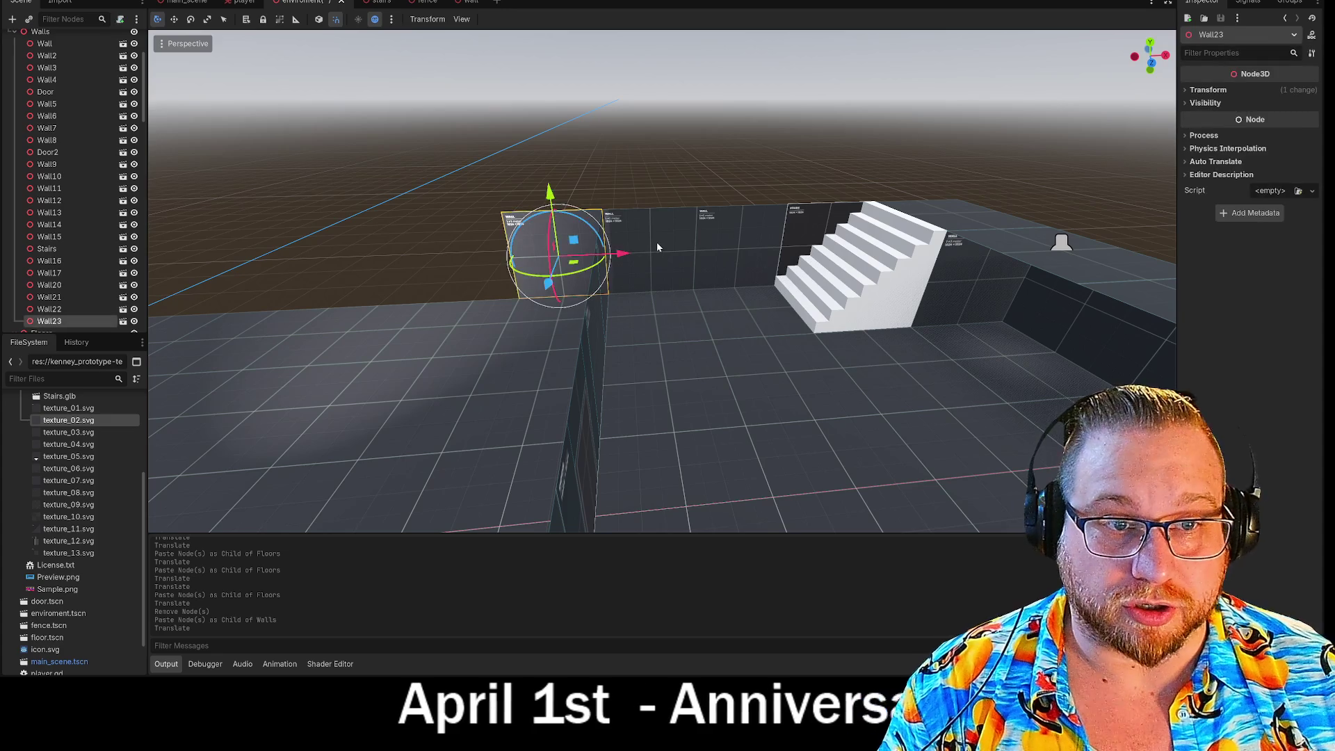
pyautogui.keyDown('shift'); pyautogui.click(657, 241); pyautogui.keyUp('shift')
pyautogui.keyDown('shift'); pyautogui.click(737, 238); pyautogui.keyUp('shift')
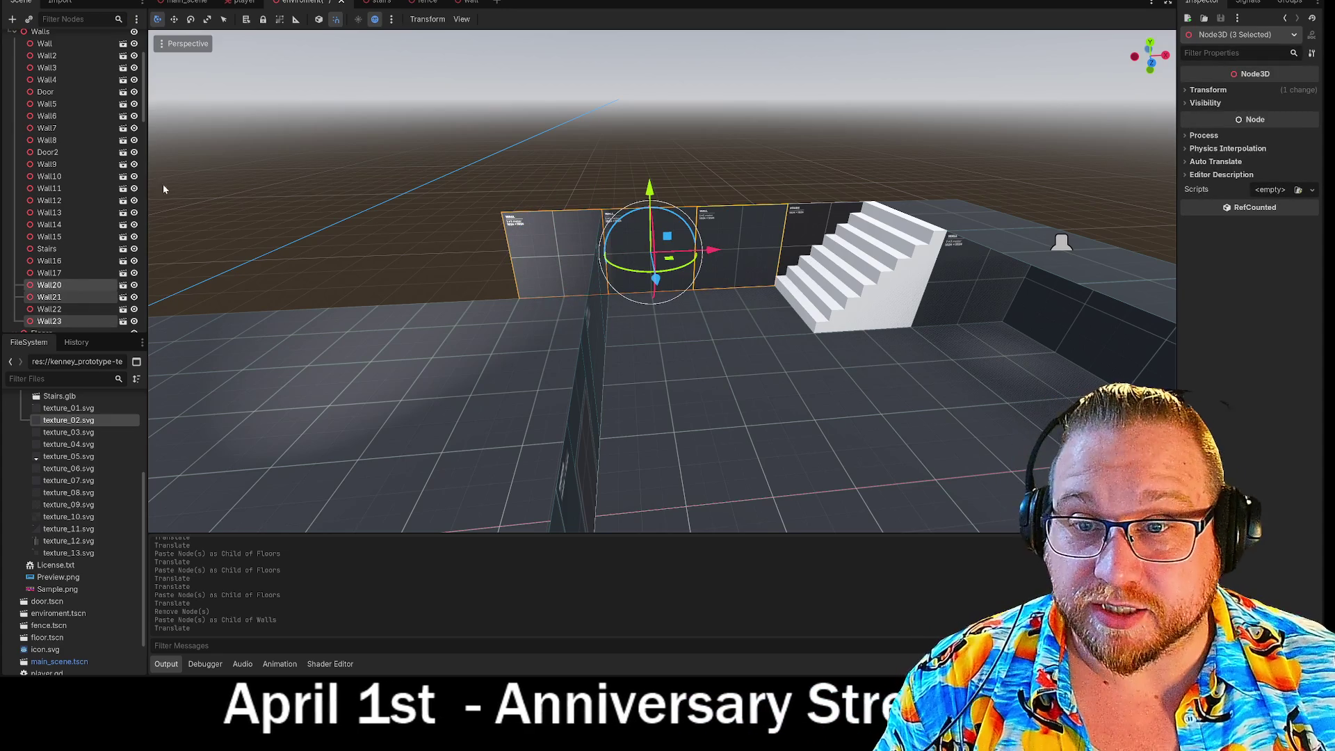
pyautogui.scroll(5, 70, 174)
pyautogui.click(41, 137)
pyautogui.hotkey('ctrl', 'v')
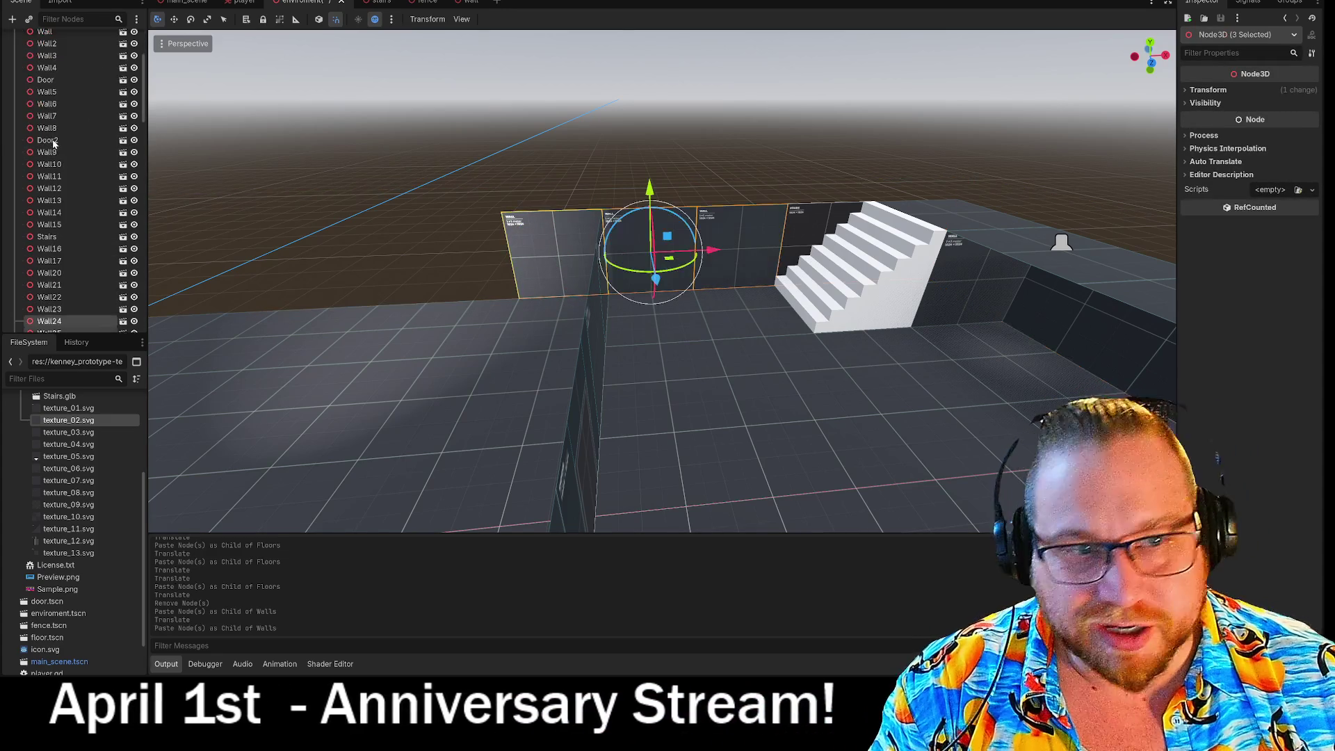
pyautogui.moveTo(721, 254); pyautogui.dragTo(378, 244)
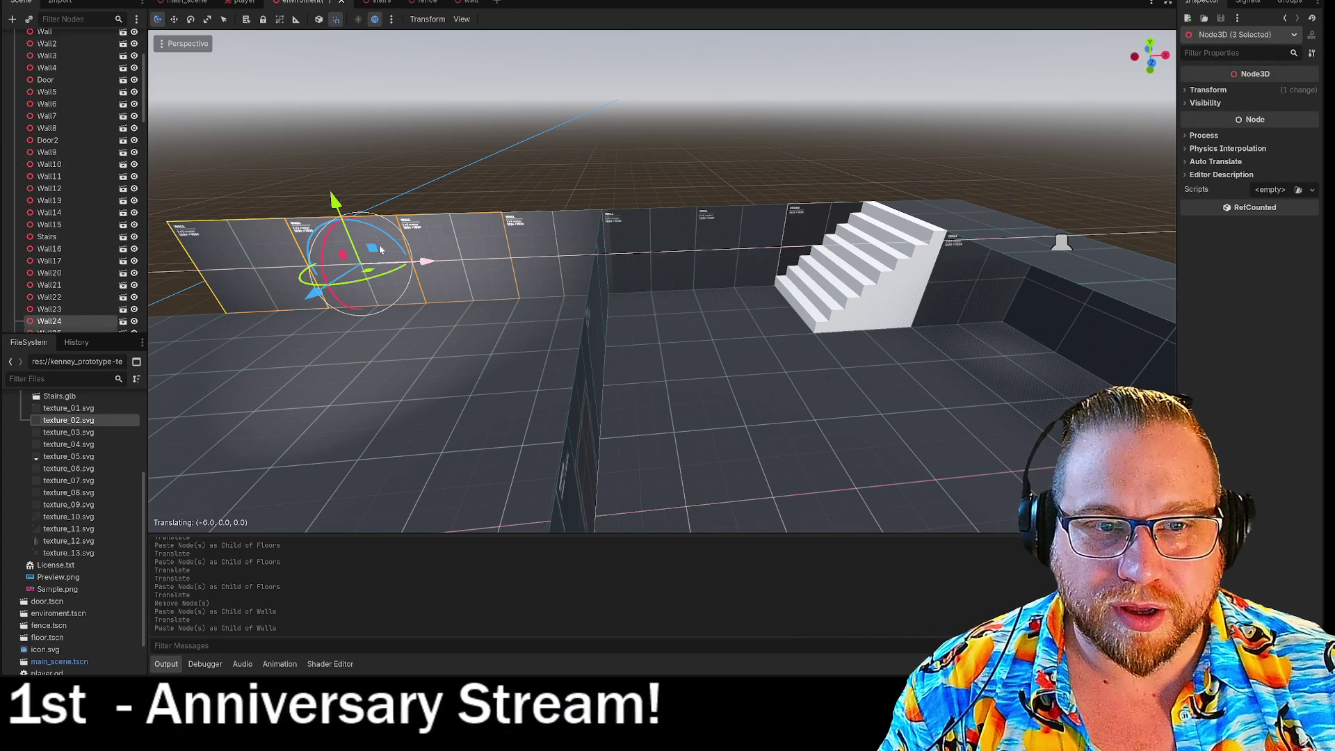
# Paste copies of the six selected back wall panels and inspect them
pyautogui.keyDown('shift'); pyautogui.click(598, 241); pyautogui.keyUp('shift')
pyautogui.keyDown('shift'); pyautogui.click(618, 248); pyautogui.keyUp('shift')
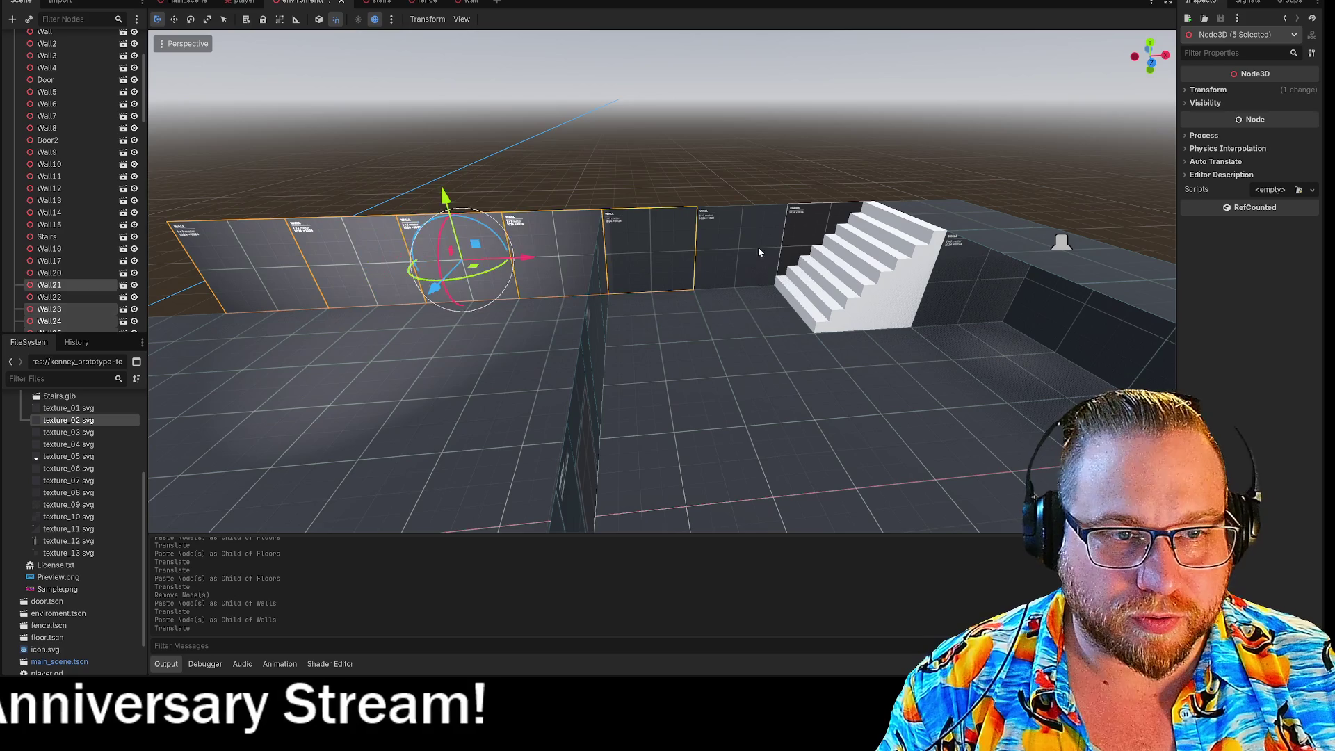
pyautogui.keyDown('shift'); pyautogui.click(760, 250); pyautogui.keyUp('shift')
pyautogui.scroll(3, 30, 182)
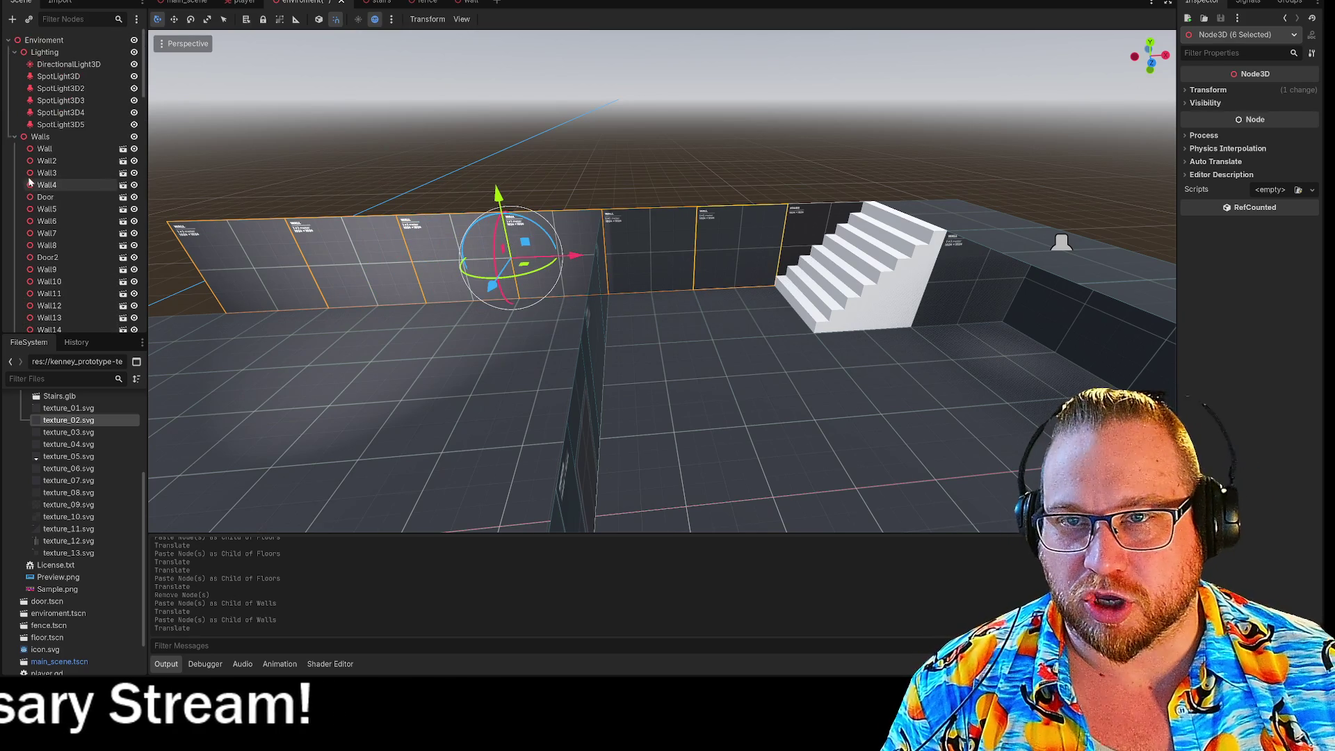
pyautogui.hotkey('ctrl', 'v')
pyautogui.moveTo(413, 321); pyautogui.dragTo(867, 282)
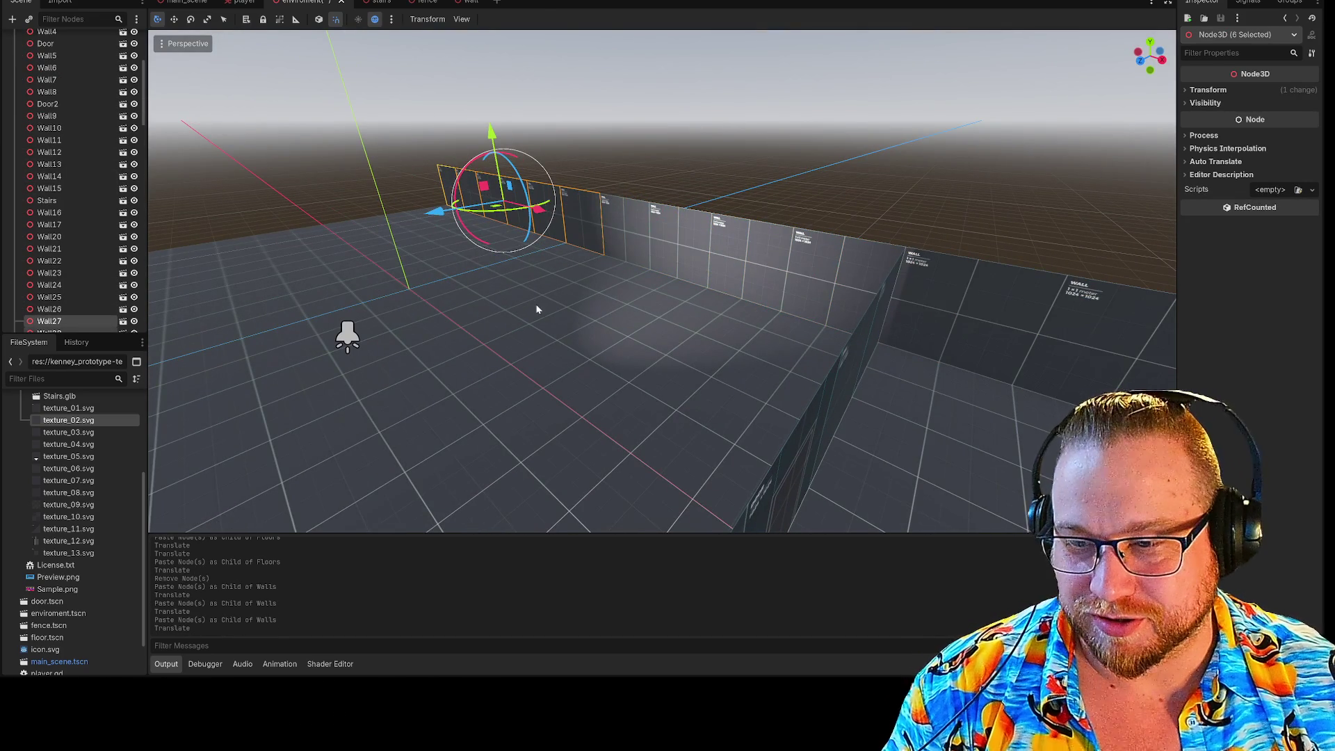
pyautogui.scroll(-3, 536, 309)
pyautogui.moveTo(536, 308)
pyautogui.mouseDown()
pyautogui.moveTo(800, 292)
pyautogui.moveTo(591, 306)
pyautogui.moveTo(509, 266)
pyautogui.mouseUp()
pyautogui.scroll(4, 661, 299)
pyautogui.scroll(-3, 661, 299)
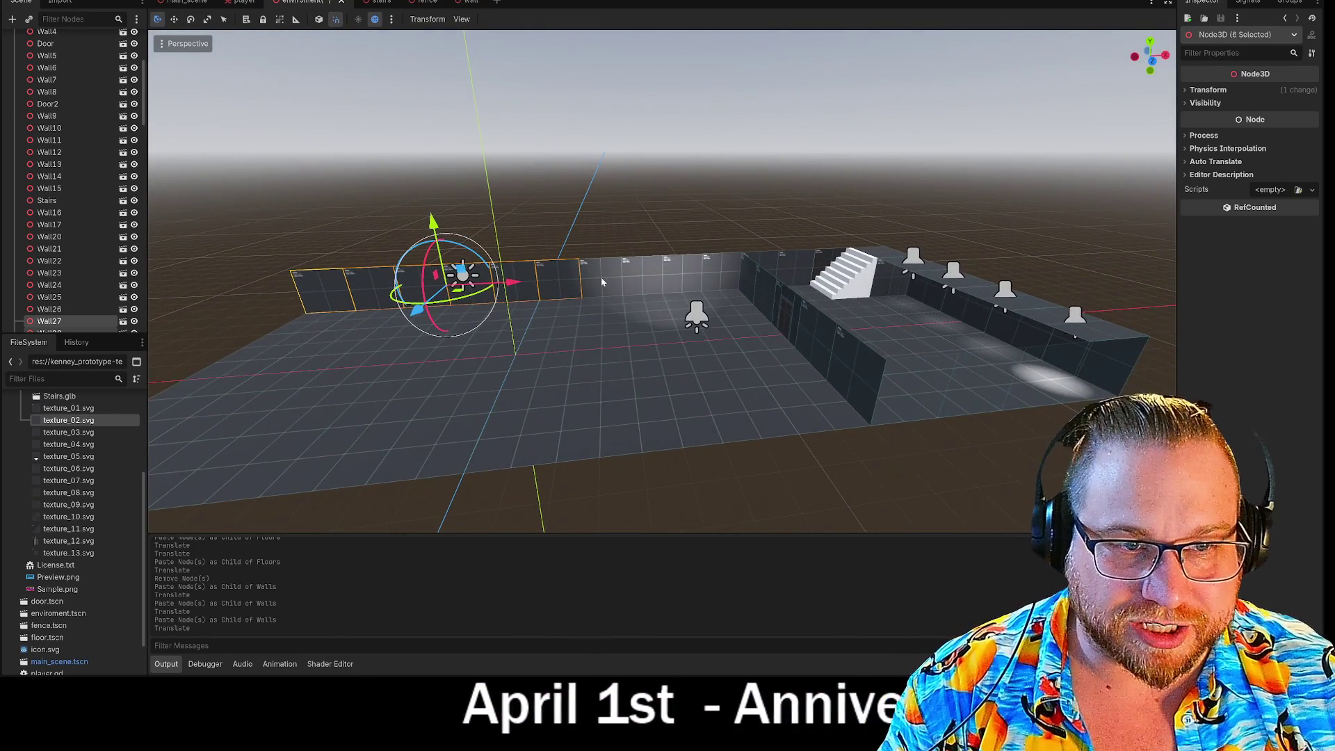
# Paste ten copies of the wall panels under Walls and raise them 4 units as a new tier
pyautogui.keyDown('shift'); pyautogui.click(600, 276); pyautogui.keyUp('shift')
pyautogui.keyDown('shift'); pyautogui.click(648, 277); pyautogui.keyUp('shift')
pyautogui.keyDown('shift'); pyautogui.click(685, 274); pyautogui.keyUp('shift')
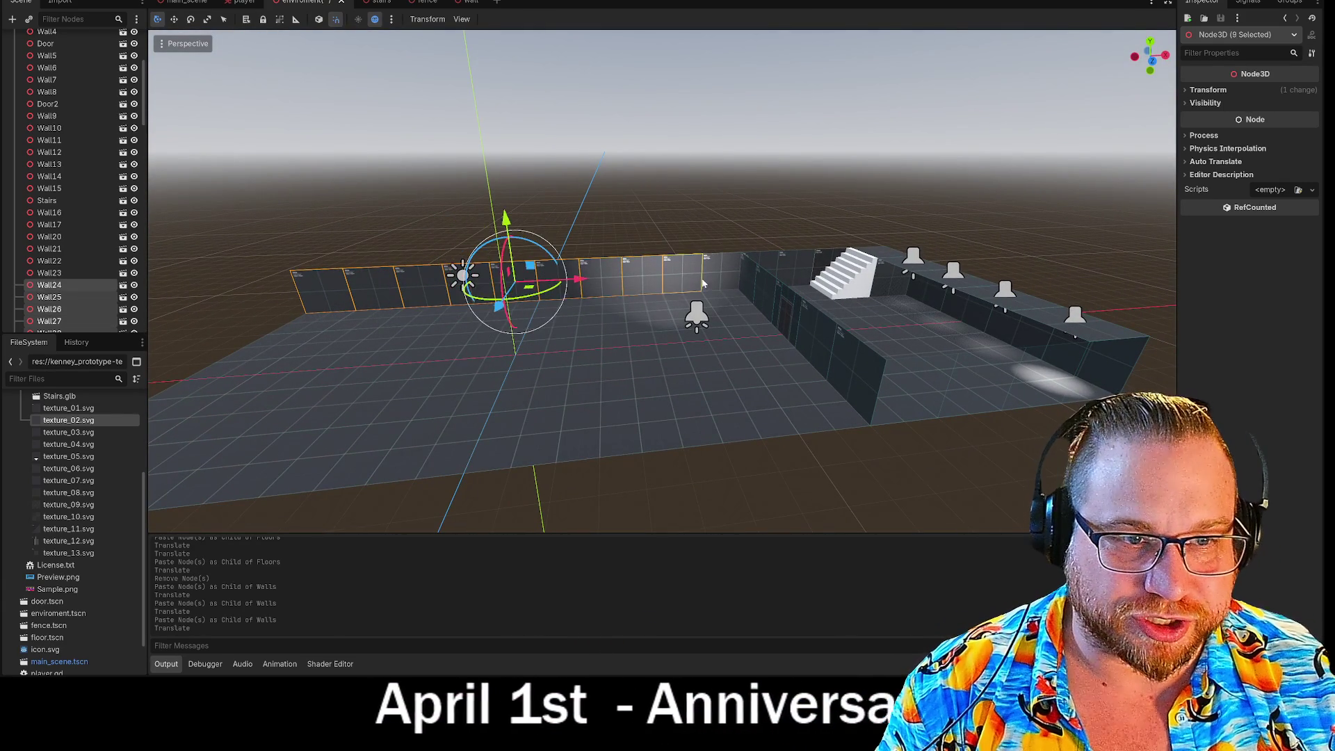
pyautogui.keyDown('shift'); pyautogui.click(723, 272); pyautogui.keyUp('shift')
pyautogui.scroll(5, 50, 223)
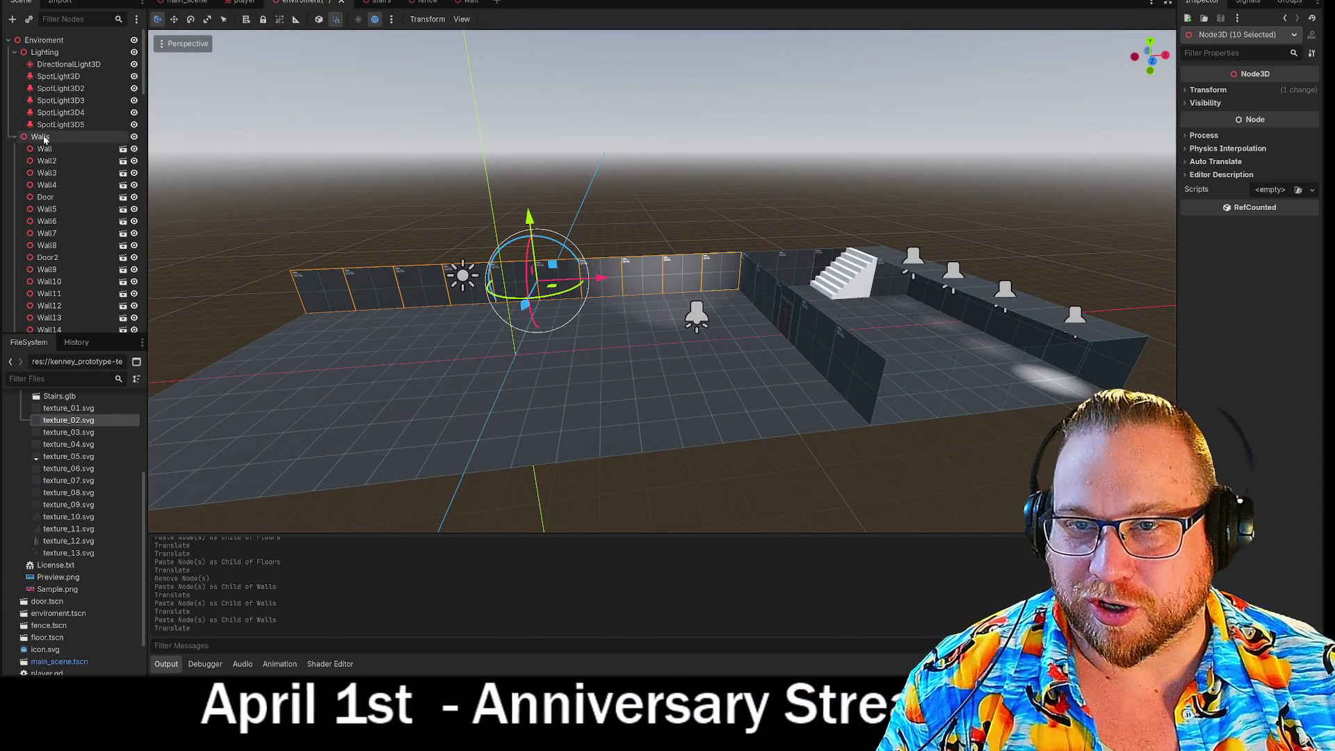
pyautogui.keyDown('ctrl'); pyautogui.click(45, 137); pyautogui.keyUp('ctrl')
pyautogui.keyDown('ctrl'); pyautogui.click(44, 137); pyautogui.keyUp('ctrl')
pyautogui.press('g')
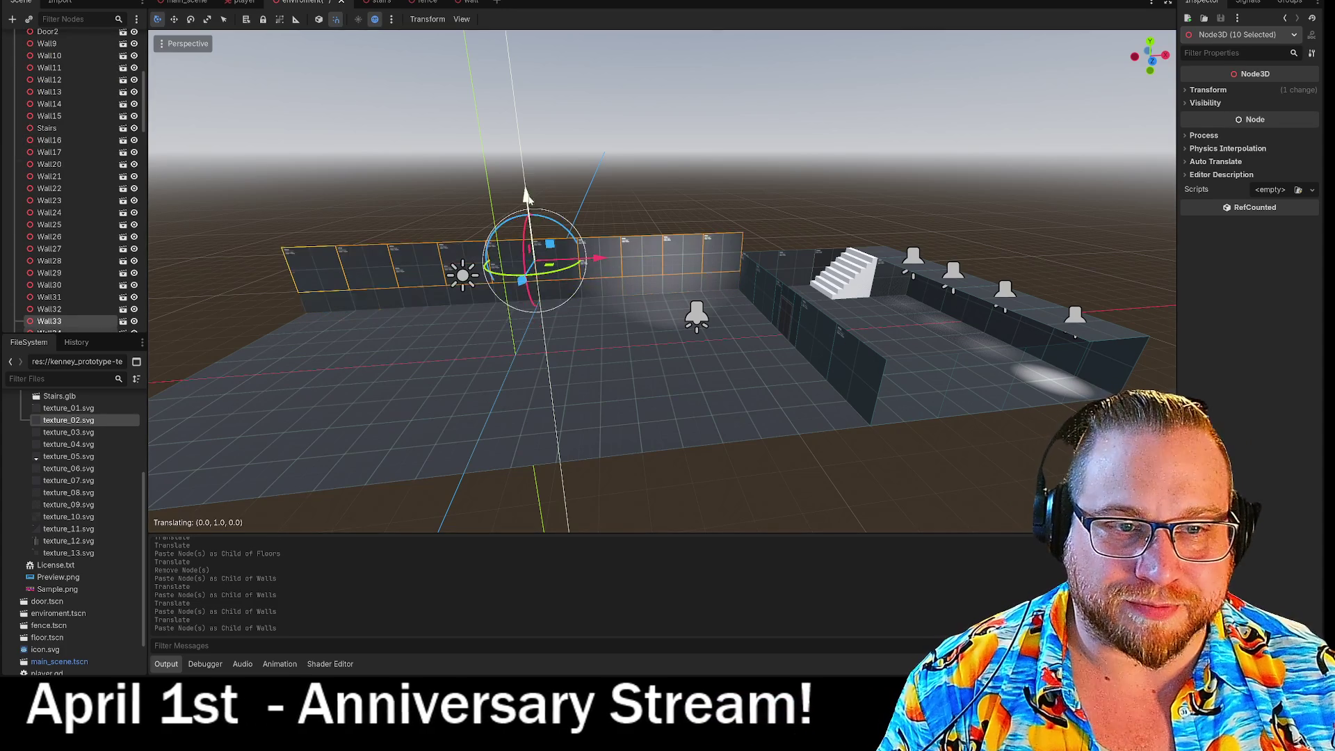
pyautogui.scroll(5, 56, 174)
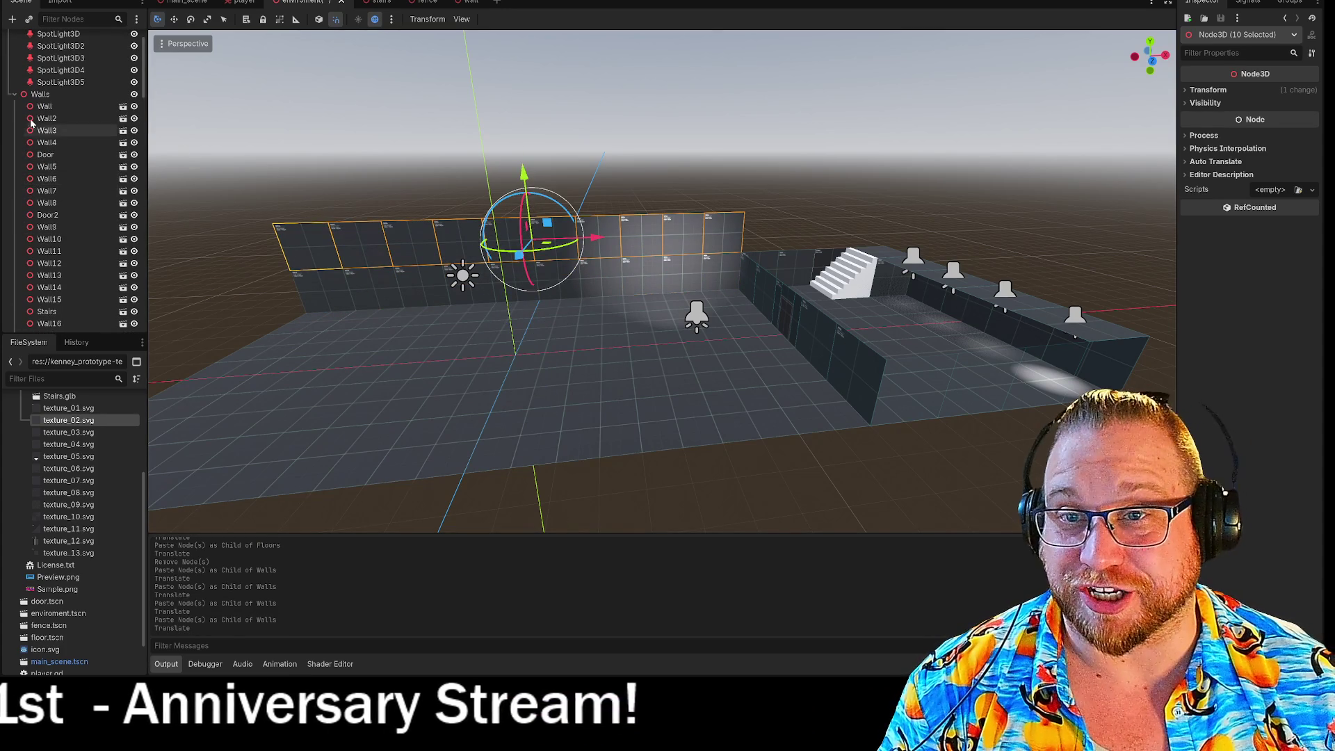
pyautogui.click(35, 95)
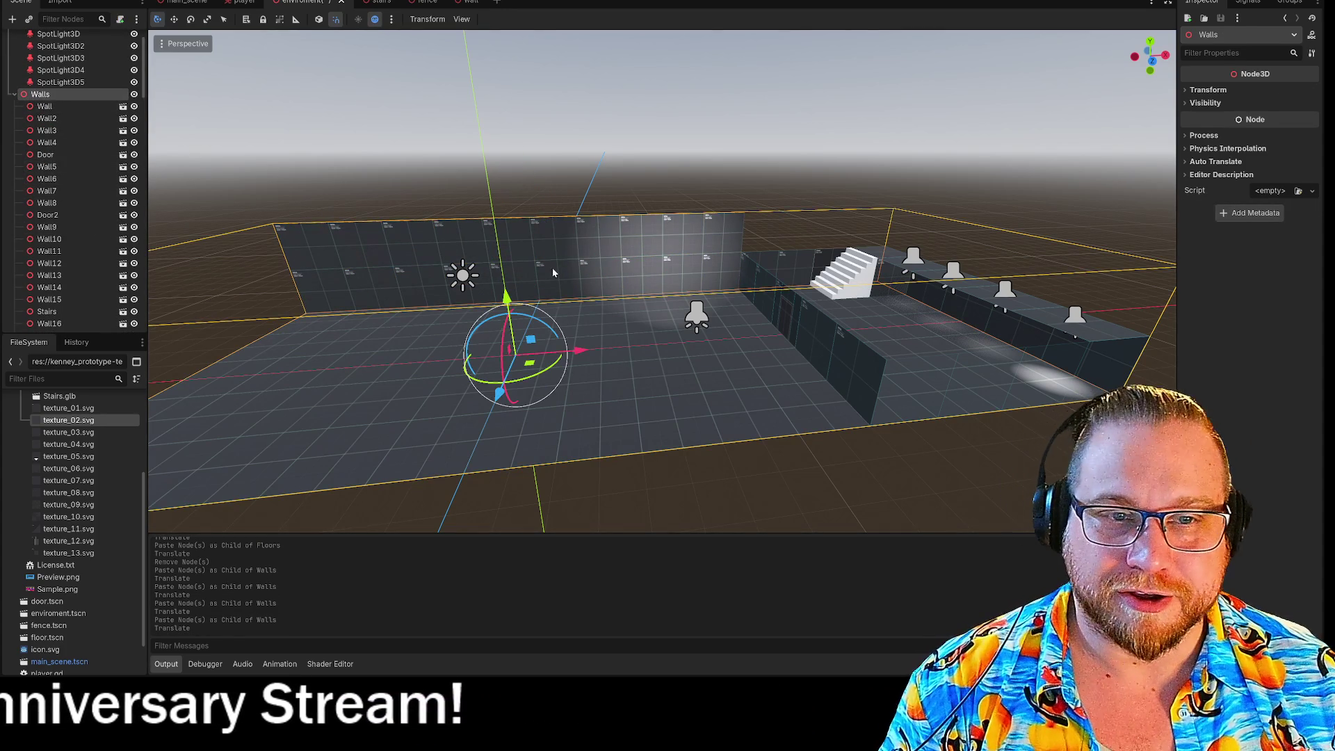
pyautogui.hotkey('ctrl', 'v')
pyautogui.moveTo(529, 221); pyautogui.dragTo(530, 133)
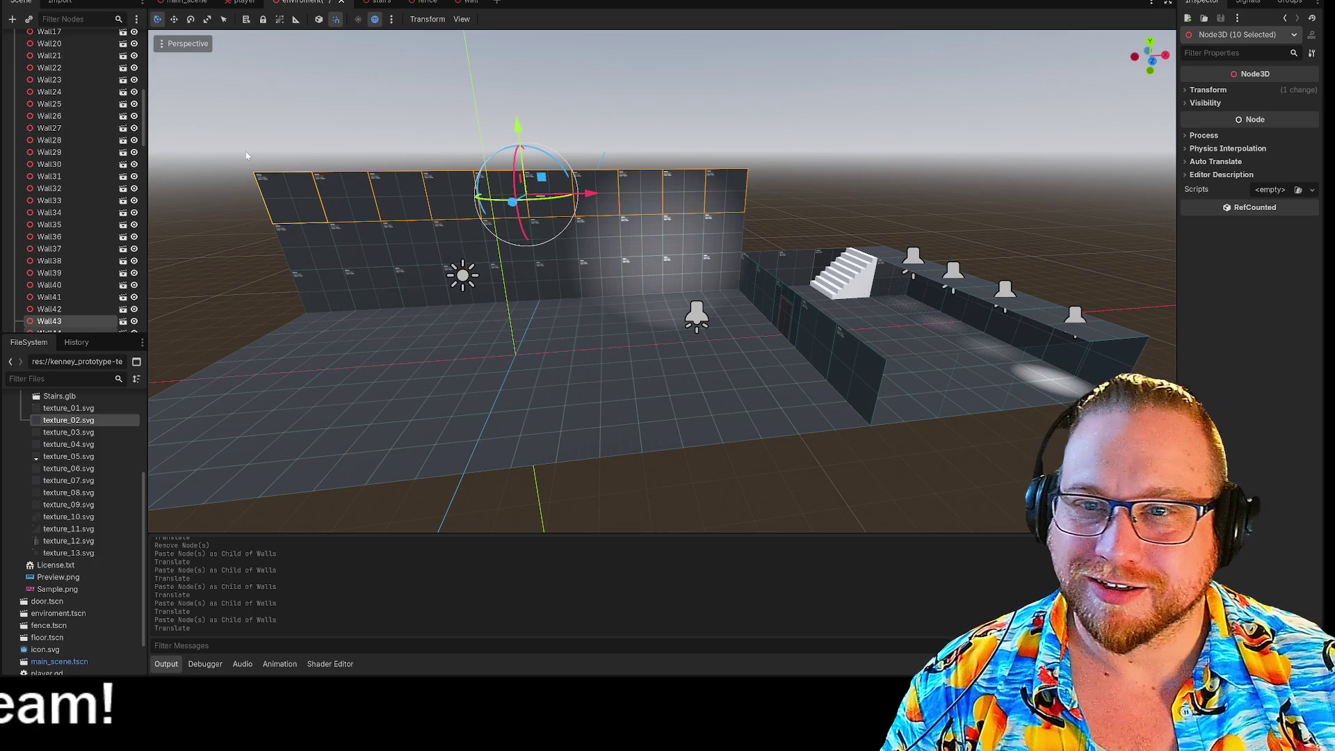
# Undo an accidental panel move, viewing the wall's left end head-on
pyautogui.moveTo(297, 236); pyautogui.dragTo(736, 350)
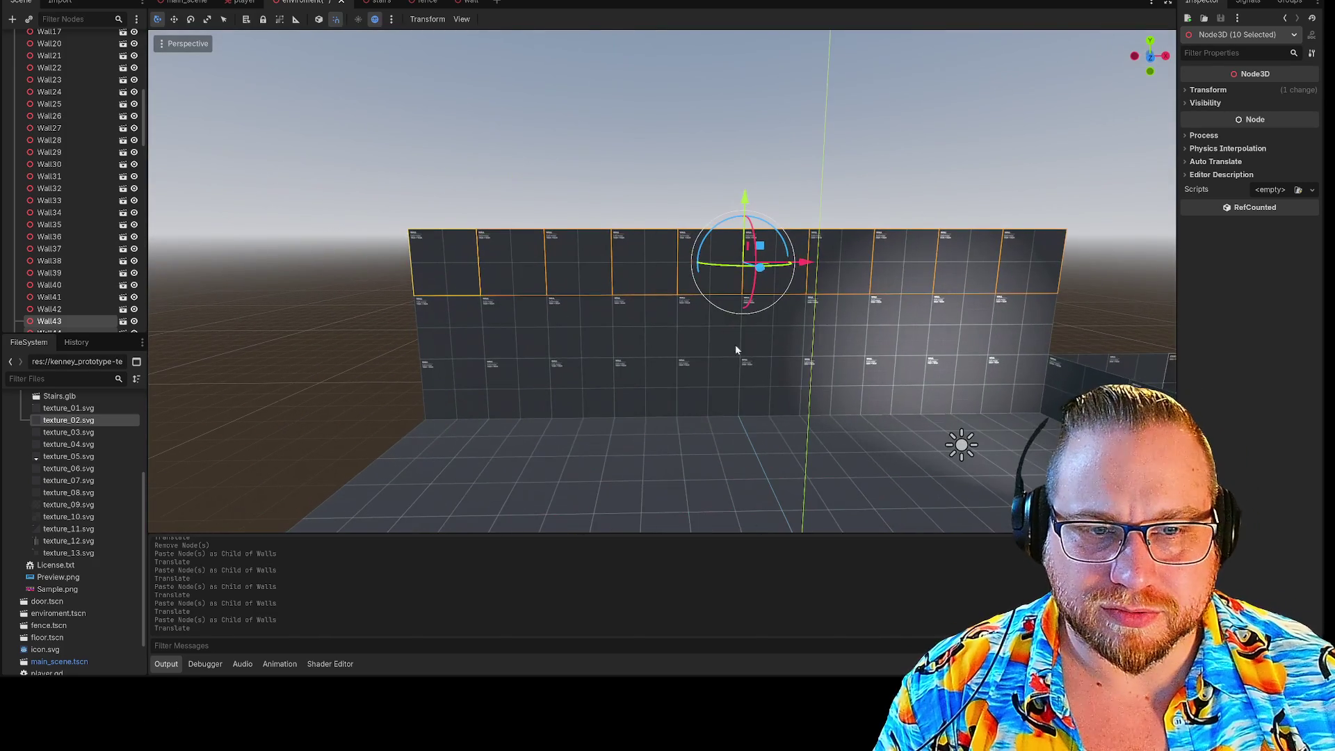
pyautogui.press('Escape')
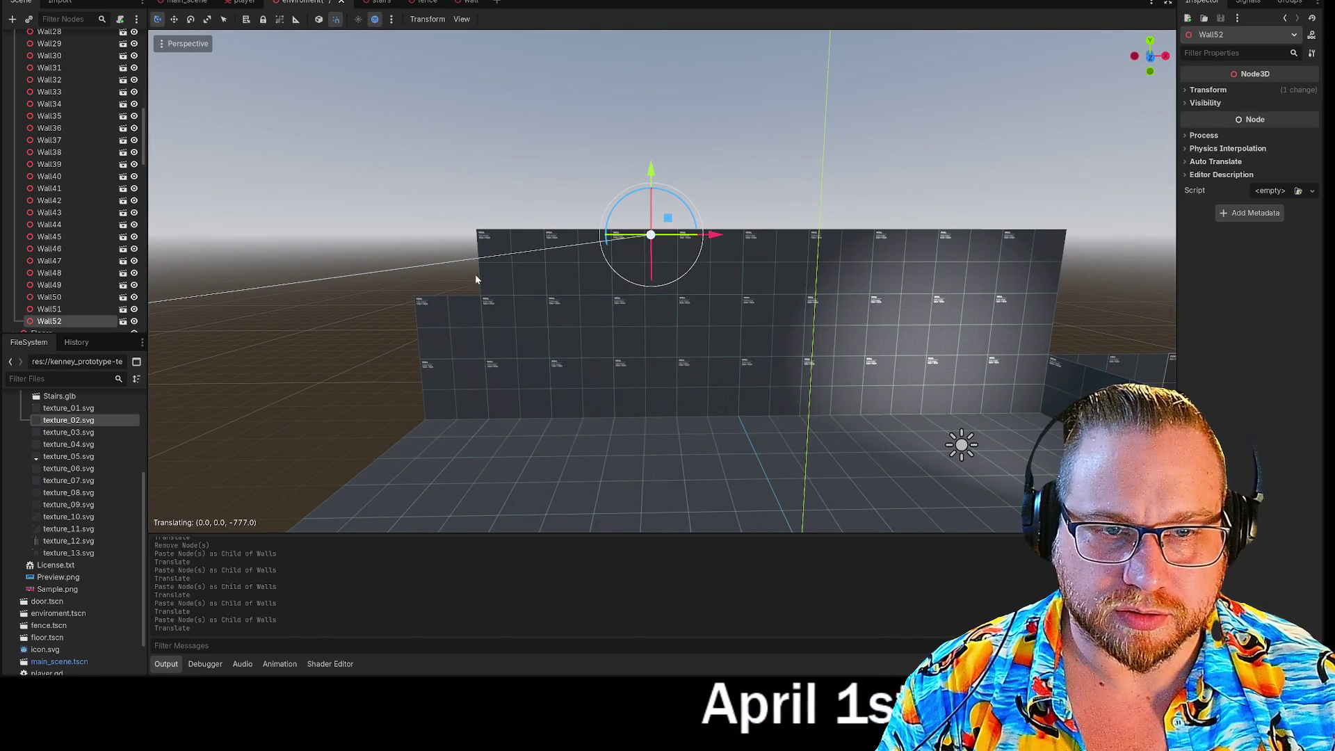
pyautogui.click(475, 279)
pyautogui.hotkey('ctrl', 'z')
pyautogui.moveTo(612, 240)
pyautogui.mouseDown()
pyautogui.moveTo(649, 253)
pyautogui.moveTo(616, 256)
pyautogui.mouseUp()
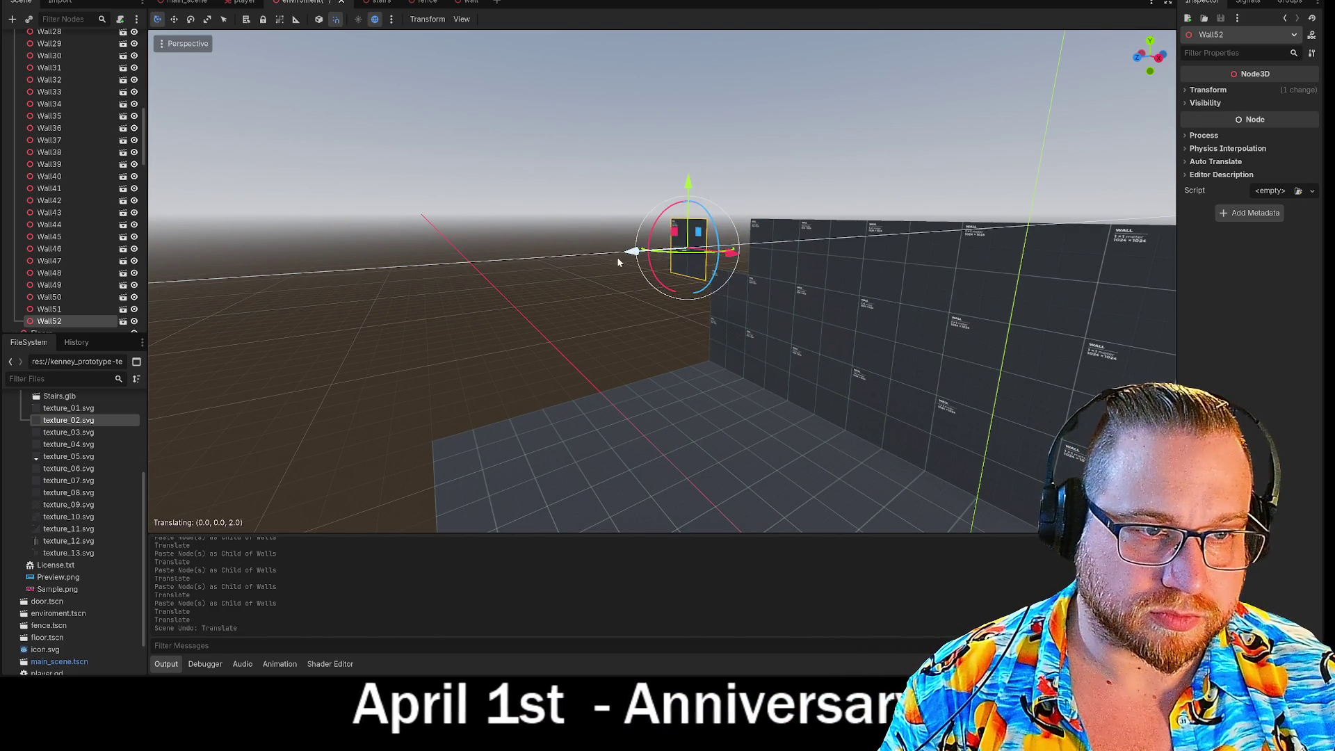
# Paste a copy of end panel Wall51 as Wall53 and slide it toward the wall's left end
pyautogui.click(753, 252)
pyautogui.click(753, 252)
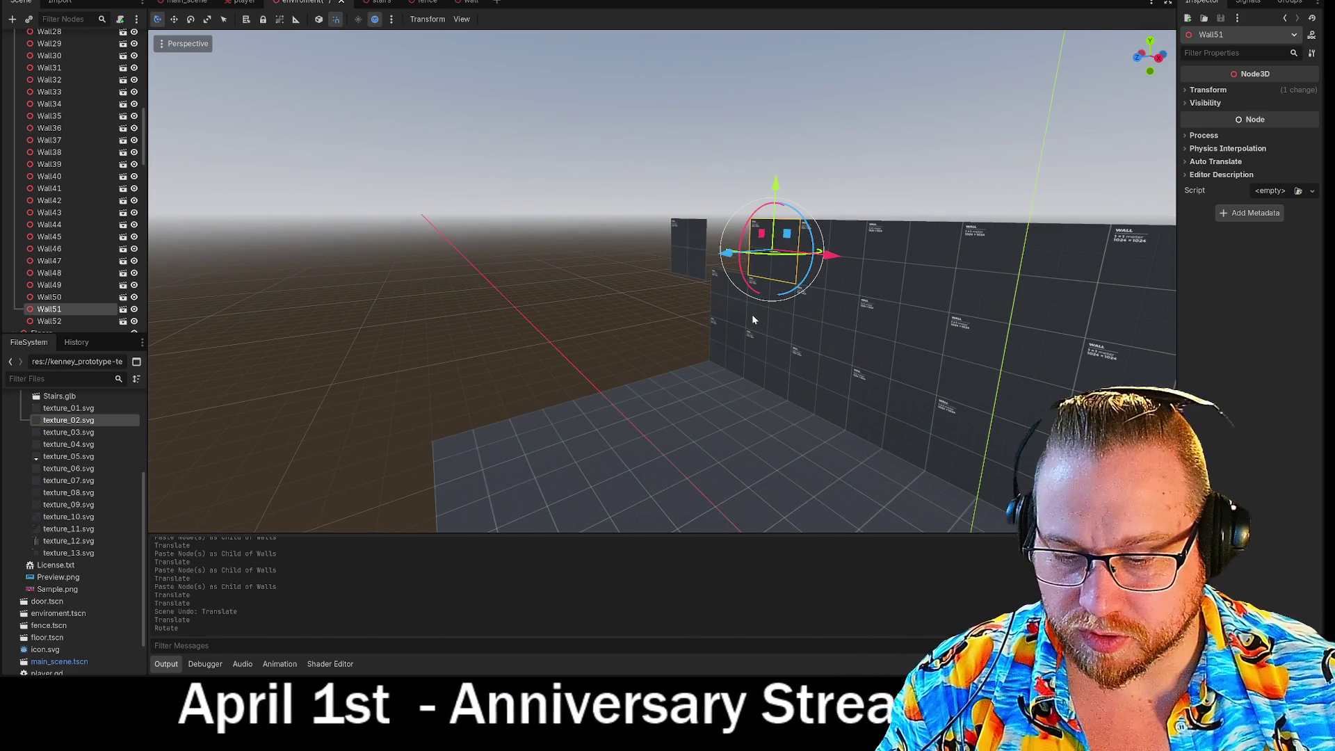
pyautogui.scroll(1, 98, 174)
pyautogui.scroll(5, 90, 160)
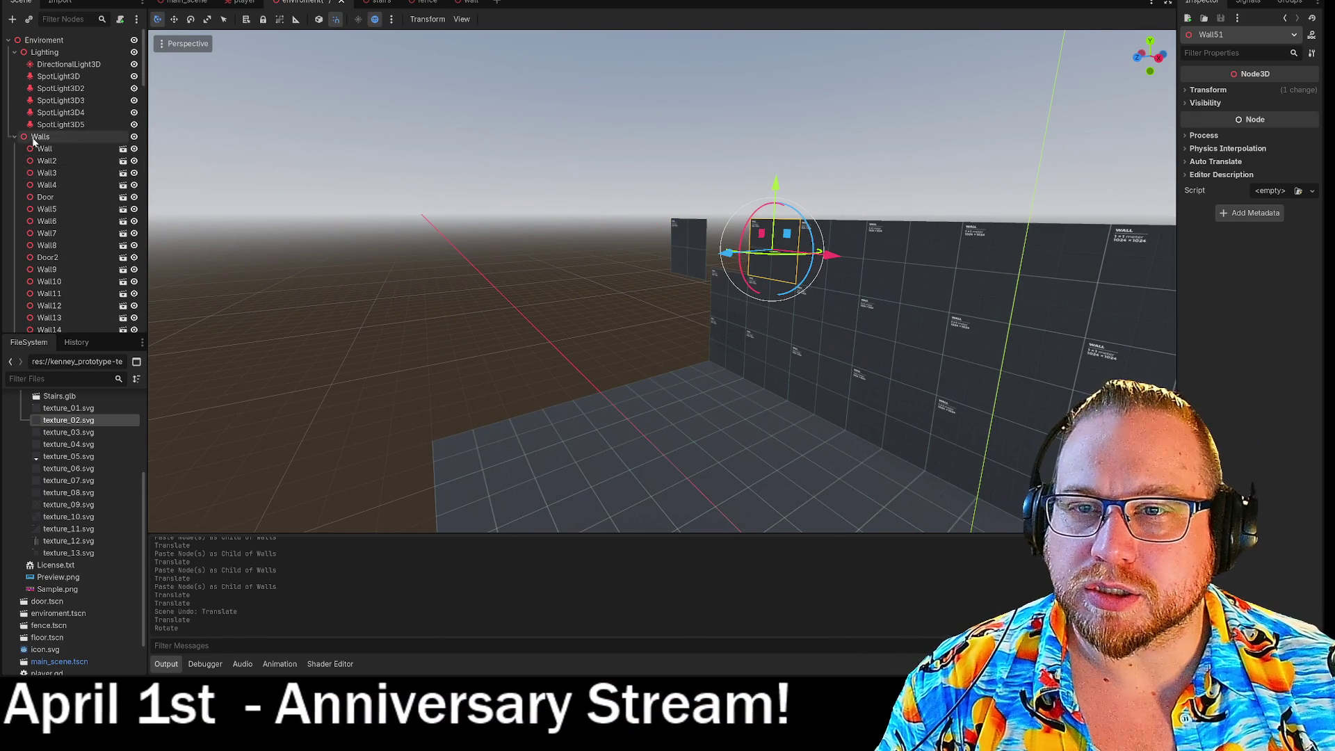
pyautogui.hotkey('ctrl', 'v')
pyautogui.moveTo(773, 257); pyautogui.dragTo(768, 256)
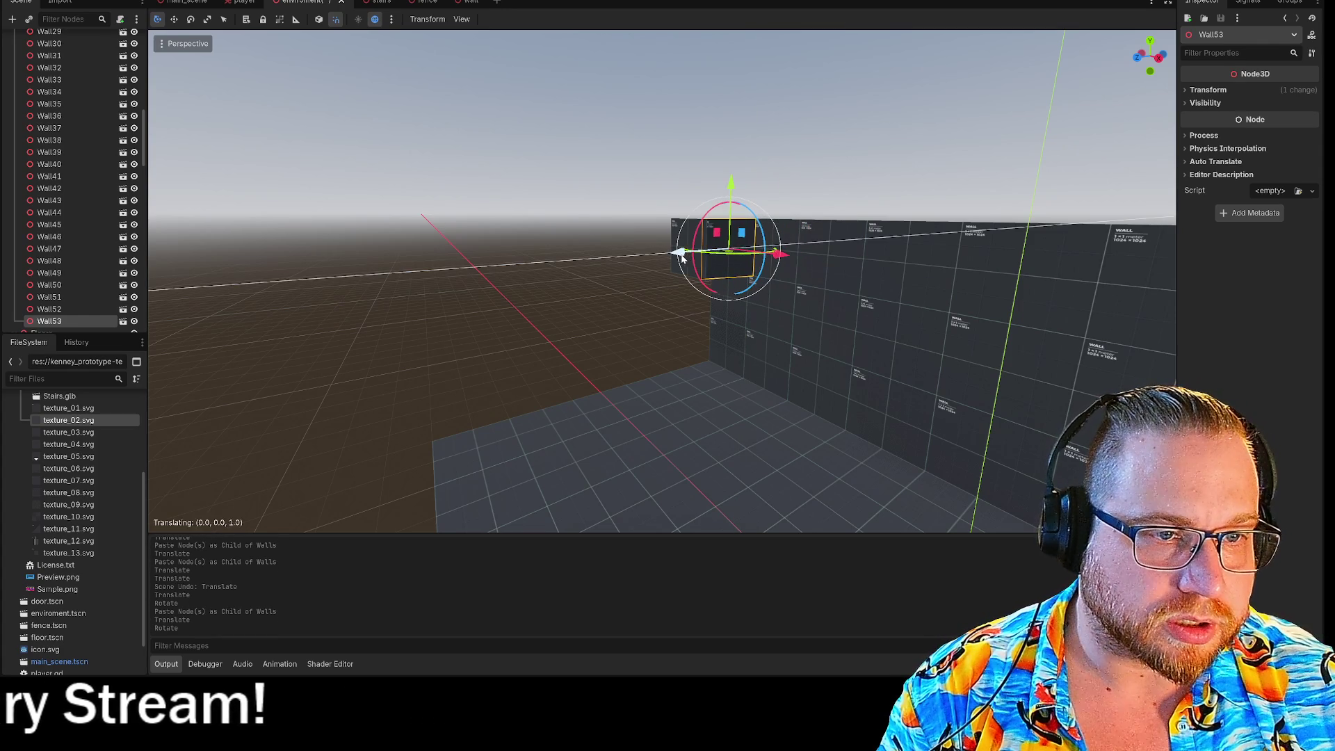
pyautogui.click(791, 176)
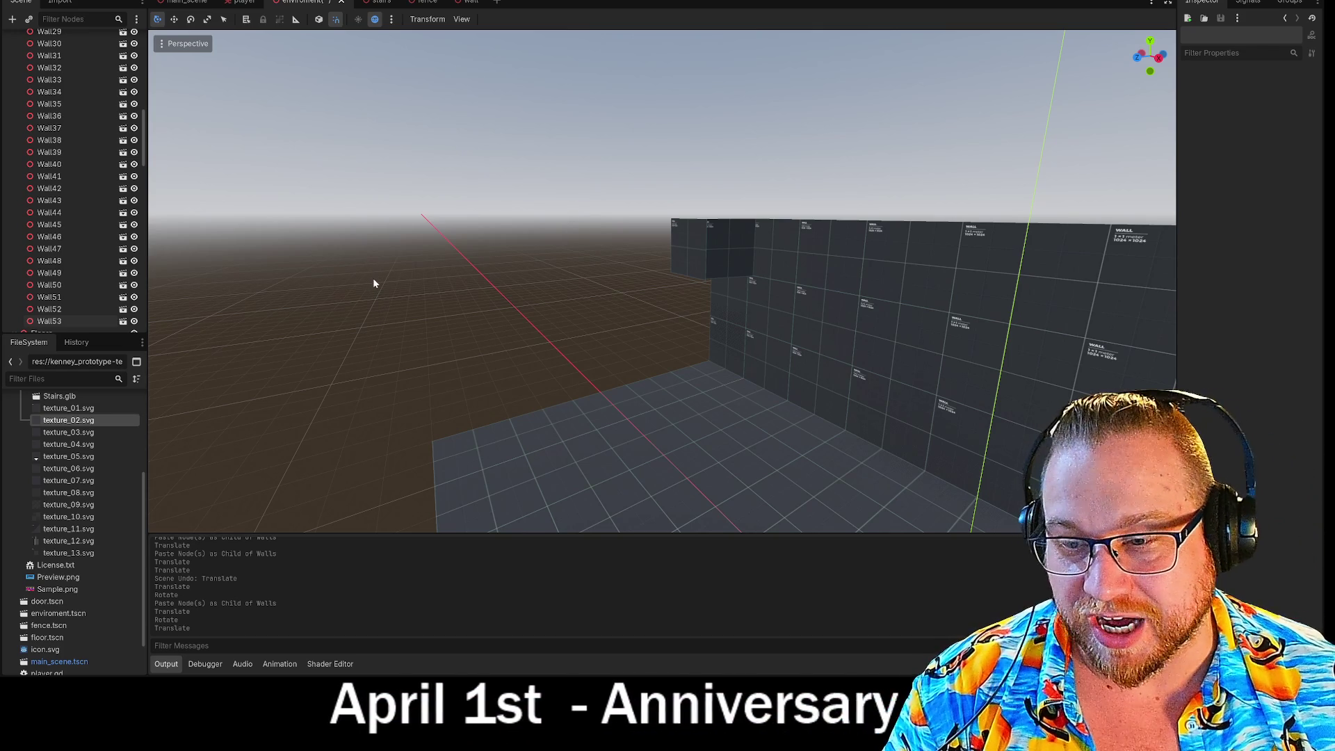
pyautogui.moveTo(408, 280); pyautogui.dragTo(449, 281)
pyautogui.click(655, 323)
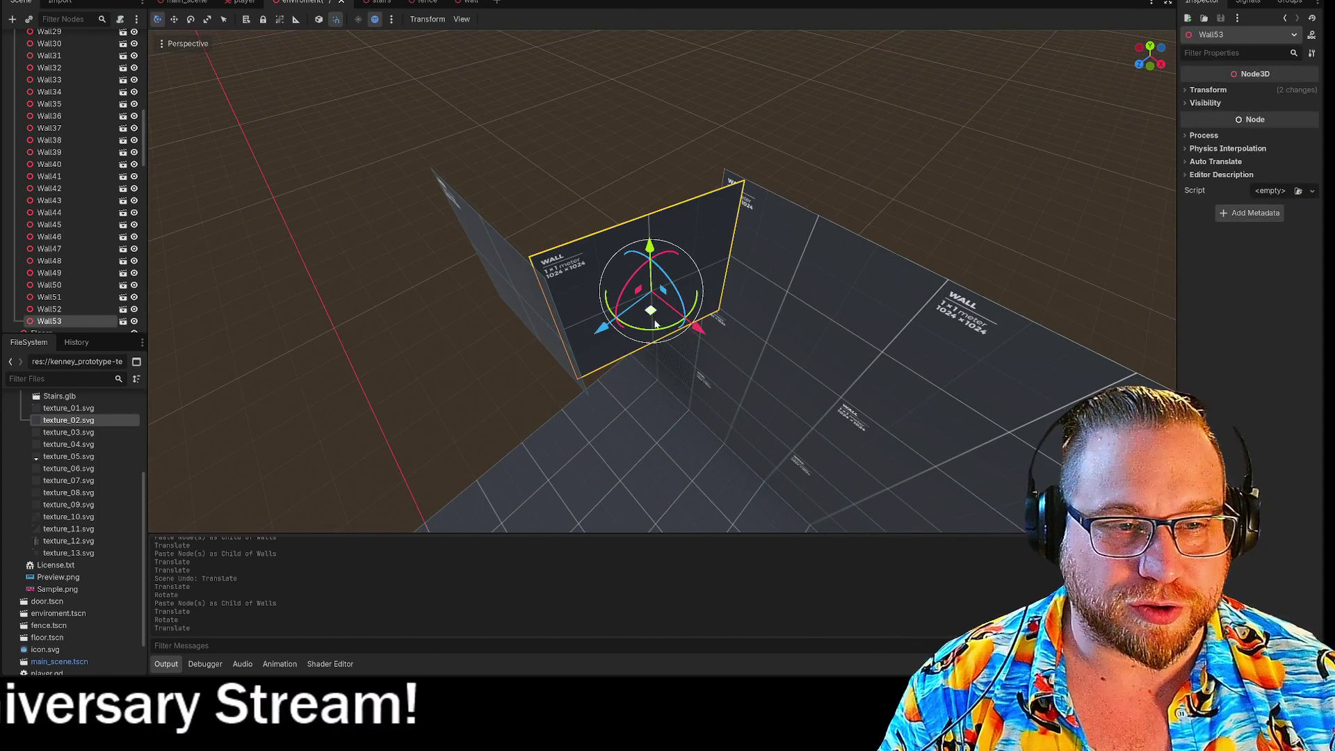
# Rotate Wall53 to line up with the adjacent wall panel
pyautogui.moveTo(644, 334); pyautogui.dragTo(804, 164)
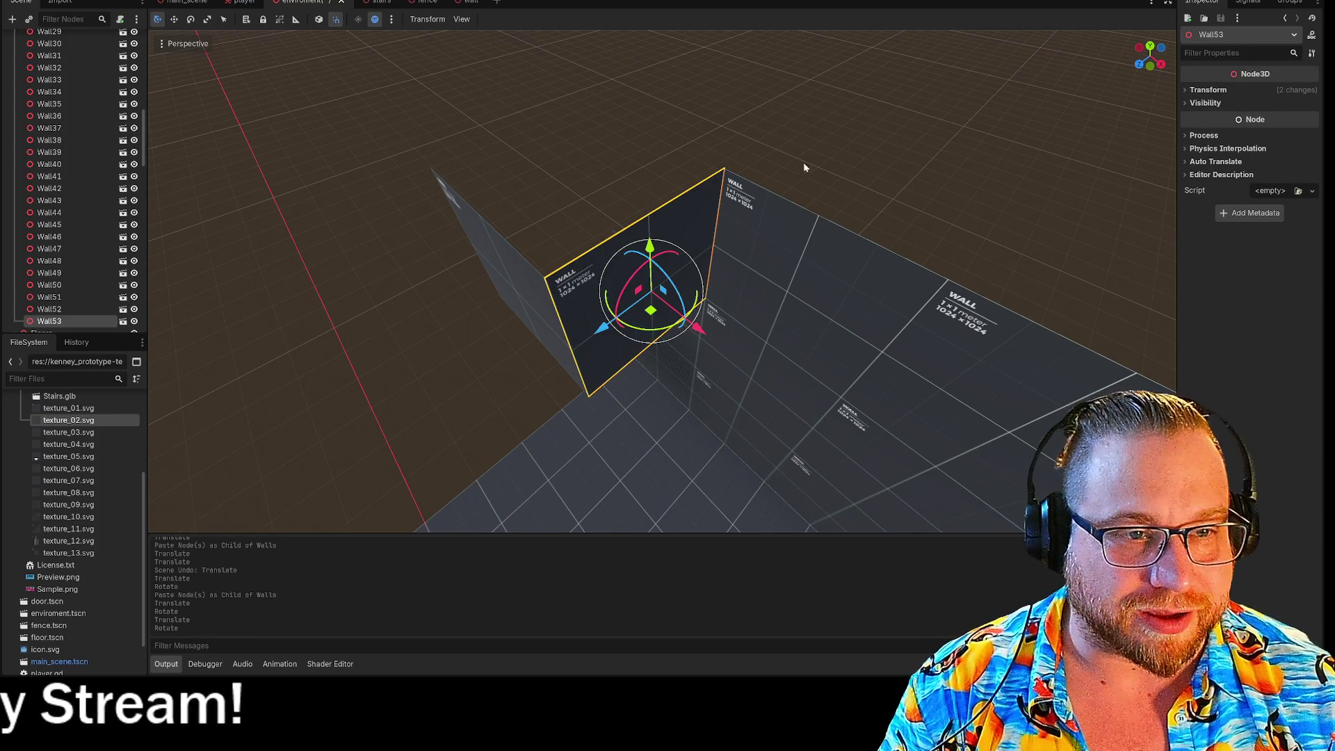
pyautogui.click(804, 164)
pyautogui.click(501, 288)
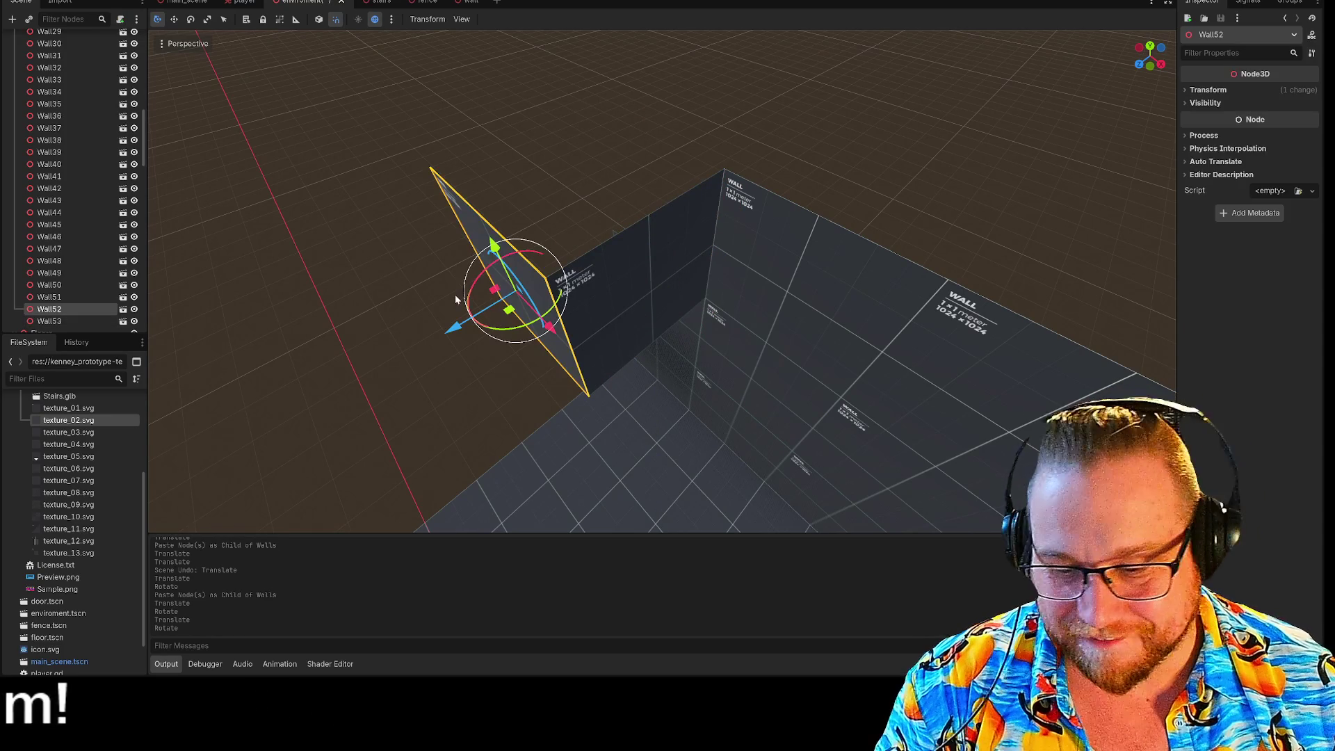
# Paste Wall54 into the Walls group, rotate it, and move it into the corner
pyautogui.scroll(5, 57, 207)
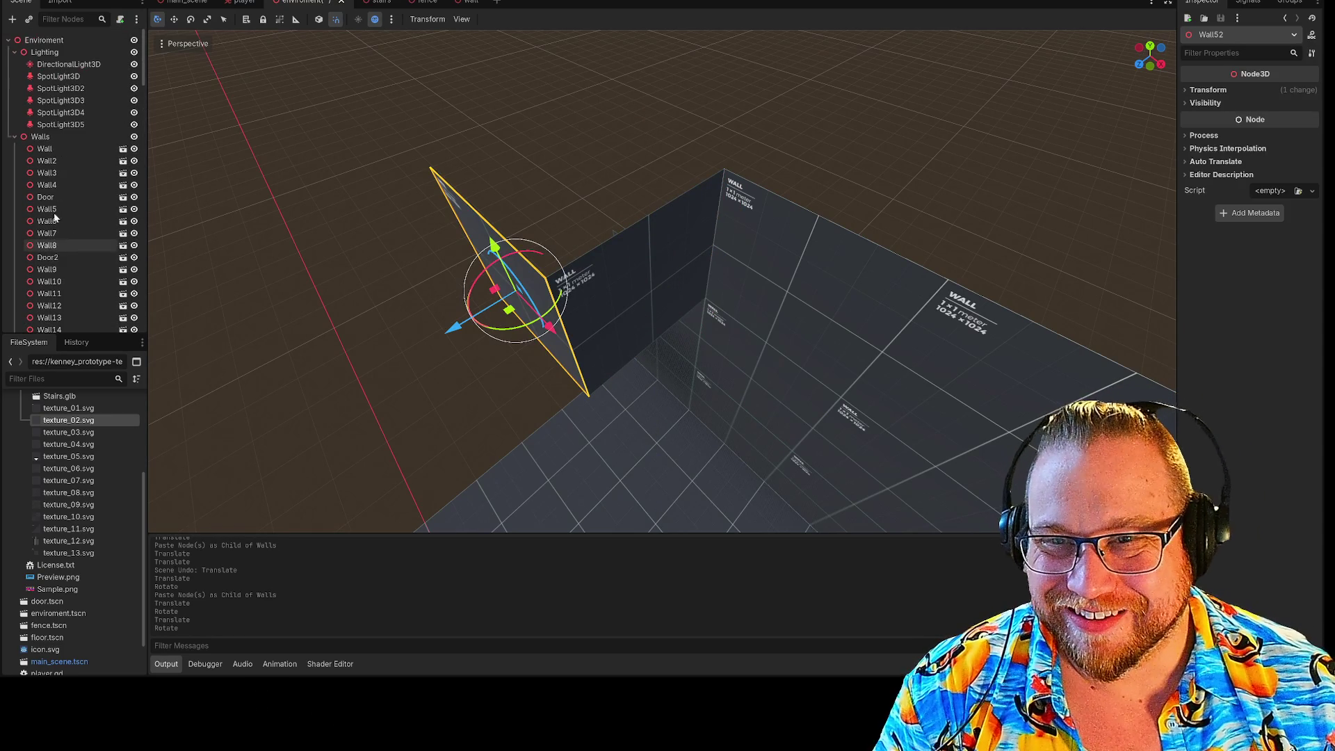
pyautogui.click(41, 137)
pyautogui.rightClick(43, 137)
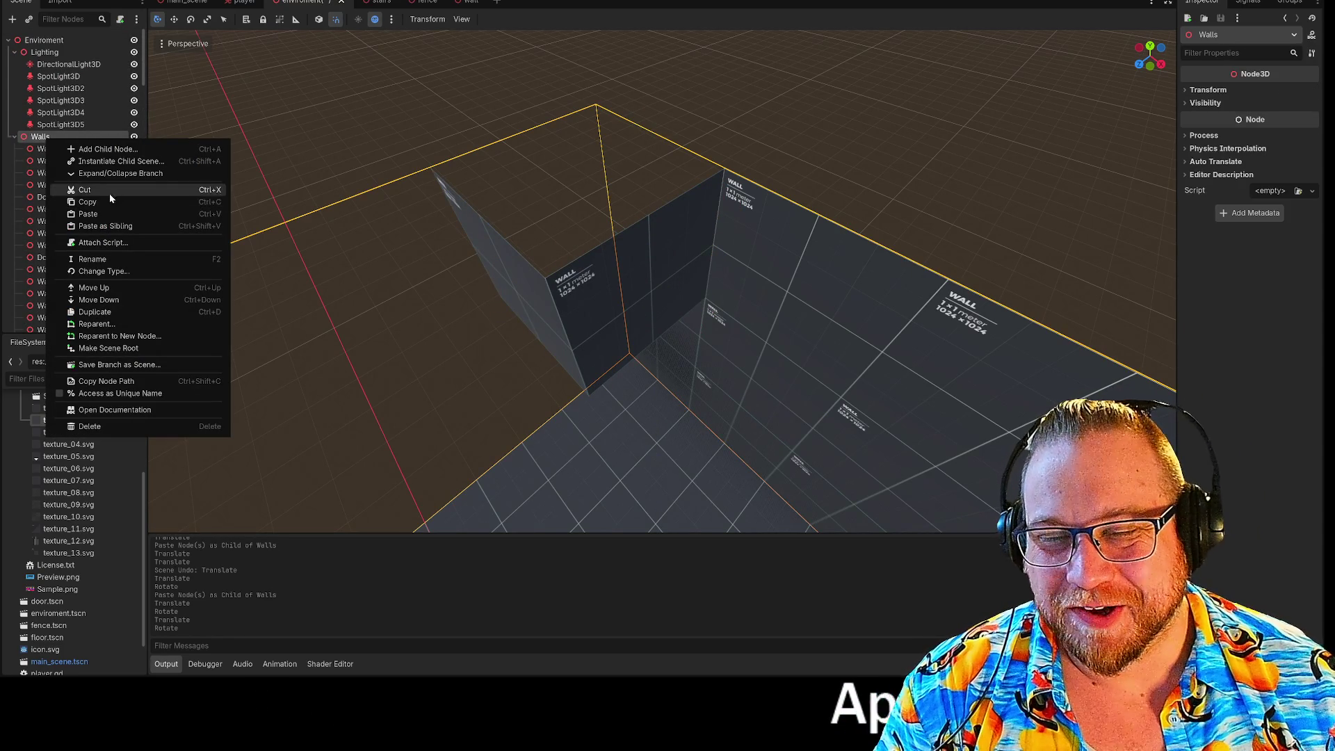
pyautogui.click(89, 213)
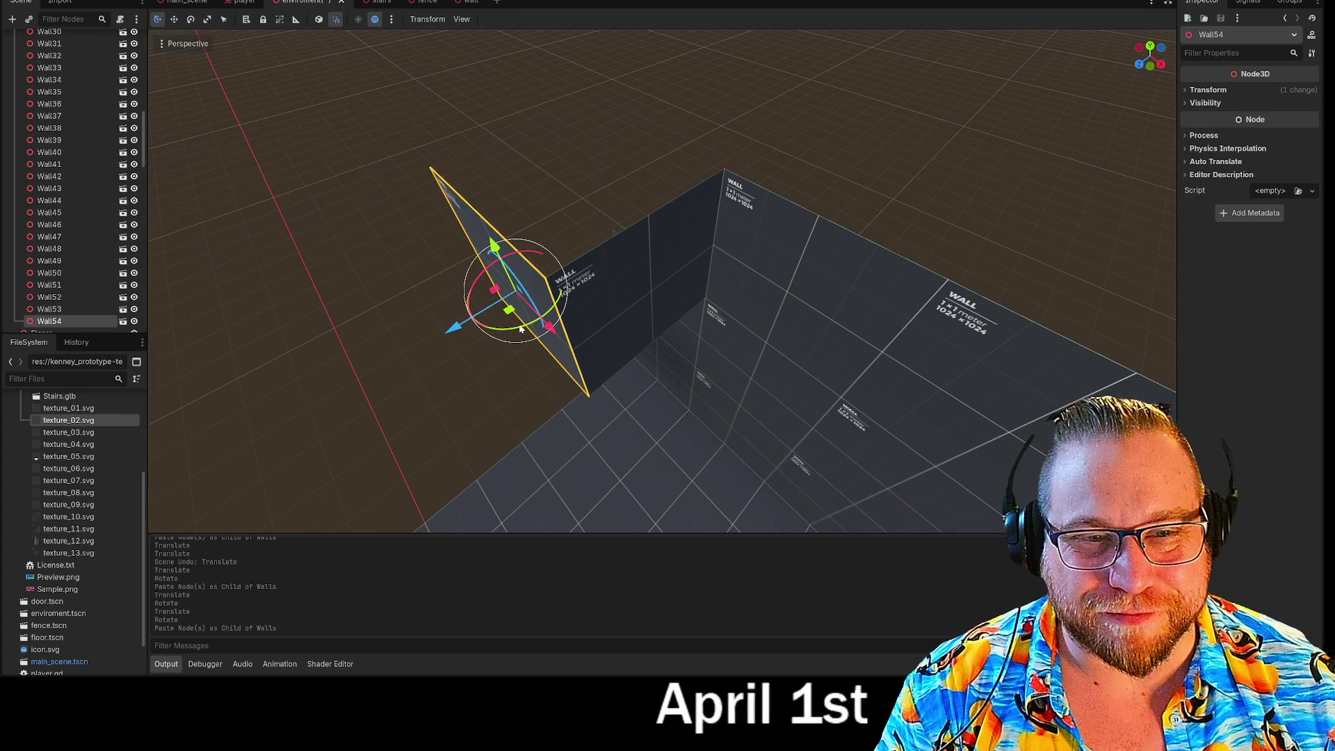
pyautogui.moveTo(516, 331)
pyautogui.mouseDown()
pyautogui.moveTo(410, 295)
pyautogui.moveTo(482, 328)
pyautogui.moveTo(417, 310)
pyautogui.moveTo(457, 331)
pyautogui.mouseUp()
pyautogui.click(518, 276)
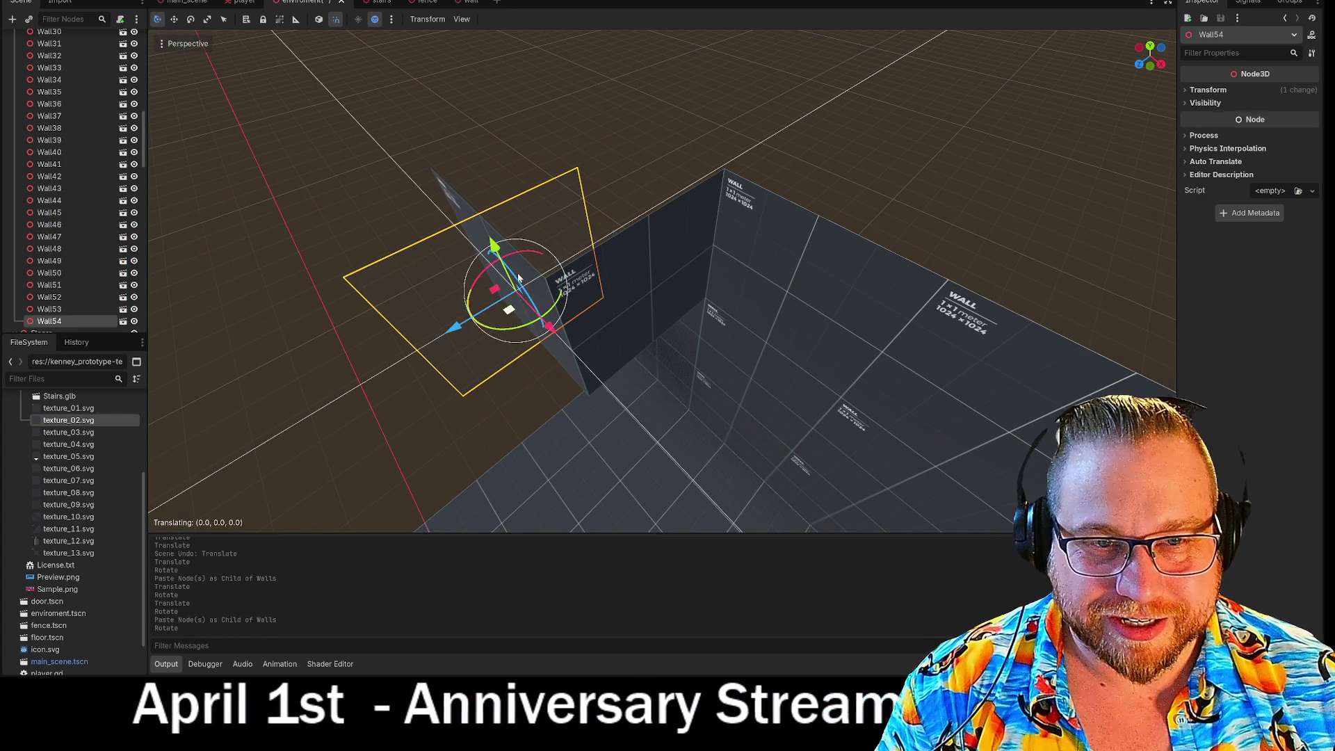
pyautogui.moveTo(518, 277); pyautogui.dragTo(533, 235)
pyautogui.click(724, 127)
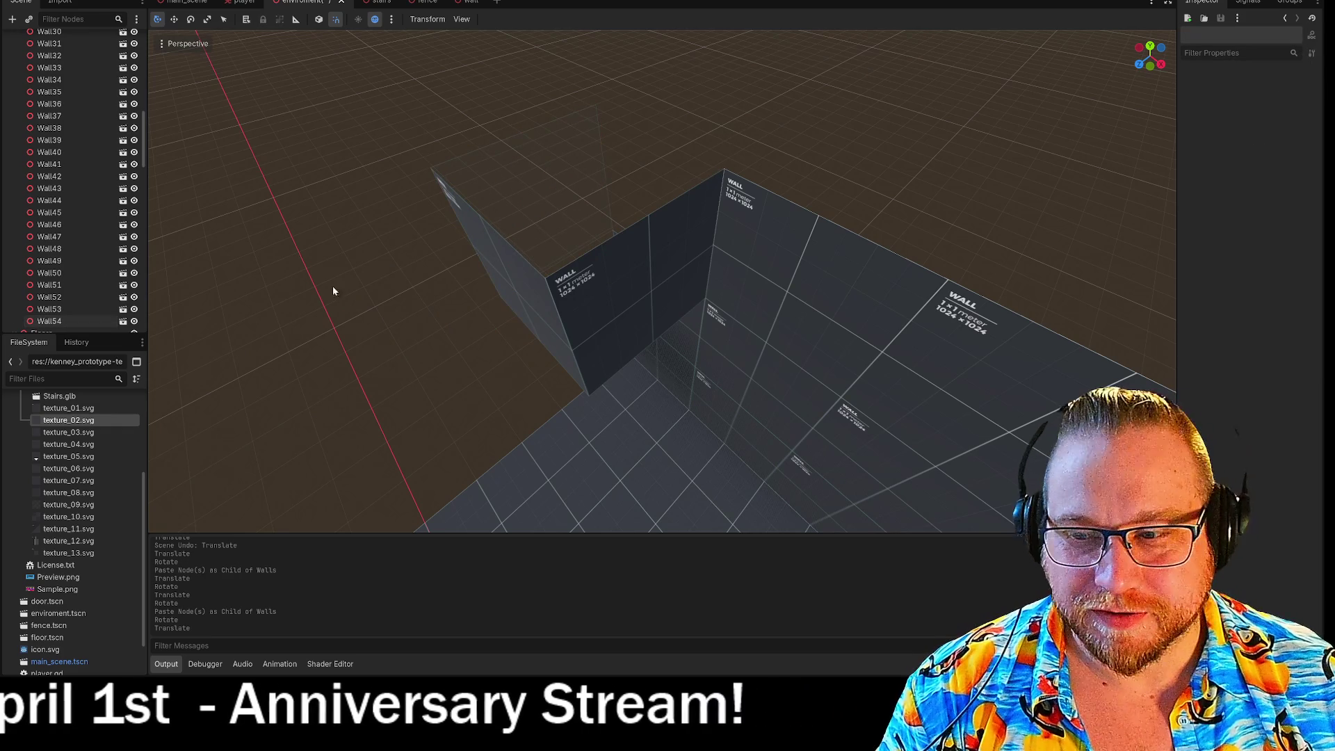
pyautogui.rightClick(333, 291)
pyautogui.press('w')
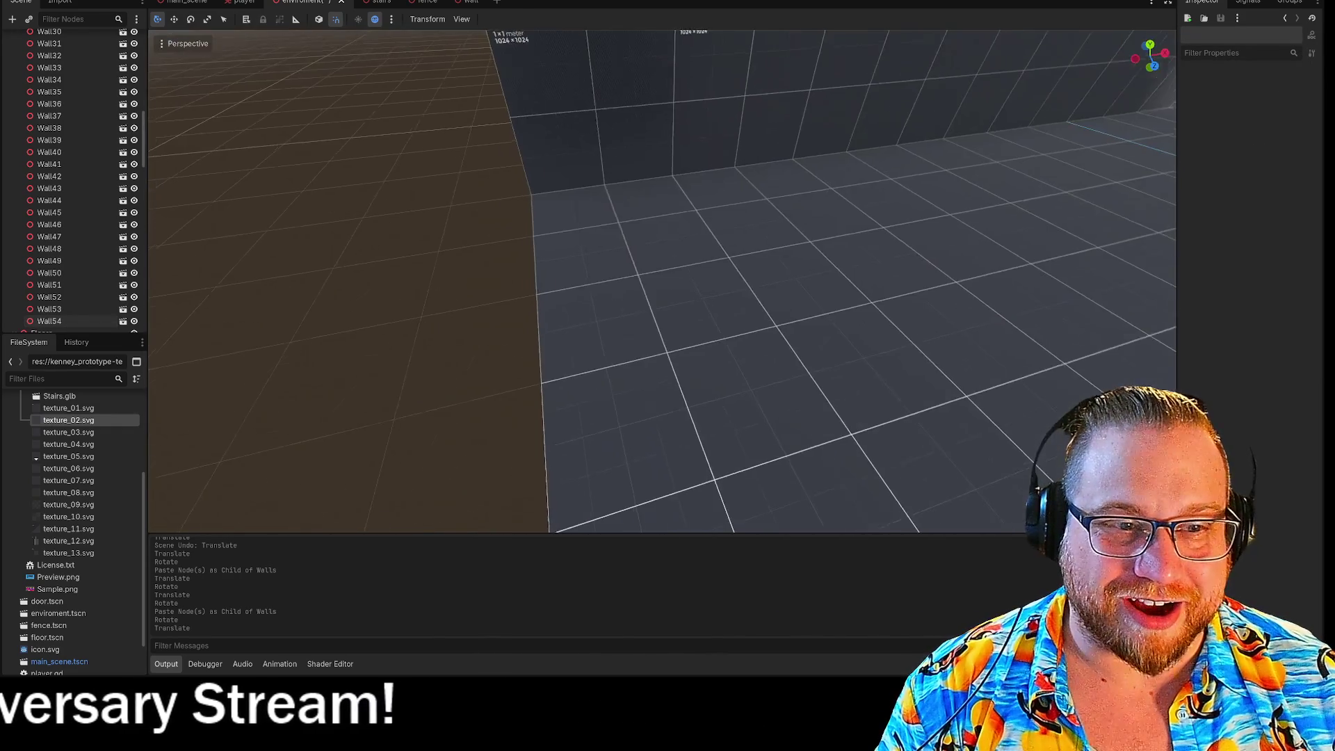
# Paste a copy of floor tile Floor70 into Floors as Floor81 and begin positioning it
pyautogui.click(566, 232)
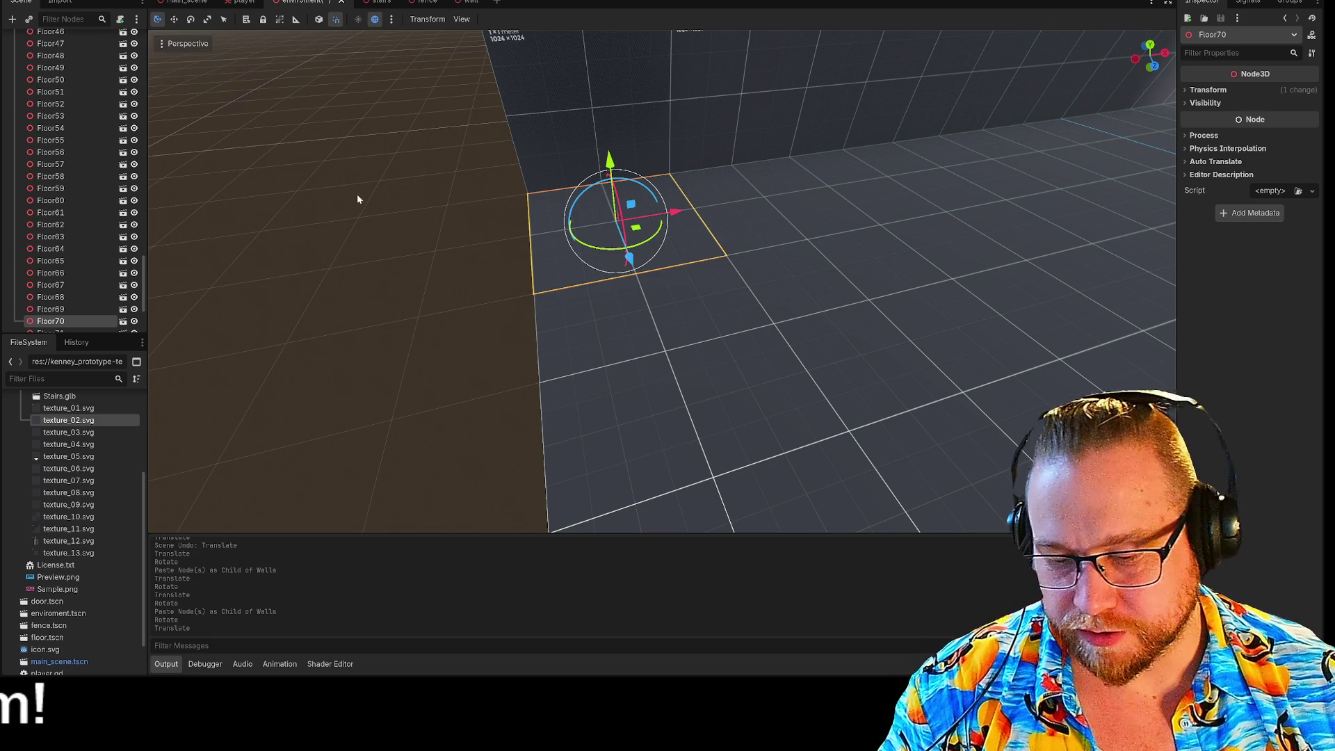
pyautogui.scroll(5, 61, 299)
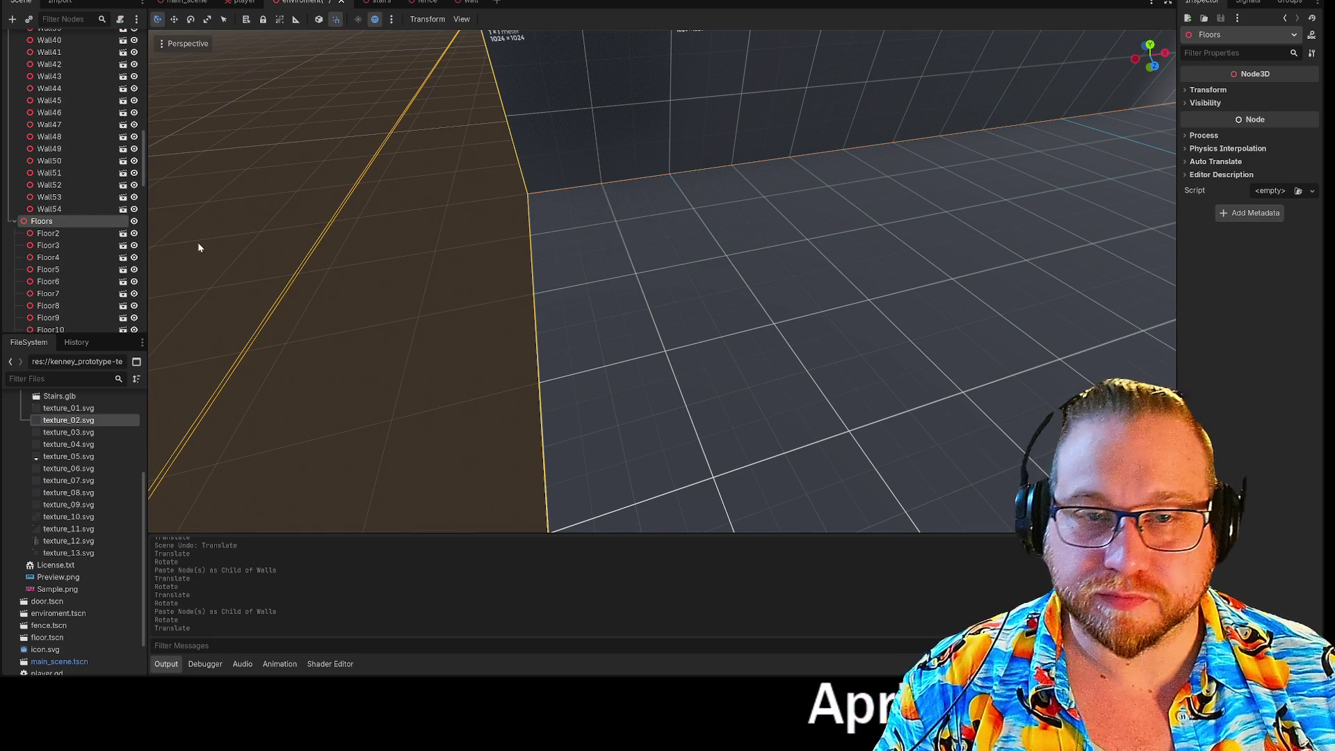
pyautogui.hotkey('ctrl', 'v')
pyautogui.moveTo(616, 221)
pyautogui.mouseDown()
pyautogui.moveTo(662, 326)
pyautogui.moveTo(601, 236)
pyautogui.moveTo(588, 125)
pyautogui.moveTo(617, 173)
pyautogui.moveTo(611, 244)
pyautogui.moveTo(632, 202)
pyautogui.moveTo(632, 229)
pyautogui.mouseUp()
pyautogui.press('w')
pyautogui.click(664, 326)
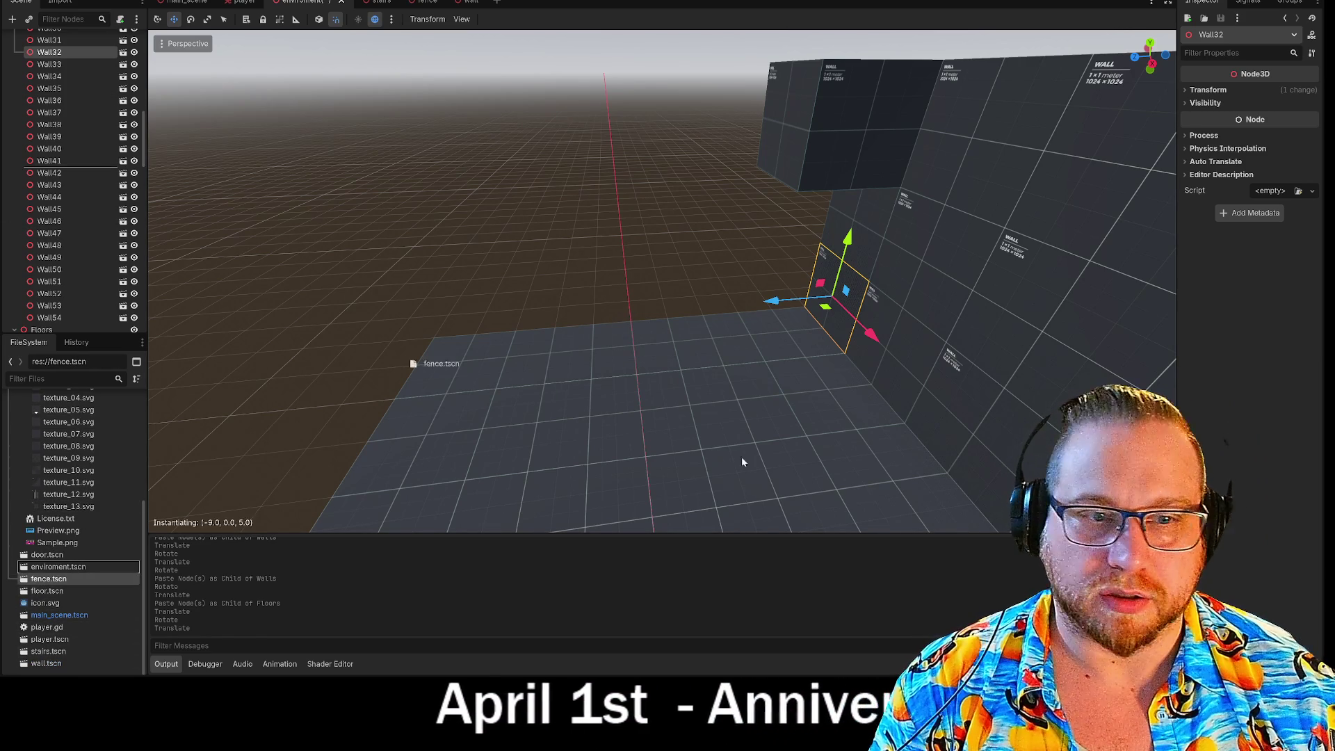
# Place a fence.tscn instance at the edge of the extended floor
pyautogui.moveTo(735, 345)
pyautogui.mouseDown()
pyautogui.moveTo(710, 371)
pyautogui.moveTo(719, 339)
pyautogui.moveTo(770, 299)
pyautogui.mouseUp()
pyautogui.press('e')
pyautogui.press('w')
pyautogui.press('e')
pyautogui.press('w')
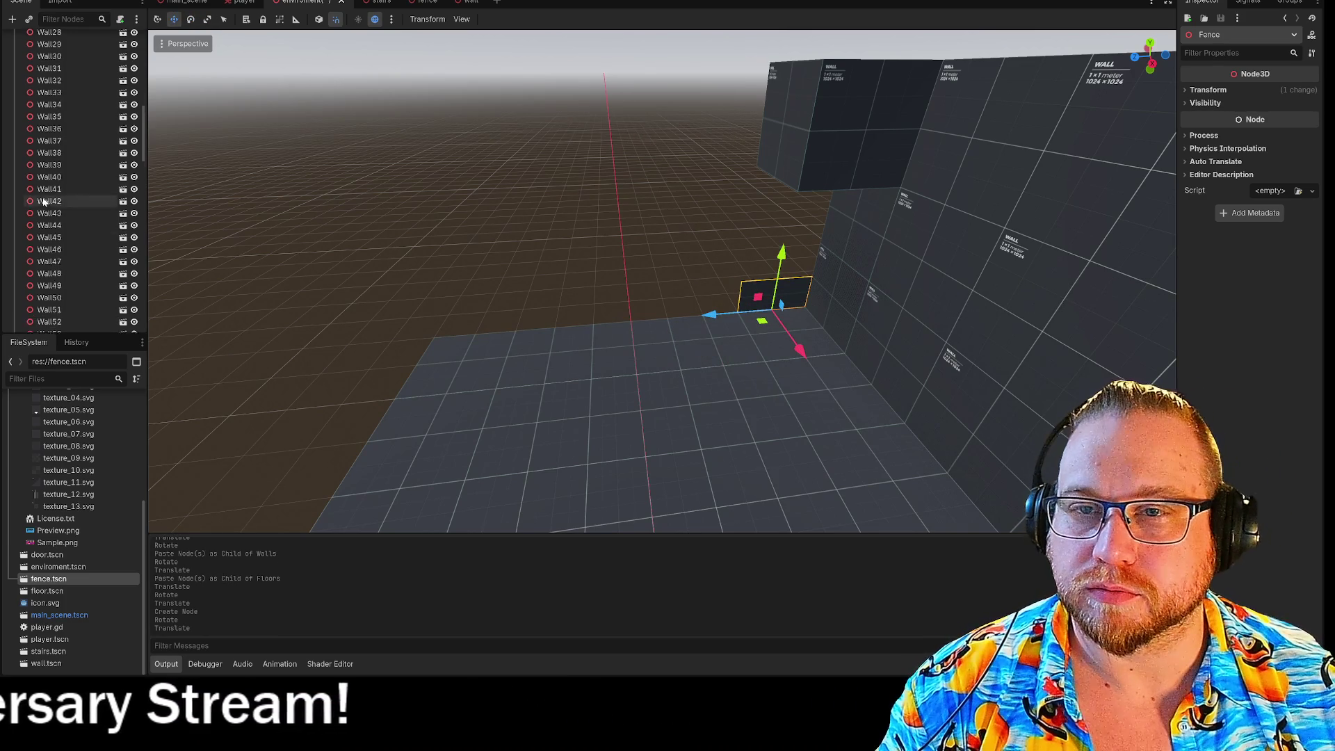
# Paste several fence copies into Walls and move them along the floor edge
pyautogui.scroll(10, 56, 184)
pyautogui.hotkey('ctrl', 'v')
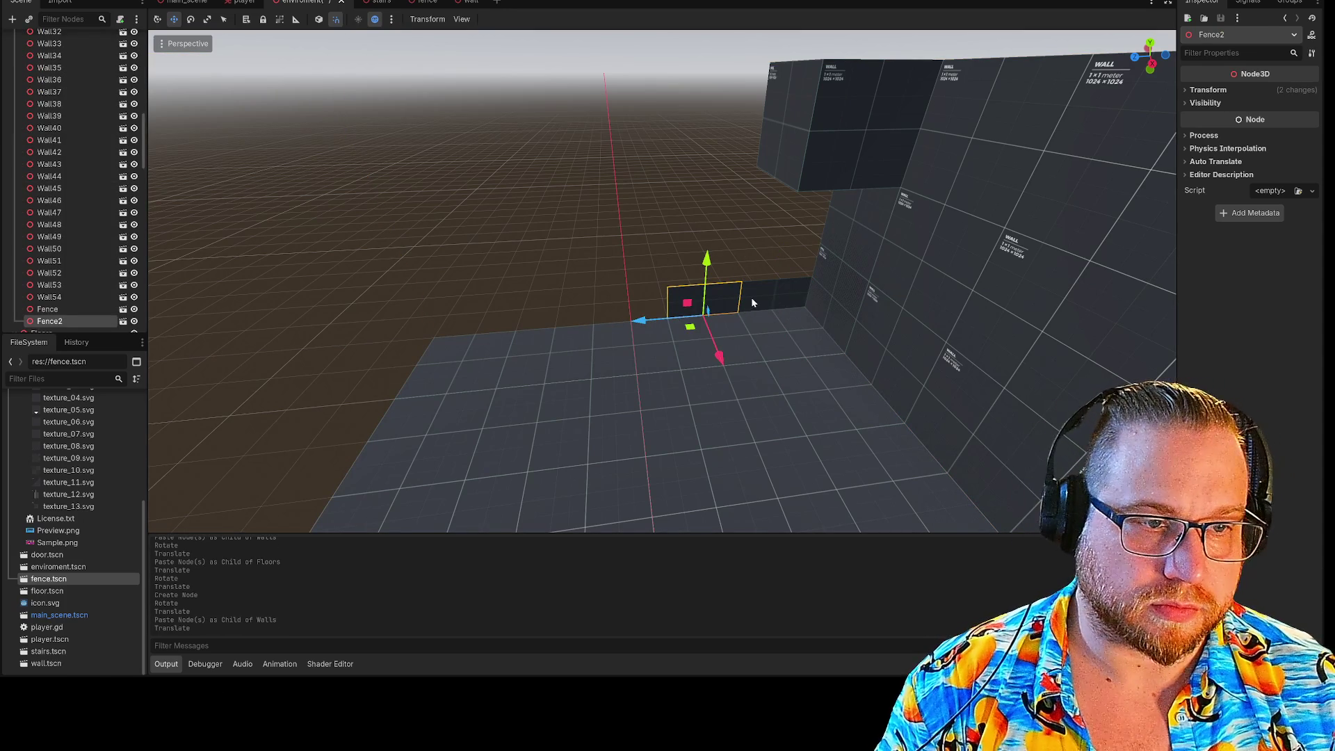
pyautogui.scroll(10, 95, 141)
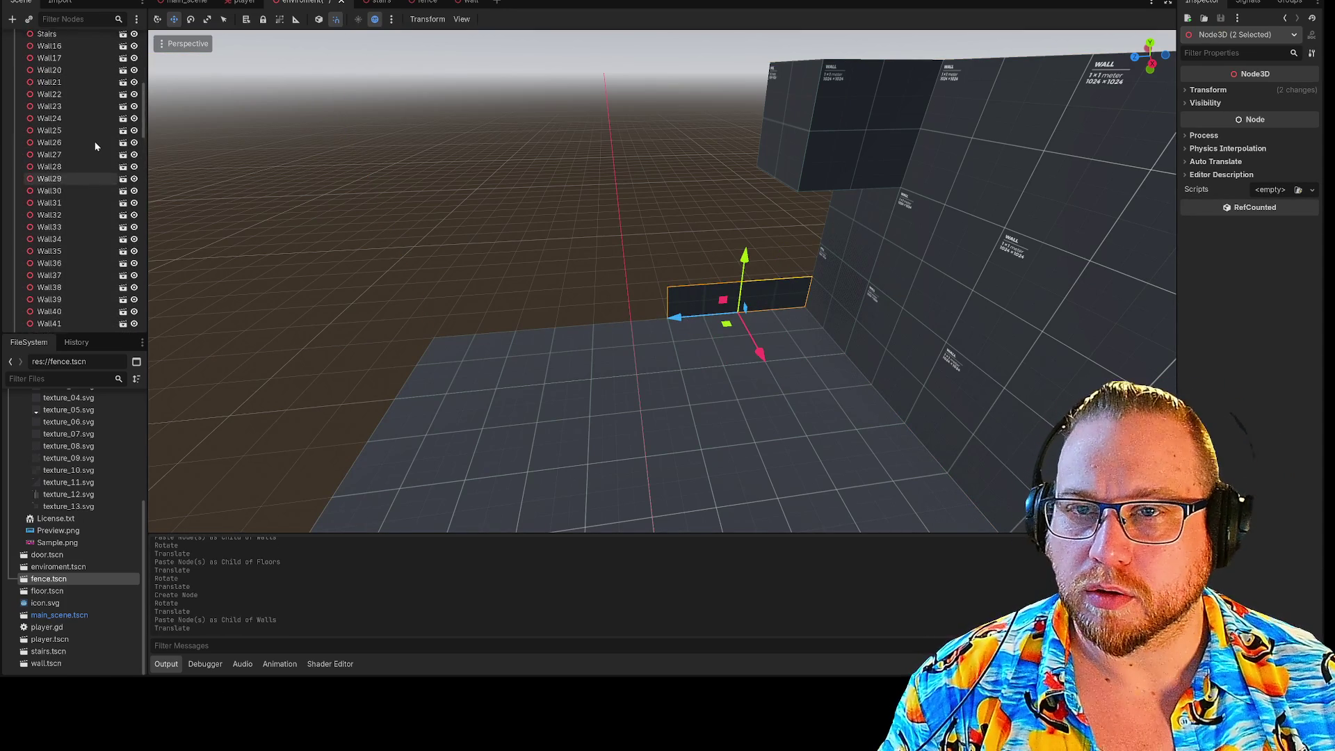
pyautogui.hotkey('ctrl', 'v')
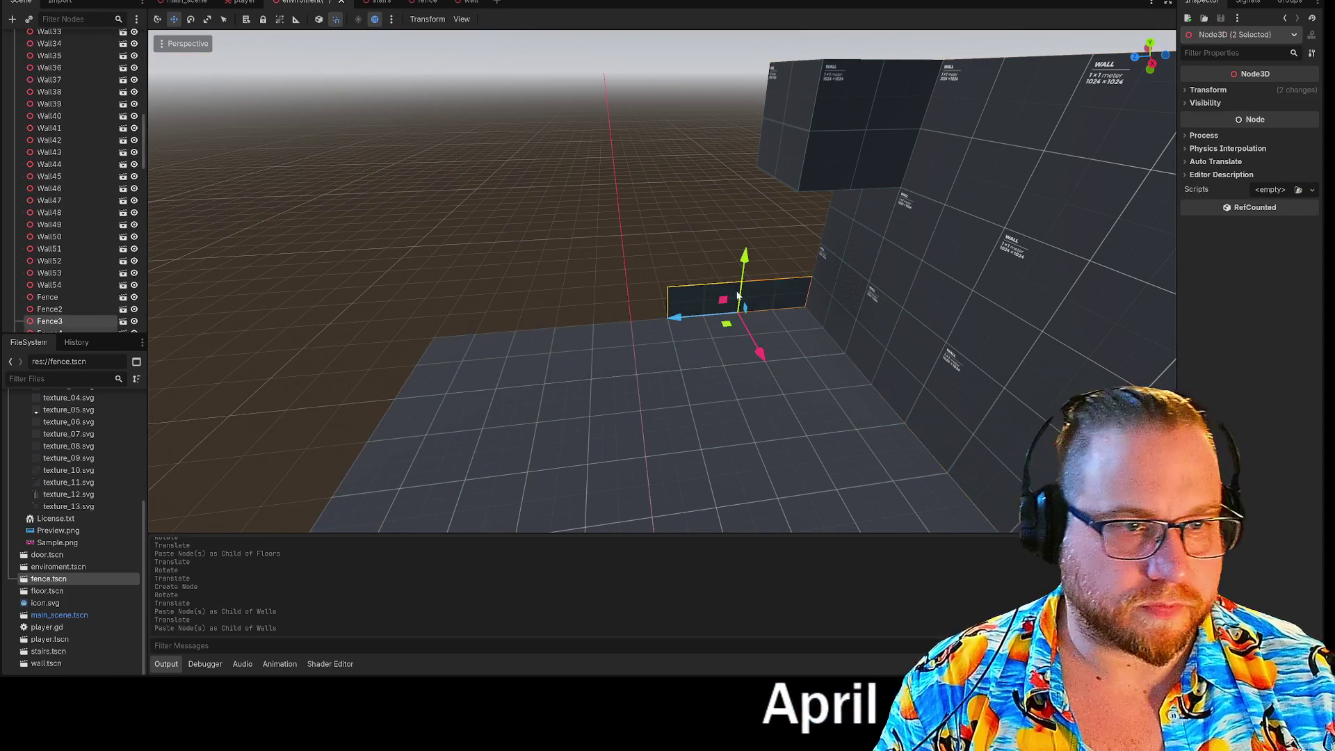
pyautogui.scroll(10, 89, 143)
pyautogui.click(39, 99)
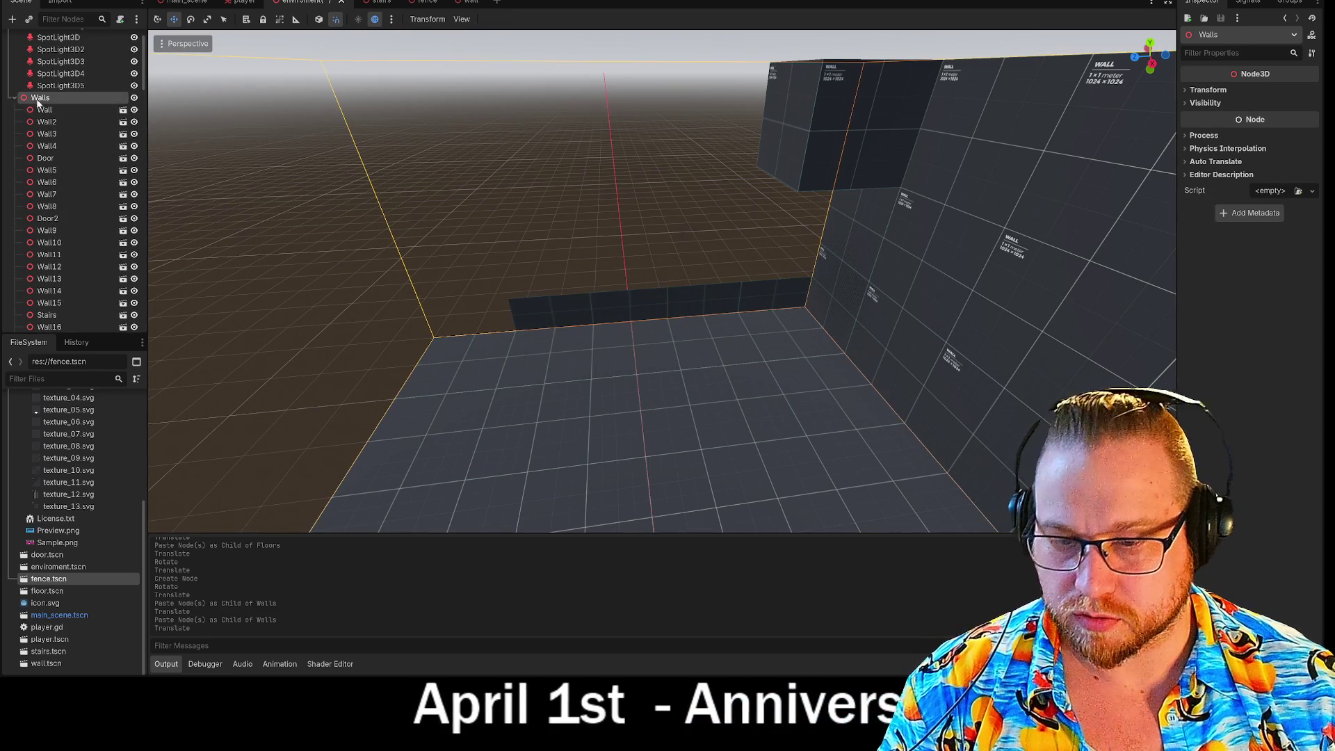
pyautogui.hotkey('ctrl', 'v')
pyautogui.press('g')
pyautogui.press('z')
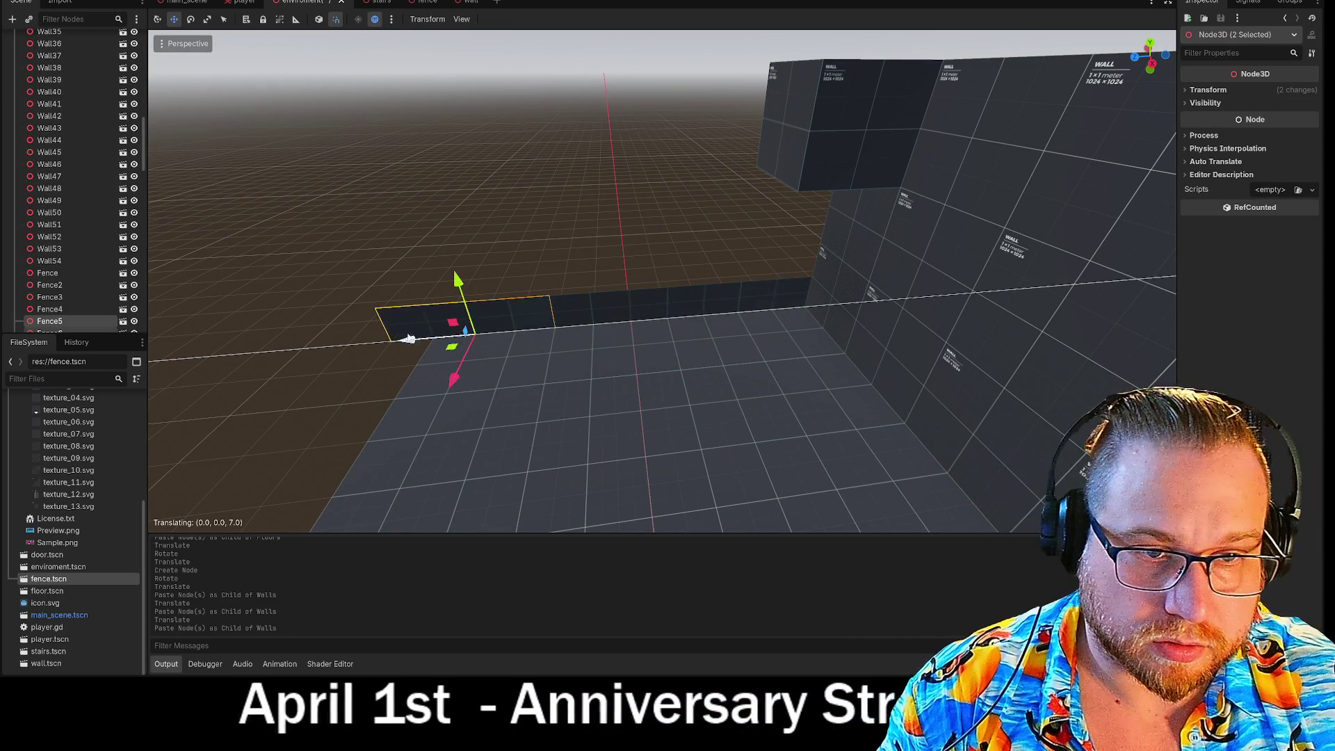
pyautogui.click(360, 307)
# Rotate Fence6 about Y so it turns the floor's corner
pyautogui.click(370, 311)
pyautogui.press('r')
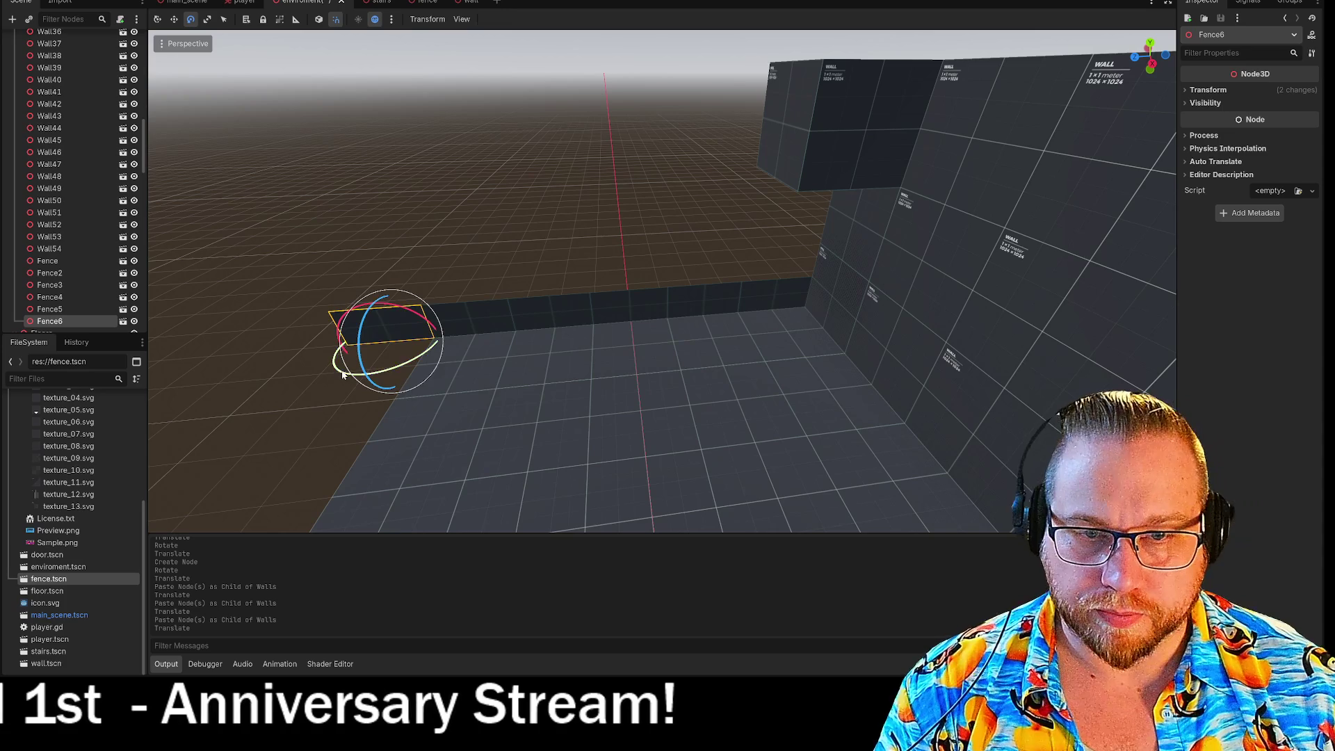
pyautogui.press('y')
pyautogui.click(426, 377)
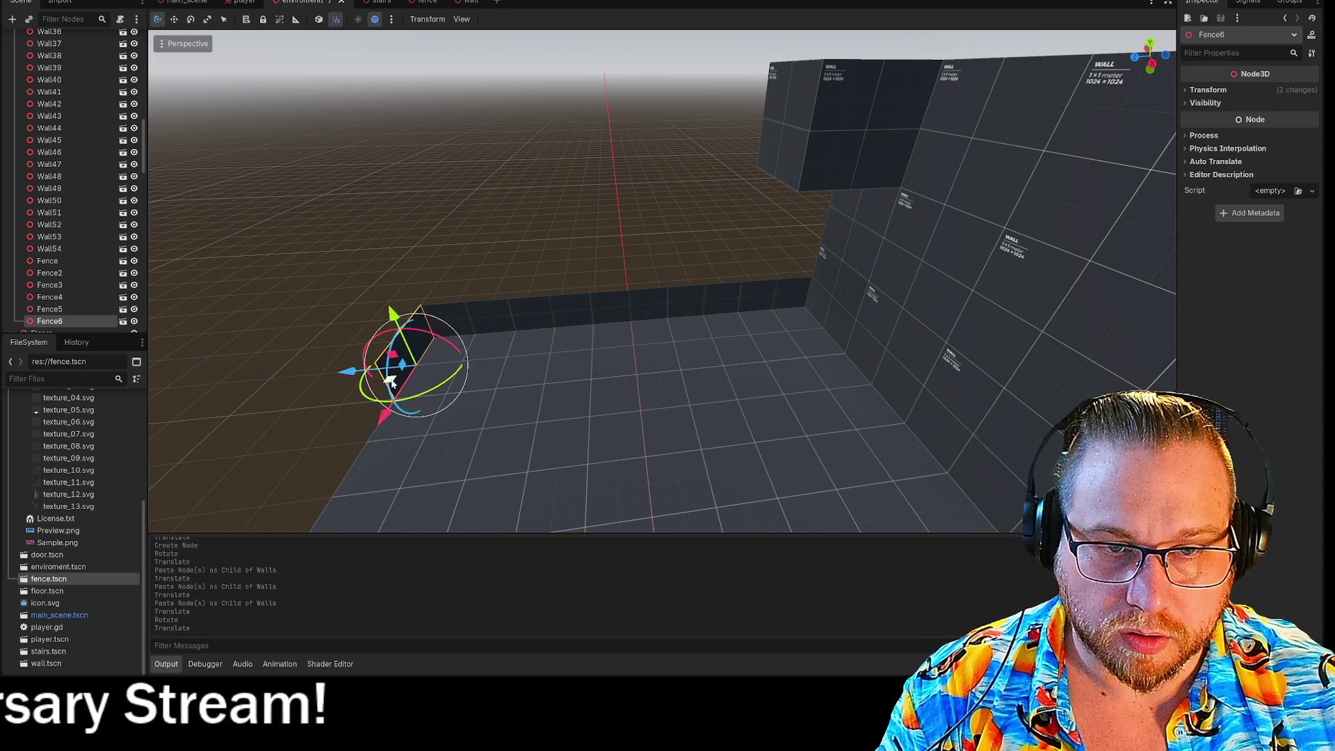
pyautogui.click(603, 262)
pyautogui.click(720, 215)
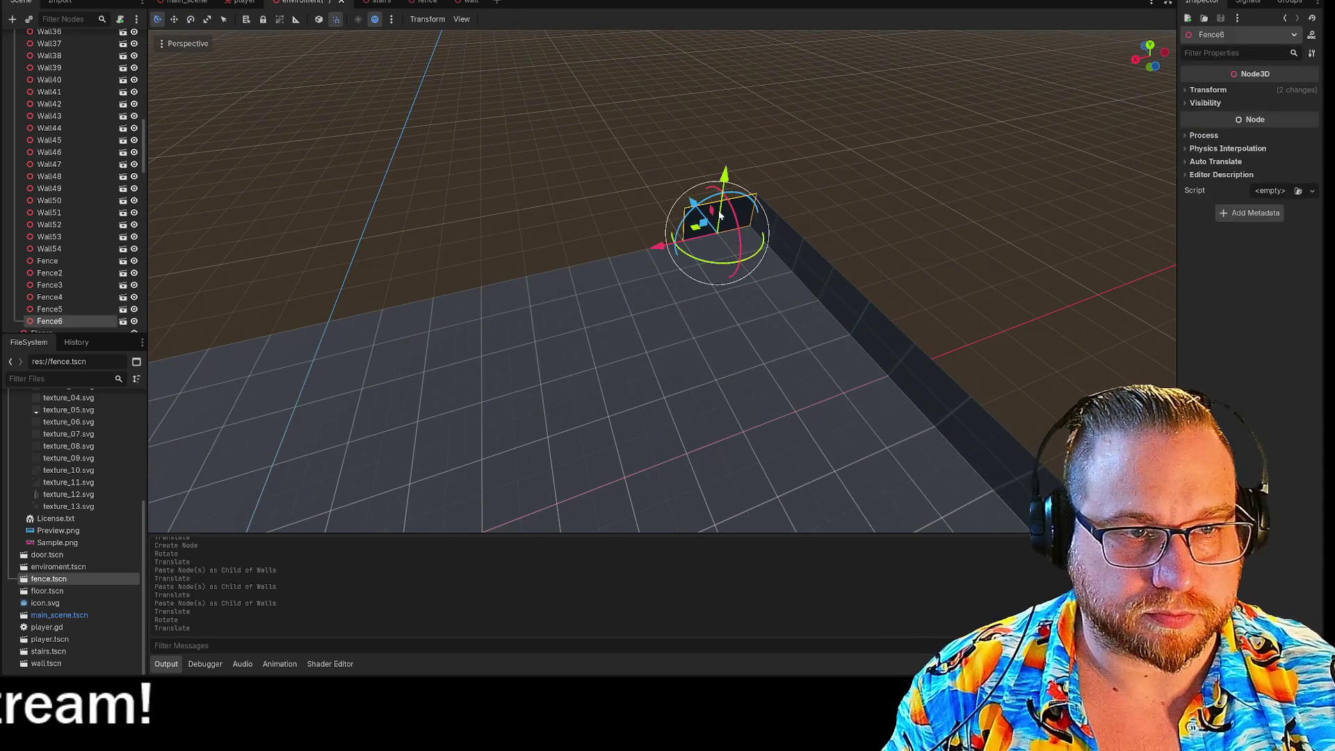
# Paste Fence7 and a further fence pair into Walls, sliding them along the edge
pyautogui.scroll(10, 82, 198)
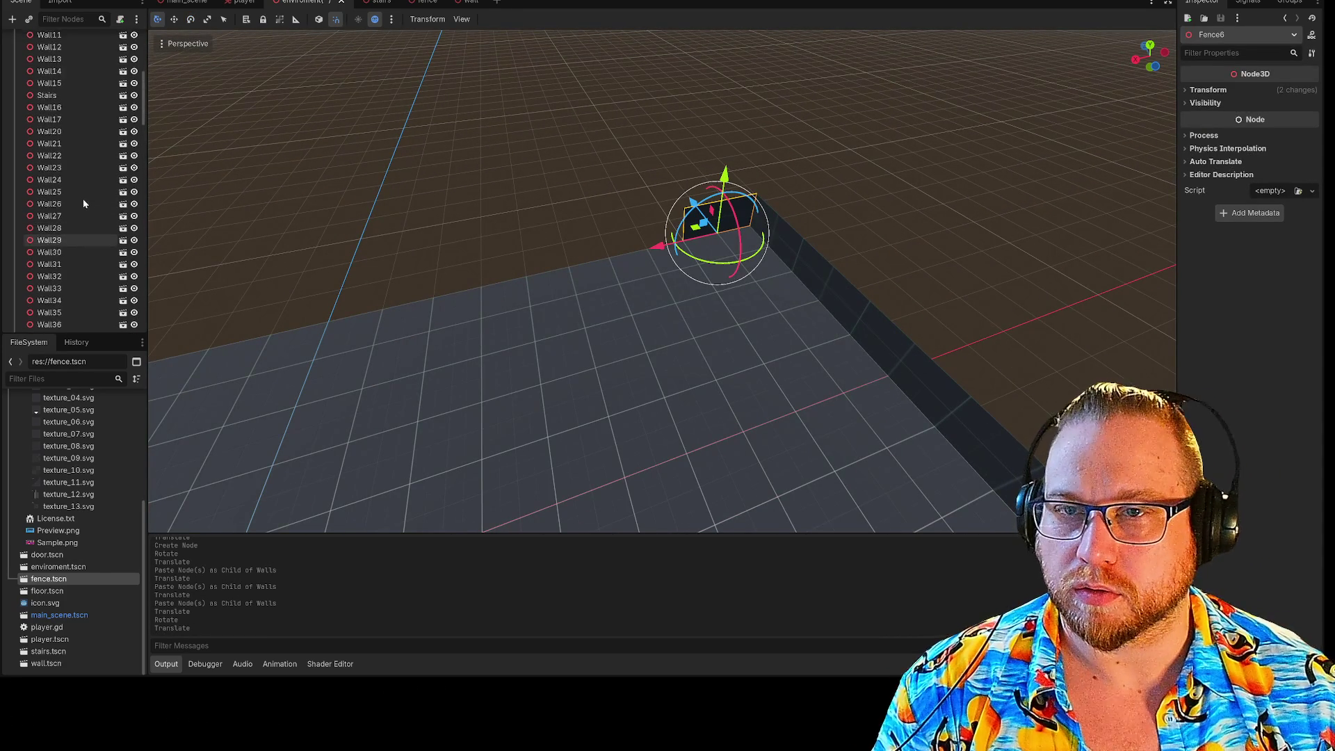
pyautogui.click(46, 137)
pyautogui.hotkey('ctrl', 'v')
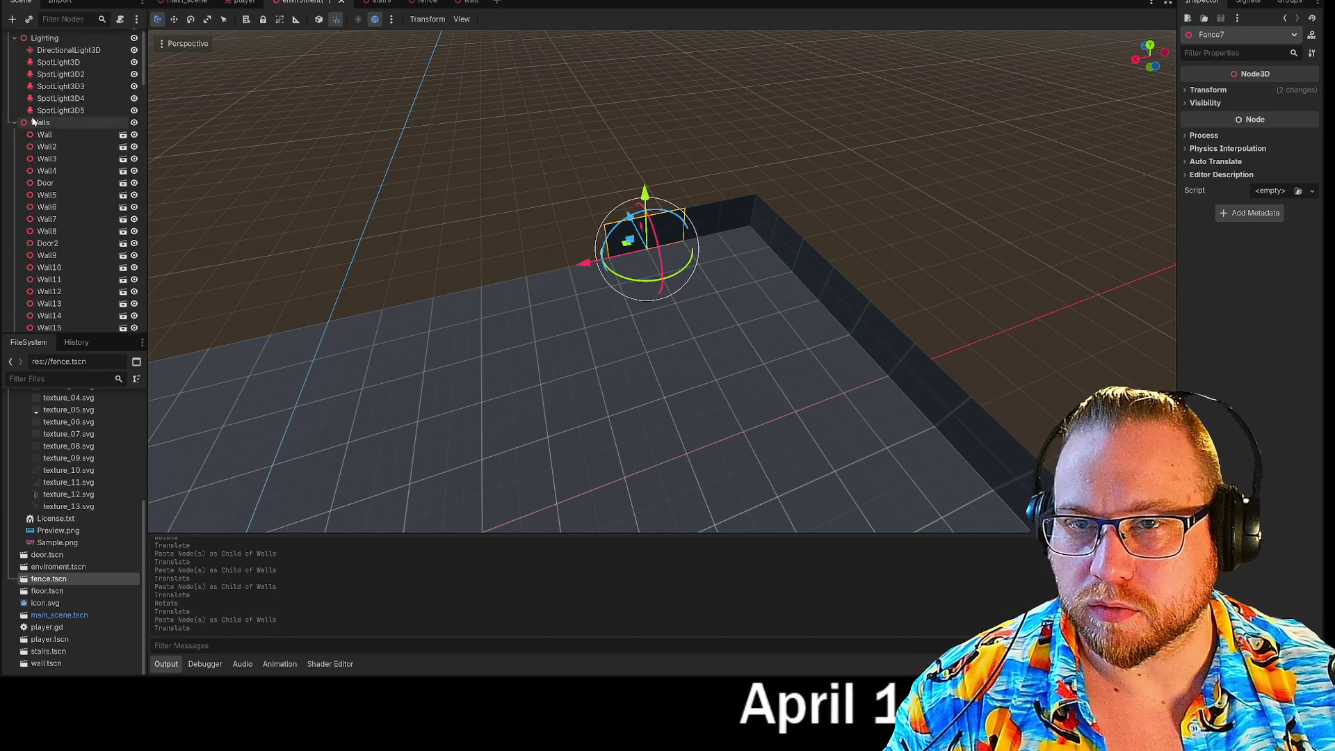
pyautogui.keyDown('shift'); pyautogui.click(723, 218); pyautogui.keyUp('shift')
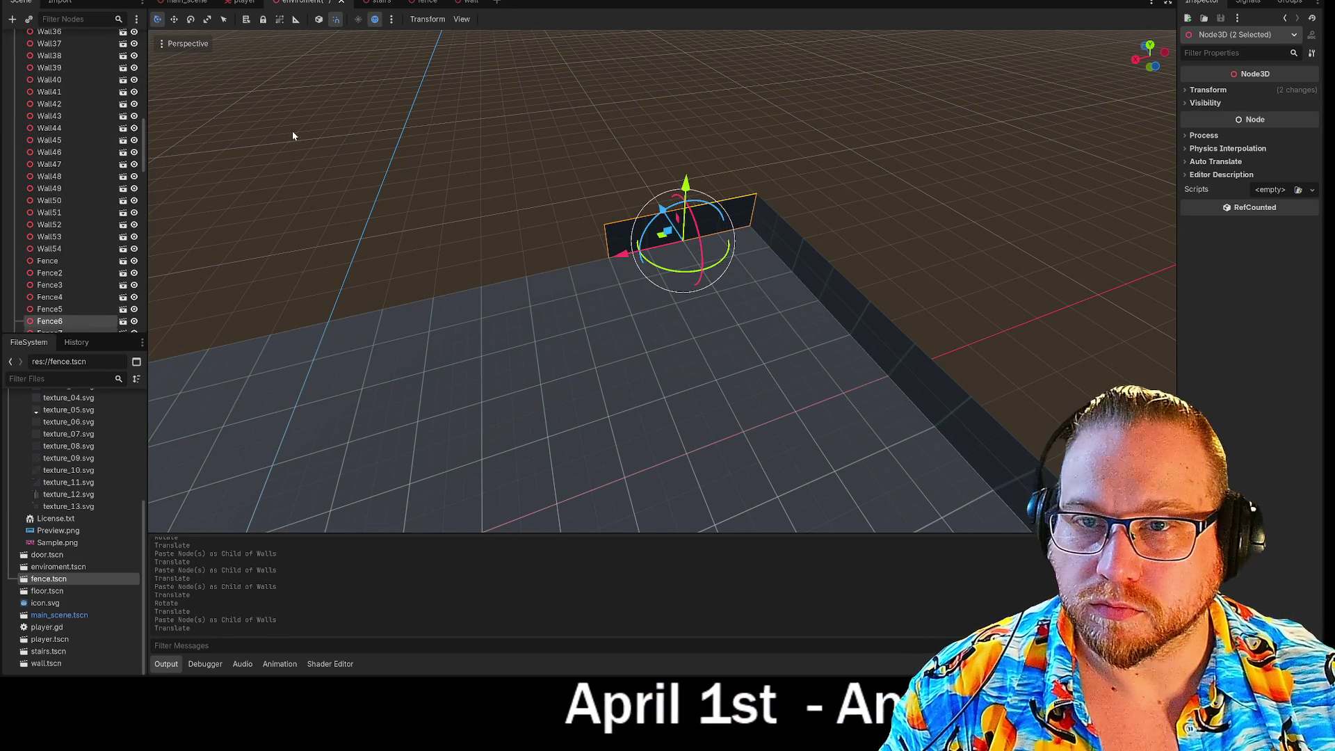
pyautogui.scroll(15, 70, 174)
pyautogui.click(49, 138)
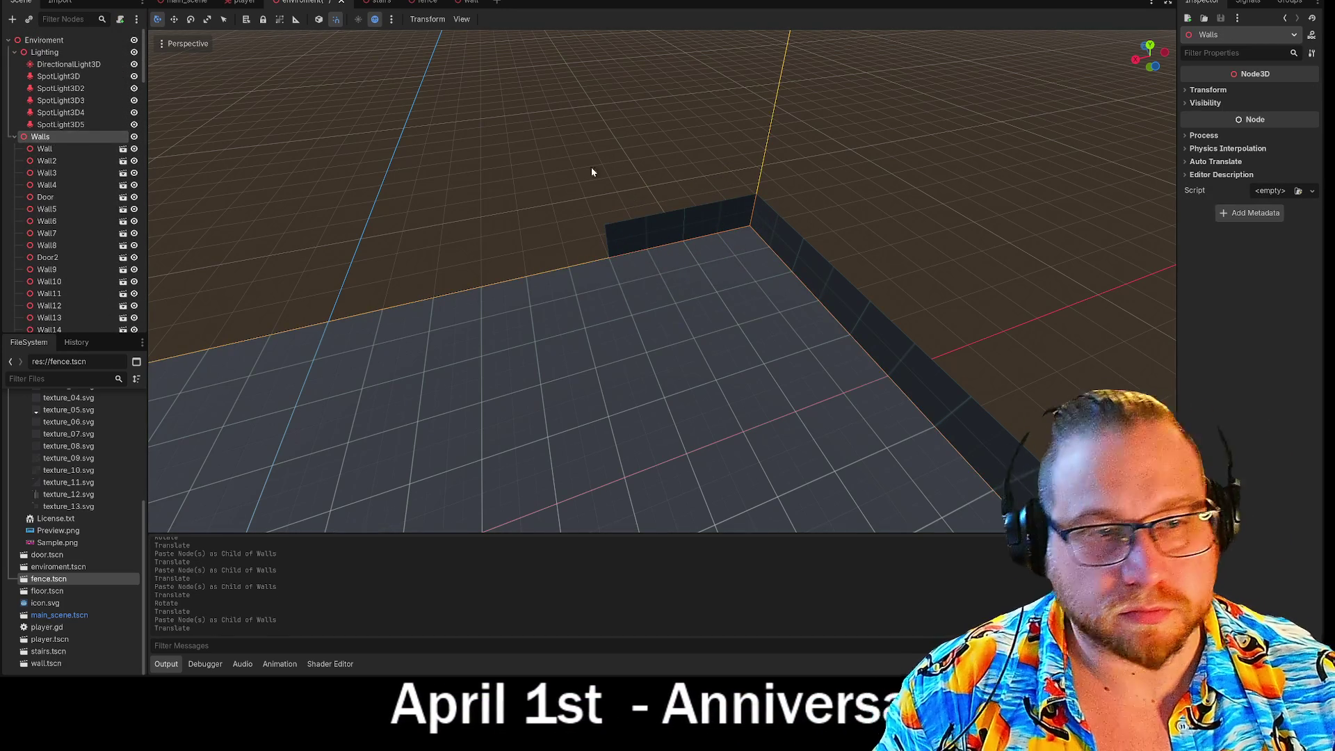
pyautogui.hotkey('ctrl', 'v')
pyautogui.moveTo(628, 261); pyautogui.dragTo(445, 274)
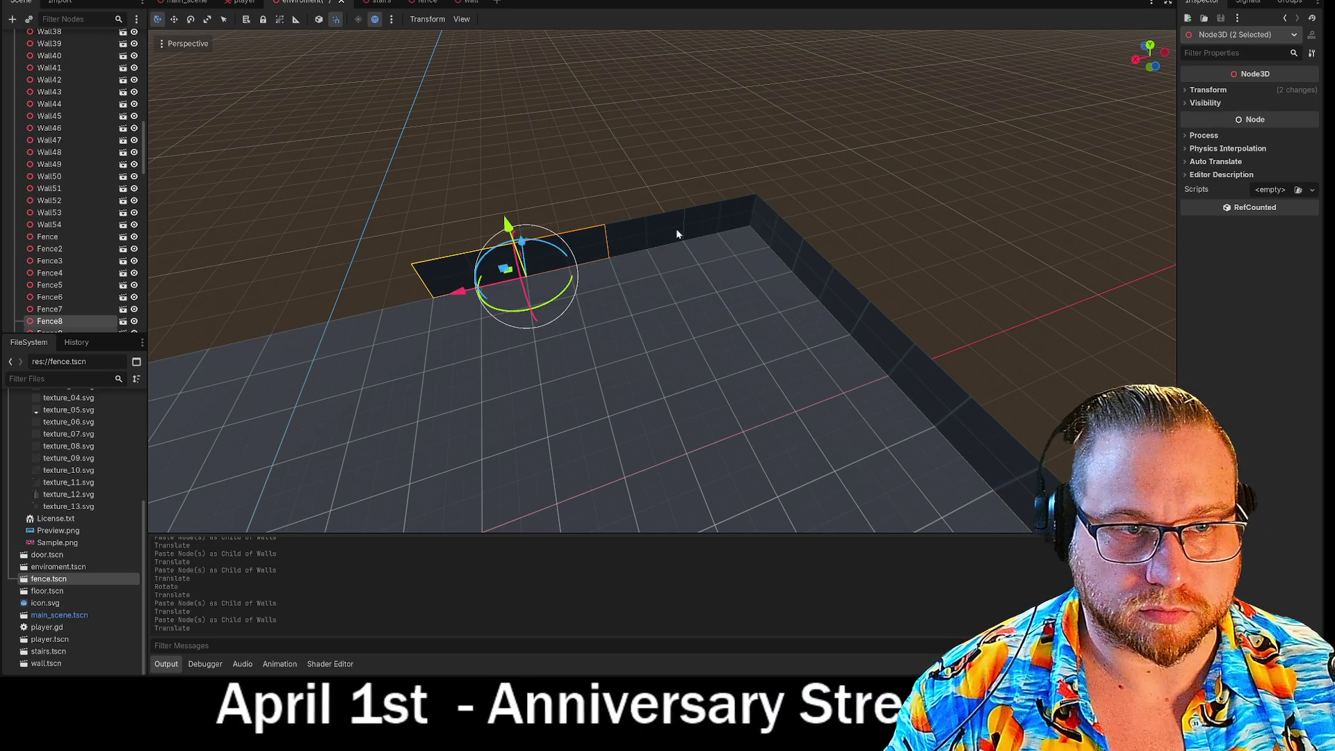
# Copy more fence pieces, paste them, and move them further along the floor's far edge
pyautogui.keyDown('shift'); pyautogui.click(736, 228); pyautogui.keyUp('shift')
pyautogui.keyDown('shift'); pyautogui.click(721, 215); pyautogui.keyUp('shift')
pyautogui.keyDown('shift'); pyautogui.click(729, 255); pyautogui.keyUp('shift')
pyautogui.keyDown('shift'); pyautogui.click(719, 210); pyautogui.keyUp('shift')
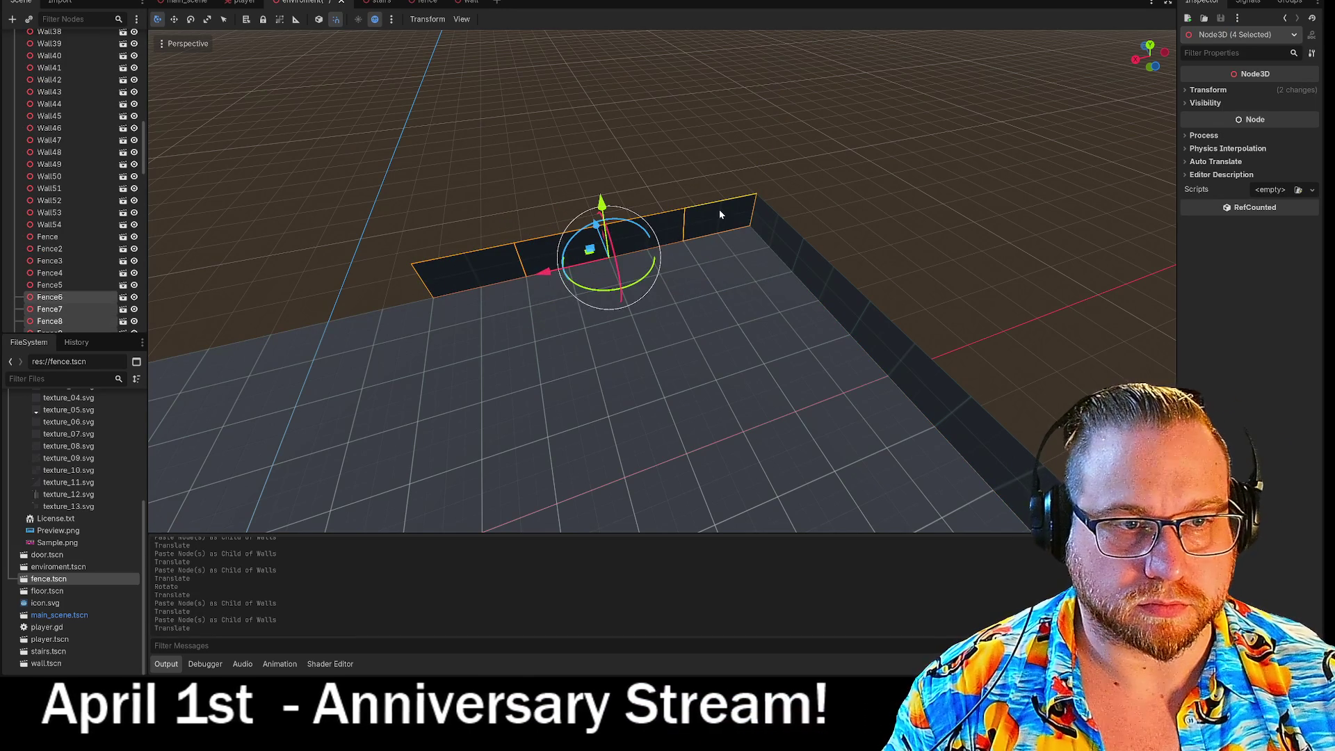
pyautogui.hotkey('ctrl', 'c')
pyautogui.hotkey('ctrl', 'v')
pyautogui.moveTo(541, 277)
pyautogui.mouseDown()
pyautogui.moveTo(261, 307)
pyautogui.moveTo(169, 334)
pyautogui.mouseUp()
pyautogui.moveTo(595, 177)
pyautogui.mouseDown()
pyautogui.moveTo(563, 171)
pyautogui.moveTo(605, 187)
pyautogui.mouseUp()
pyautogui.moveTo(626, 279); pyautogui.dragTo(663, 332)
pyautogui.press('Escape')
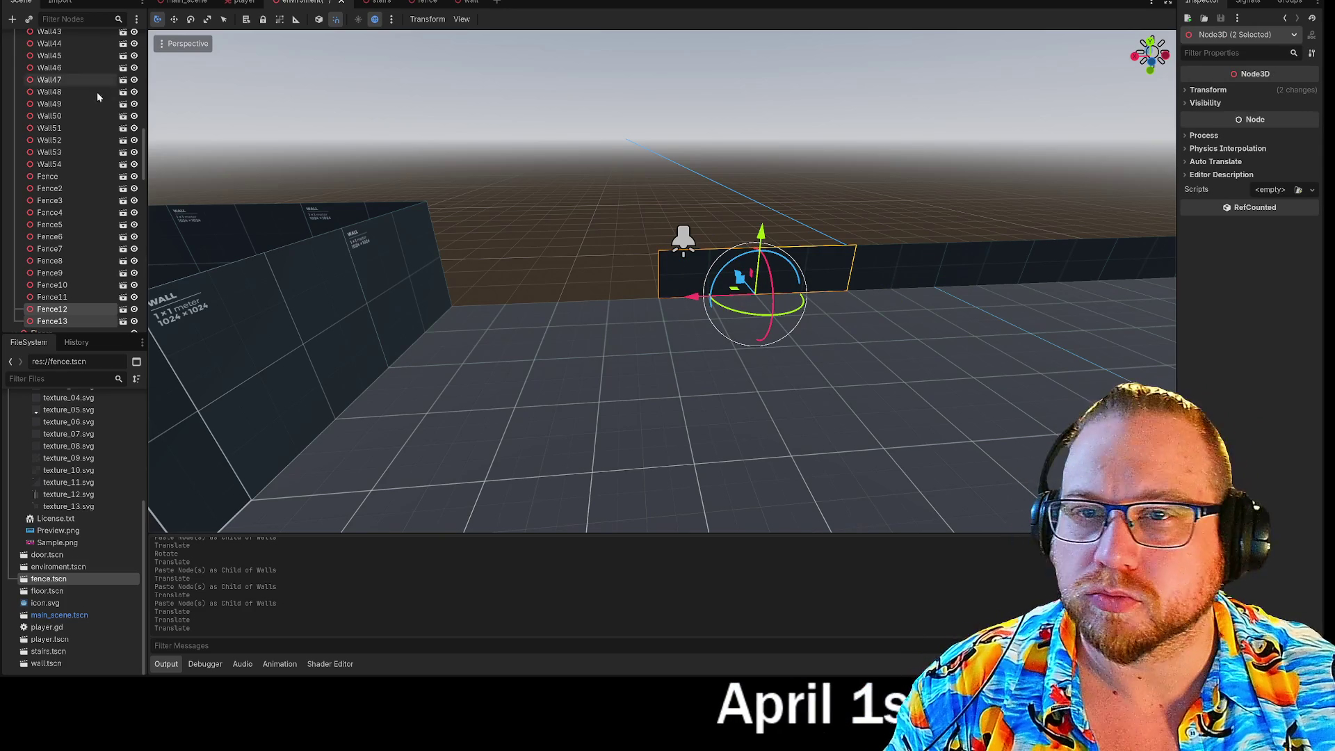
# Paste more fence pieces into Walls and slide them along to close the gap
pyautogui.scroll(5, 84, 135)
pyautogui.click(50, 51)
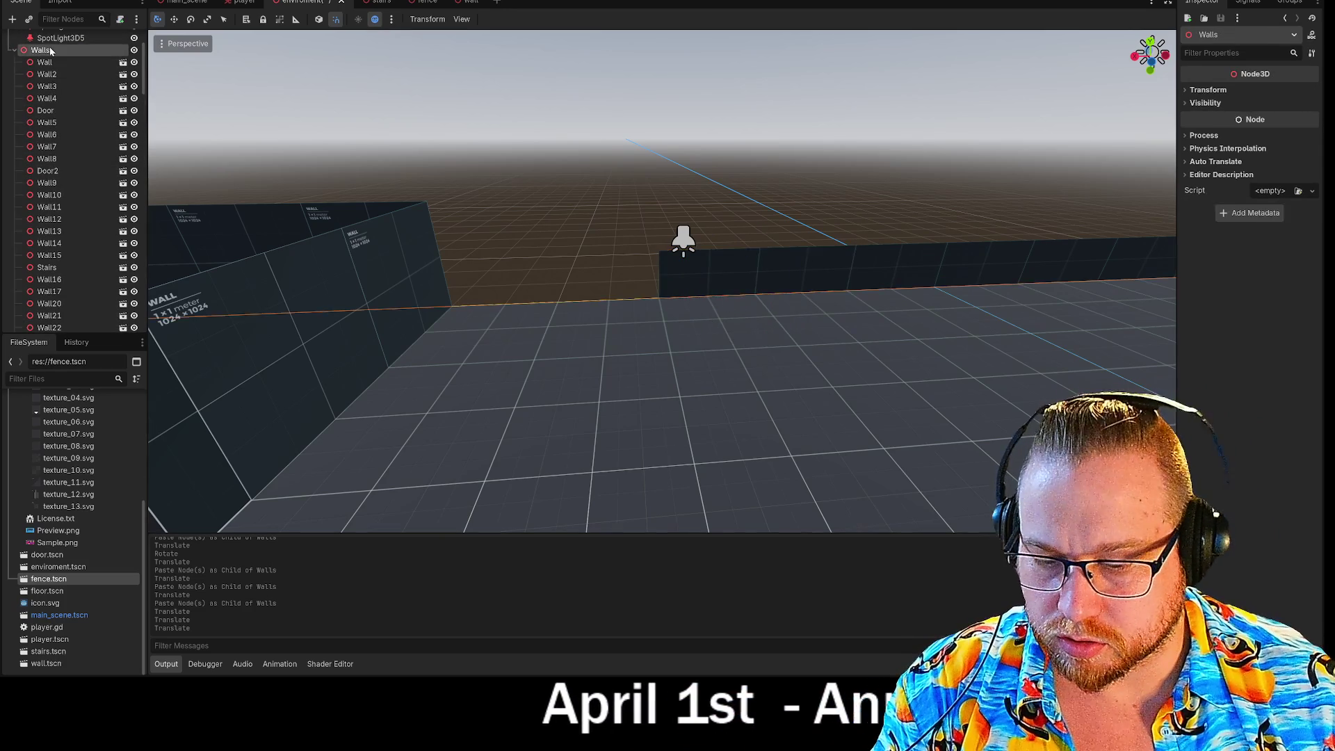
pyautogui.hotkey('ctrl', 'v')
pyautogui.moveTo(691, 296); pyautogui.dragTo(472, 295)
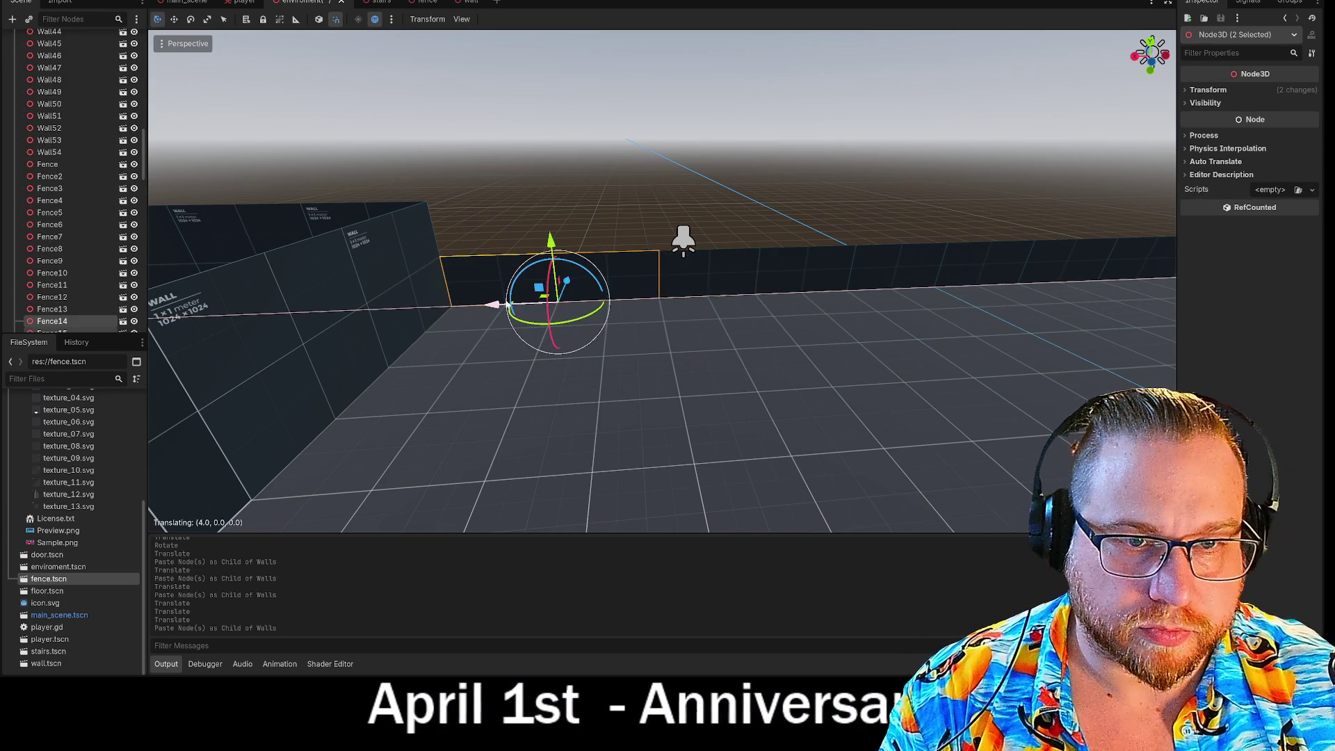
pyautogui.press('Escape')
# Slide four fence panels along the outer wall
pyautogui.press('s')
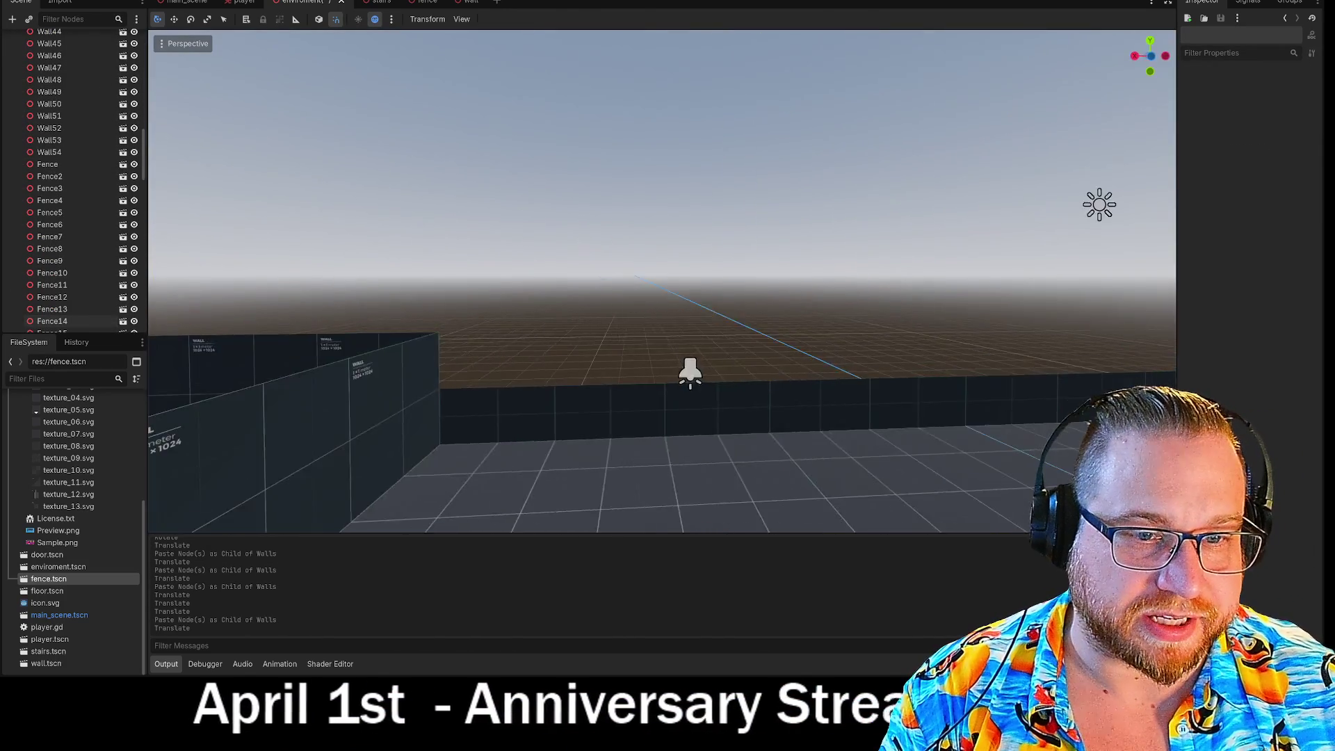
pyautogui.press('w')
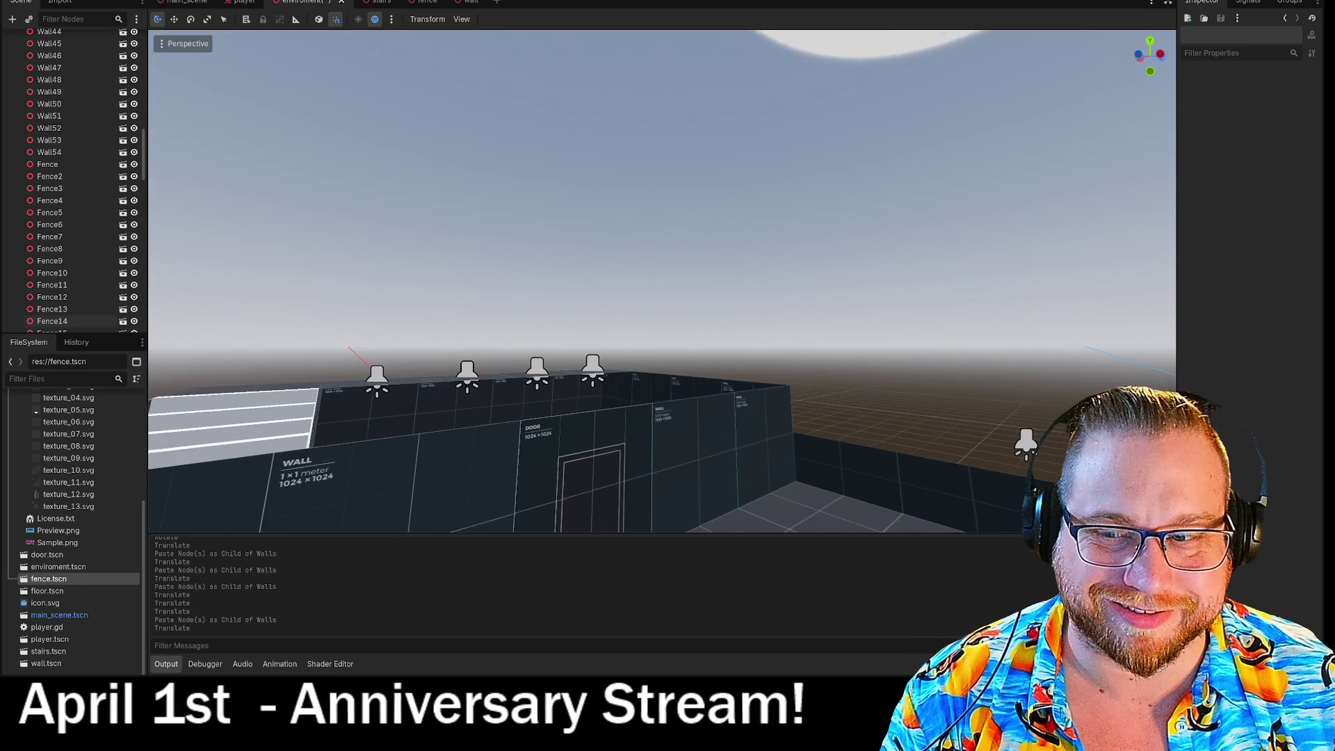
pyautogui.press('s')
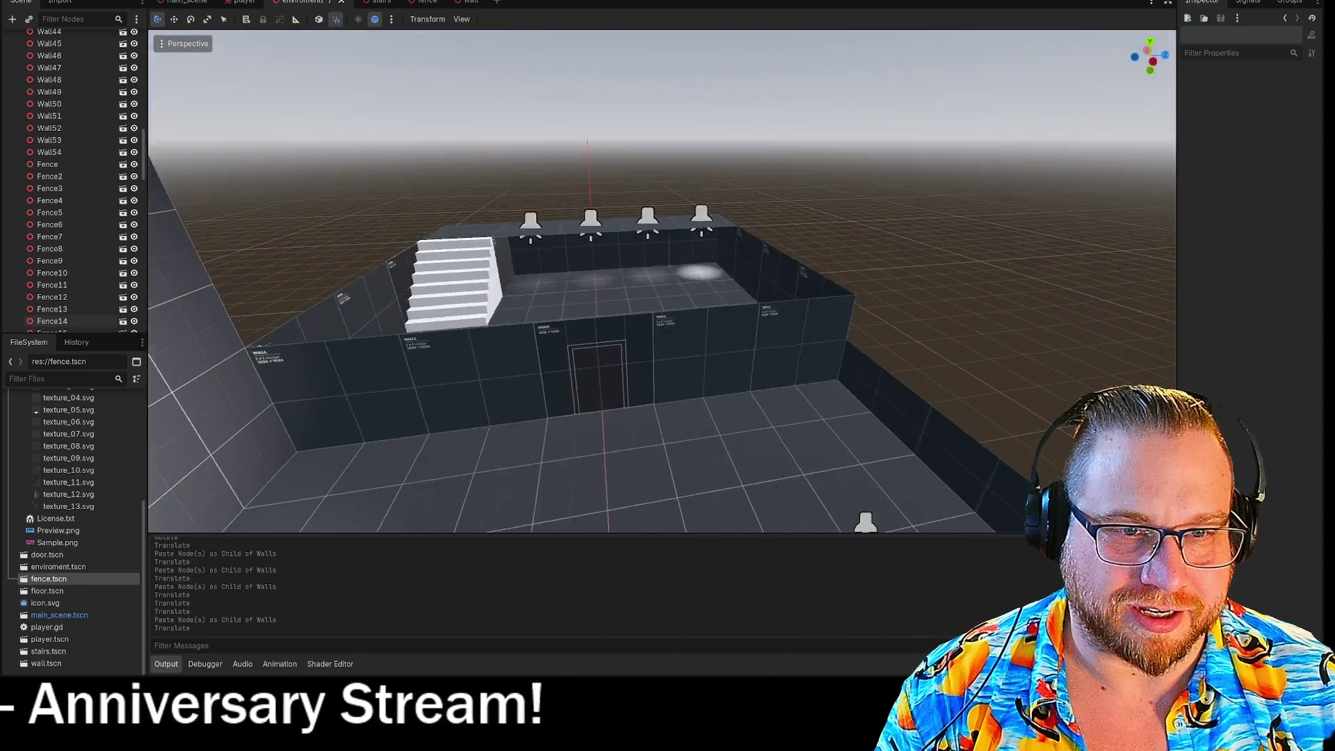
pyautogui.press('w')
pyautogui.hotkey('ctrl', 'v')
pyautogui.moveTo(292, 307); pyautogui.dragTo(751, 189)
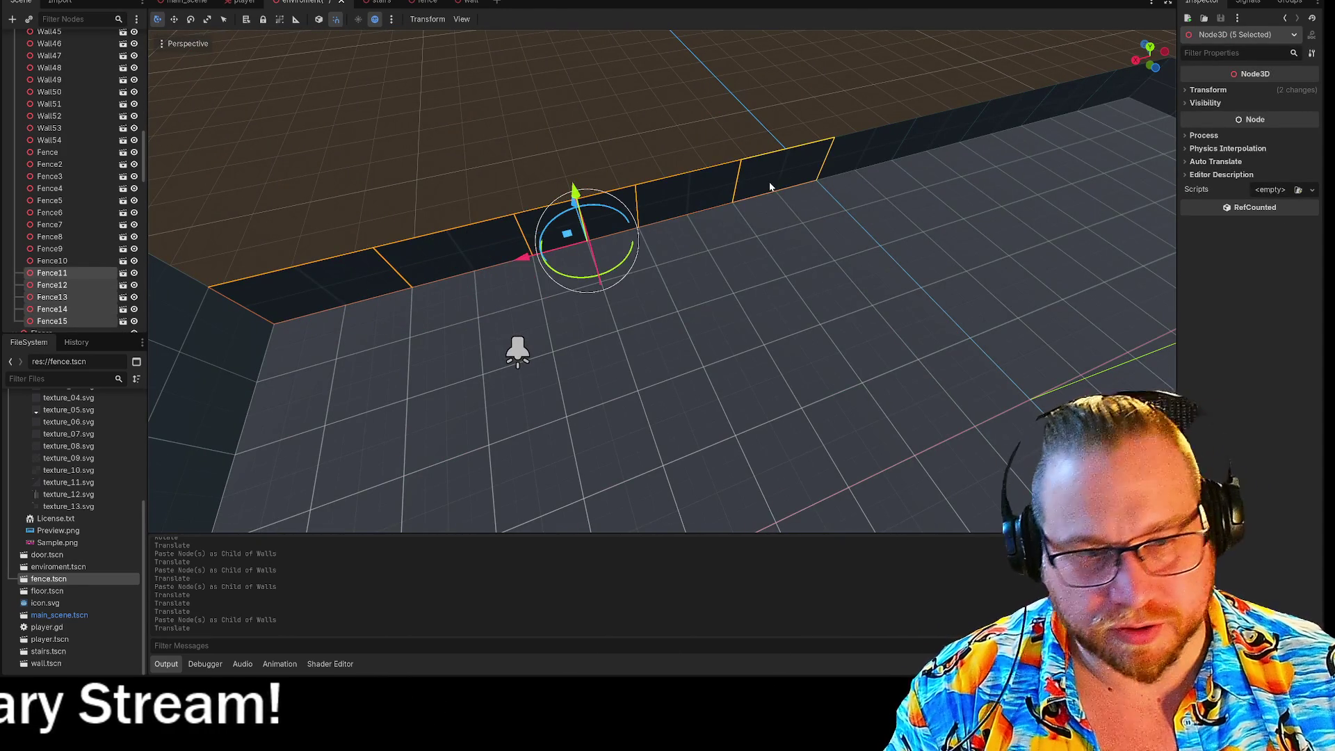
# Paste fence copies, raise them 2 units, shift them 17 along X and turn them about 105°
pyautogui.hotkey('ctrl', 'v')
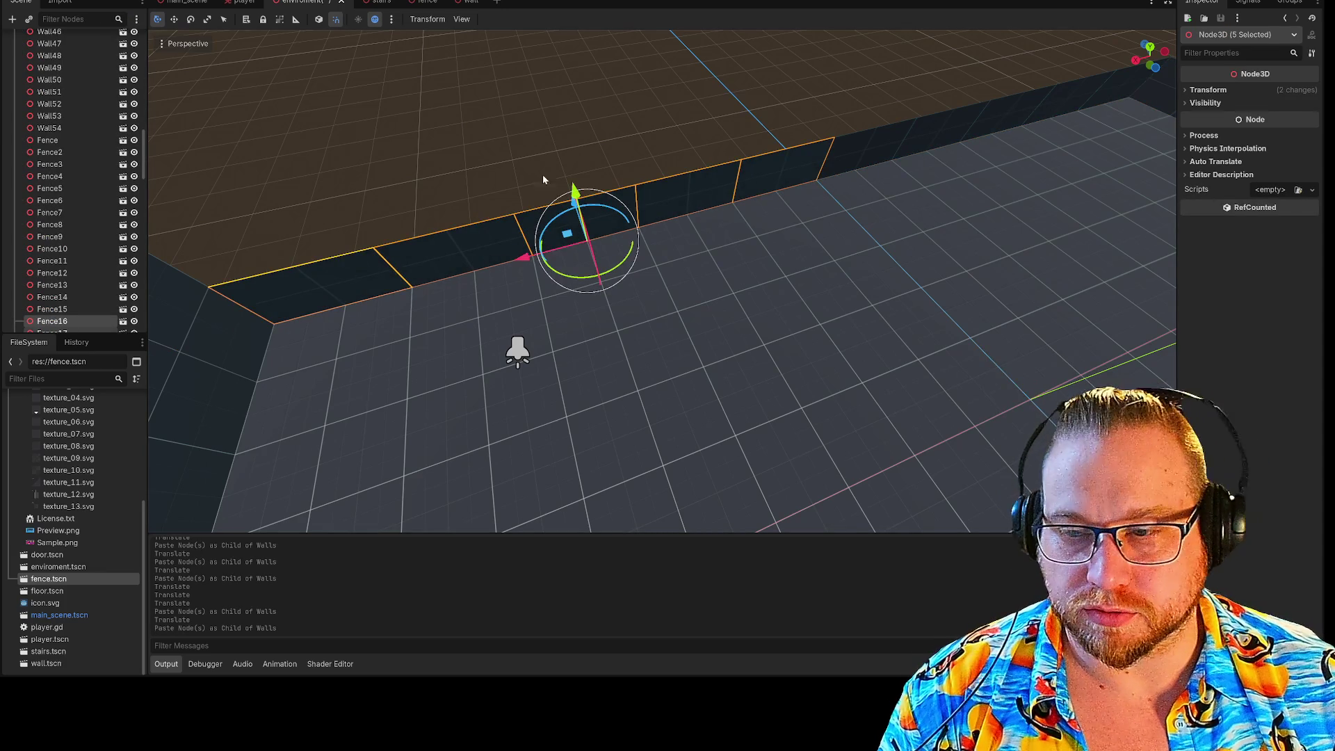
pyautogui.press('s')
pyautogui.moveTo(842, 414); pyautogui.dragTo(842, 307)
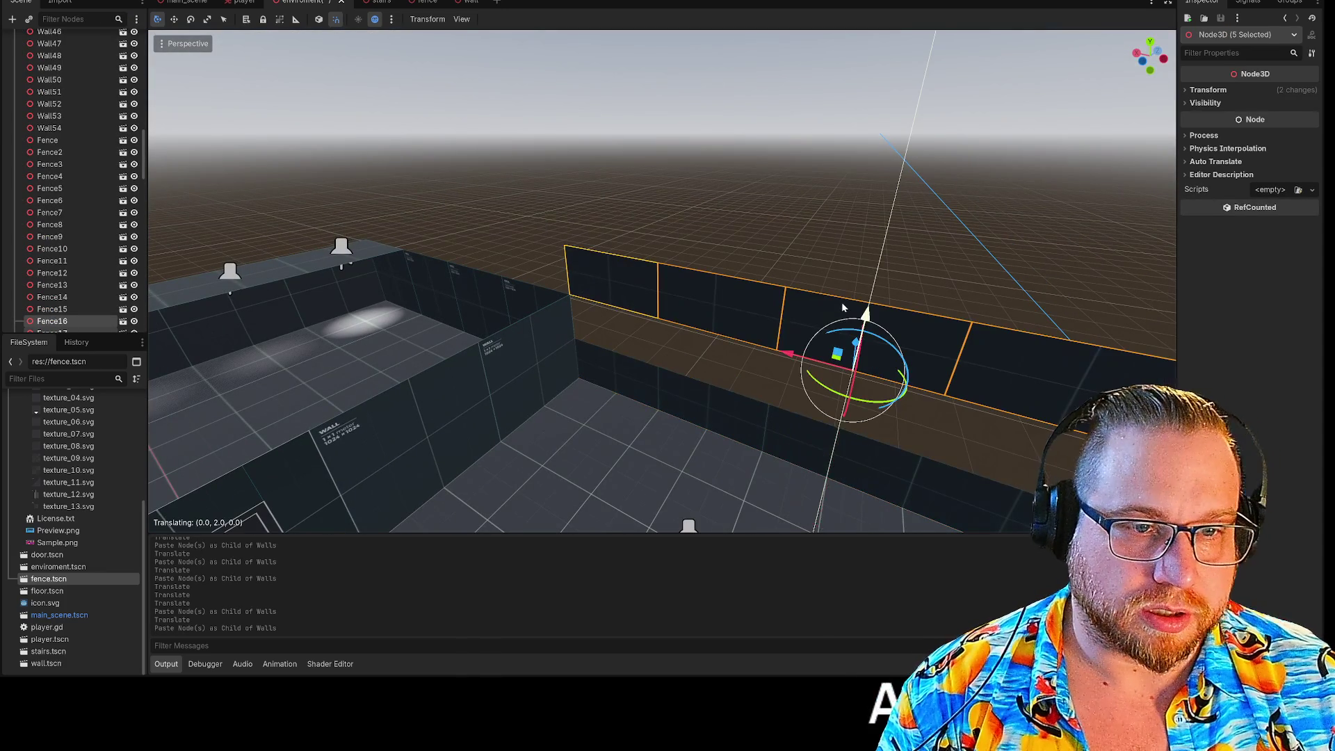
pyautogui.moveTo(788, 356)
pyautogui.mouseDown()
pyautogui.moveTo(515, 275)
pyautogui.moveTo(291, 271)
pyautogui.mouseUp()
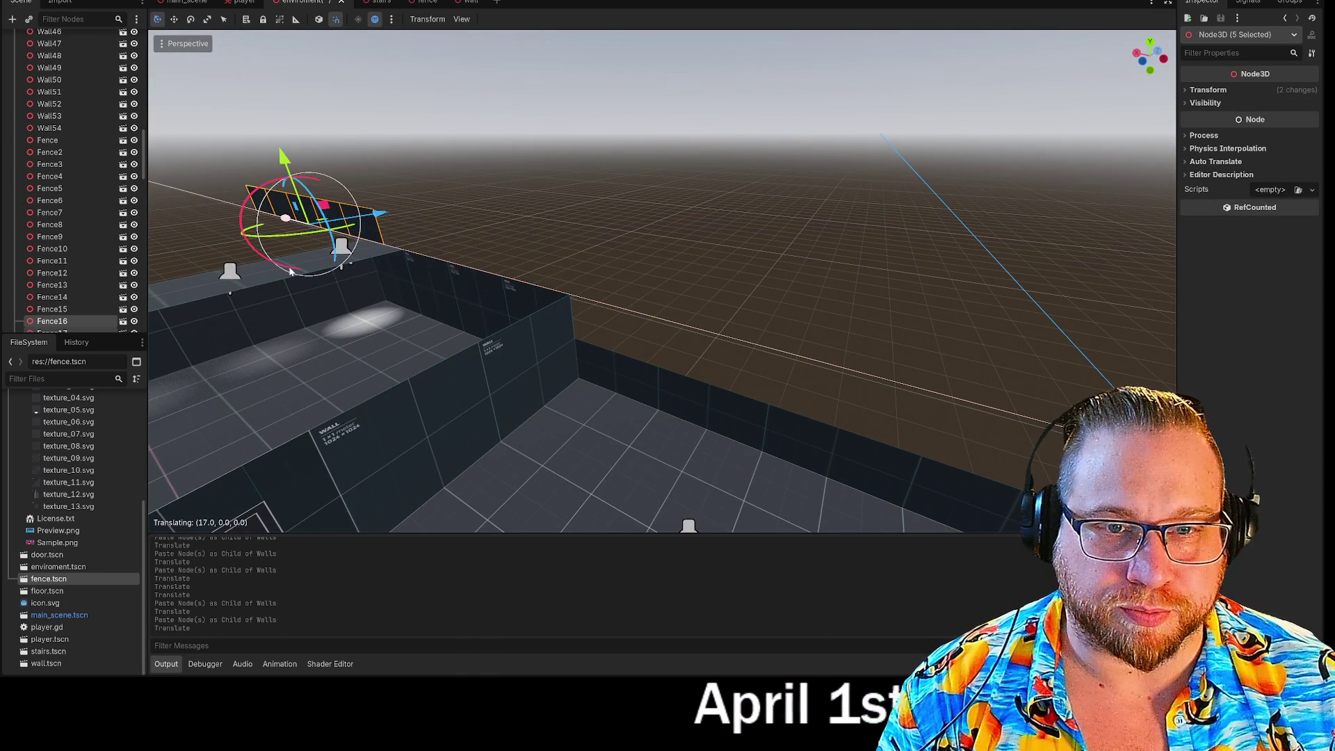
pyautogui.press('w')
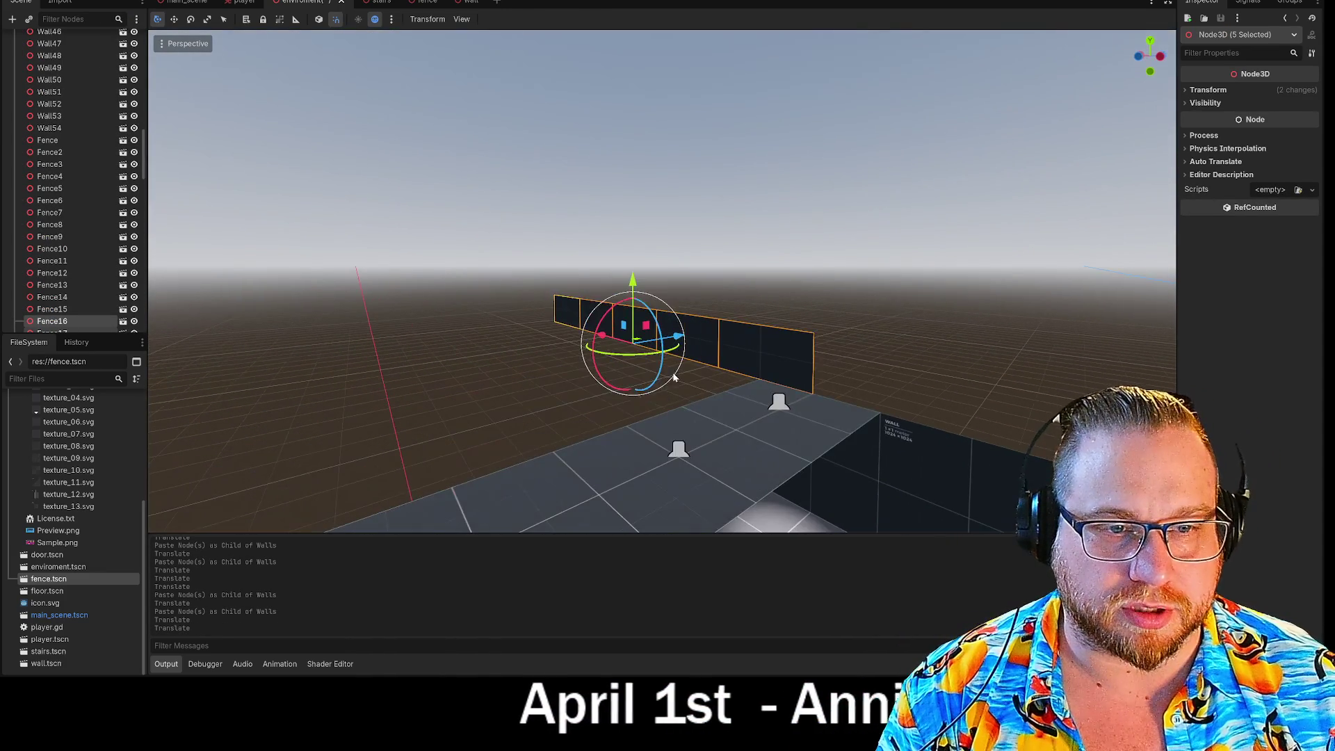
pyautogui.moveTo(635, 358); pyautogui.dragTo(650, 356)
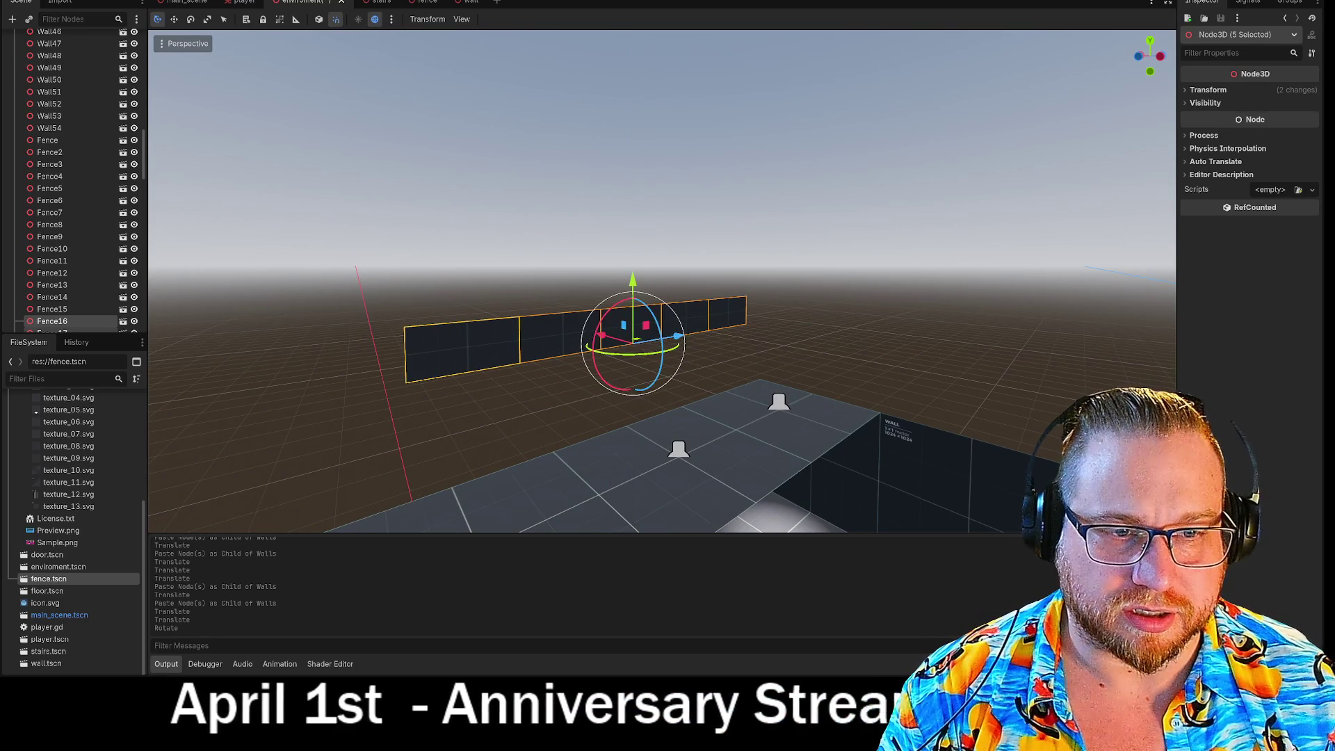
pyautogui.press('w')
# Set the fence row onto the back platform edge, lifting it 4 then 2 units
pyautogui.press('s')
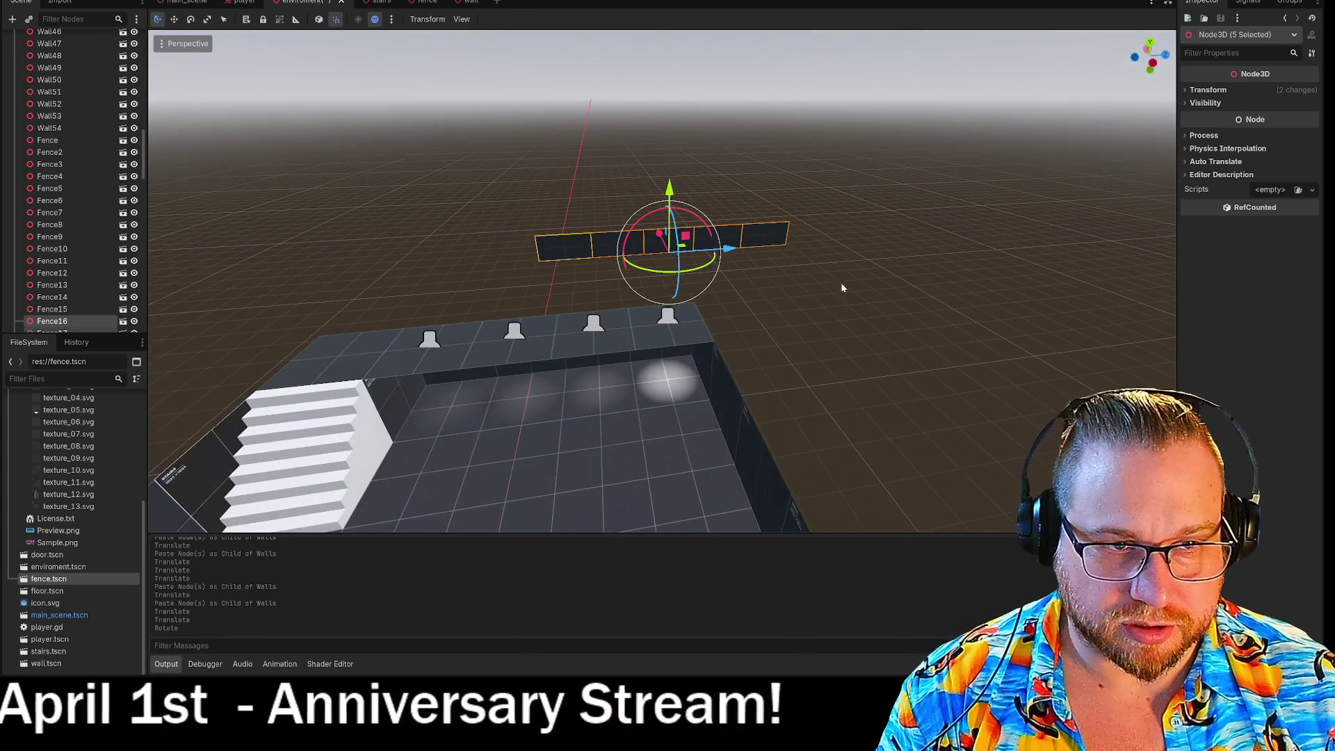
pyautogui.moveTo(672, 251)
pyautogui.mouseDown()
pyautogui.moveTo(429, 328)
pyautogui.moveTo(424, 352)
pyautogui.moveTo(457, 368)
pyautogui.moveTo(432, 388)
pyautogui.mouseUp()
pyautogui.moveTo(417, 337); pyautogui.dragTo(390, 257)
pyautogui.moveTo(440, 315)
pyautogui.mouseDown()
pyautogui.moveTo(418, 318)
pyautogui.moveTo(386, 372)
pyautogui.moveTo(424, 384)
pyautogui.mouseUp()
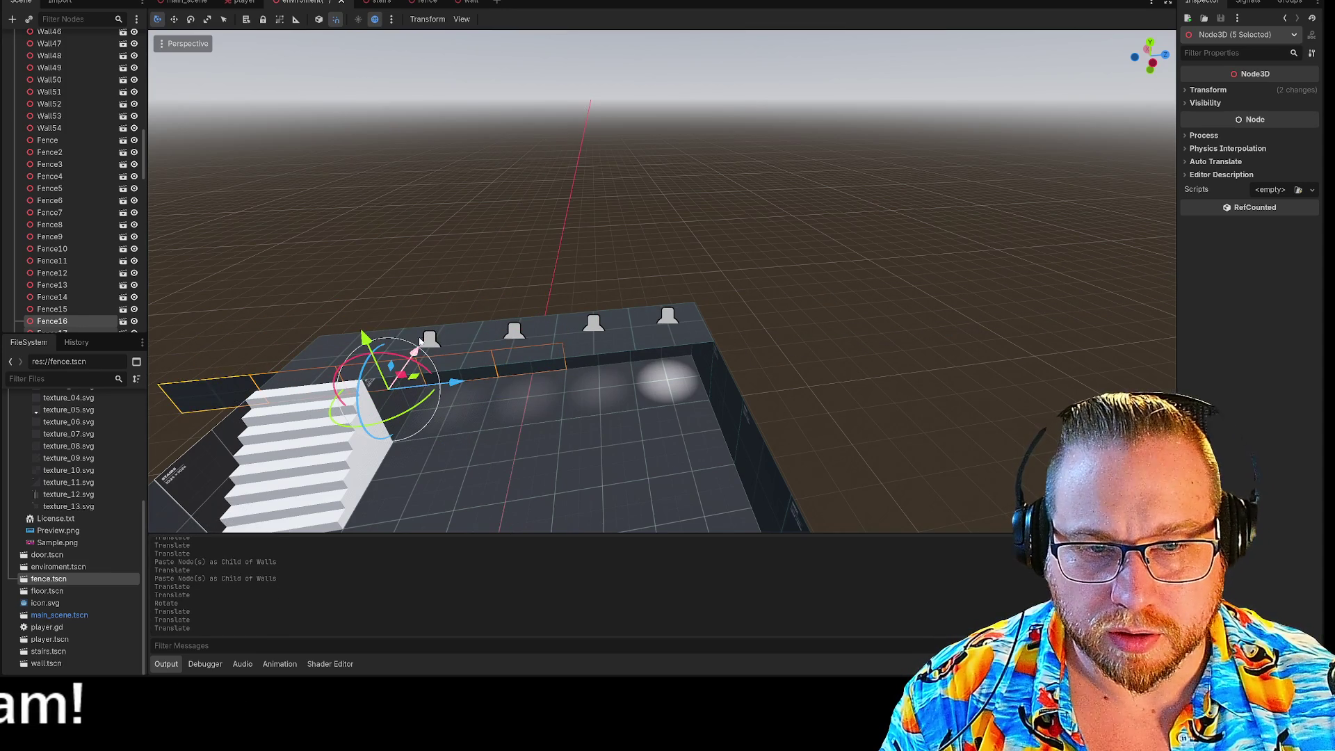
pyautogui.moveTo(360, 327); pyautogui.dragTo(353, 278)
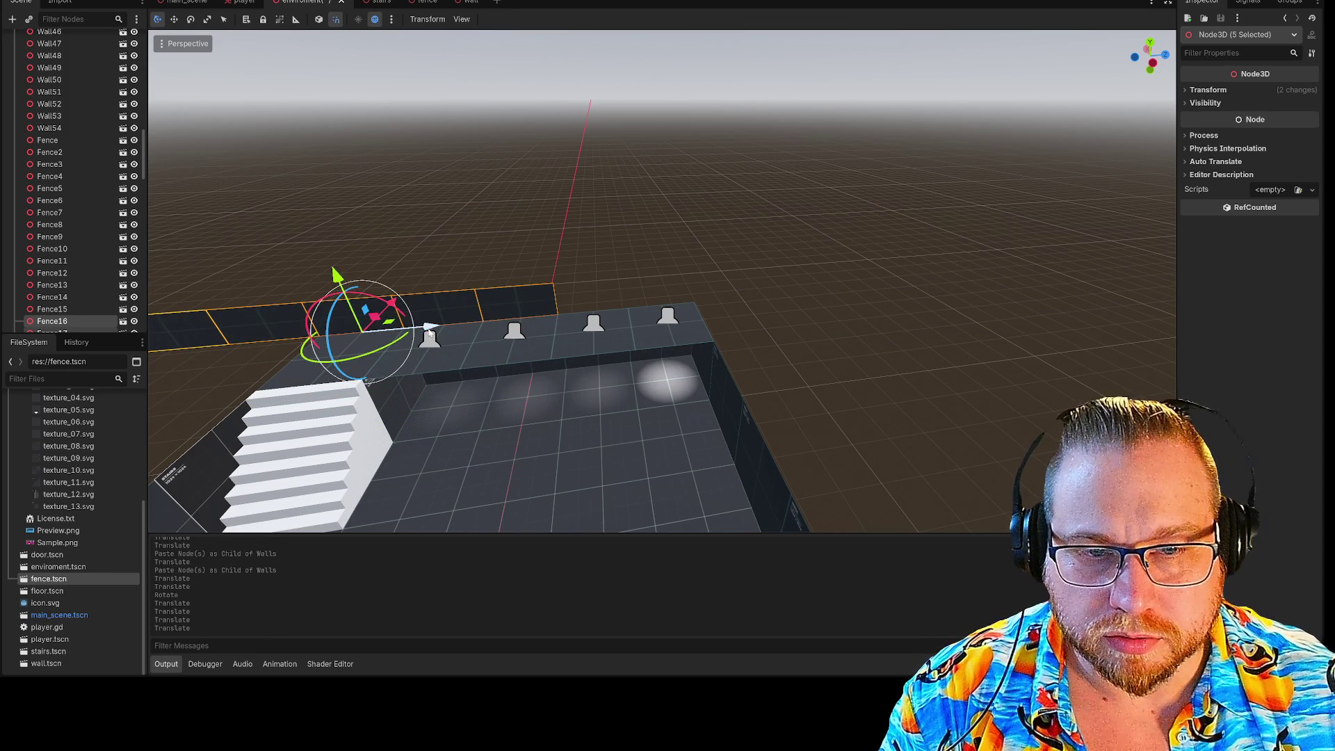
pyautogui.click(796, 276)
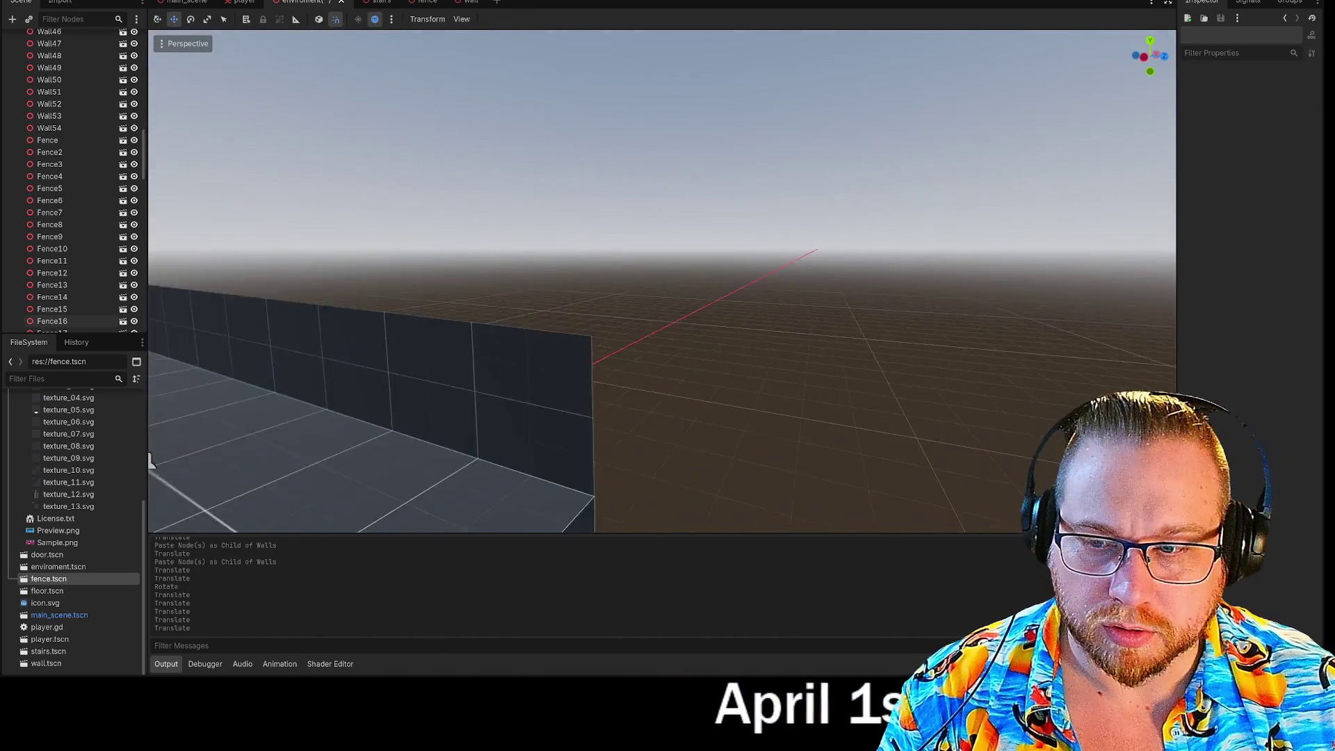
# Select the back fence panels and rotate them -135 degrees
pyautogui.moveTo(150, 461)
pyautogui.mouseDown()
pyautogui.moveTo(264, 389)
pyautogui.moveTo(667, 292)
pyautogui.moveTo(667, 320)
pyautogui.moveTo(578, 277)
pyautogui.moveTo(895, 299)
pyautogui.mouseUp()
pyautogui.hotkey('ctrl', 'v')
pyautogui.keyDown('shift'); pyautogui.click(897, 300); pyautogui.keyUp('shift')
pyautogui.keyDown('shift'); pyautogui.click(974, 298); pyautogui.keyUp('shift')
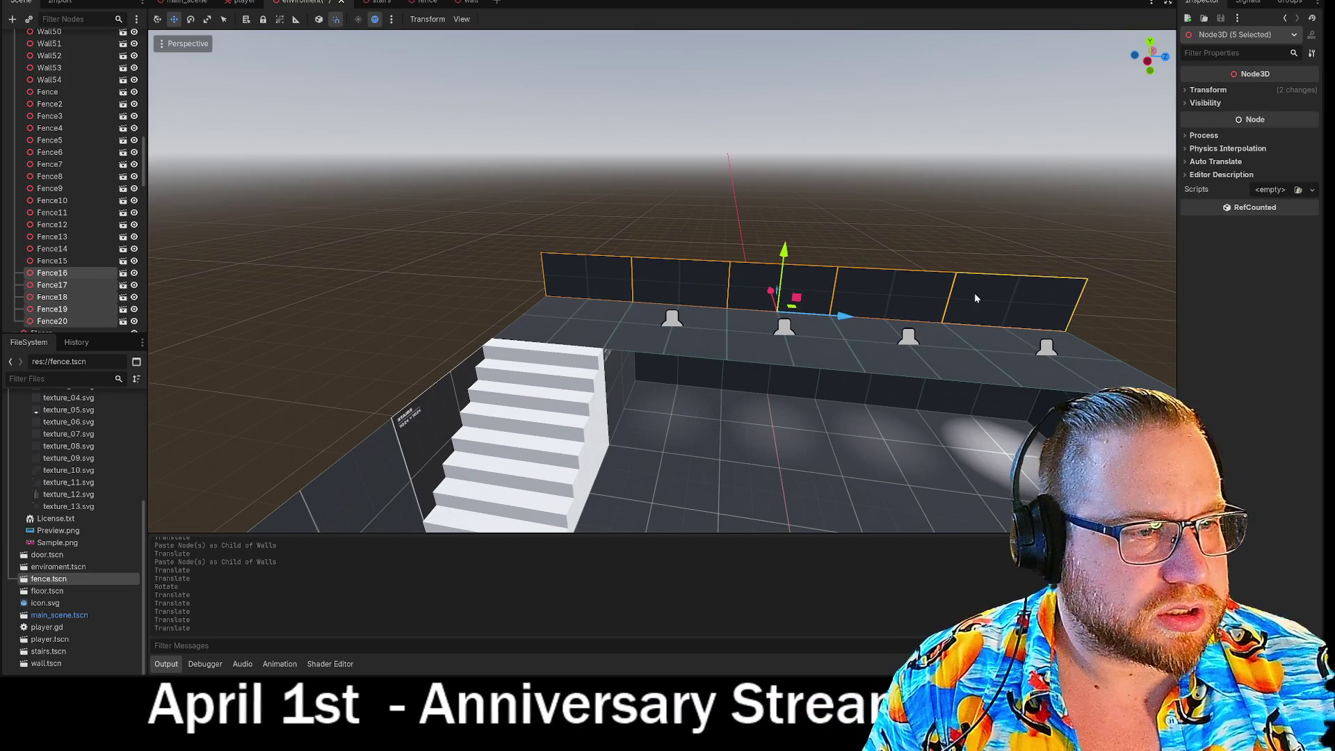
pyautogui.press('e')
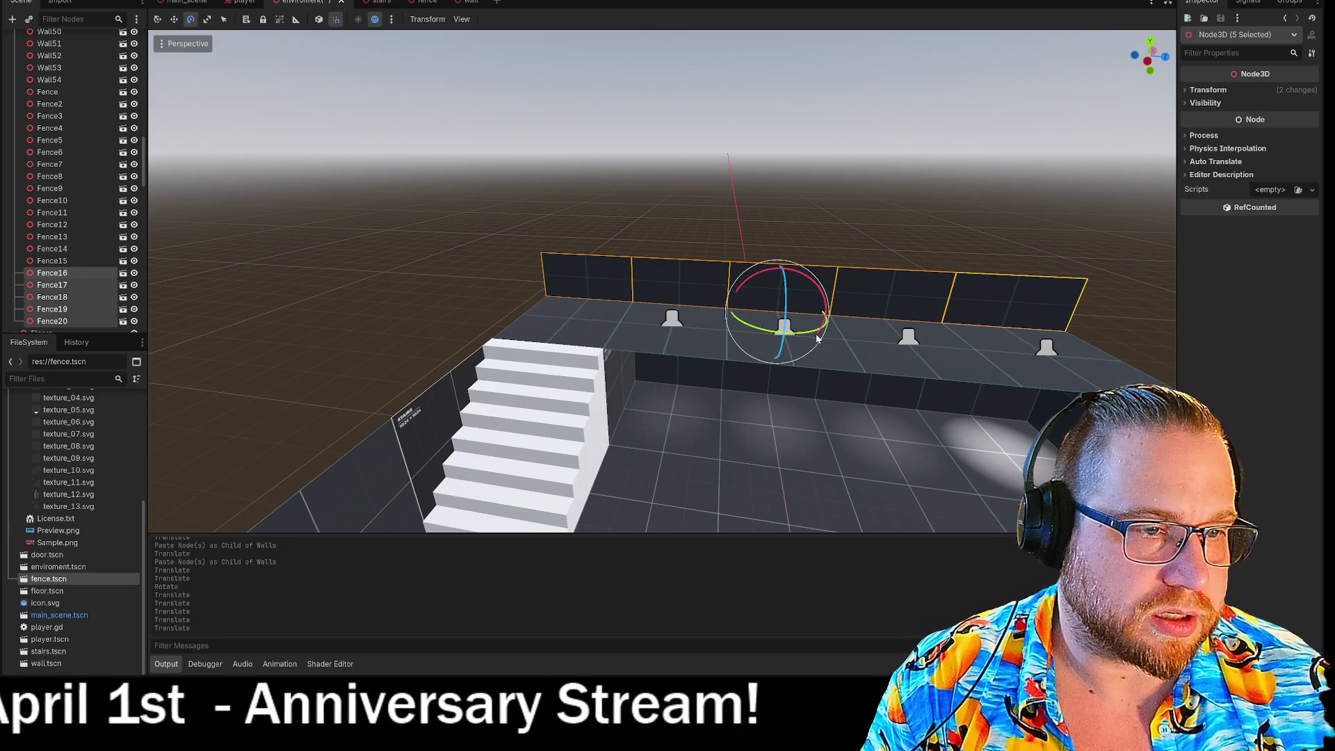
pyautogui.moveTo(821, 315)
pyautogui.mouseDown()
pyautogui.moveTo(728, 327)
pyautogui.moveTo(741, 293)
pyautogui.mouseUp()
pyautogui.moveTo(668, 226); pyautogui.dragTo(687, 186)
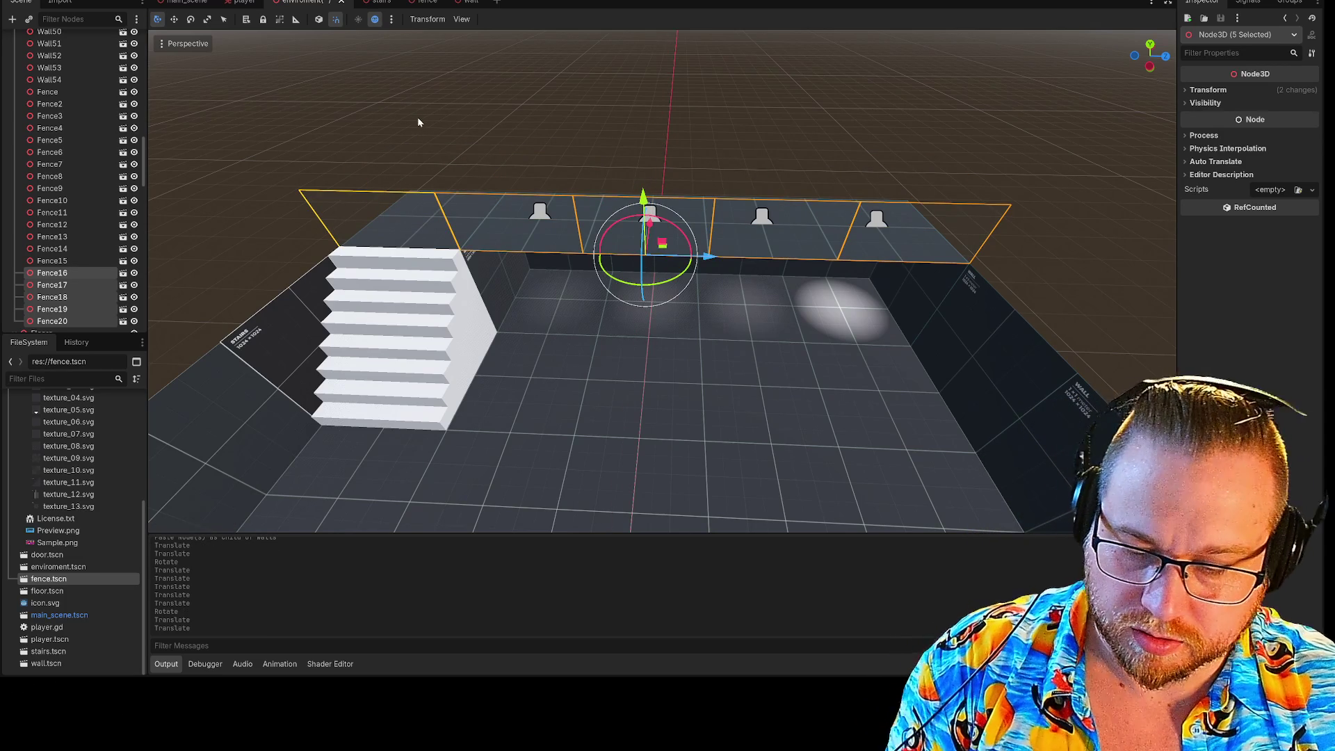
# Undo a misplaced paste under Fence16, then slide four fences right along the back edge
pyautogui.hotkey('ctrl', 'v')
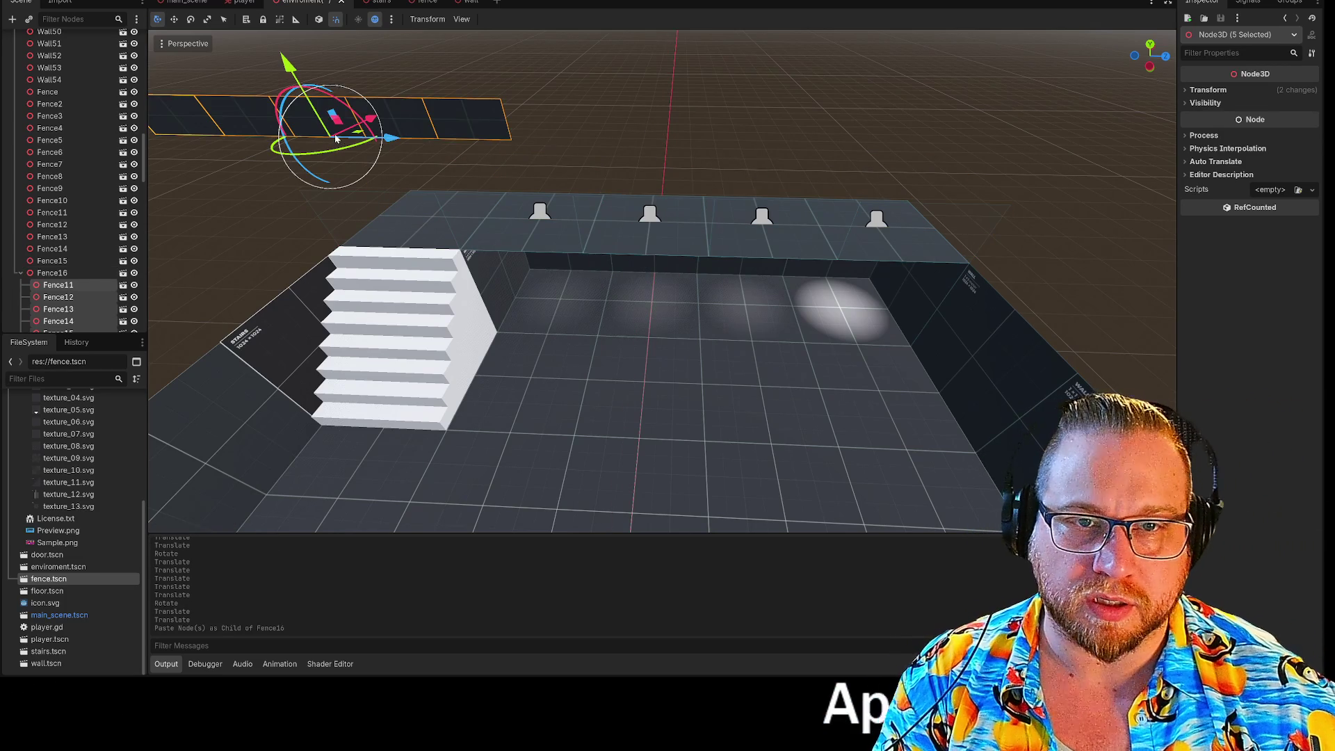
pyautogui.hotkey('ctrl', 'z')
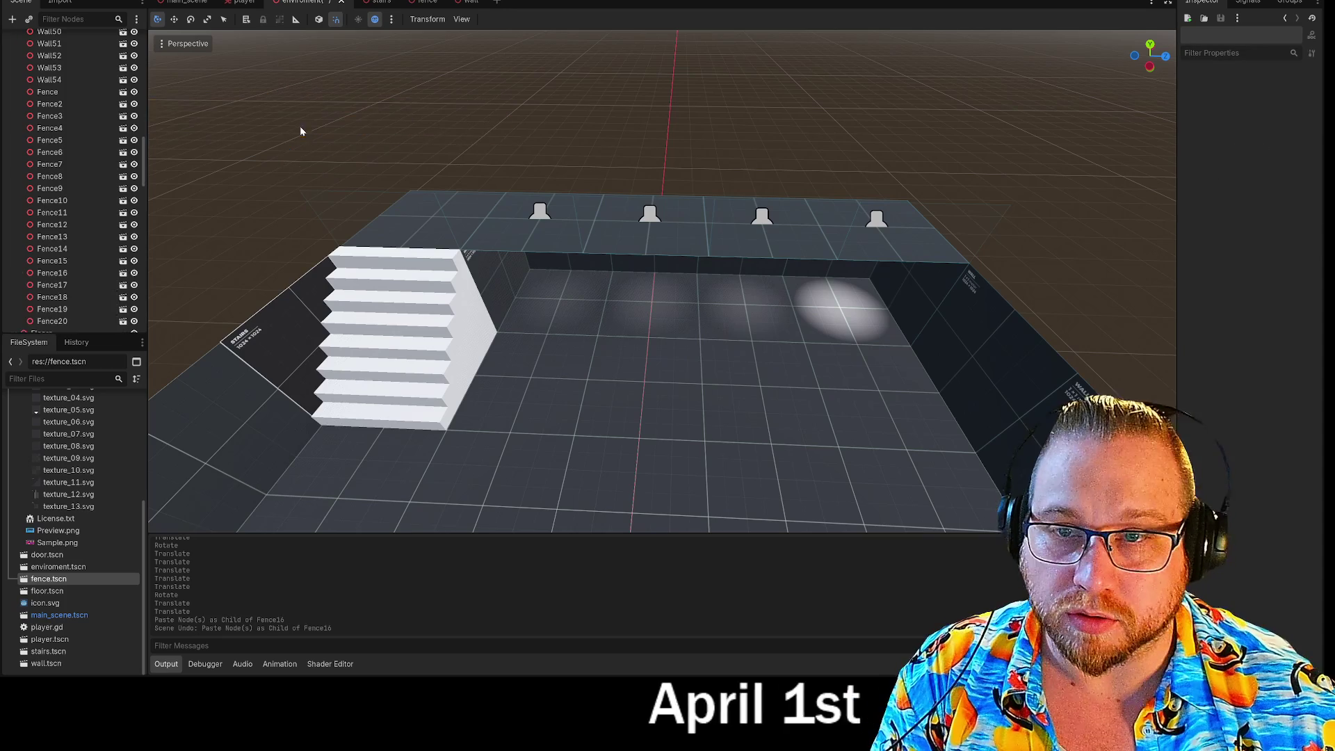
pyautogui.scroll(10, 61, 157)
pyautogui.hotkey('ctrl', 'v')
pyautogui.moveTo(341, 220); pyautogui.dragTo(916, 238)
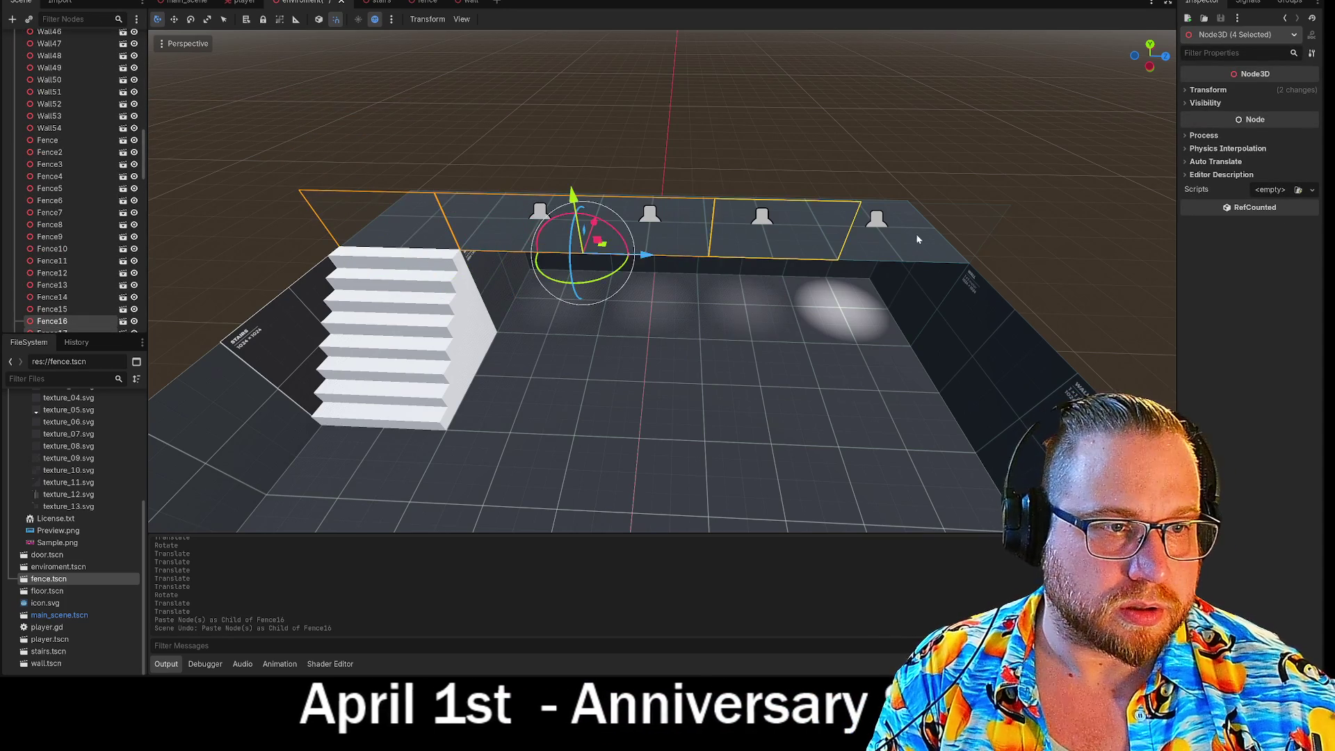
# Paste more fence copies into Walls, turn five fences 180°, and delete the stray Fence16
pyautogui.keyDown('shift'); pyautogui.click(915, 238); pyautogui.keyUp('shift')
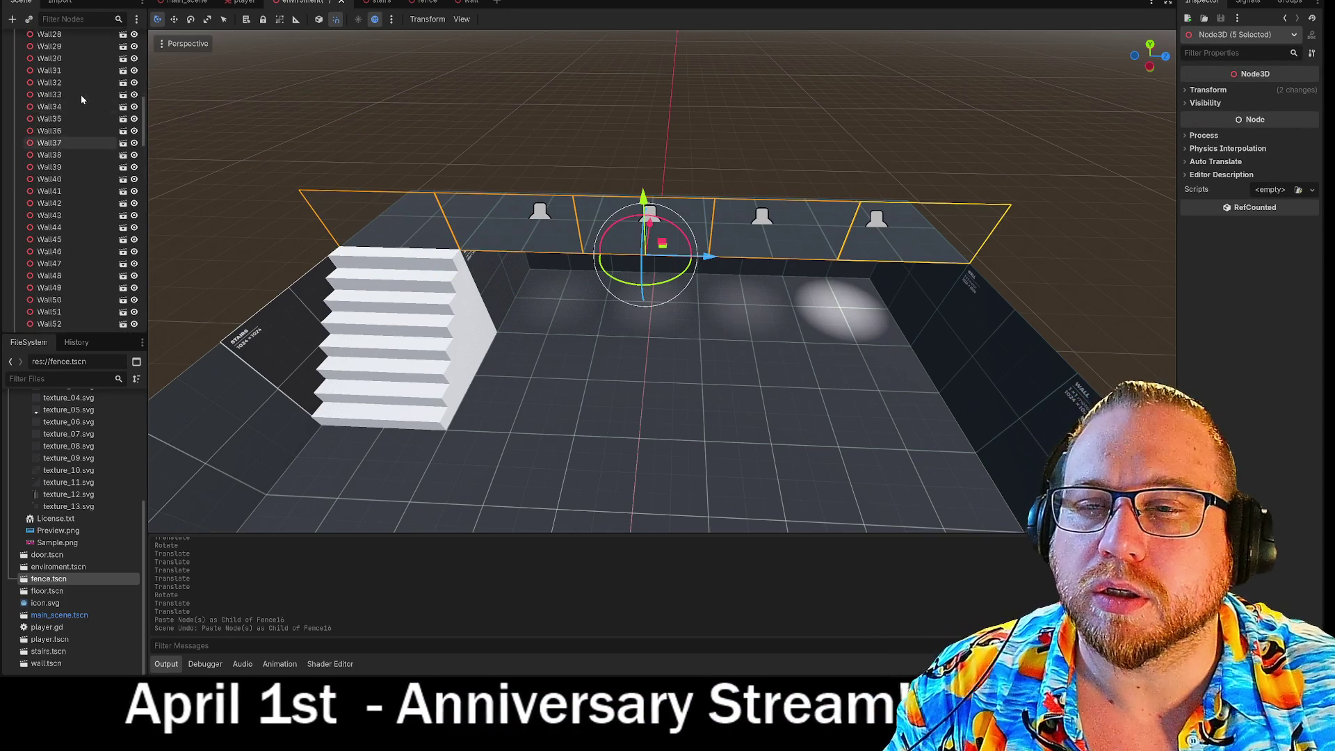
pyautogui.hotkey('ctrl', 'v')
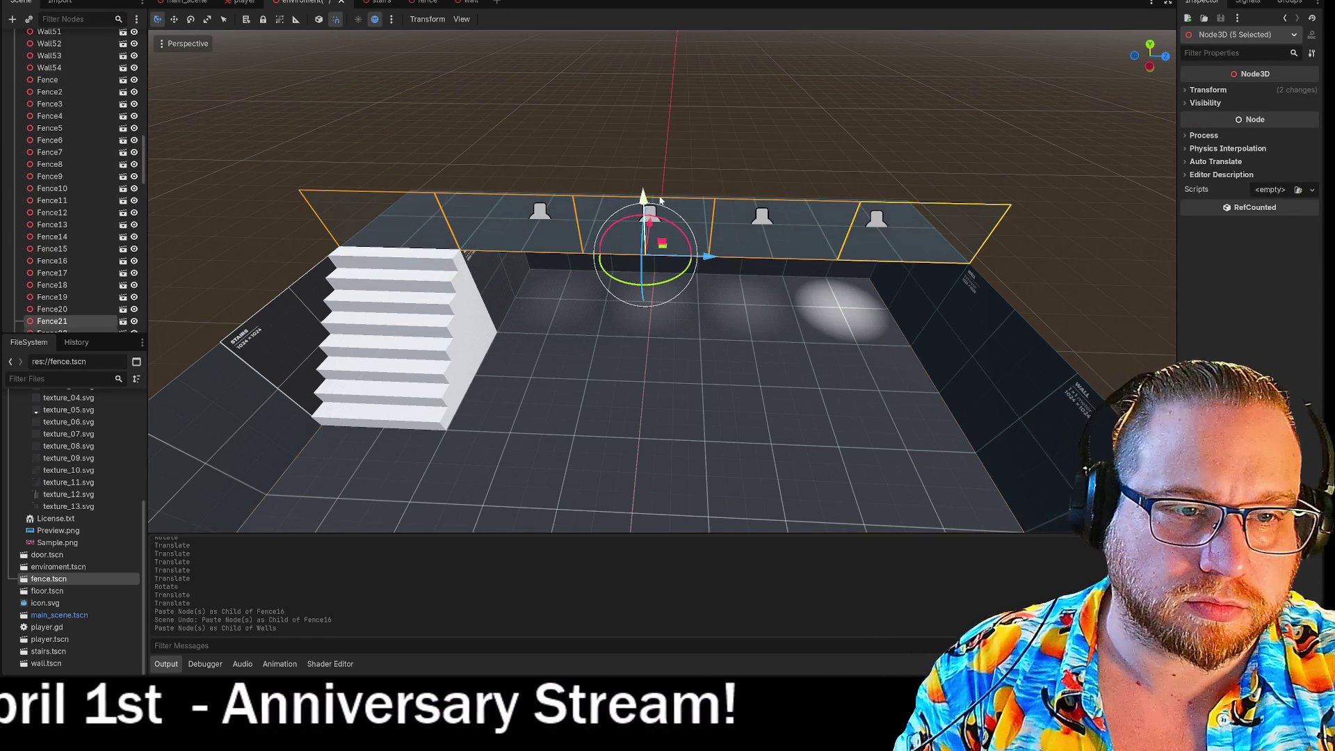
pyautogui.moveTo(689, 277)
pyautogui.mouseDown()
pyautogui.moveTo(650, 295)
pyautogui.moveTo(608, 275)
pyautogui.moveTo(598, 228)
pyautogui.mouseUp()
pyautogui.click(415, 210)
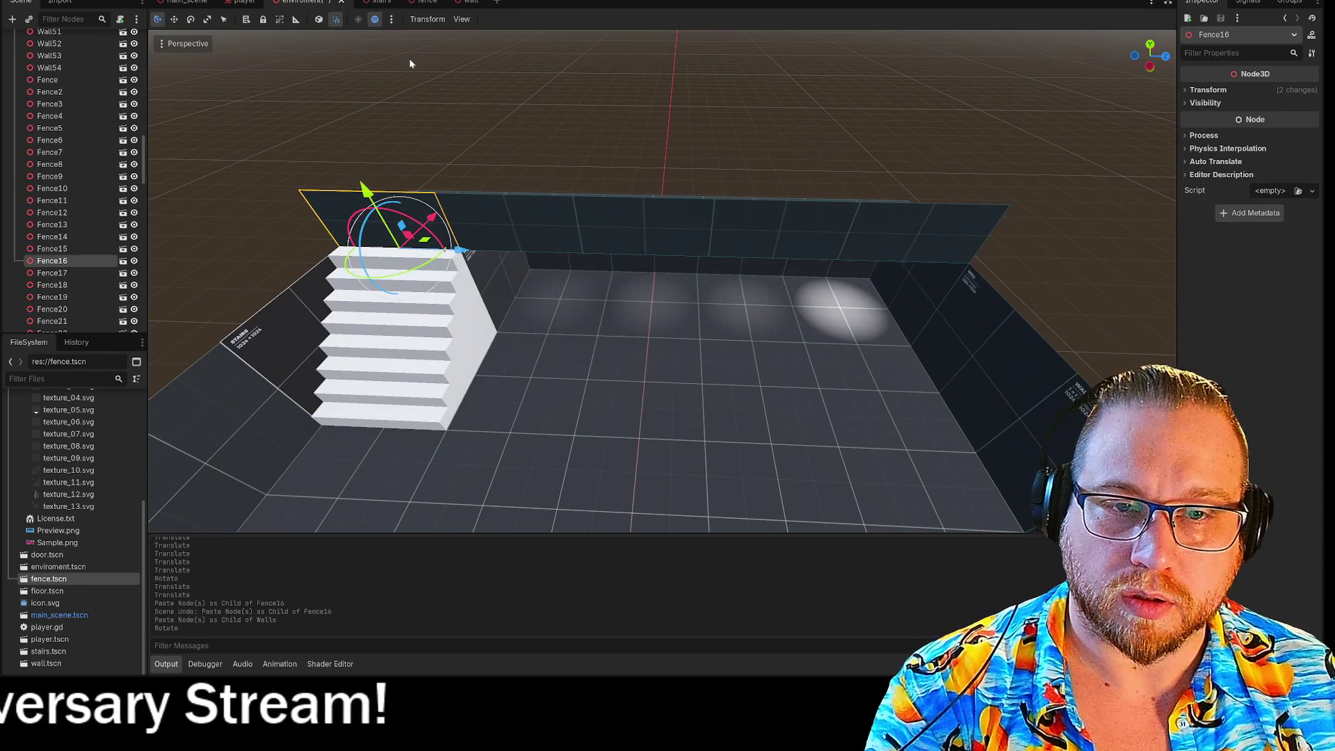
pyautogui.press('Delete')
pyautogui.click(636, 338)
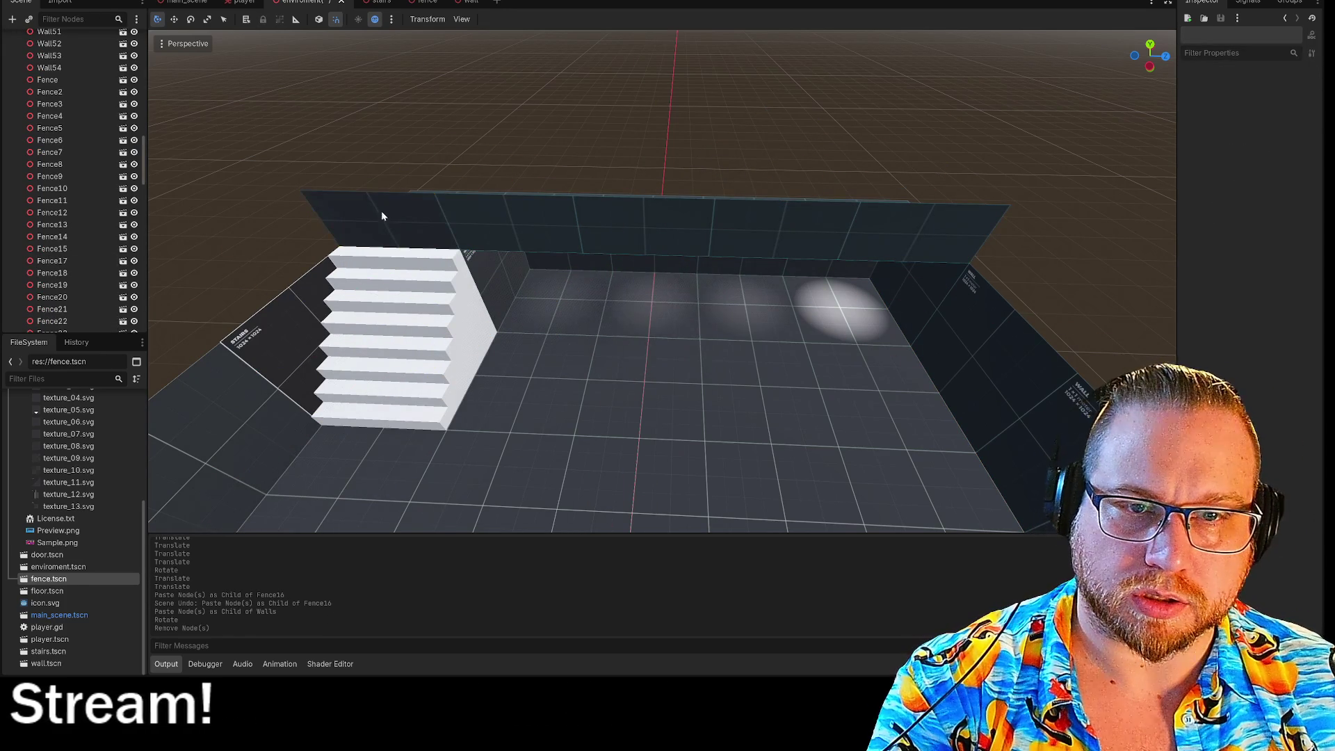
# Delete the extra fence Fence25
pyautogui.click(381, 215)
pyautogui.press('Delete')
pyautogui.click(638, 338)
# Paste four wall copies into Walls and raise them 1 unit
pyautogui.scroll(5, 602, 270)
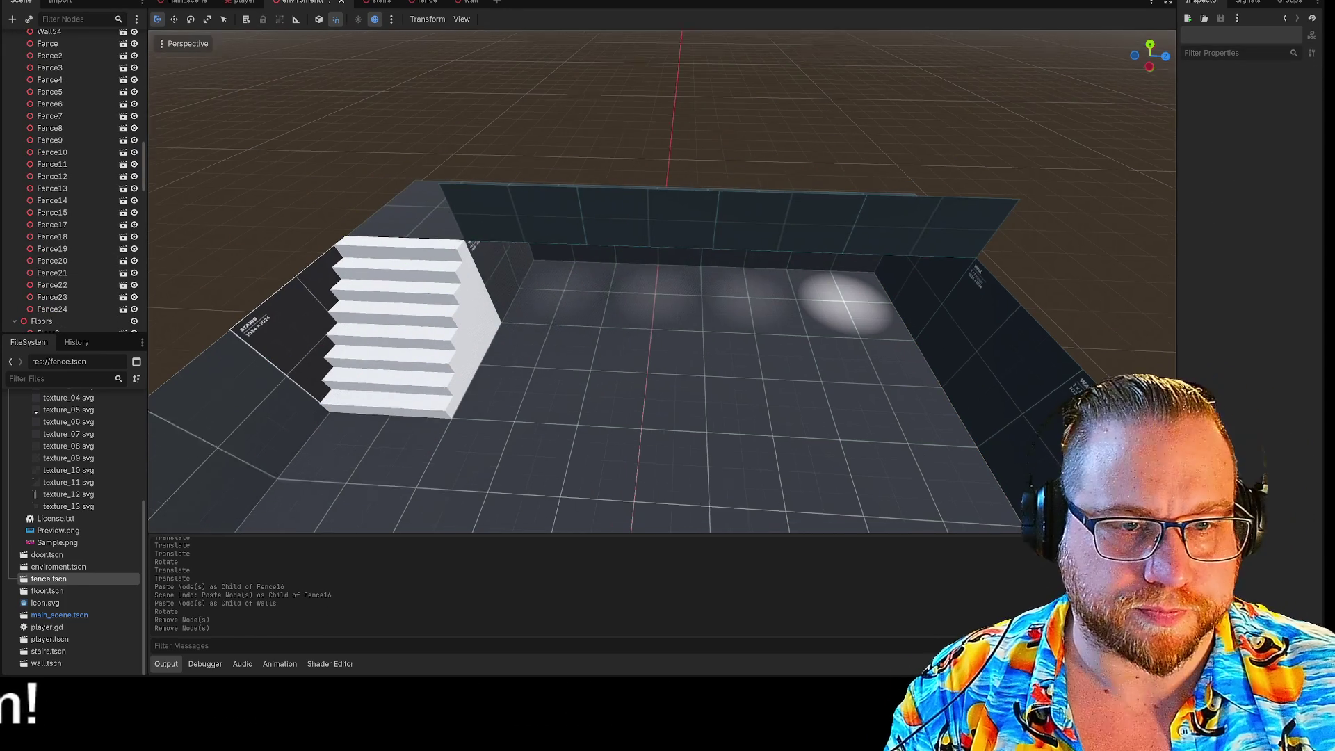
pyautogui.click(602, 276)
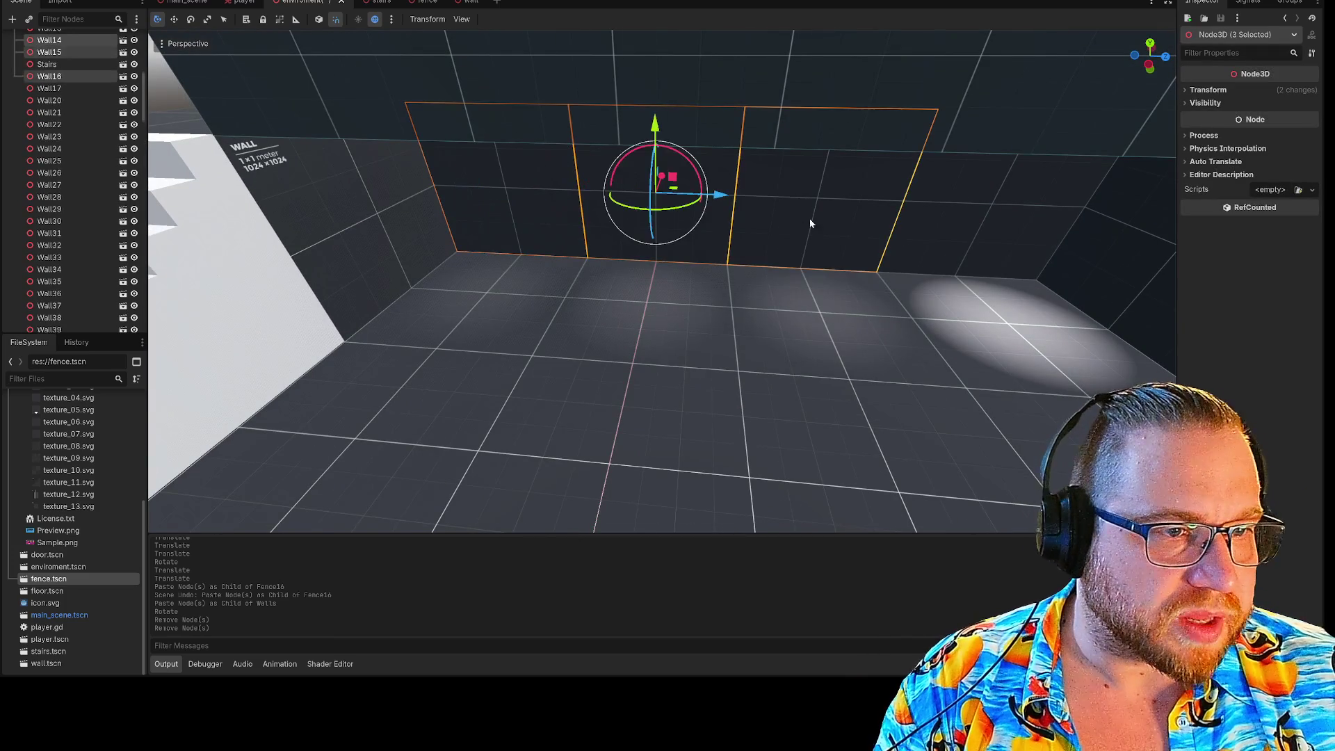
pyautogui.scroll(-3, 959, 247)
pyautogui.scroll(3, 963, 292)
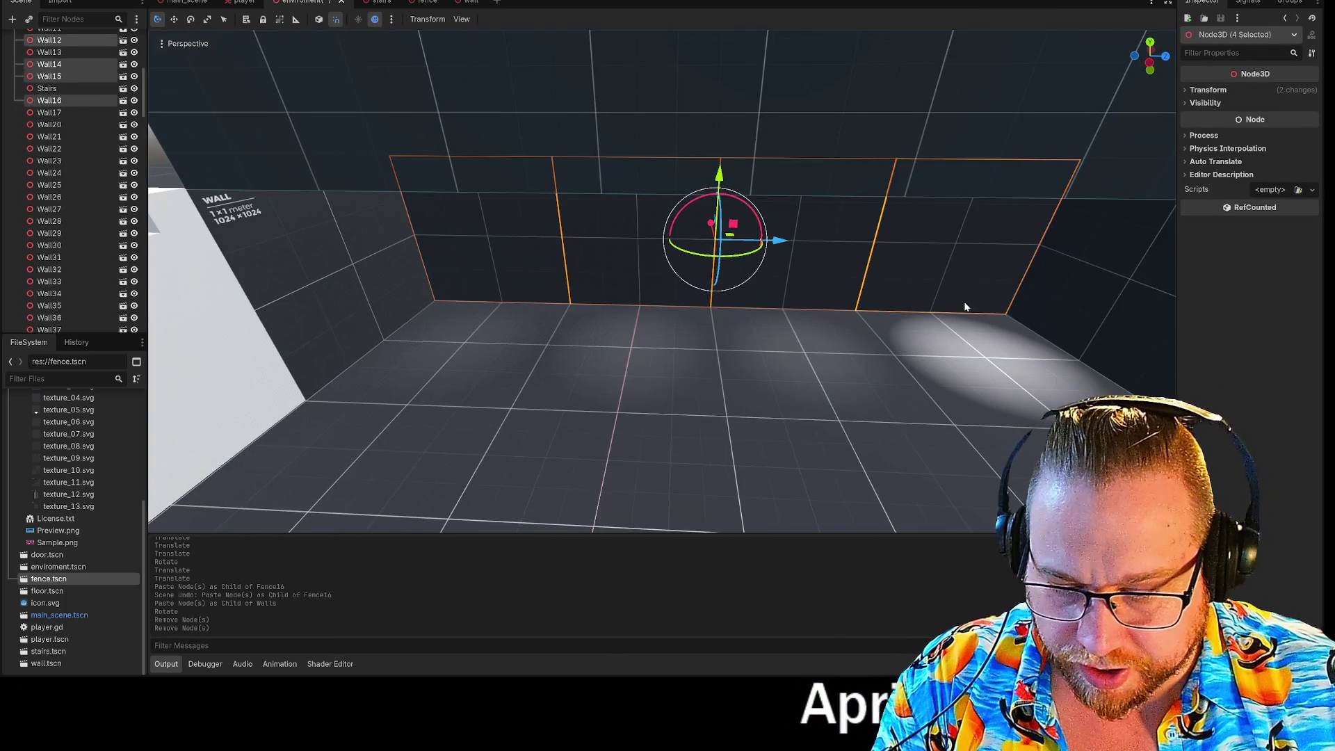
pyautogui.scroll(5, 98, 170)
pyautogui.click(43, 128)
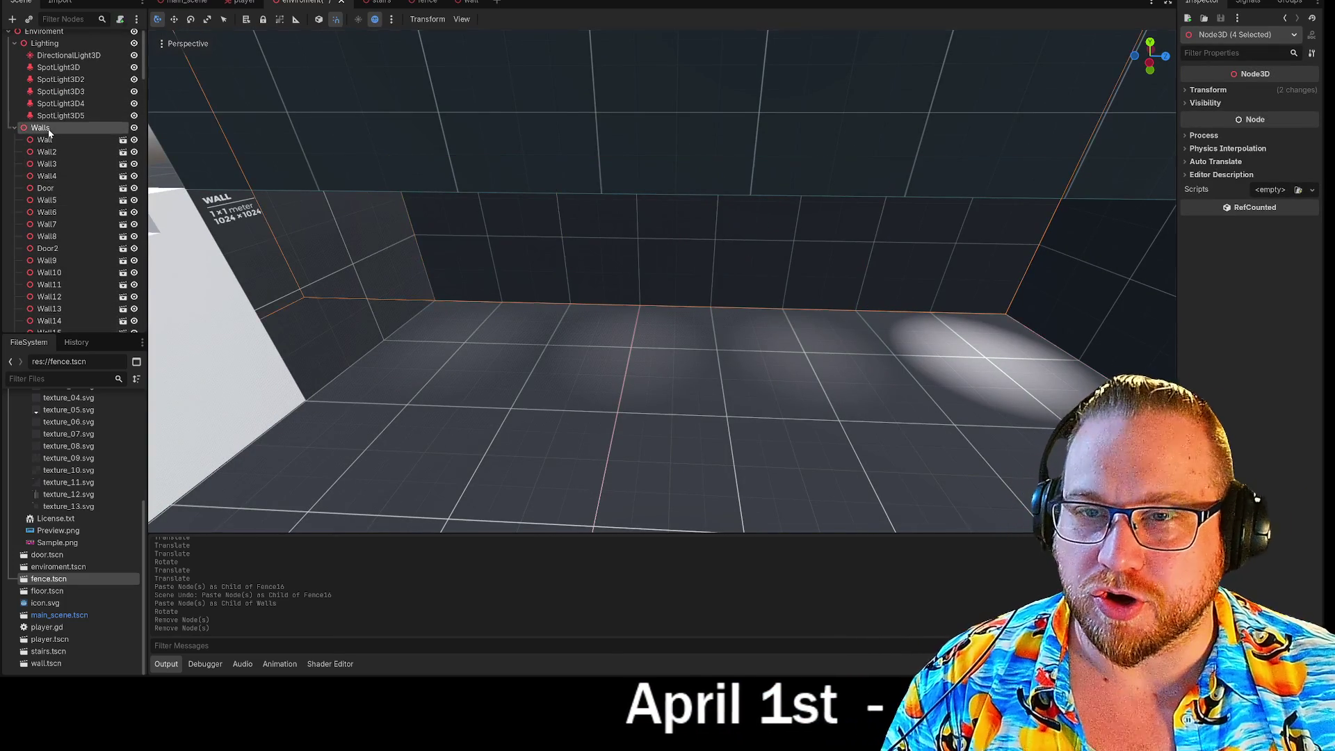
pyautogui.hotkey('ctrl', 'v')
pyautogui.scroll(-5, 660, 279)
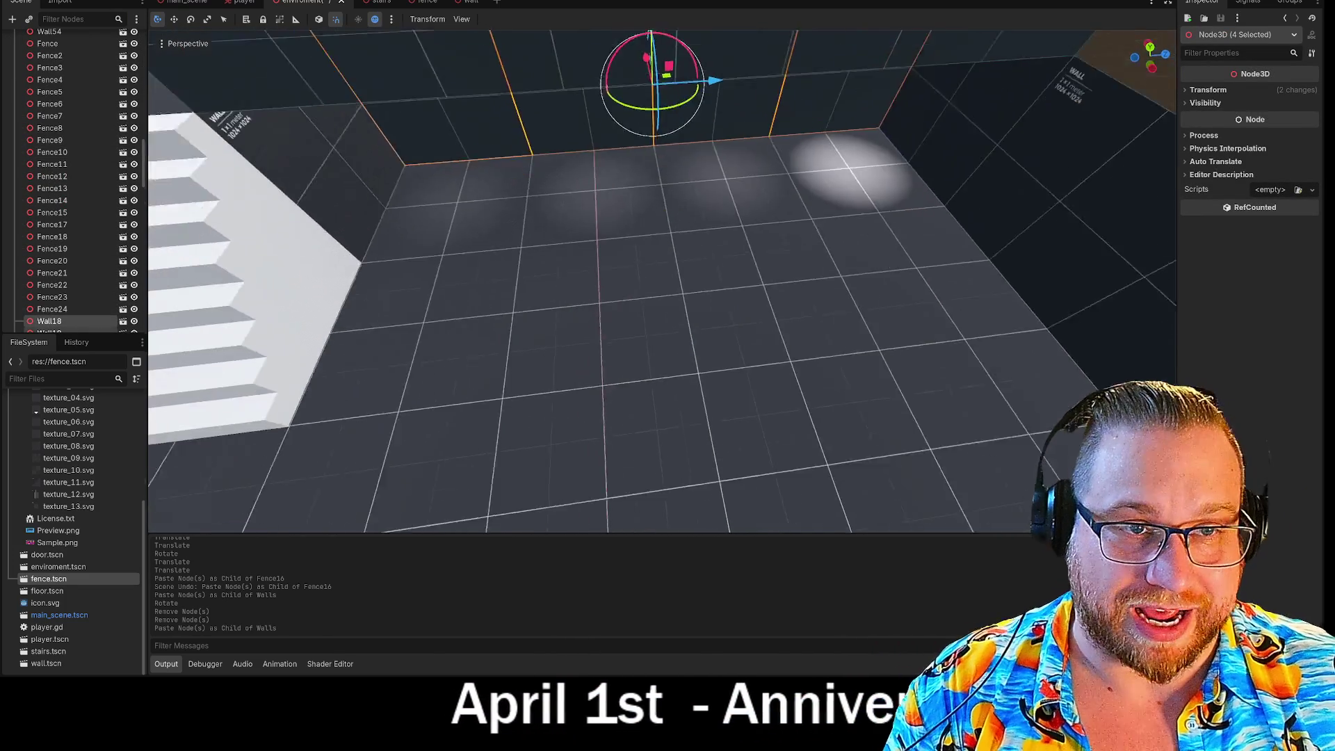
pyautogui.moveTo(658, 156); pyautogui.dragTo(637, 57)
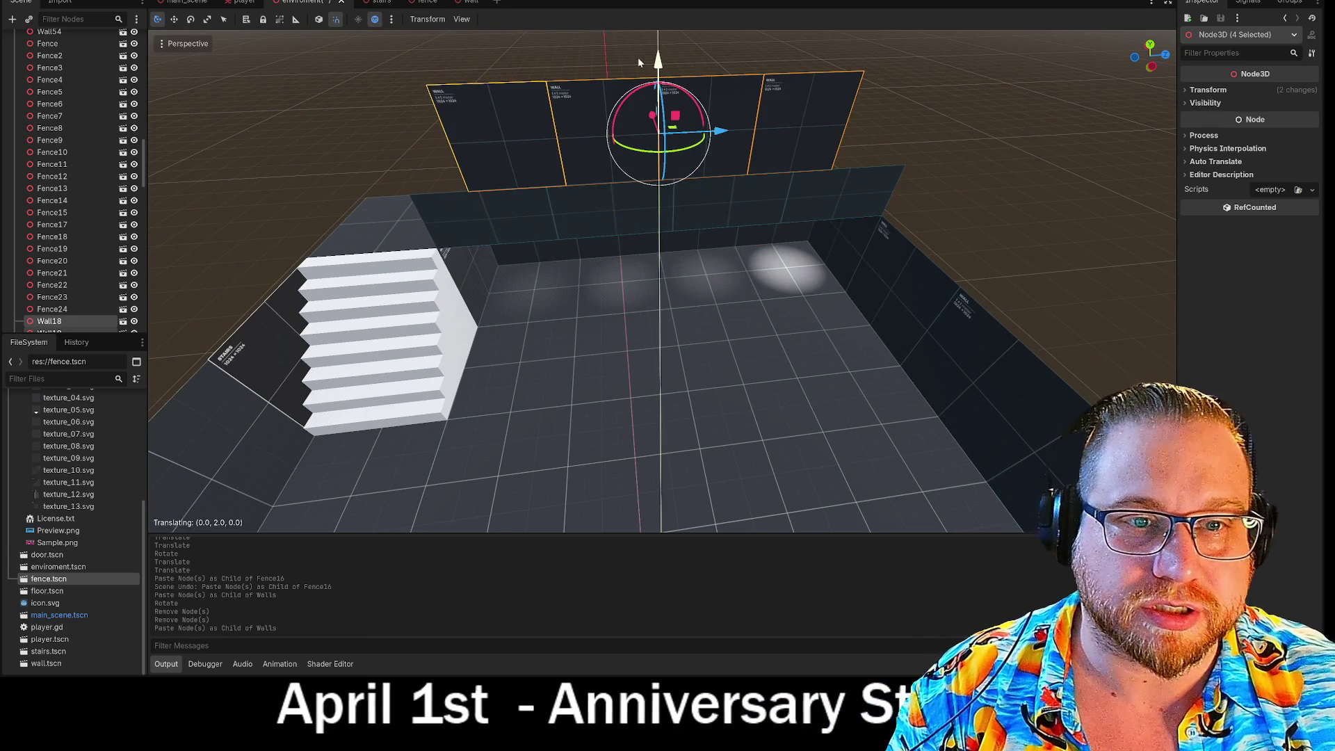
pyautogui.click(1014, 144)
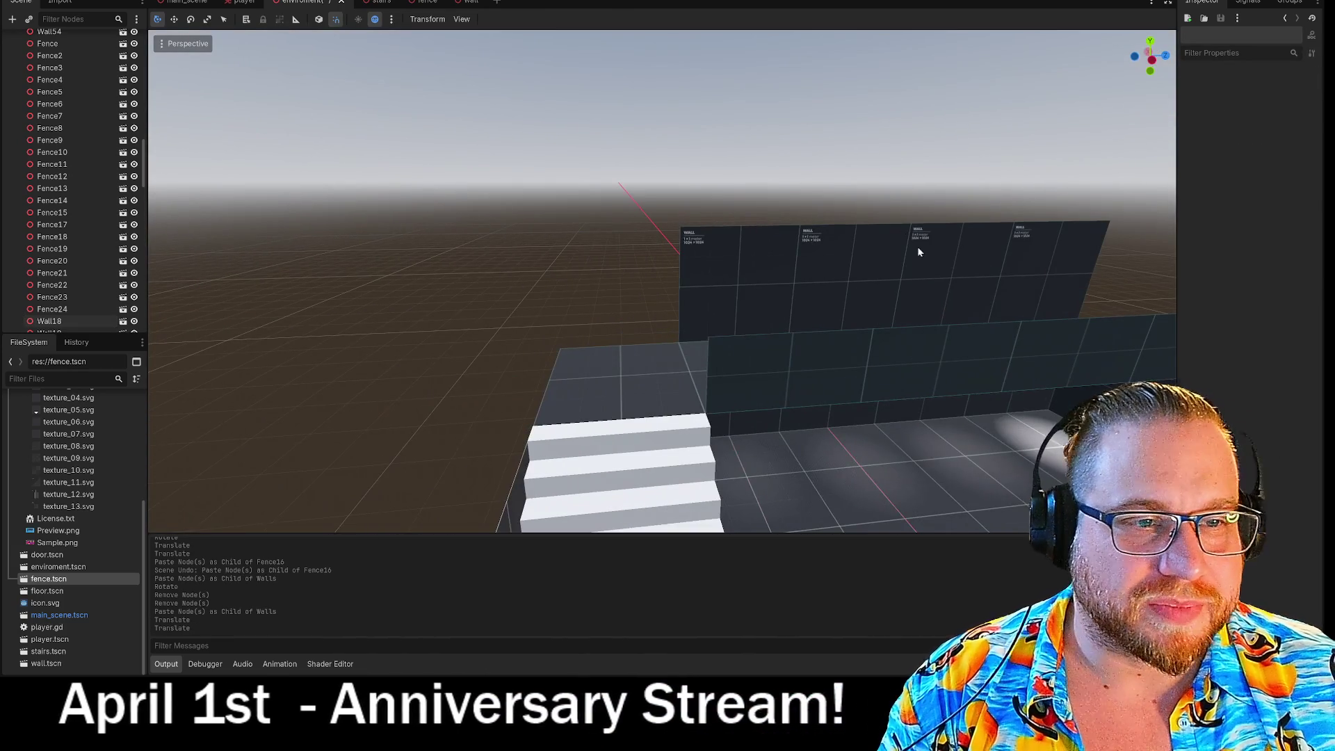
# Paste a copy of Wall56 as Wall57 and slide it along the wall row
pyautogui.click(758, 274)
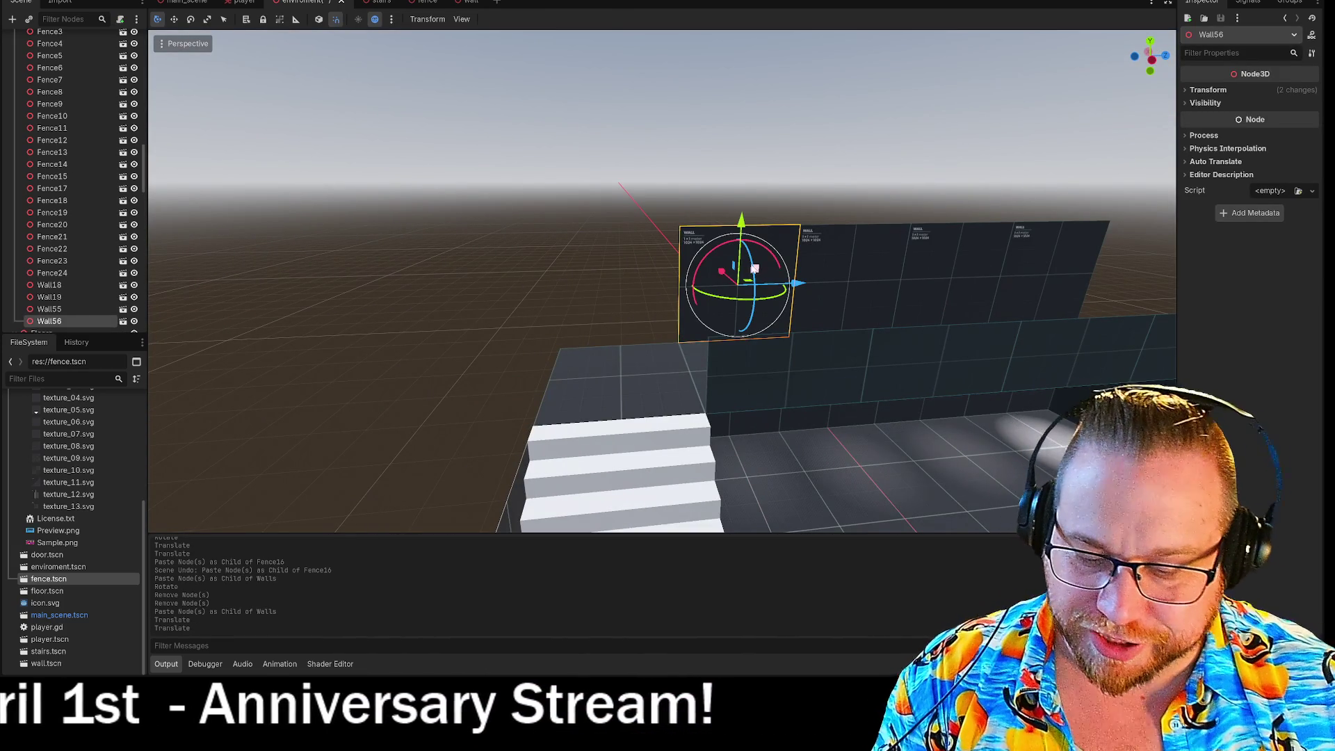
pyautogui.scroll(5, 54, 203)
pyautogui.scroll(10, 53, 203)
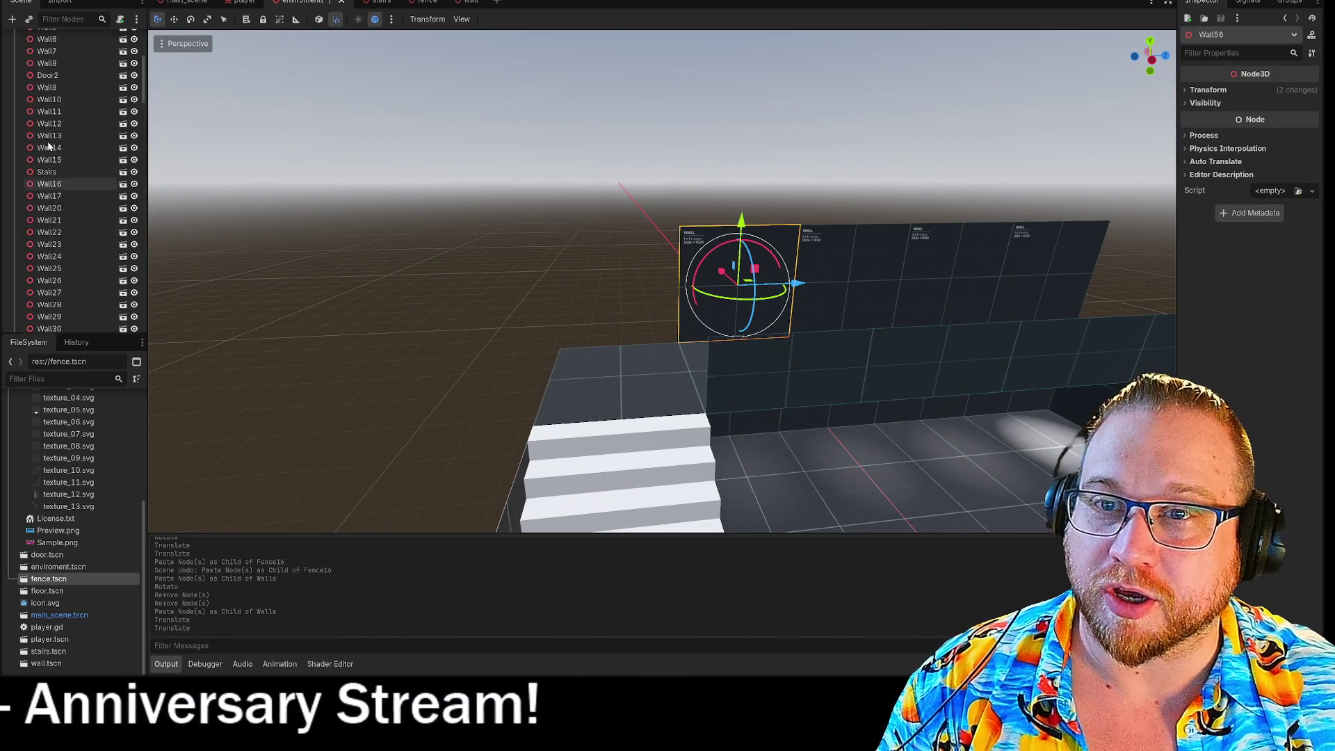
pyautogui.click(43, 137)
pyautogui.hotkey('ctrl', 'v')
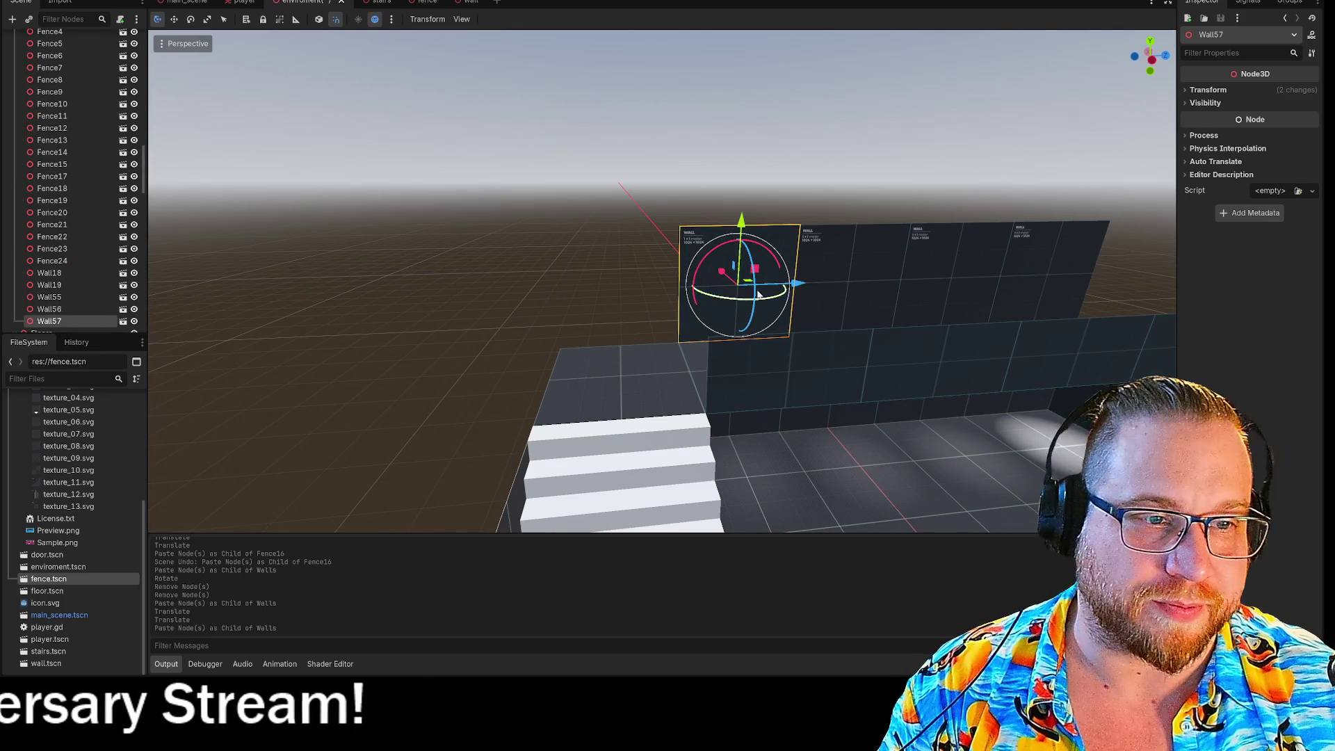
pyautogui.moveTo(803, 285)
pyautogui.mouseDown()
pyautogui.moveTo(686, 286)
pyautogui.moveTo(695, 278)
pyautogui.mouseUp()
pyautogui.click(724, 165)
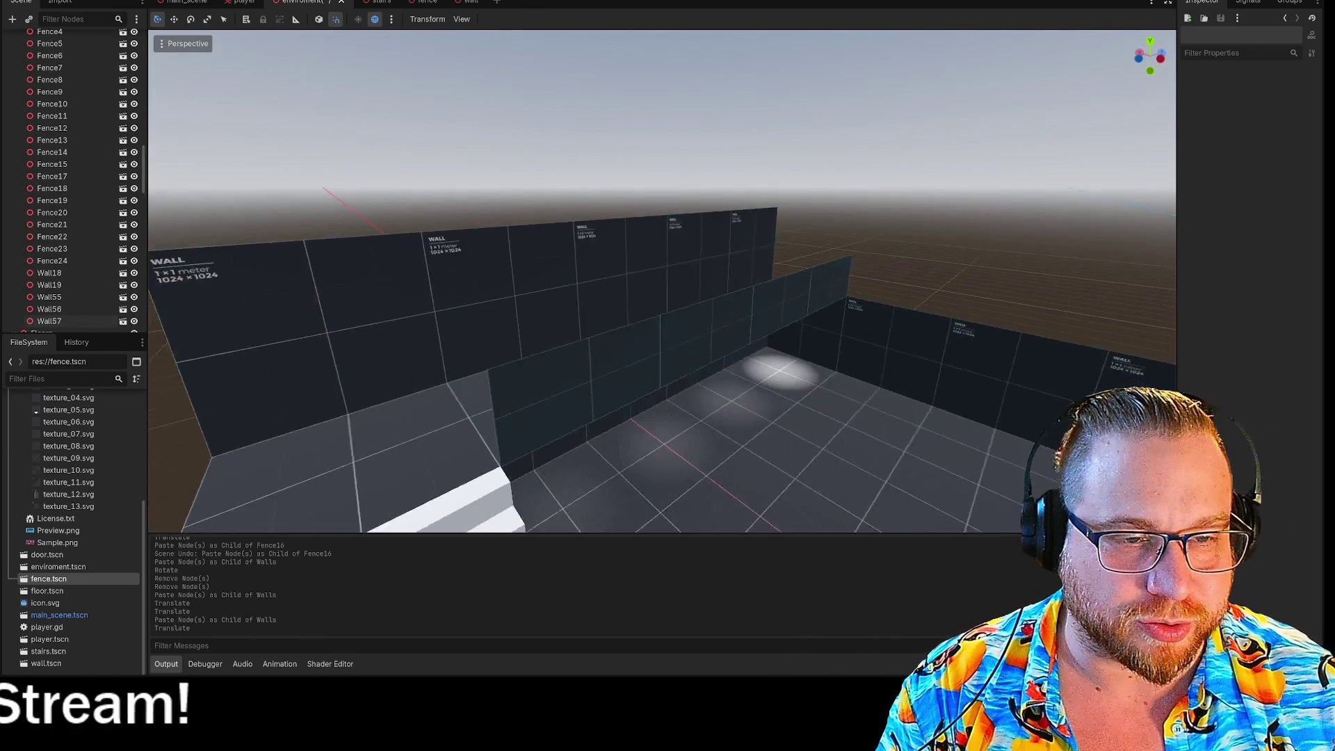
# Paste another wall copy, Wall58, beside the stairs
pyautogui.press('w')
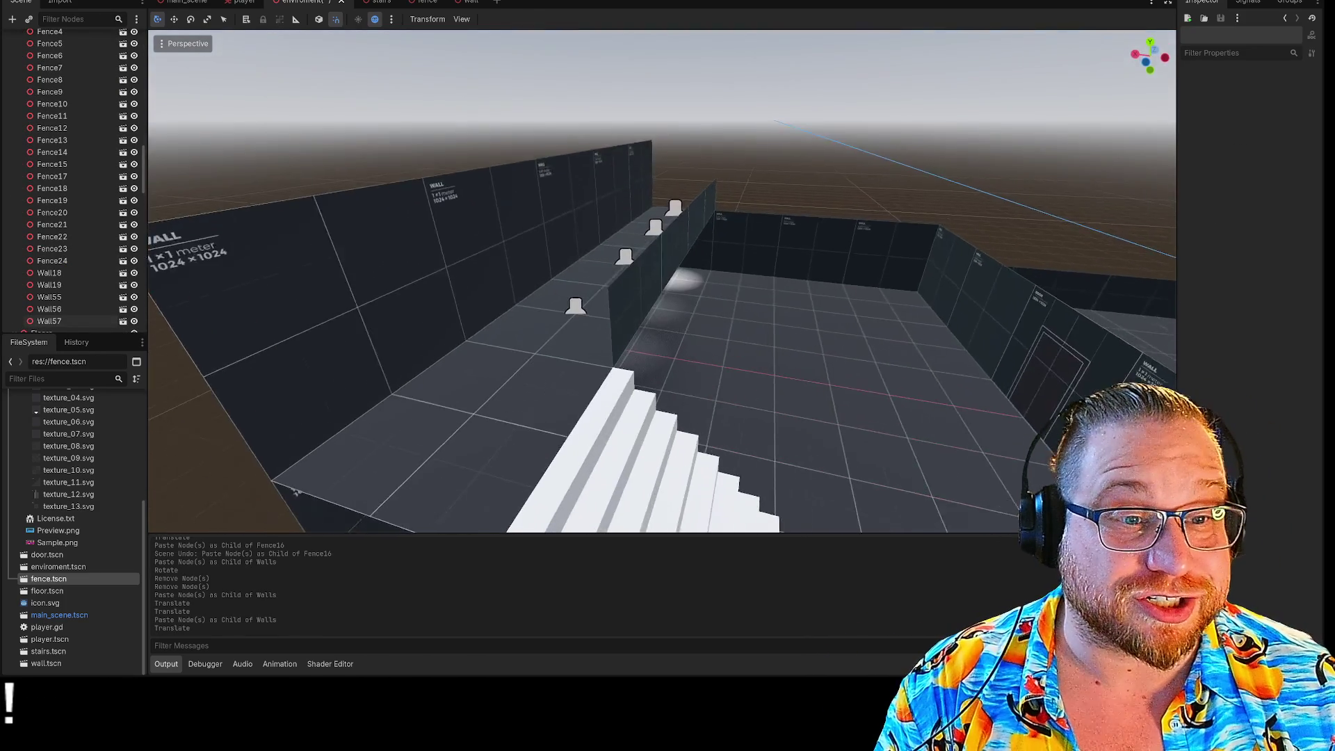
pyautogui.press('s')
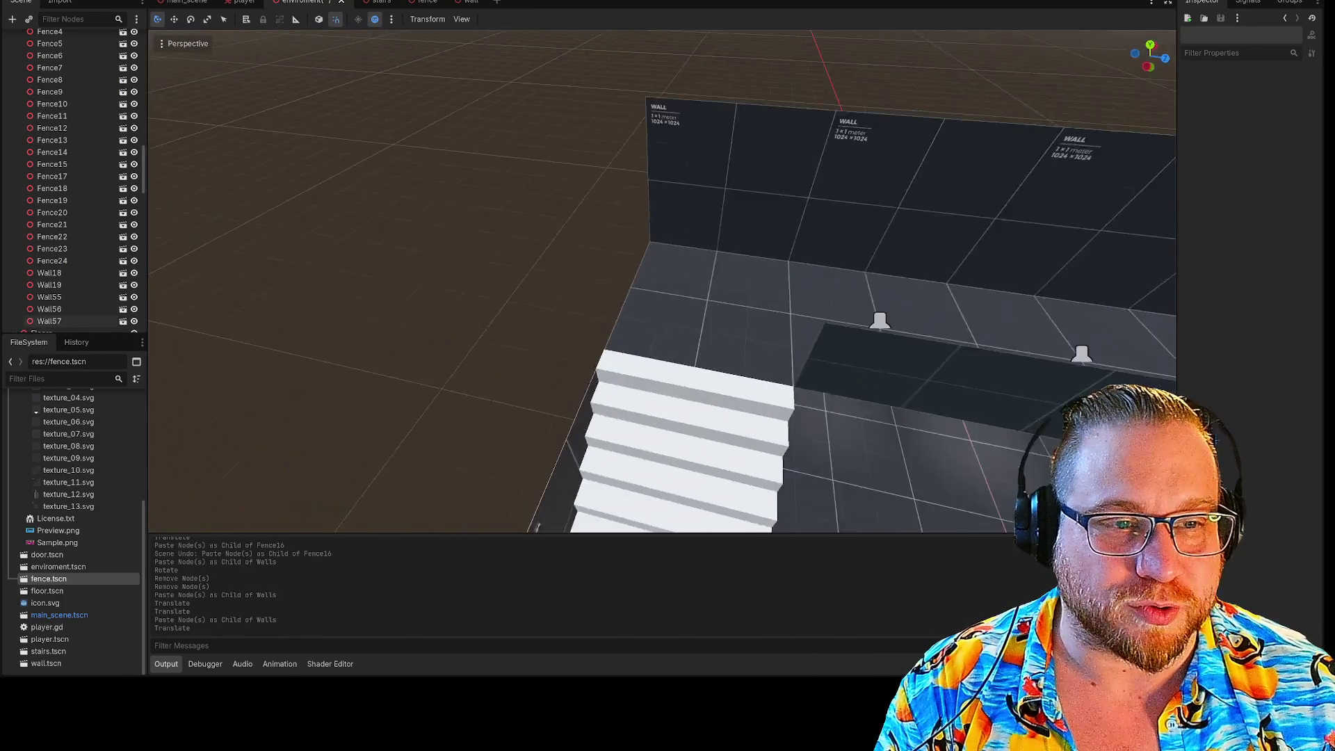
pyautogui.press('s')
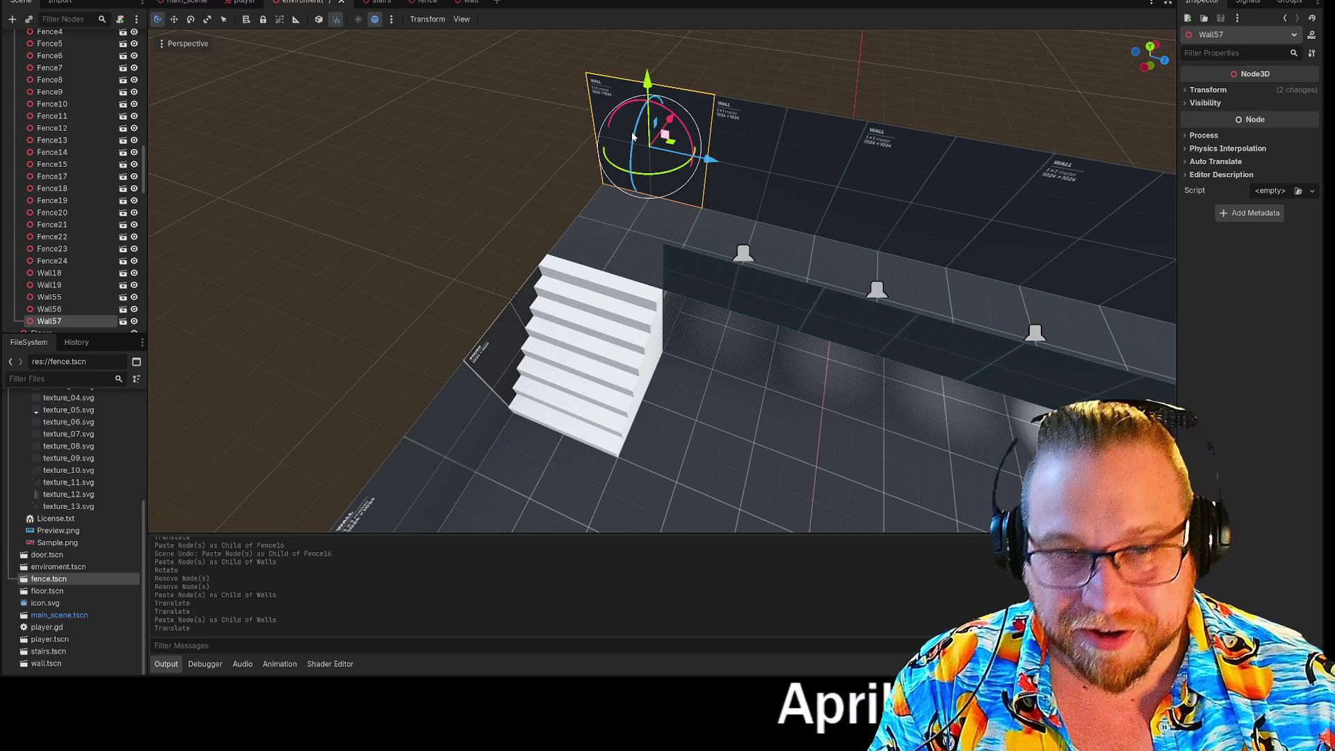
pyautogui.scroll(5, 132, 193)
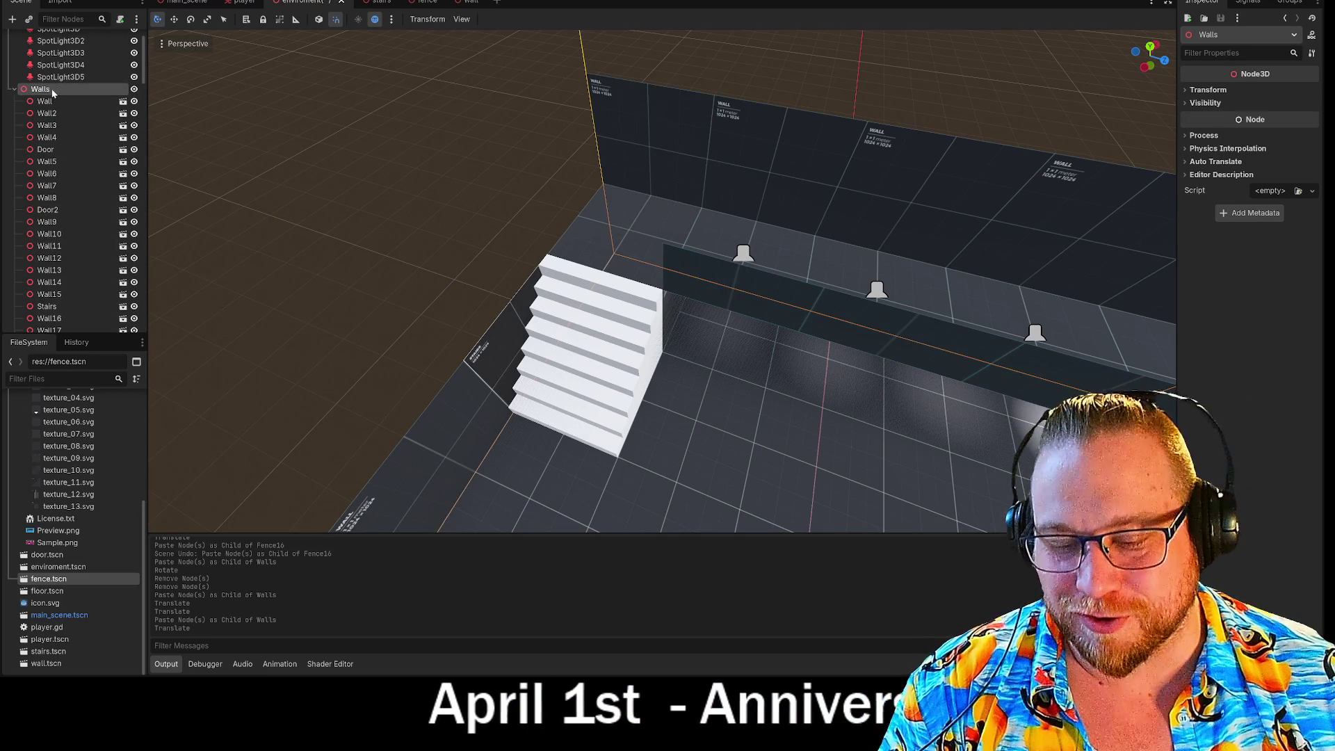
pyautogui.hotkey('ctrl', 'v')
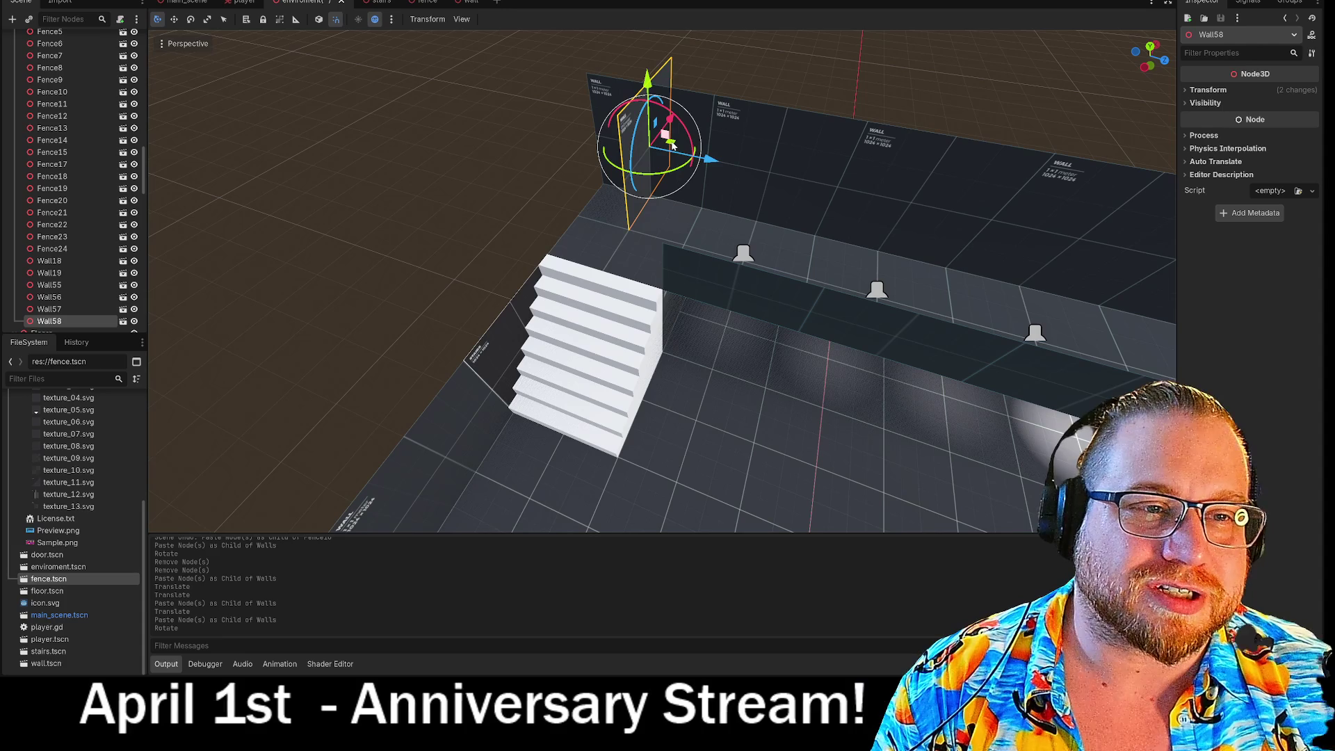
pyautogui.moveTo(697, 160)
pyautogui.mouseDown()
pyautogui.moveTo(657, 187)
pyautogui.moveTo(650, 277)
pyautogui.mouseUp()
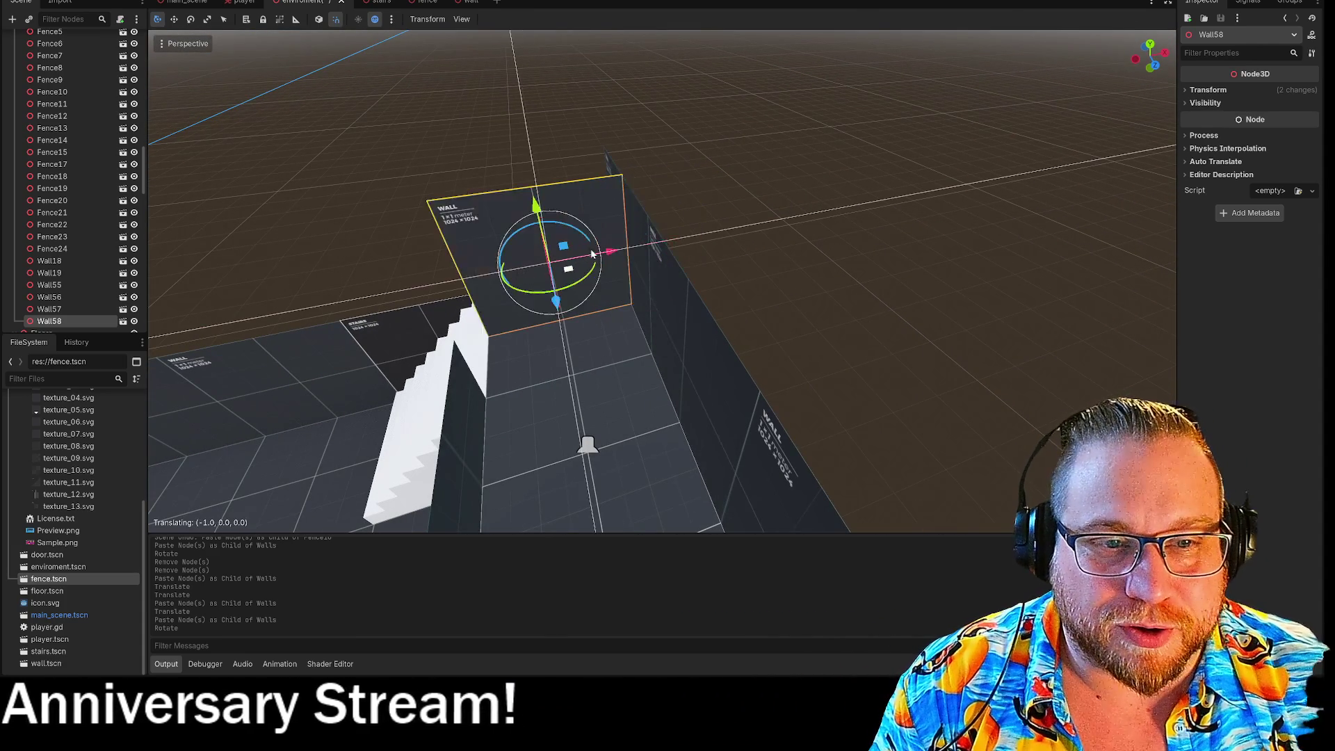
# Paste Wall60, rotate it about -105° and move it into the stair corner
pyautogui.click(451, 253)
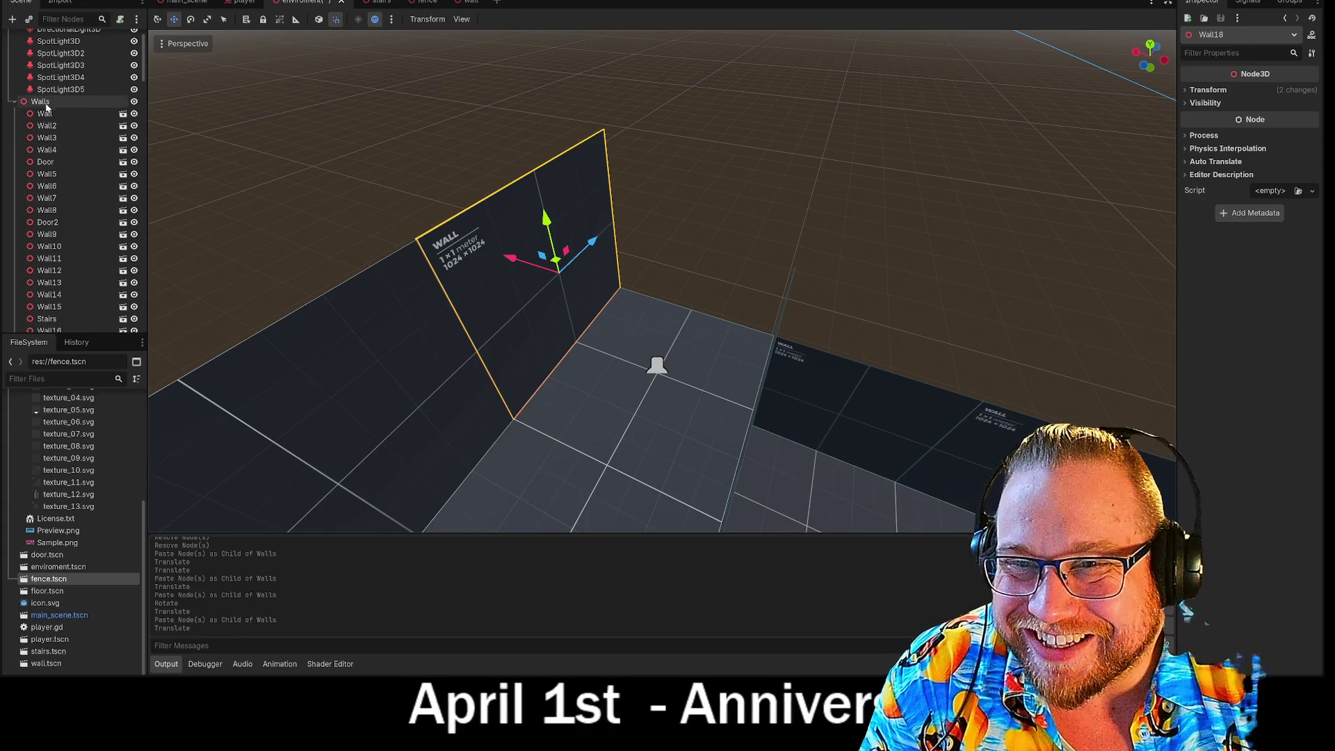
pyautogui.hotkey('ctrl', 'v')
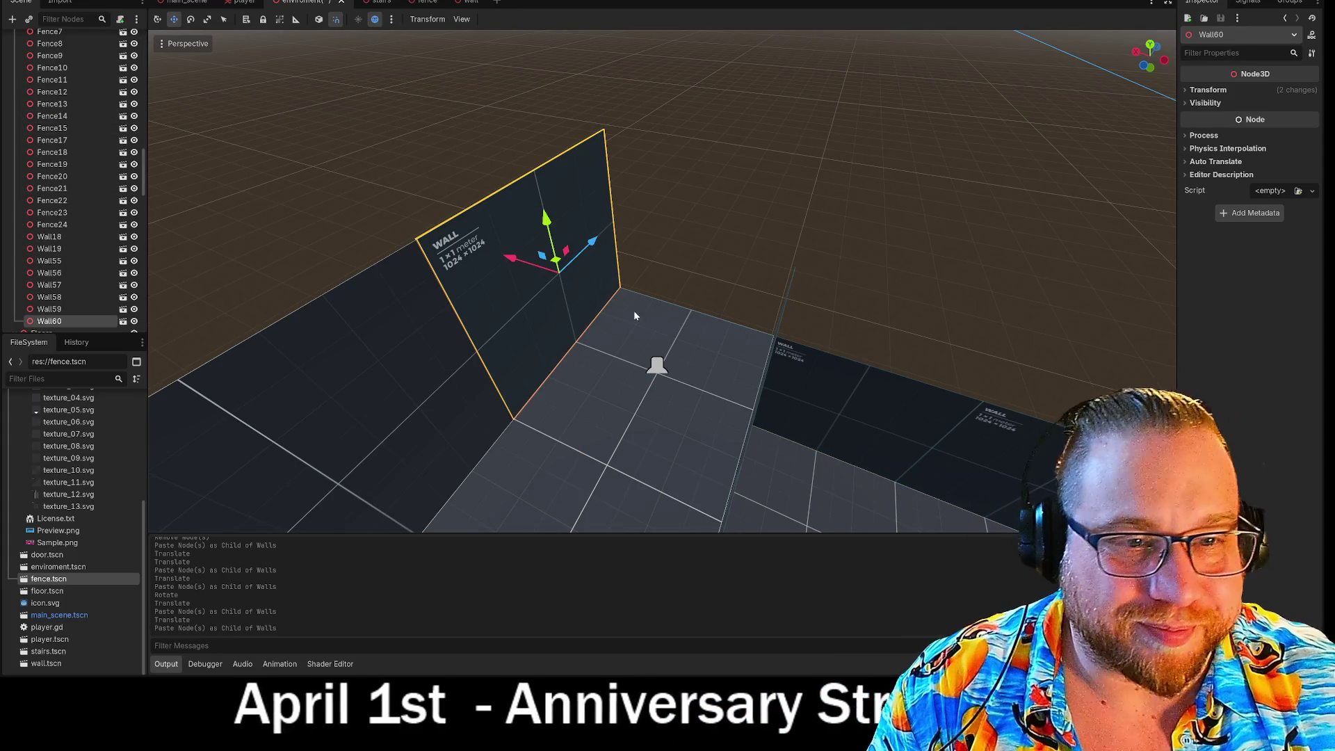
pyautogui.press('e')
pyautogui.moveTo(584, 299); pyautogui.dragTo(527, 303)
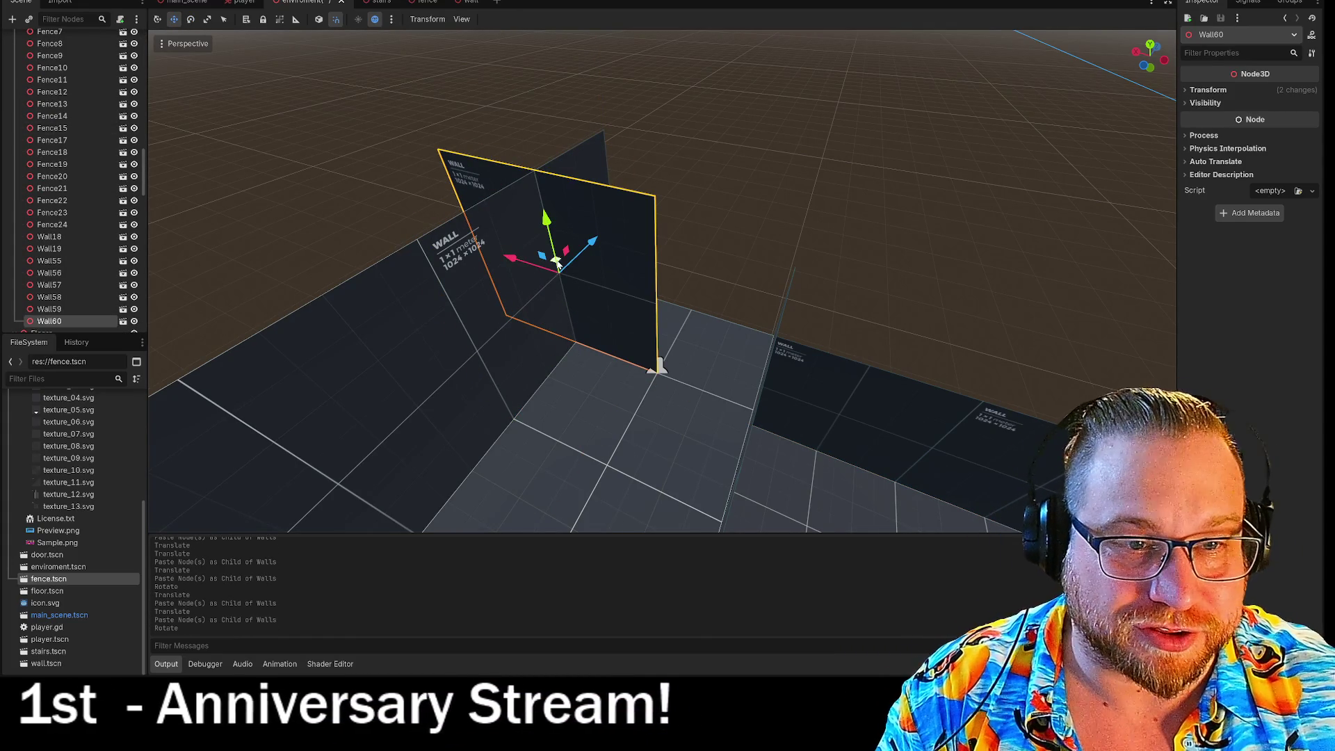
pyautogui.moveTo(600, 260); pyautogui.dragTo(681, 251)
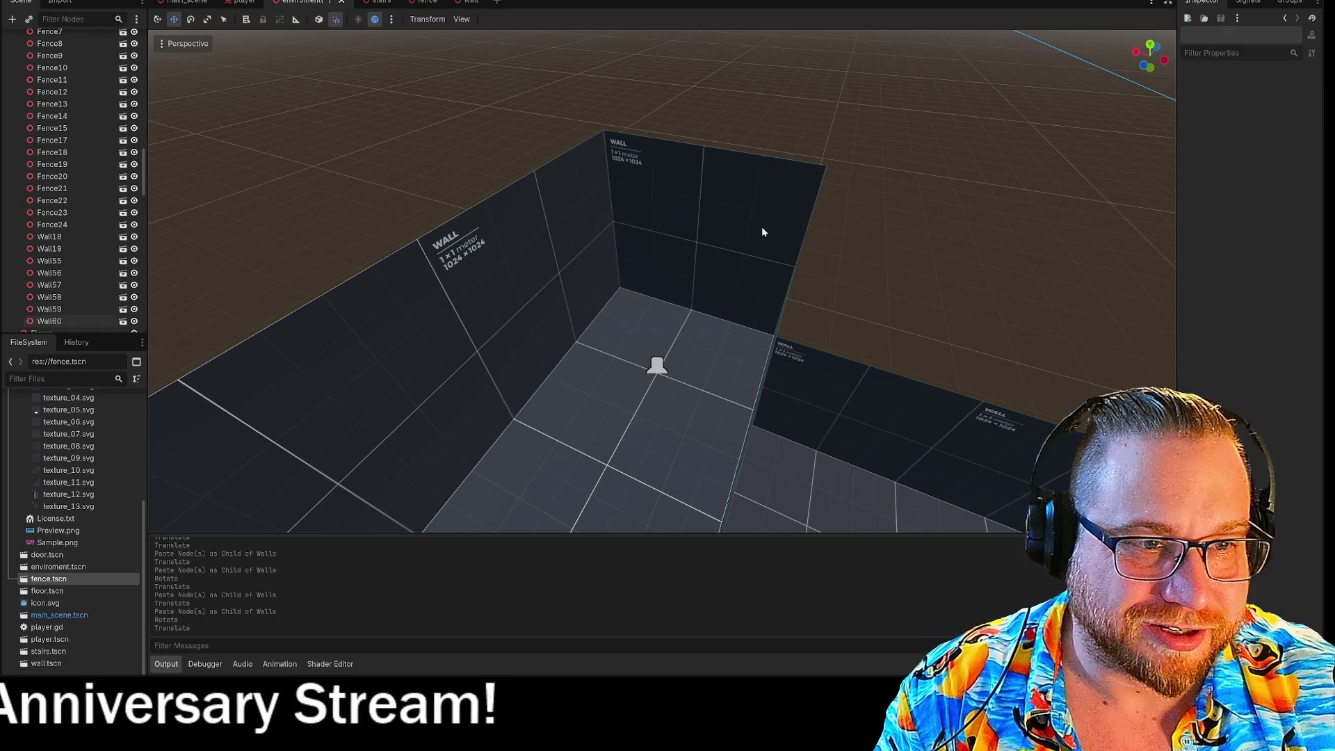
# Paste Wall61 into Walls and slide it right along the wall
pyautogui.scroll(15, 62, 180)
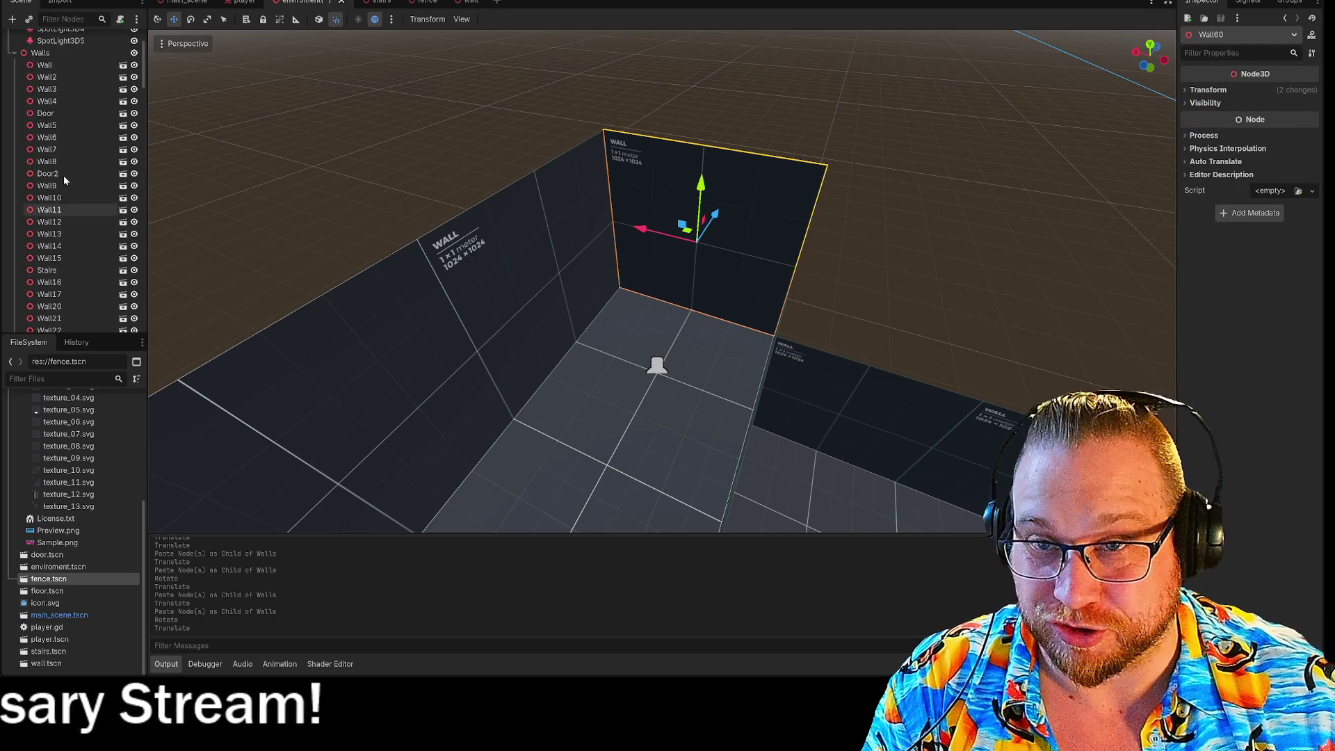
pyautogui.click(52, 139)
pyautogui.hotkey('ctrl', 'v')
pyautogui.moveTo(641, 230); pyautogui.dragTo(892, 259)
pyautogui.click(848, 130)
pyautogui.moveTo(867, 209)
pyautogui.mouseDown()
pyautogui.moveTo(930, 224)
pyautogui.moveTo(911, 258)
pyautogui.moveTo(868, 276)
pyautogui.mouseUp()
# Duplicate Wall58 and Wall59 and shift the copies 3 units left on X
pyautogui.click(770, 303)
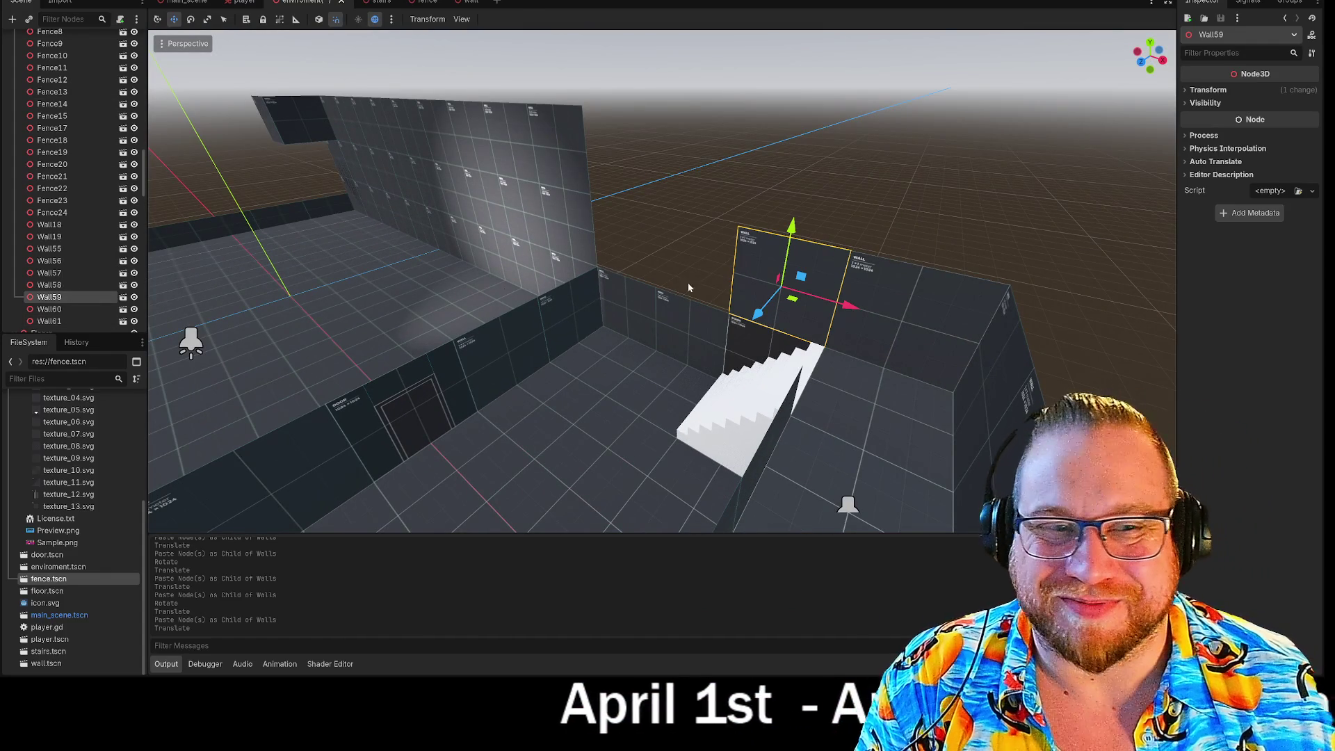
pyautogui.keyDown('shift'); pyautogui.click(768, 277); pyautogui.keyUp('shift')
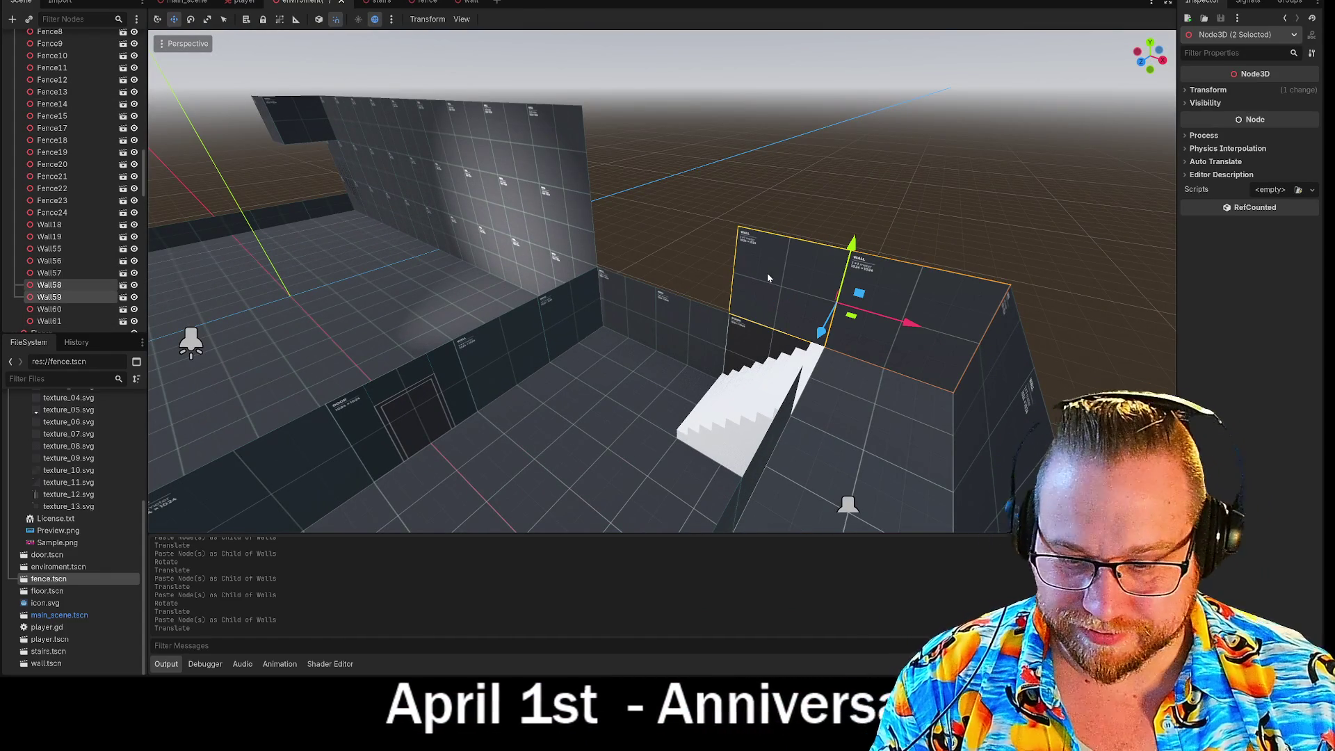
pyautogui.scroll(10, 73, 156)
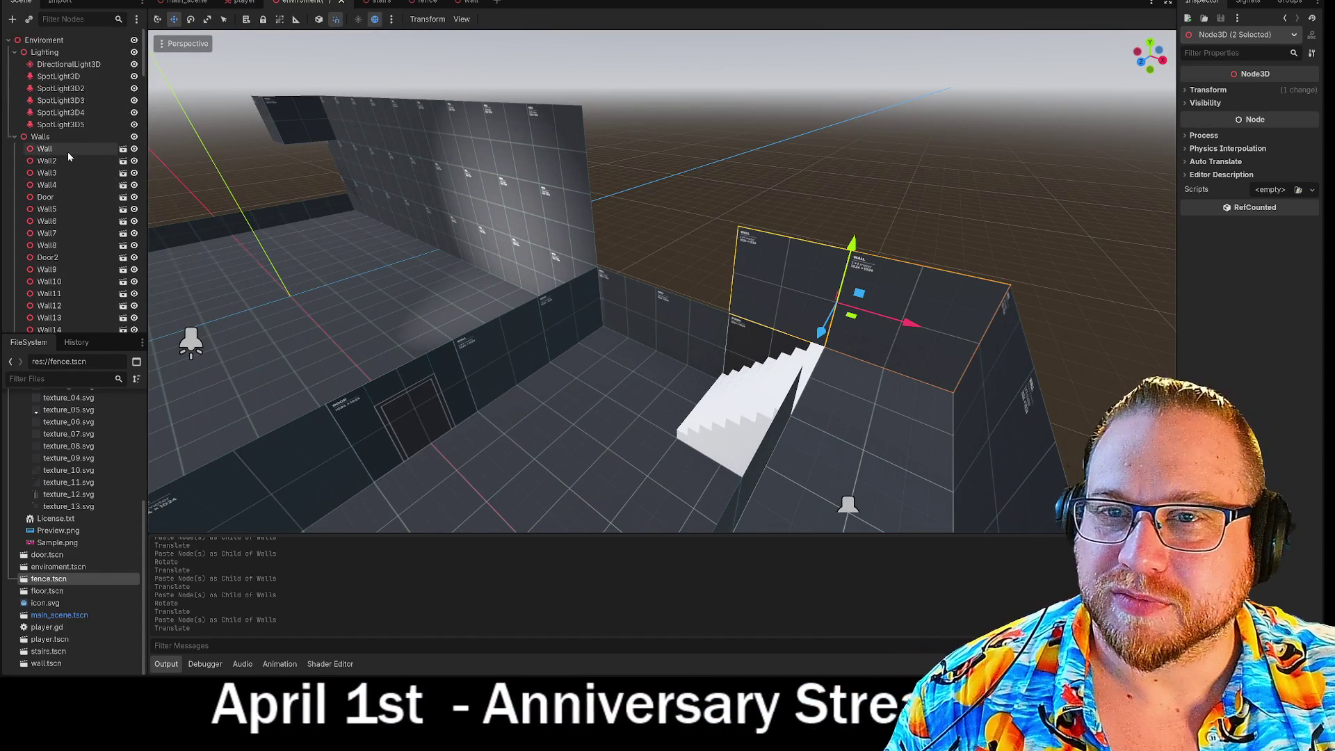
pyautogui.click(48, 139)
pyautogui.hotkey('ctrl', 'v')
pyautogui.moveTo(901, 323)
pyautogui.mouseDown()
pyautogui.moveTo(726, 296)
pyautogui.moveTo(757, 294)
pyautogui.moveTo(711, 274)
pyautogui.moveTo(749, 271)
pyautogui.moveTo(723, 273)
pyautogui.mouseUp()
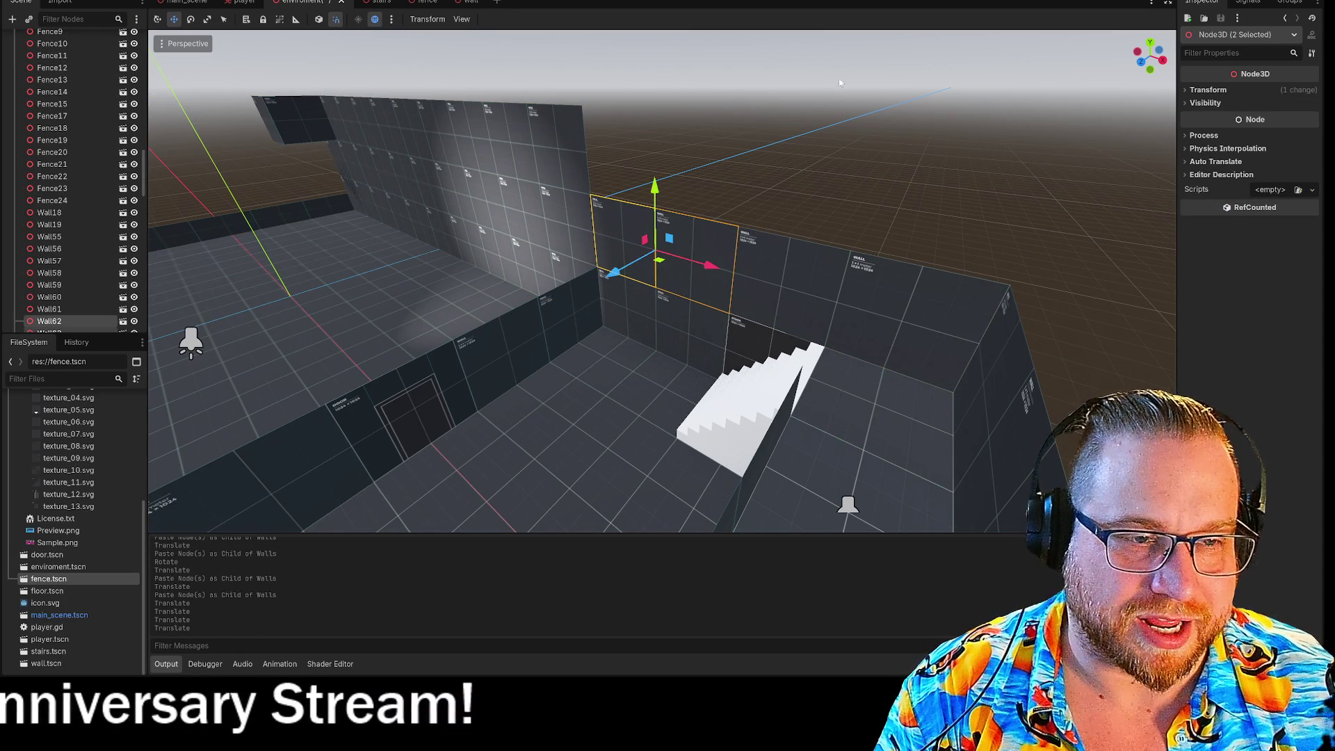
pyautogui.click(790, 181)
pyautogui.moveTo(681, 349)
pyautogui.mouseDown()
pyautogui.moveTo(667, 271)
pyautogui.moveTo(677, 357)
pyautogui.mouseUp()
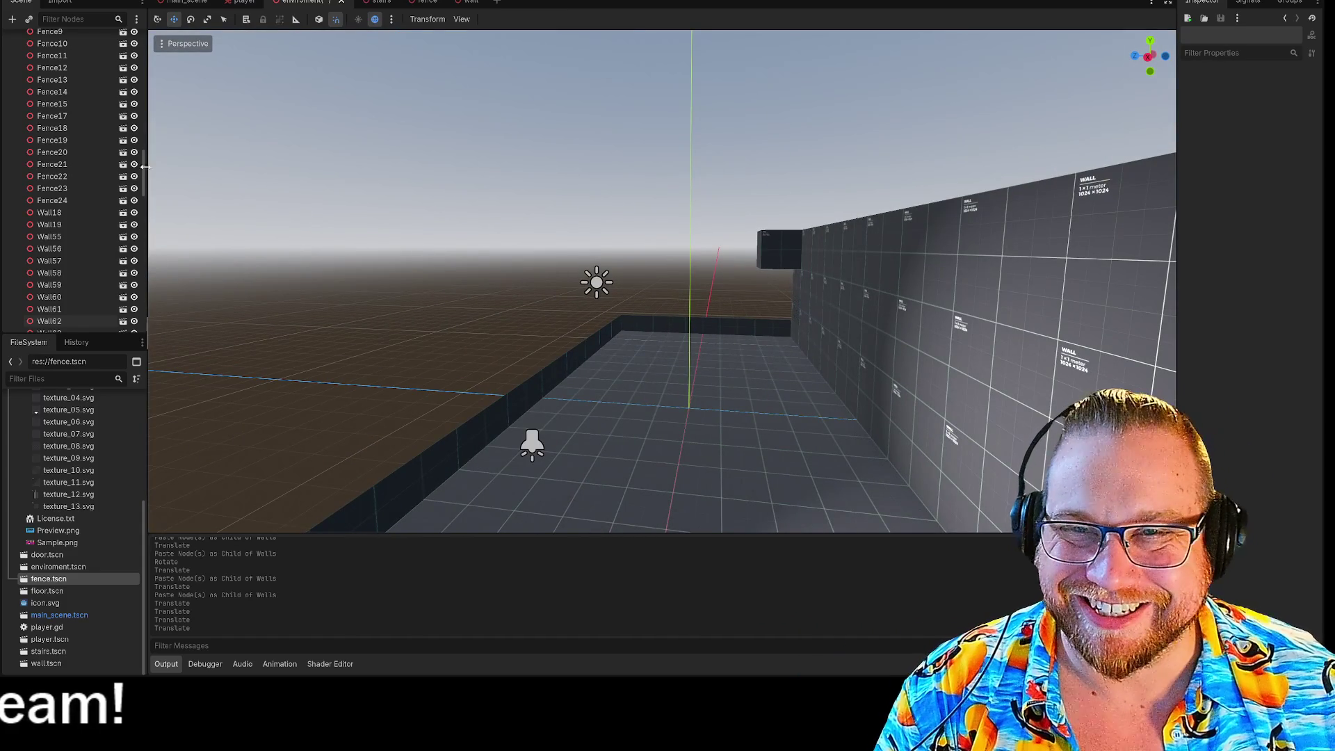
# Save the environment scene, select and frame the Player in main_scene, and run the game
pyautogui.rightClick(321, 2)
pyautogui.click(348, 25)
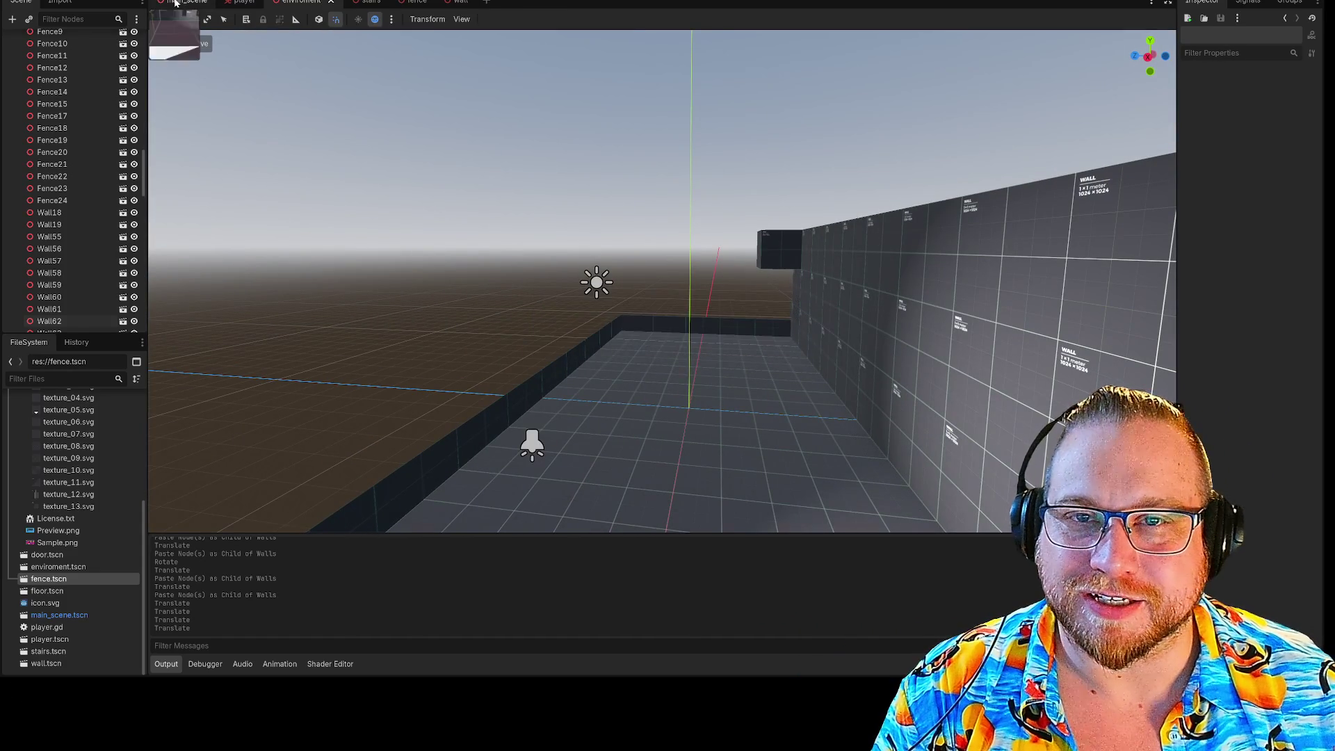
pyautogui.click(186, 2)
pyautogui.click(694, 297)
pyautogui.press('f')
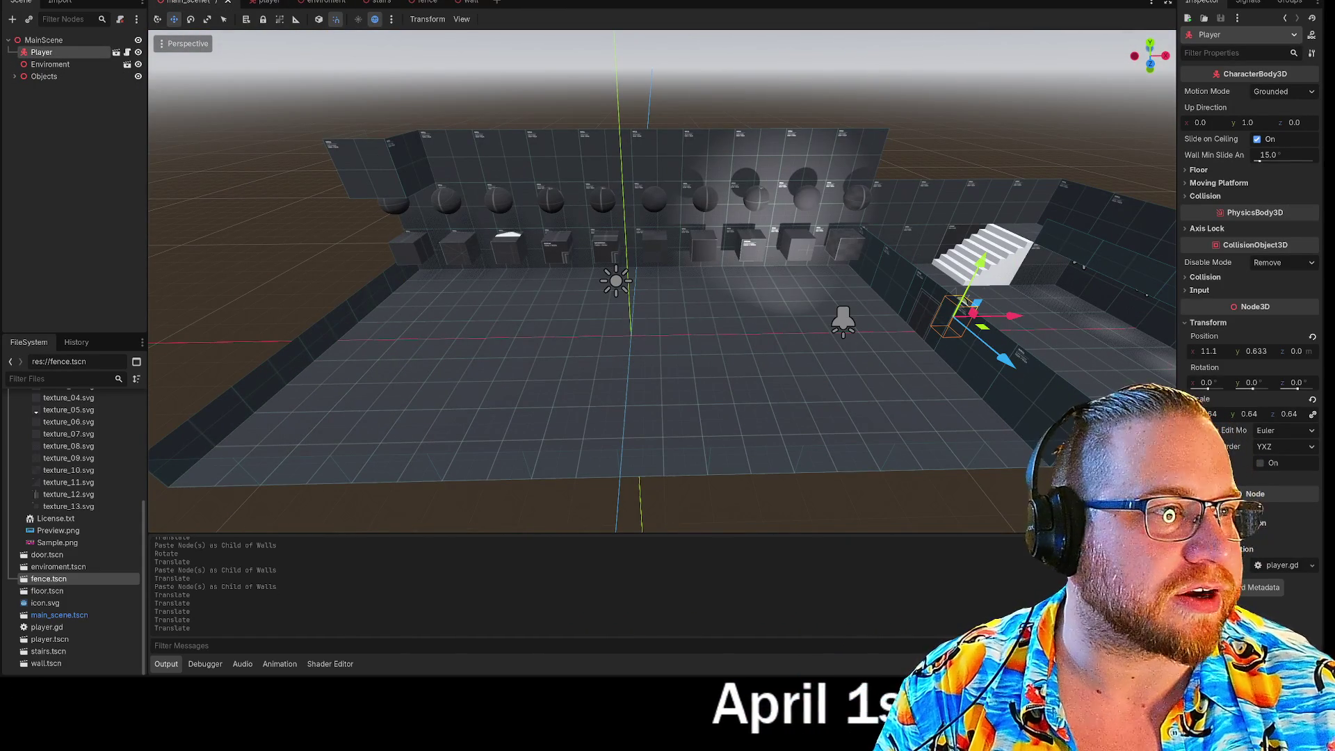
pyautogui.click(1173, 3)
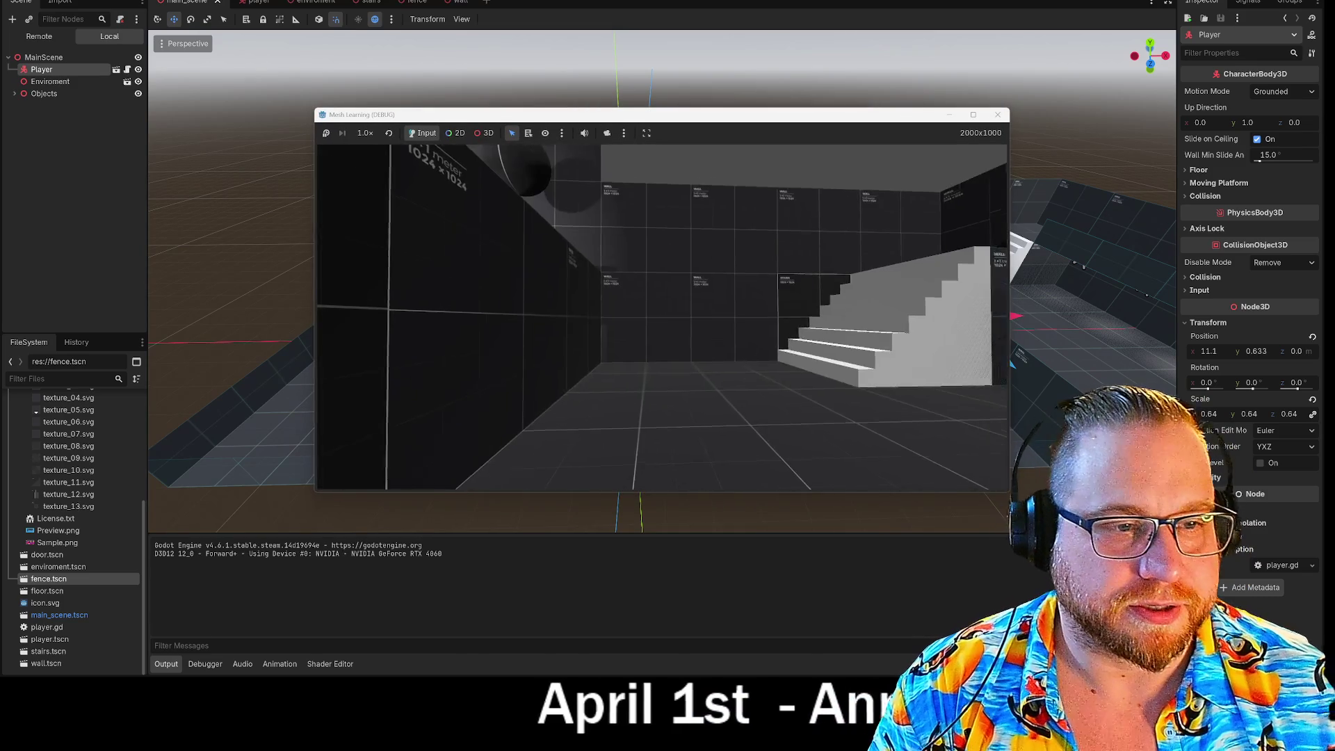
# Walk up the stairs, past the white staircase and along the dark tiled wall
pyautogui.press('w')
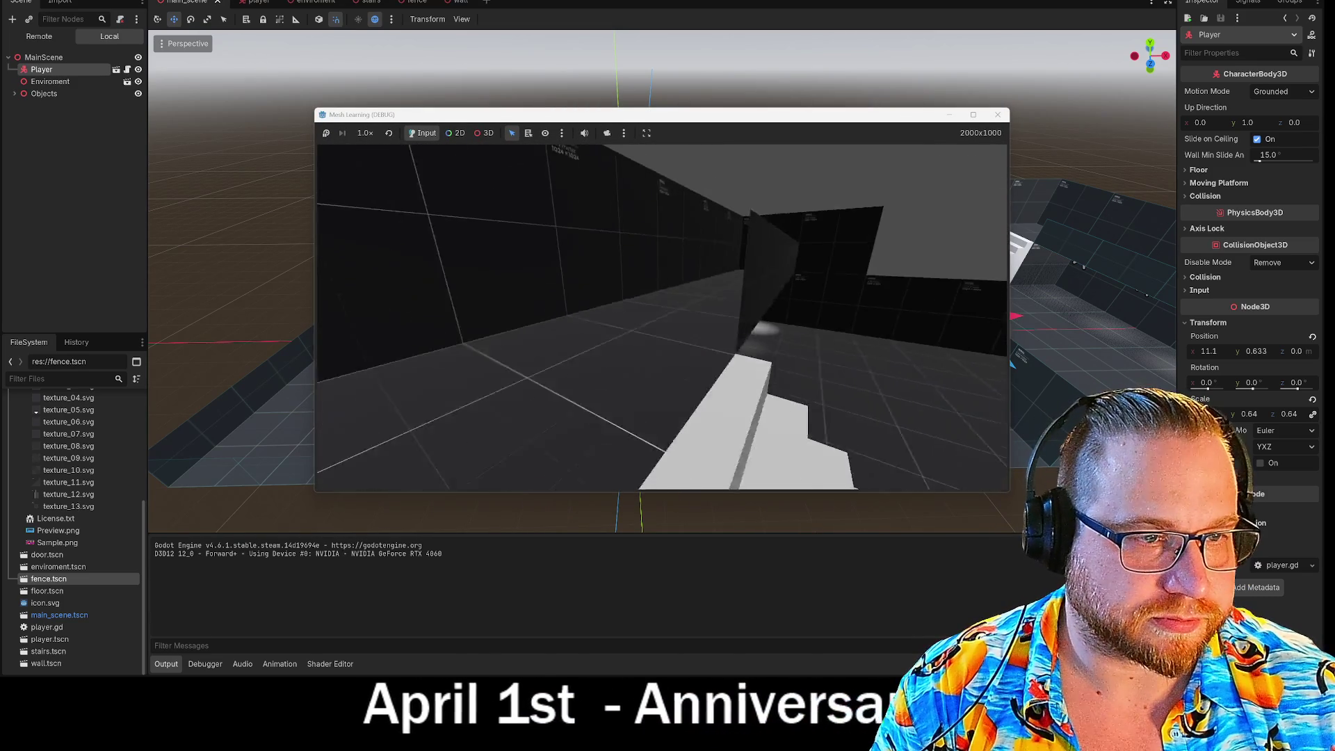
pyautogui.press('w')
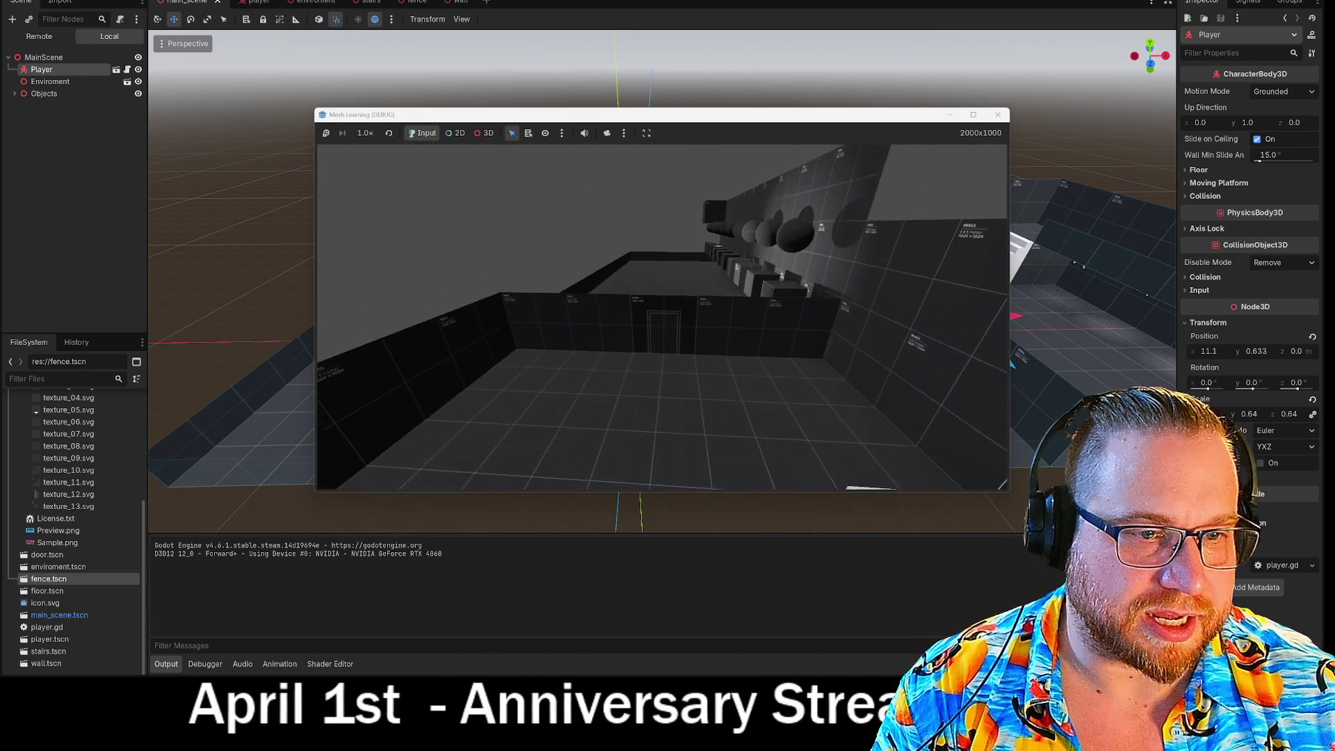
pyautogui.press('w')
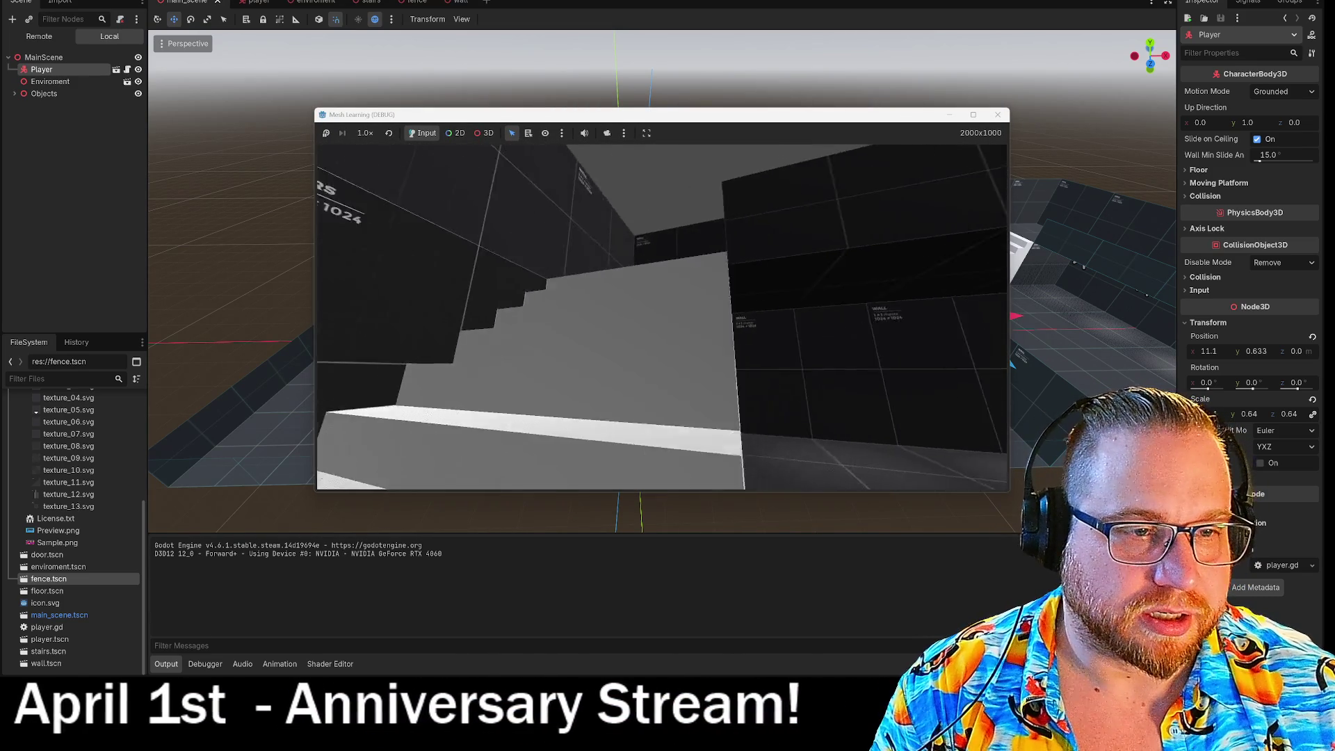
pyautogui.press('w')
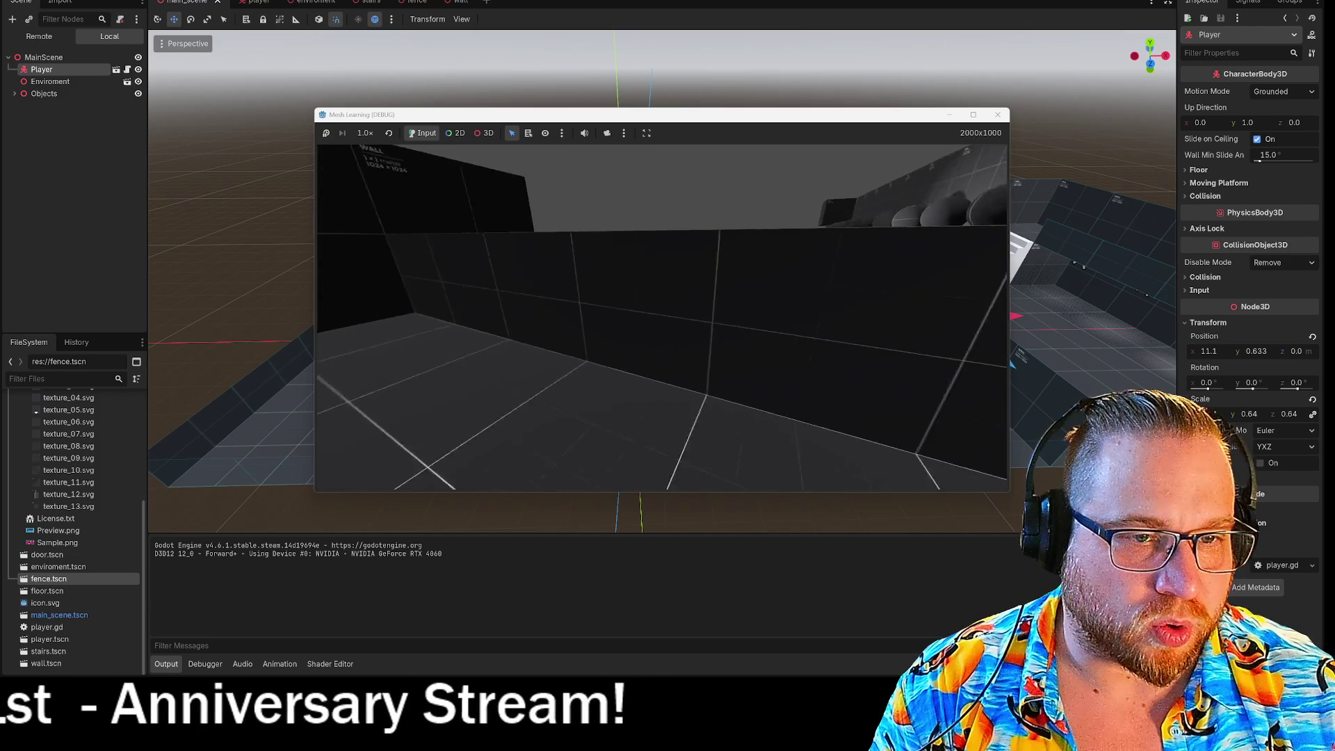
pyautogui.press('s')
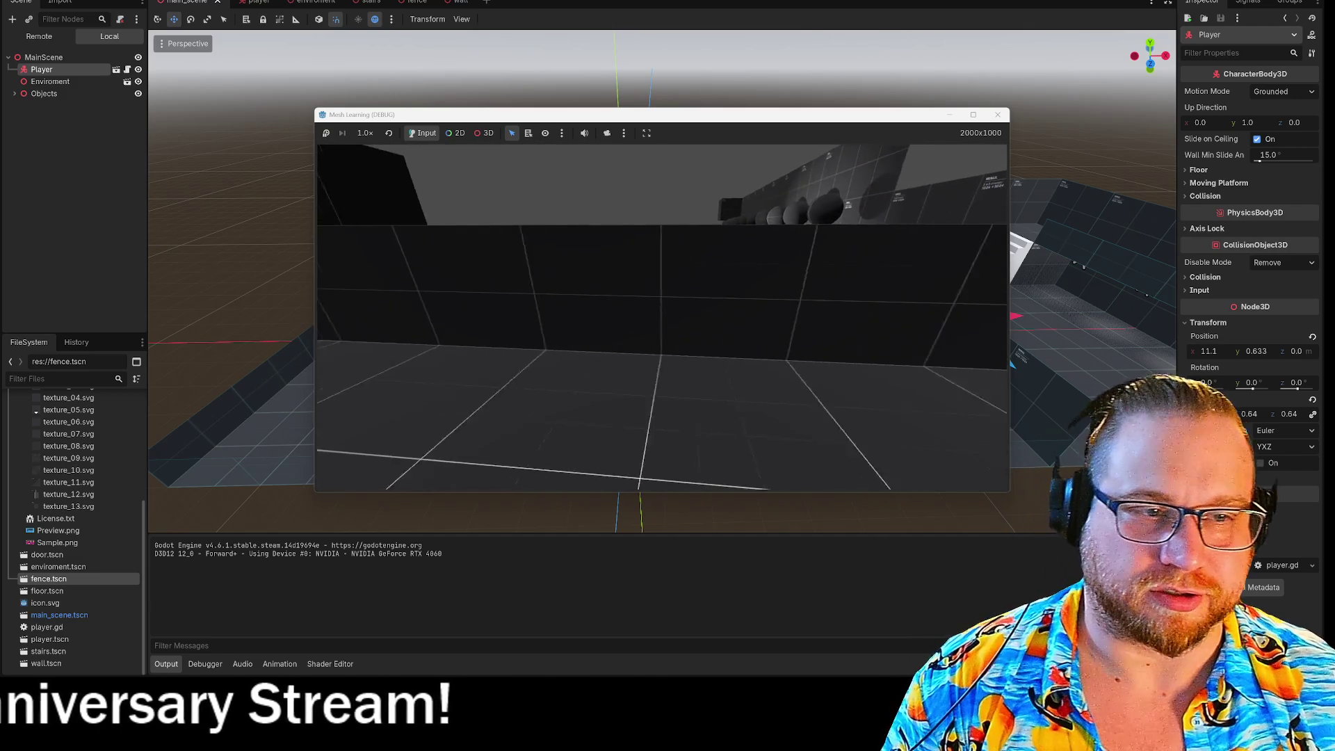
pyautogui.press('w')
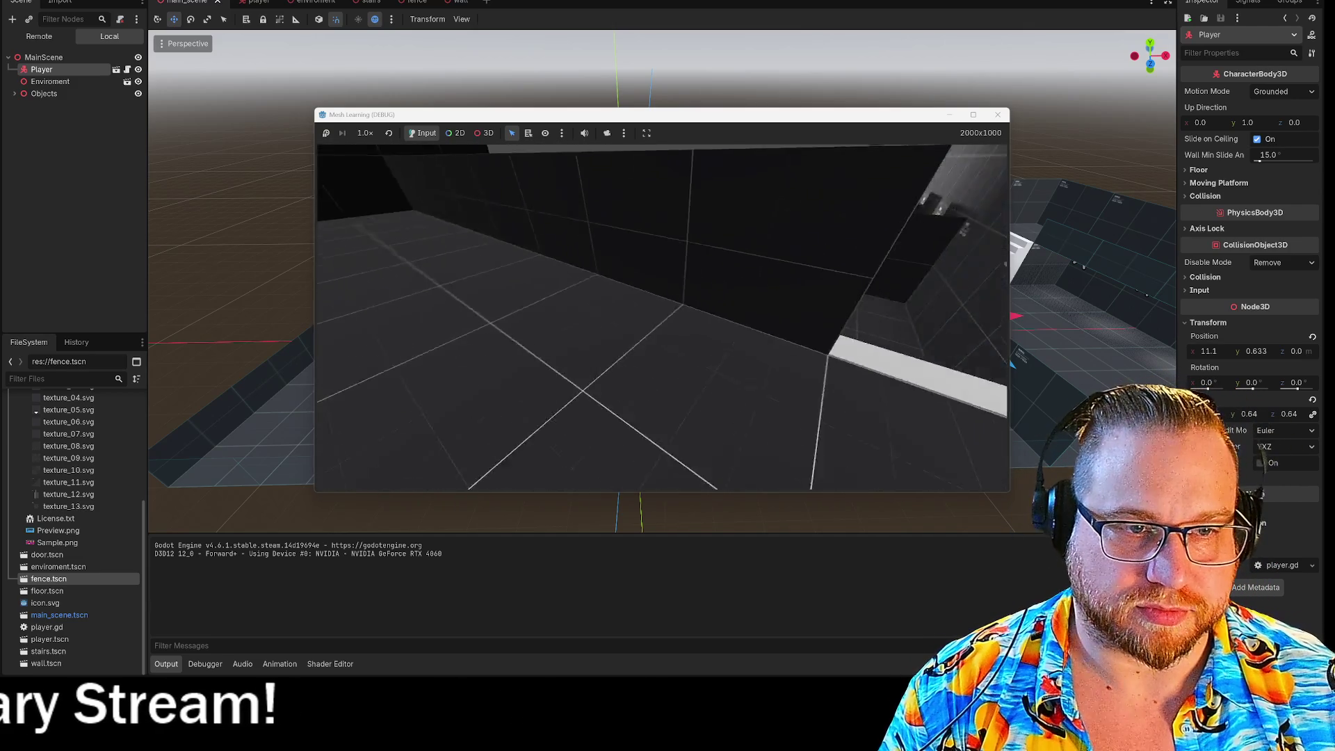
pyautogui.press('w')
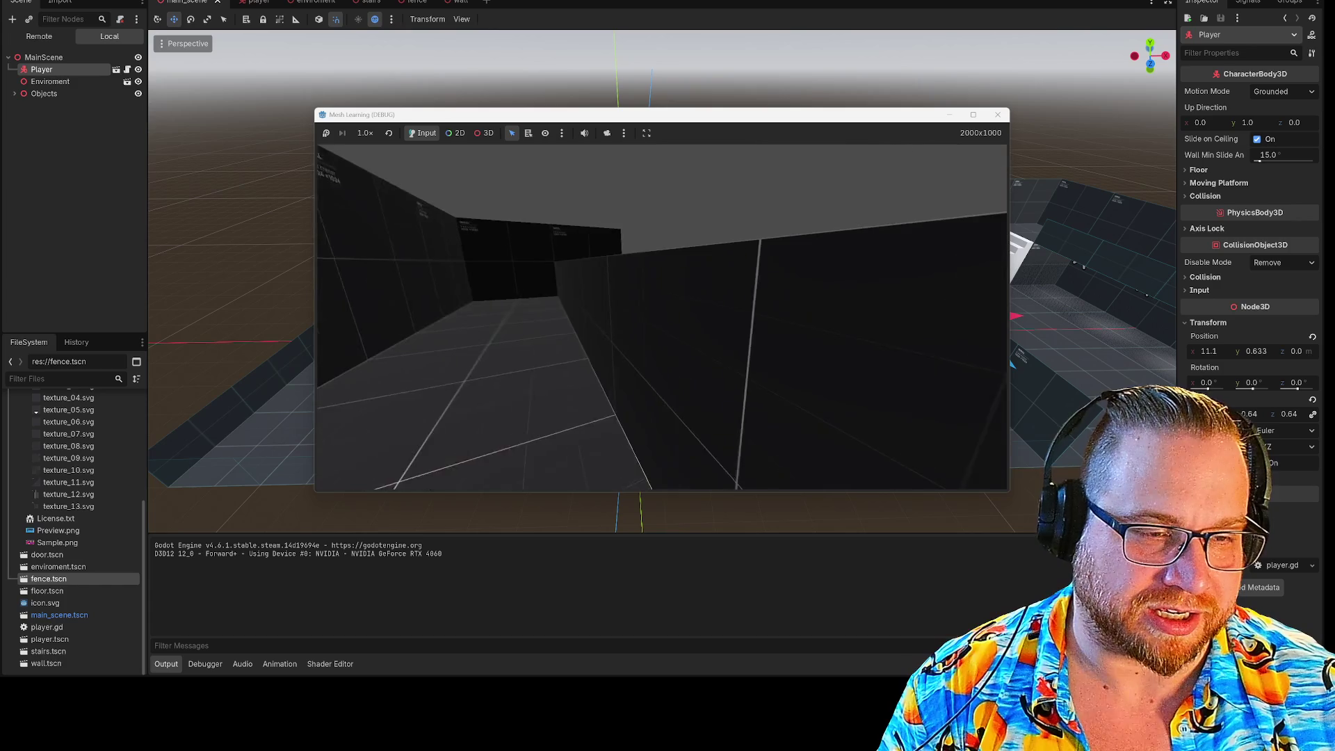
pyautogui.press('w')
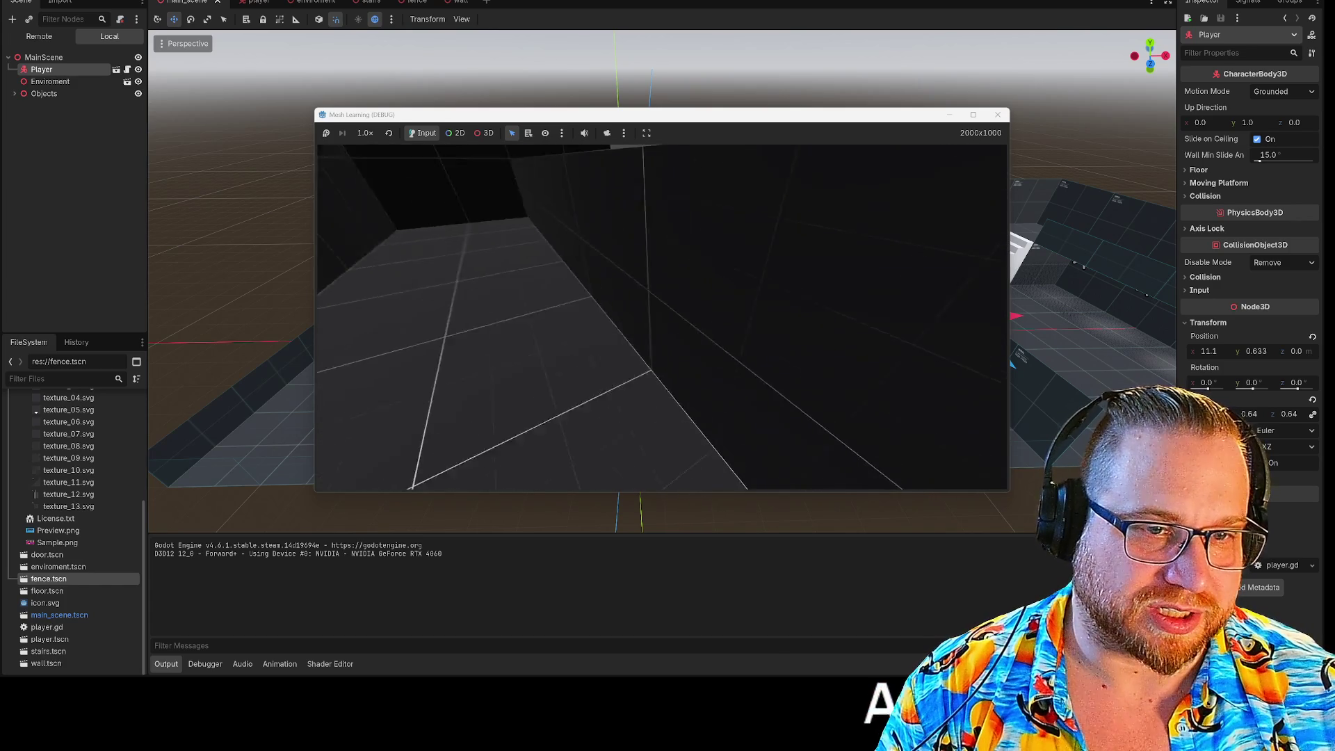
# Walk the dark corridor back to the staircase, stop the game and reopen fence.tscn
pyautogui.press('w')
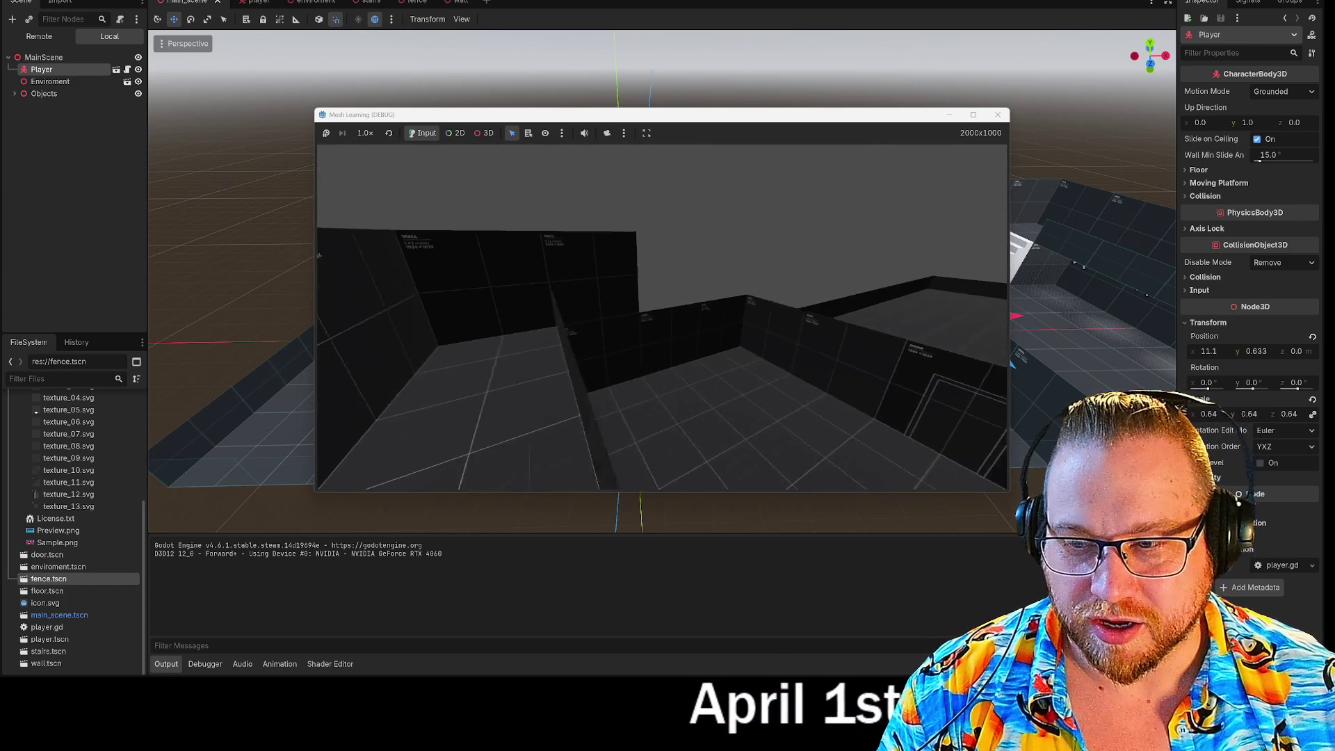
pyautogui.press('w')
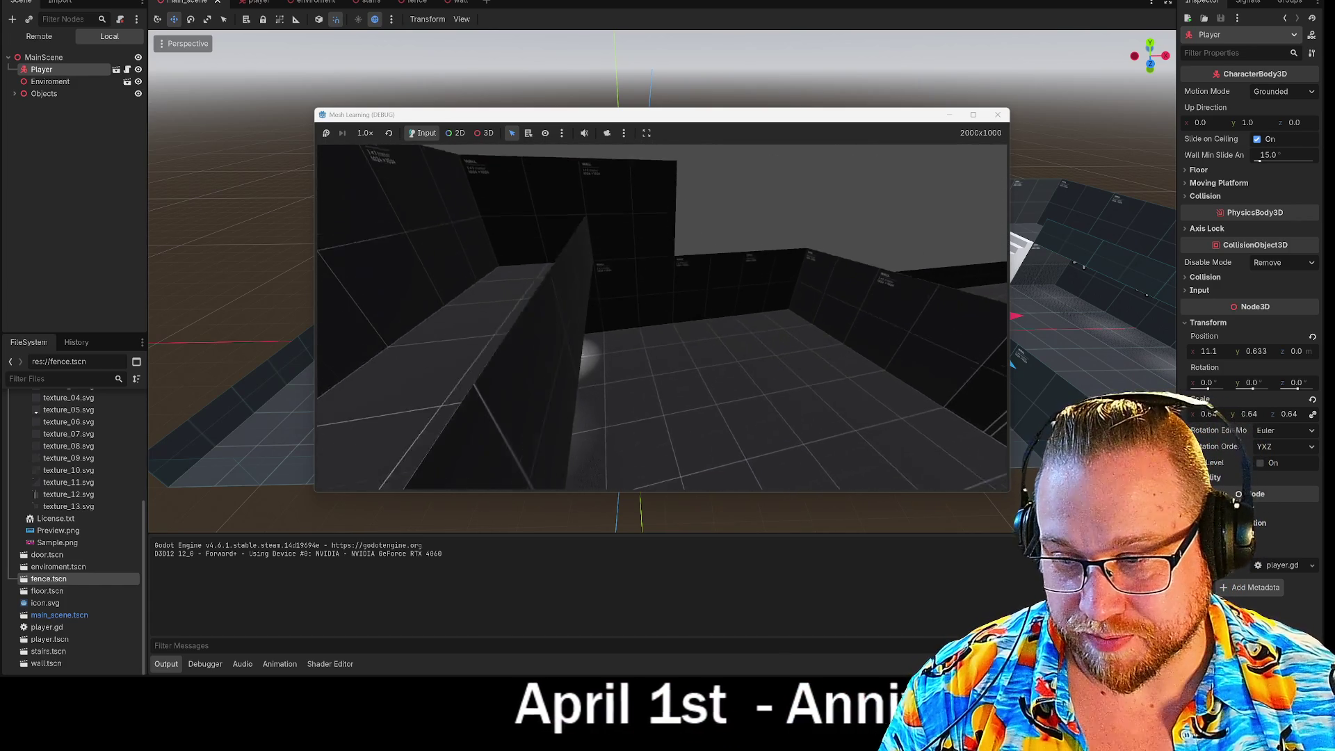
pyautogui.press('w')
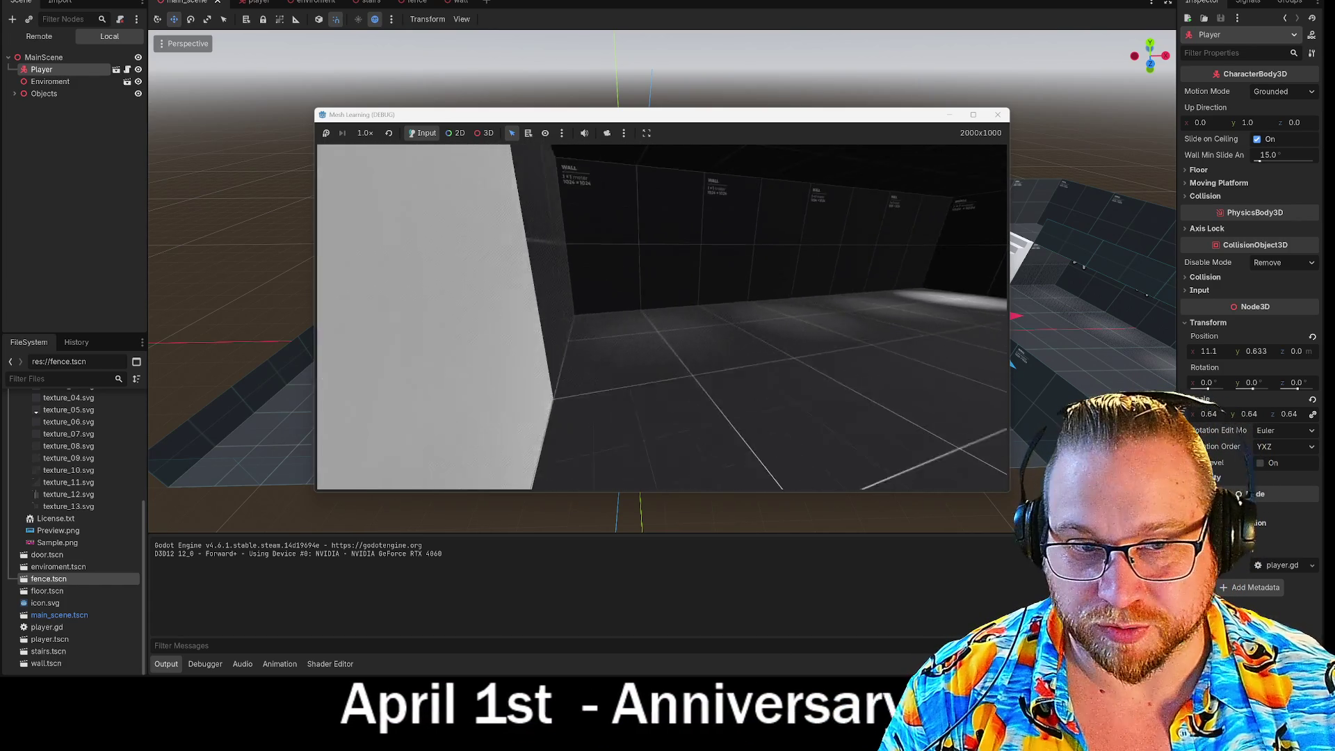
pyautogui.press('w')
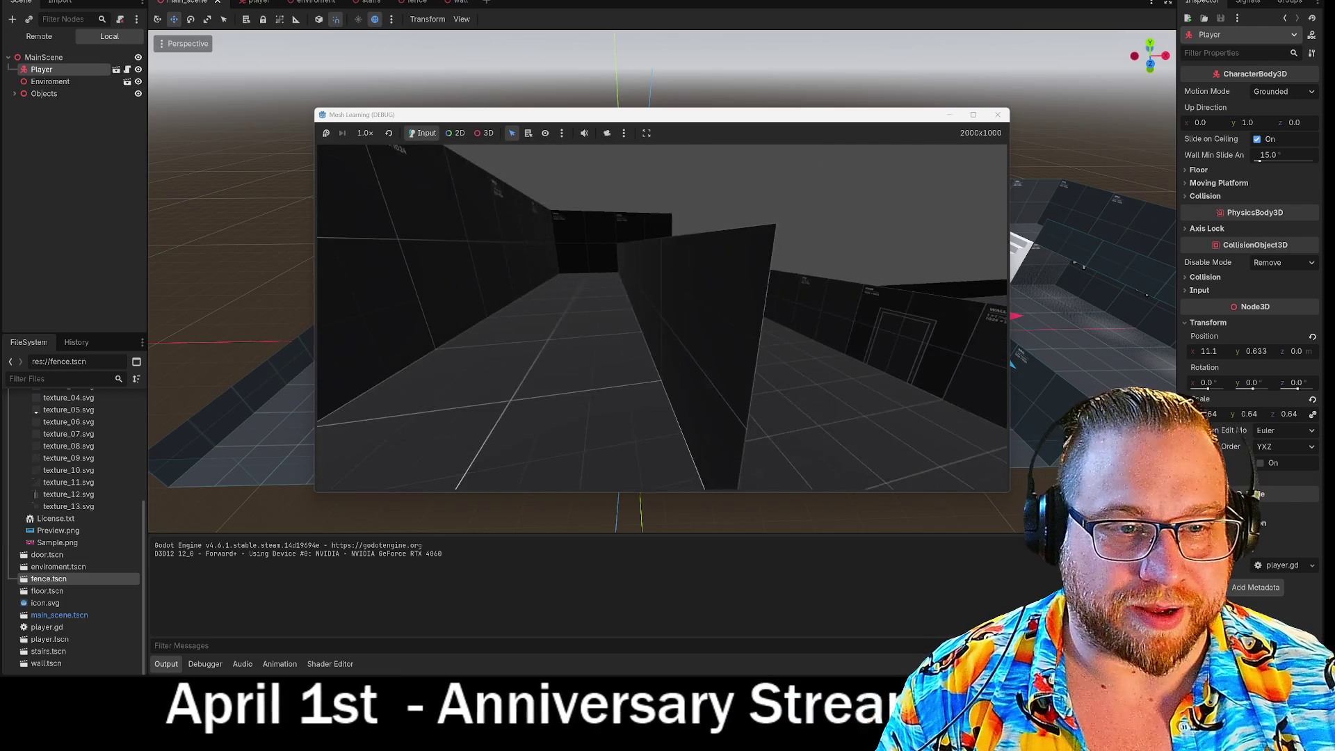
pyautogui.press('w')
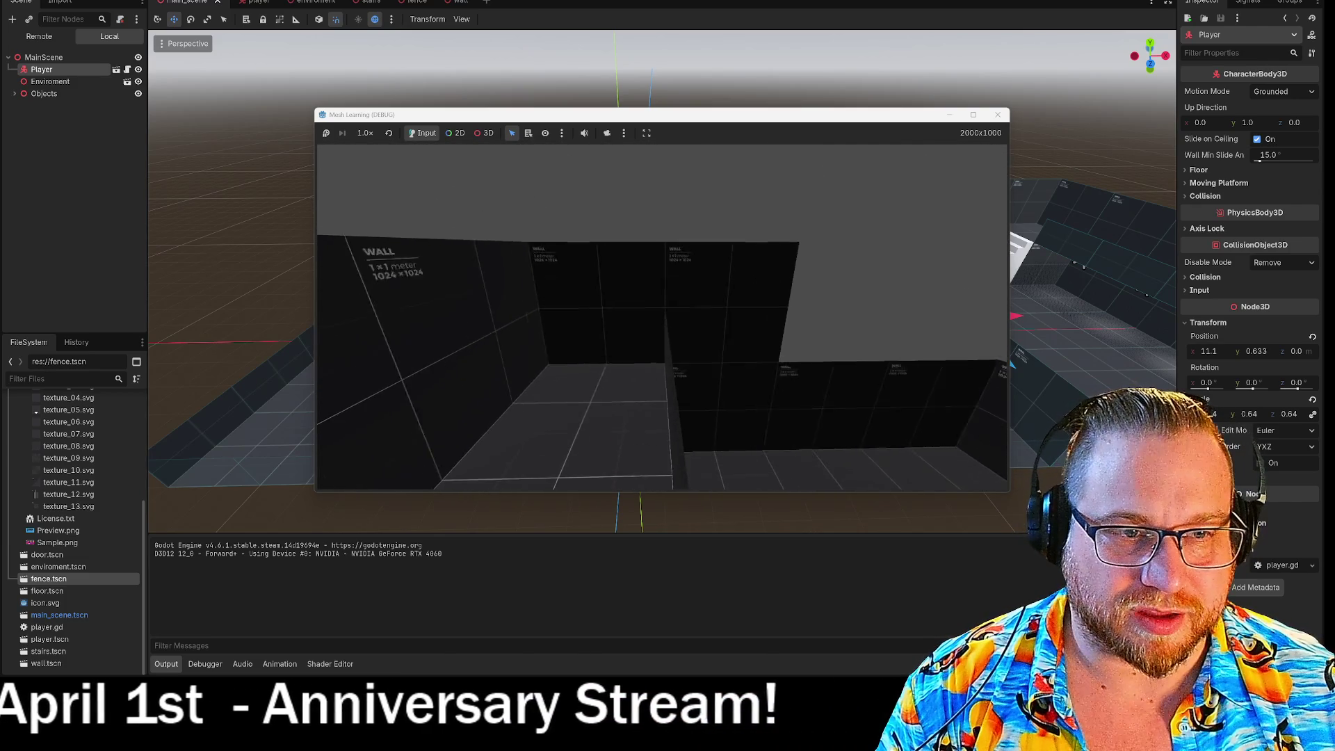
pyautogui.press('w')
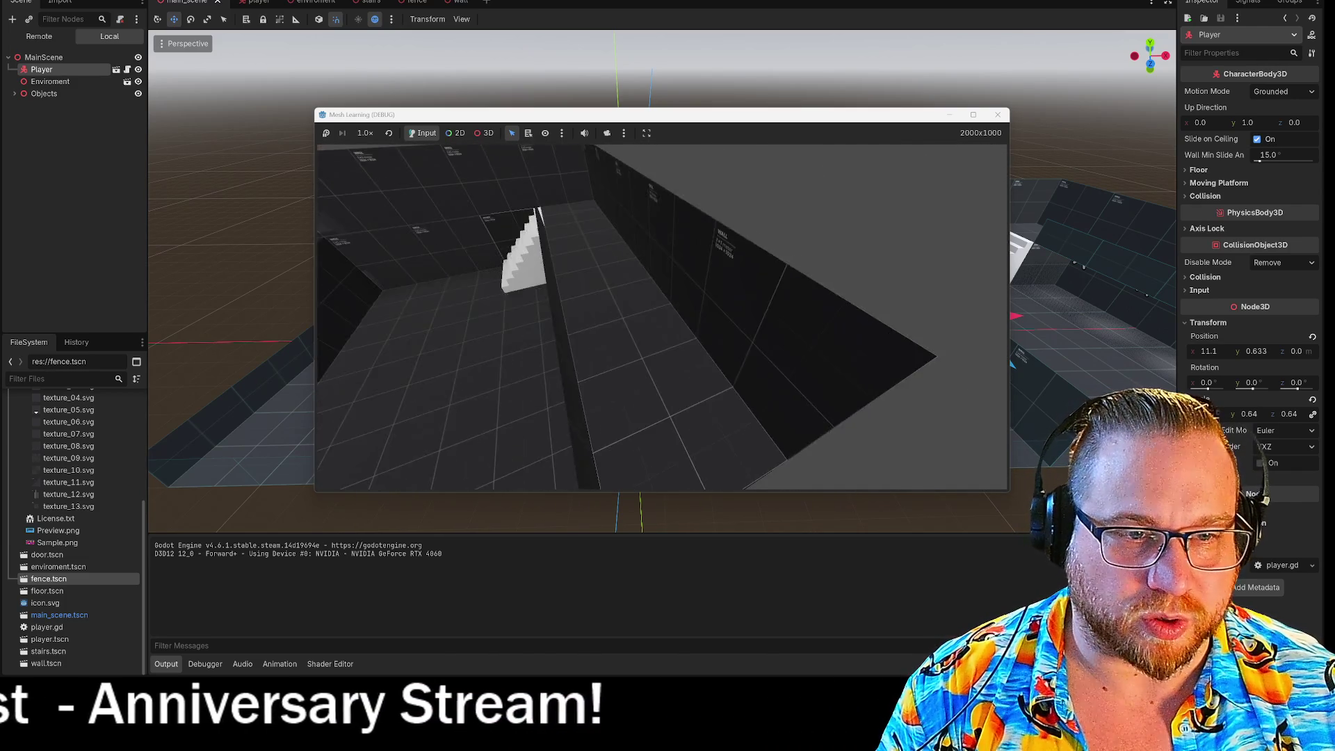
pyautogui.press('w')
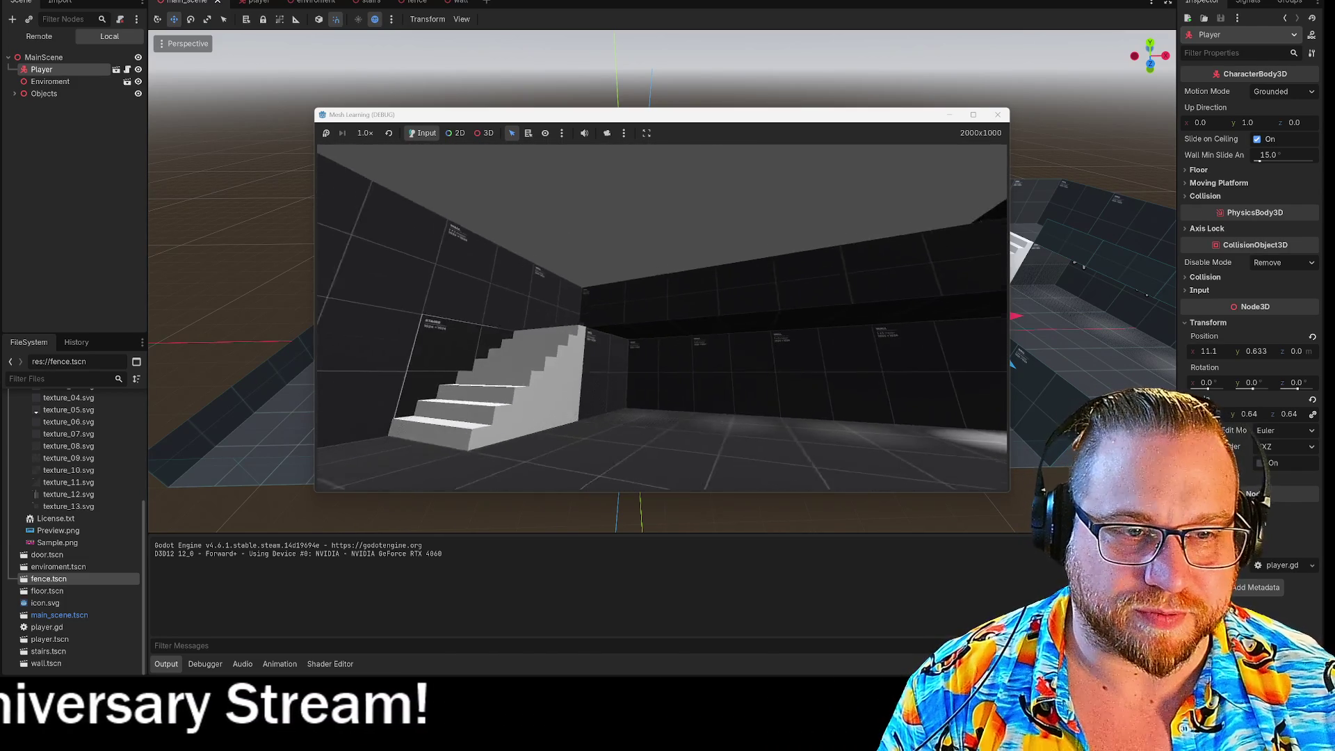
pyautogui.click(996, 115)
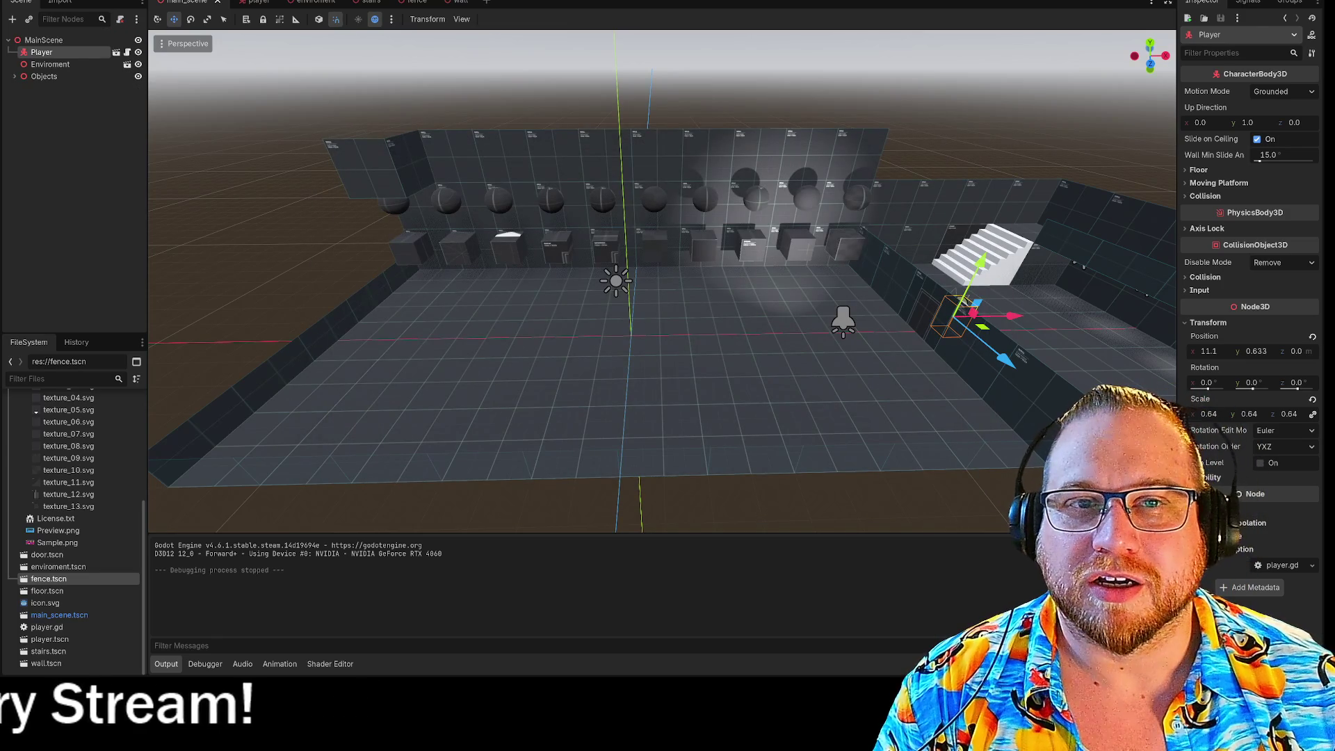
pyautogui.click(420, 2)
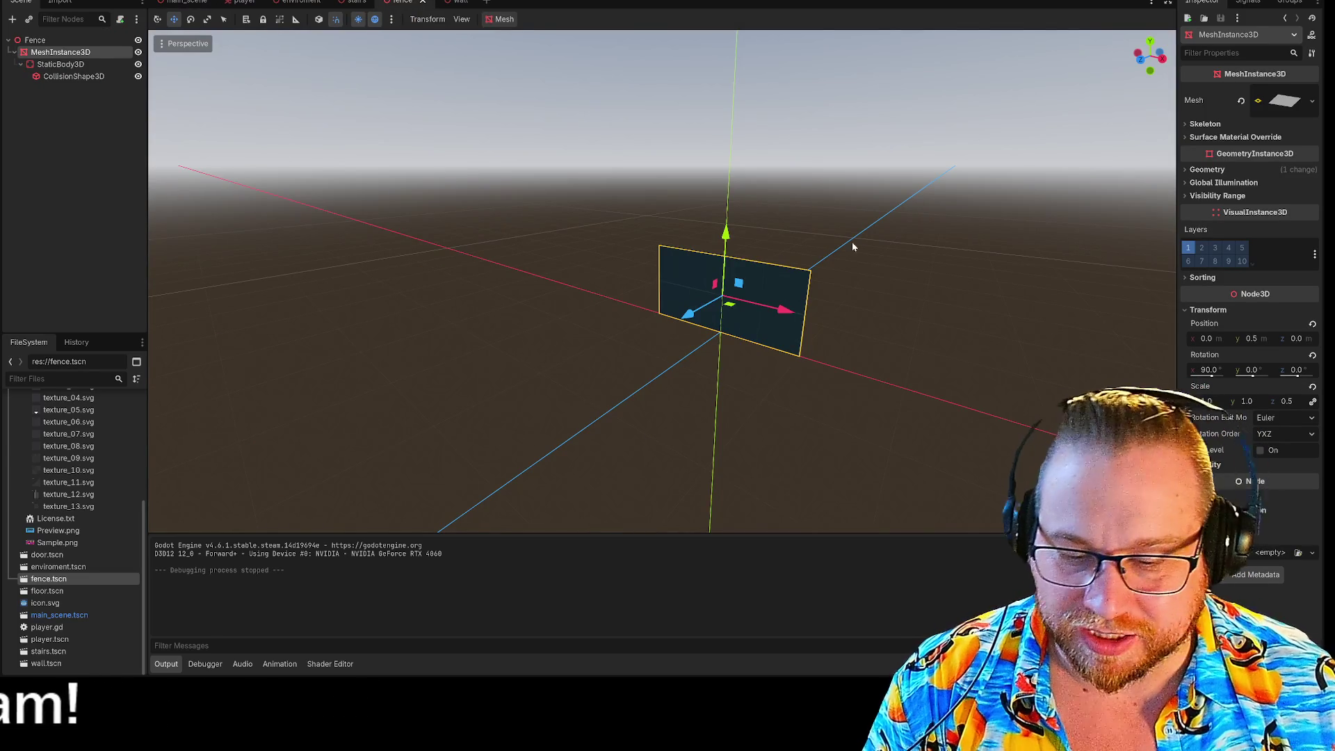
# Scale the fence panel to 0.3 on Z, lower it to Y 0.3, and run with F5
pyautogui.press('r')
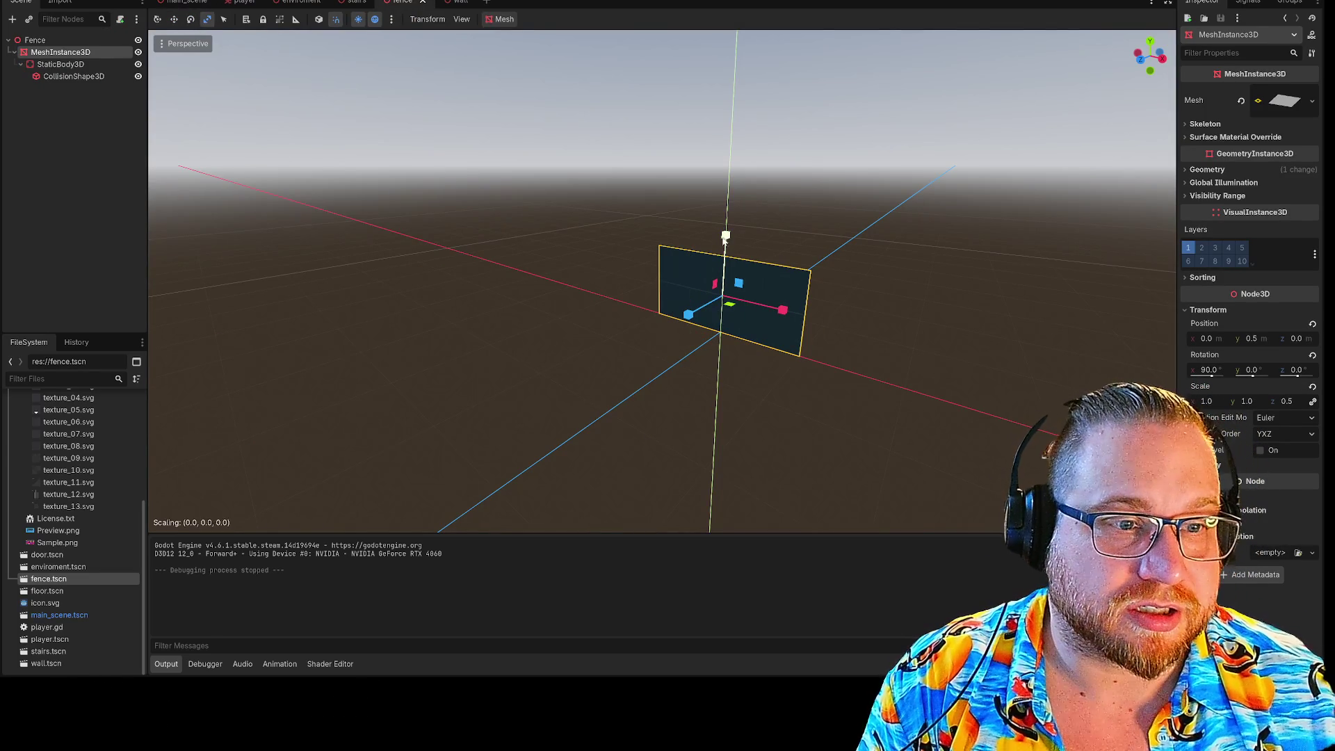
pyautogui.click(736, 266)
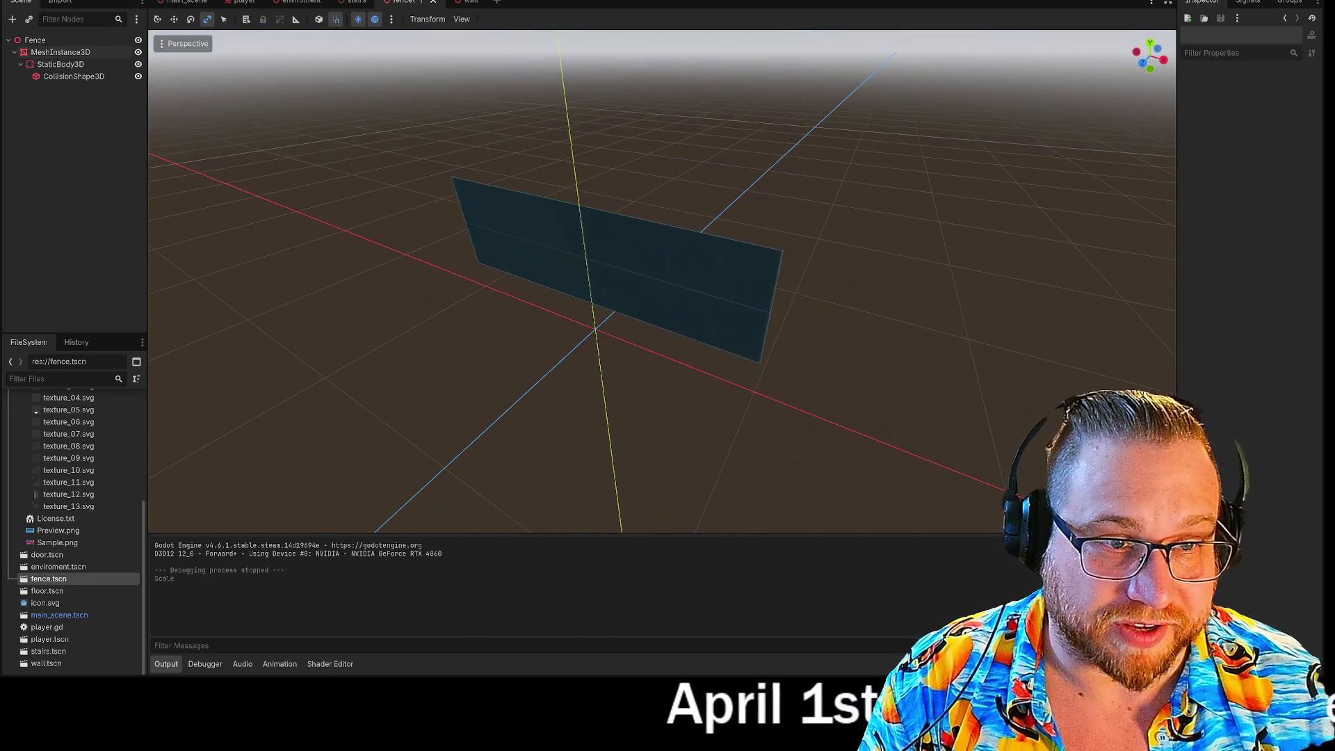
pyautogui.click(587, 255)
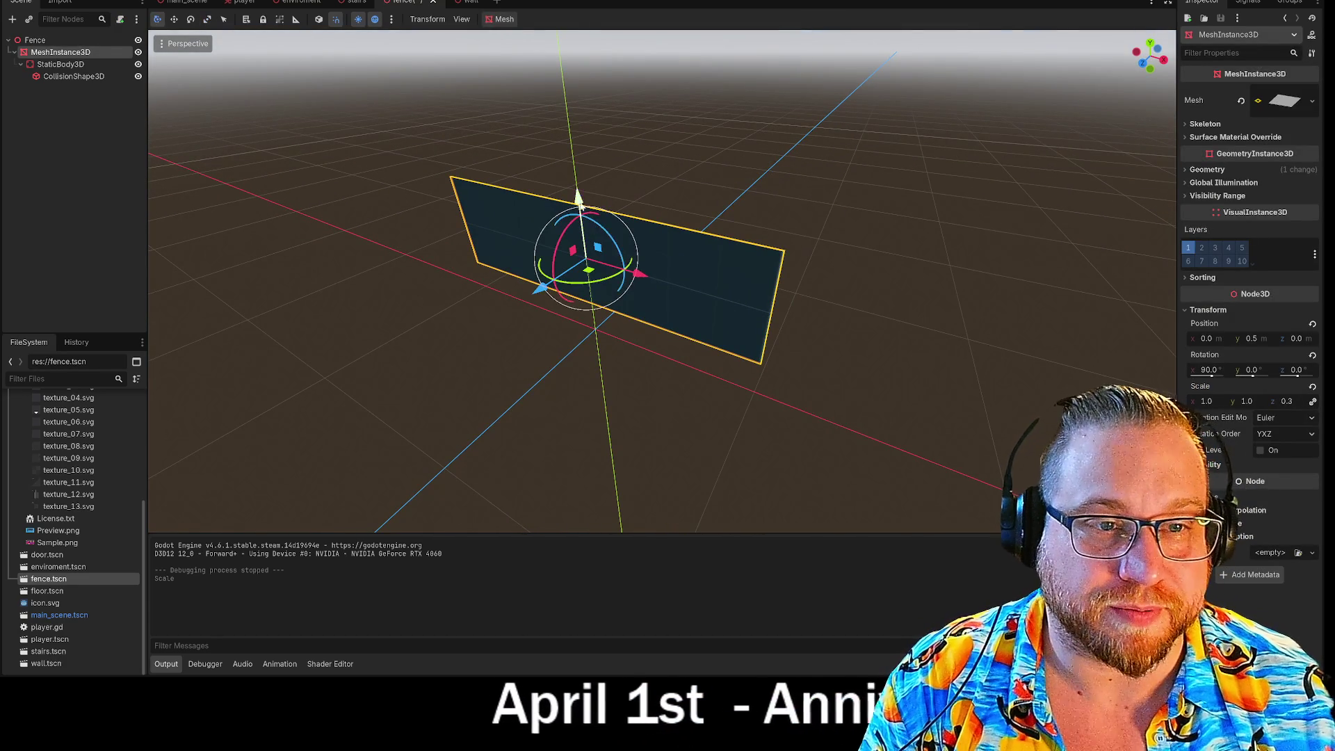
pyautogui.moveTo(577, 237)
pyautogui.mouseDown()
pyautogui.moveTo(579, 282)
pyautogui.moveTo(579, 267)
pyautogui.mouseUp()
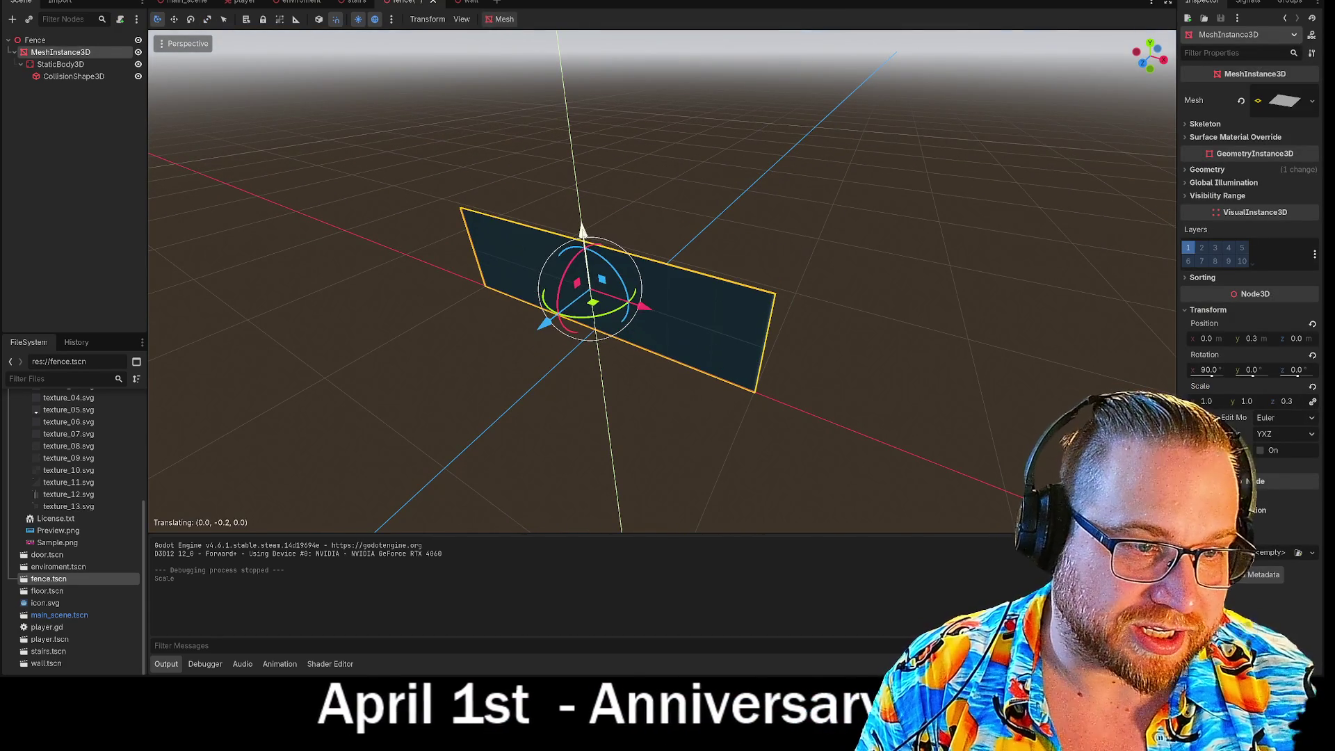
pyautogui.click(898, 61)
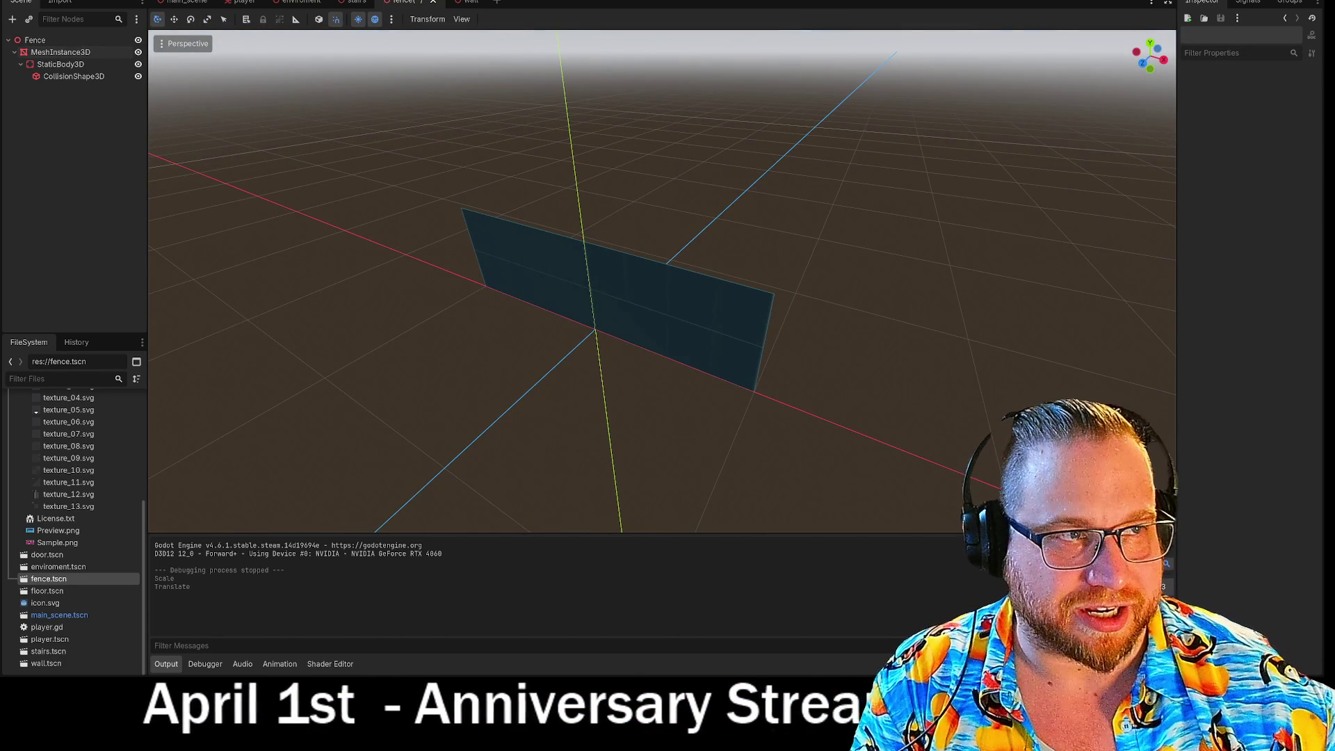
pyautogui.press('F5')
# Climb the white stairs, walk the raised walkway toward the shelves, then stop the game
pyautogui.press('w')
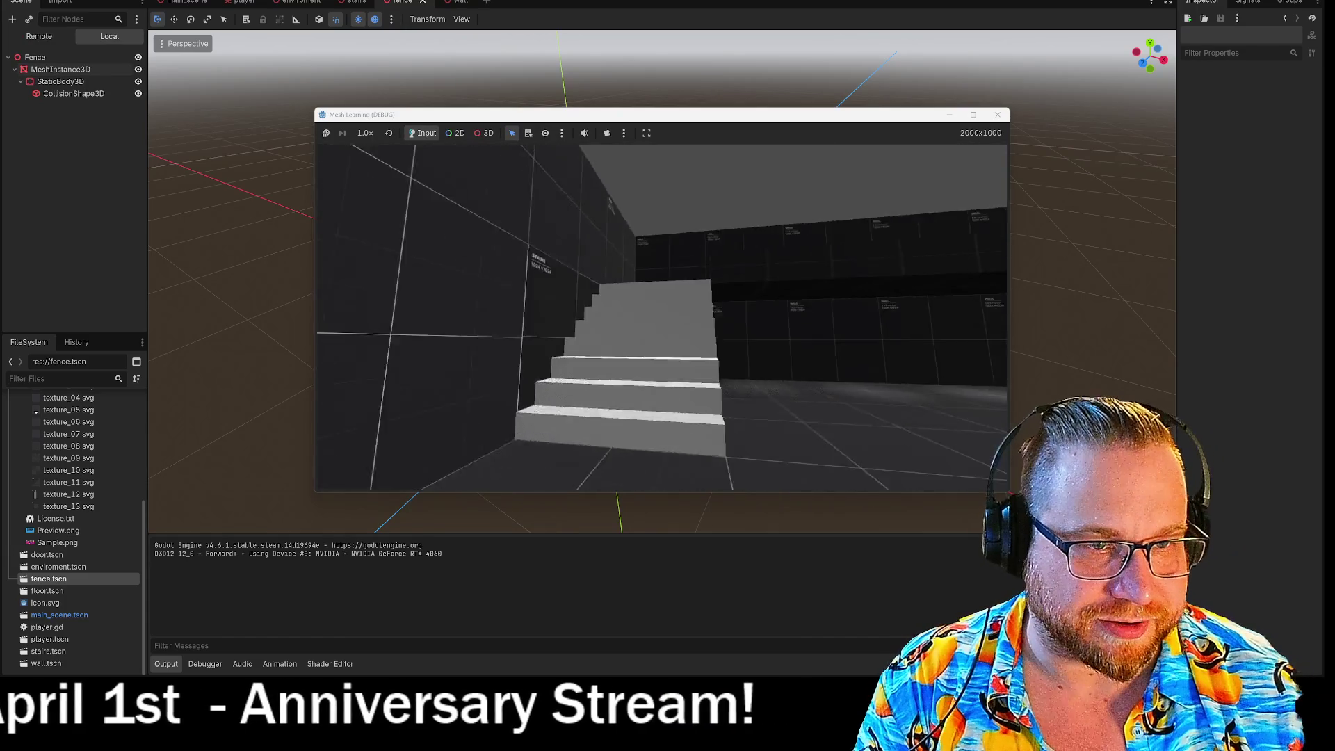
pyautogui.press('w')
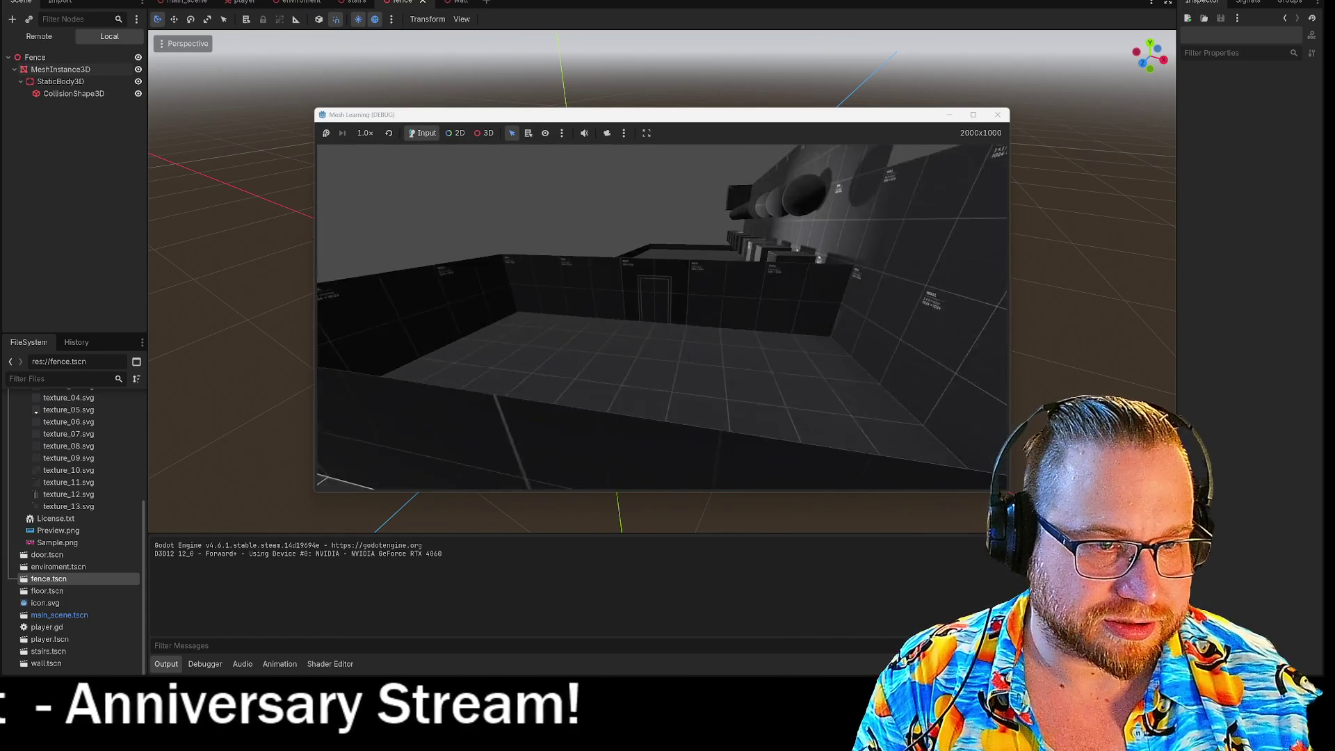
pyautogui.press('w')
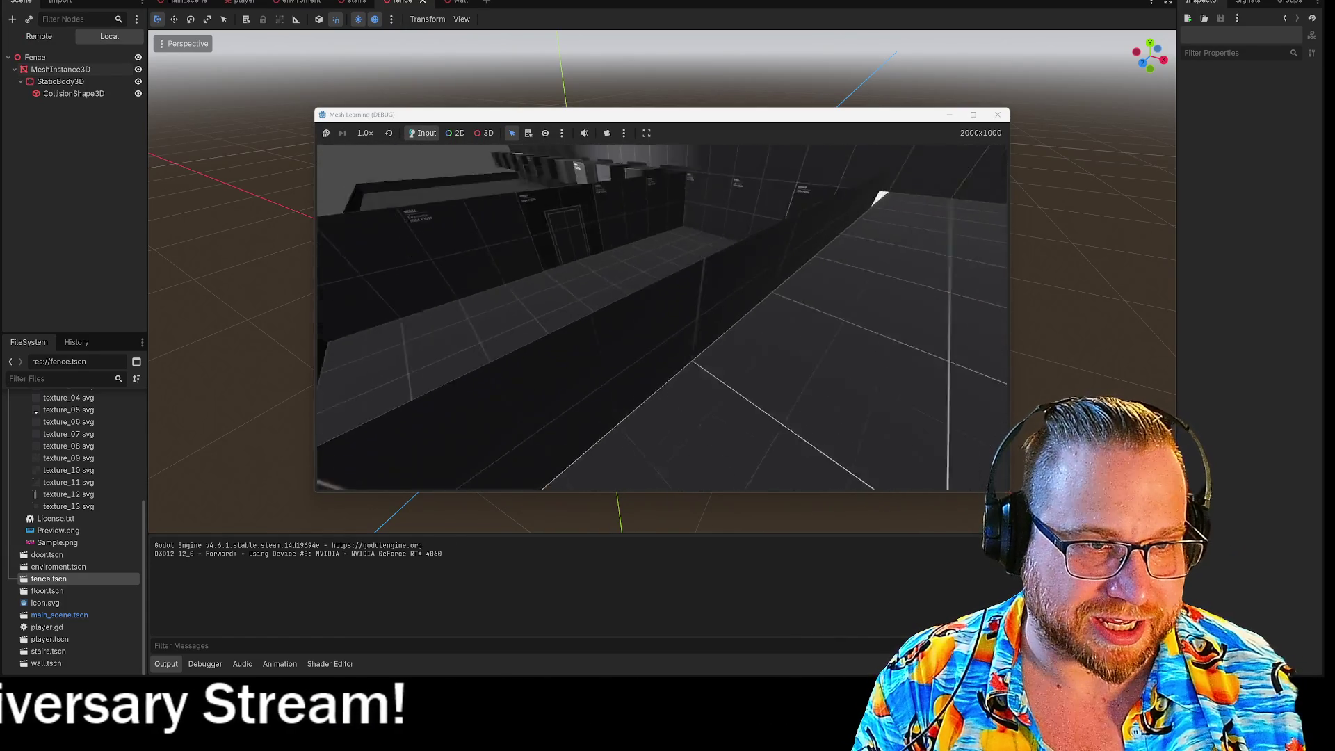
pyautogui.press('w')
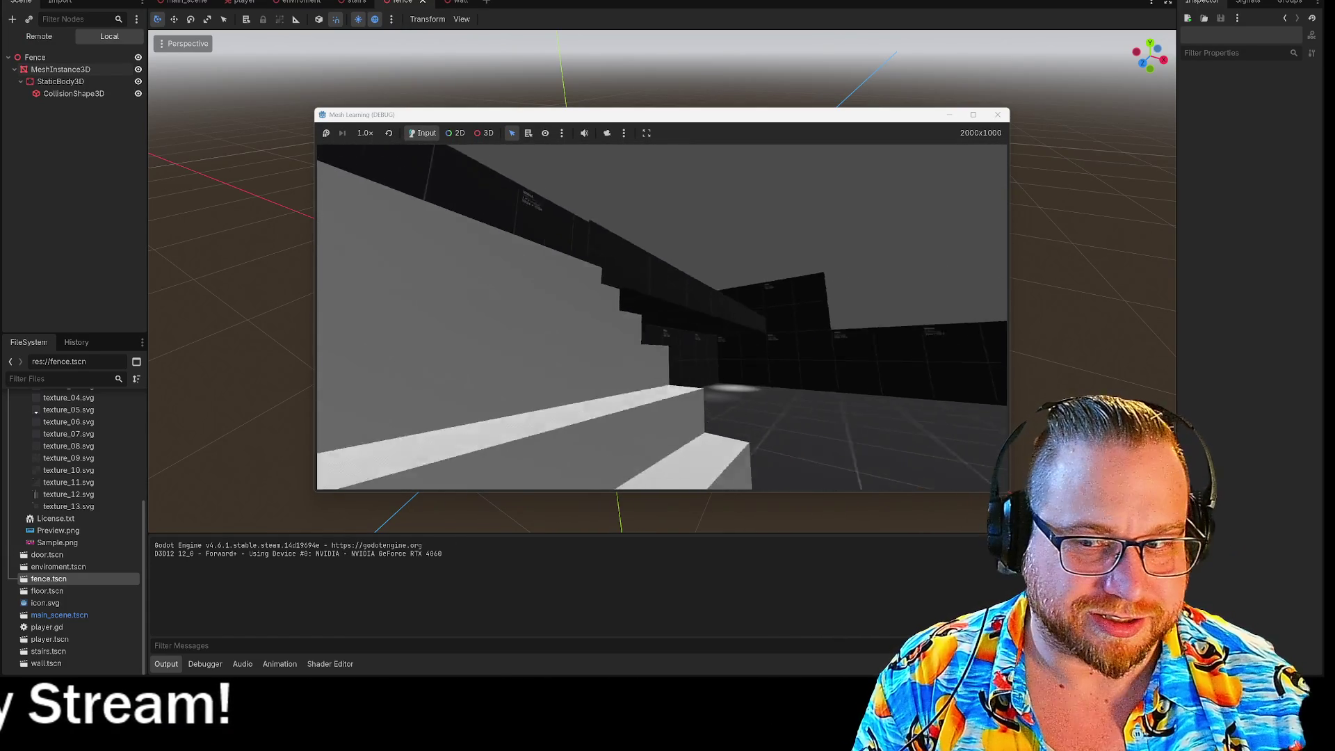
pyautogui.press('w')
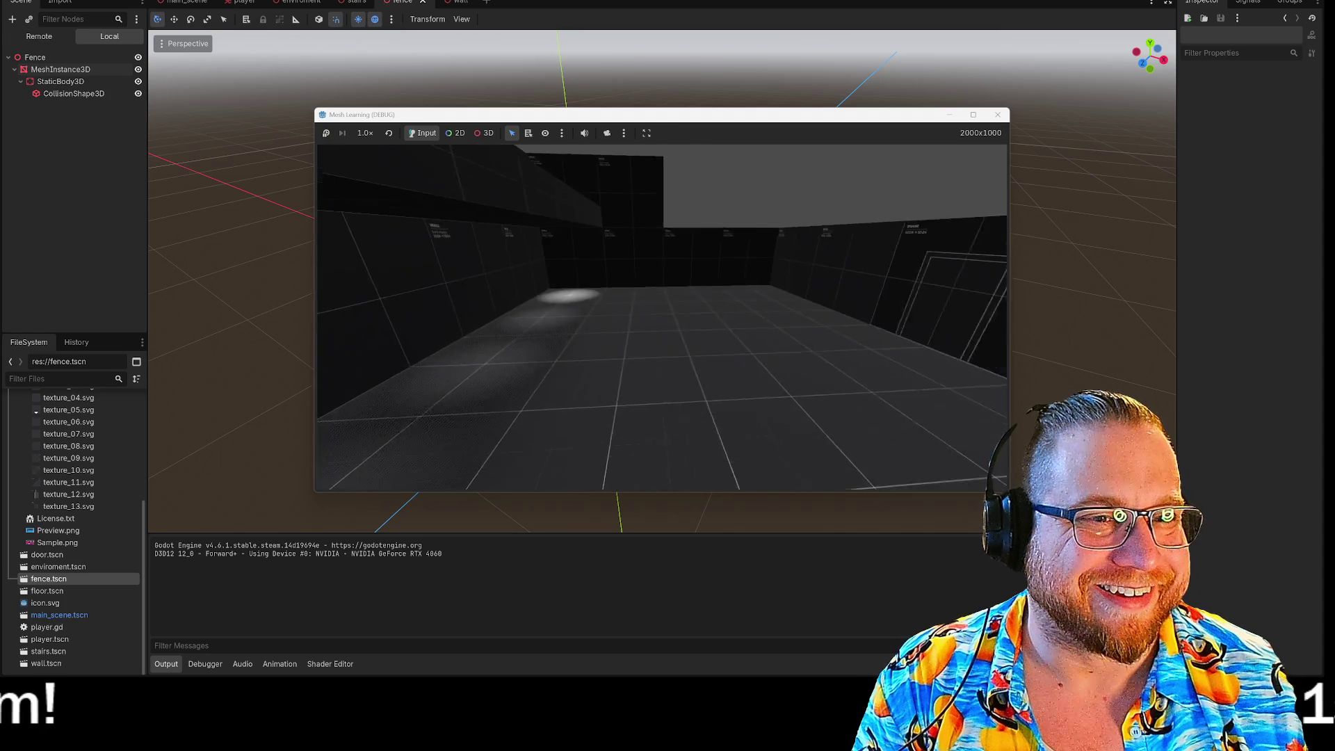
pyautogui.press('w')
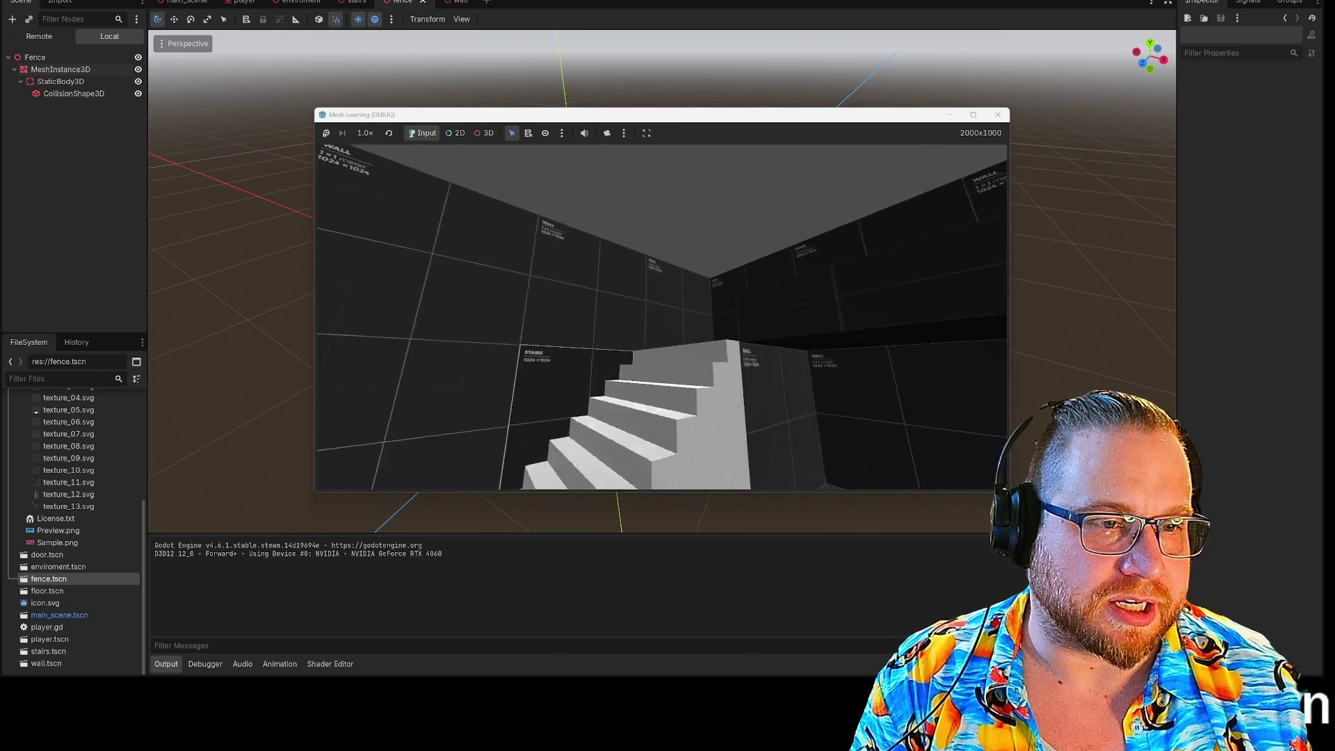
pyautogui.press('w')
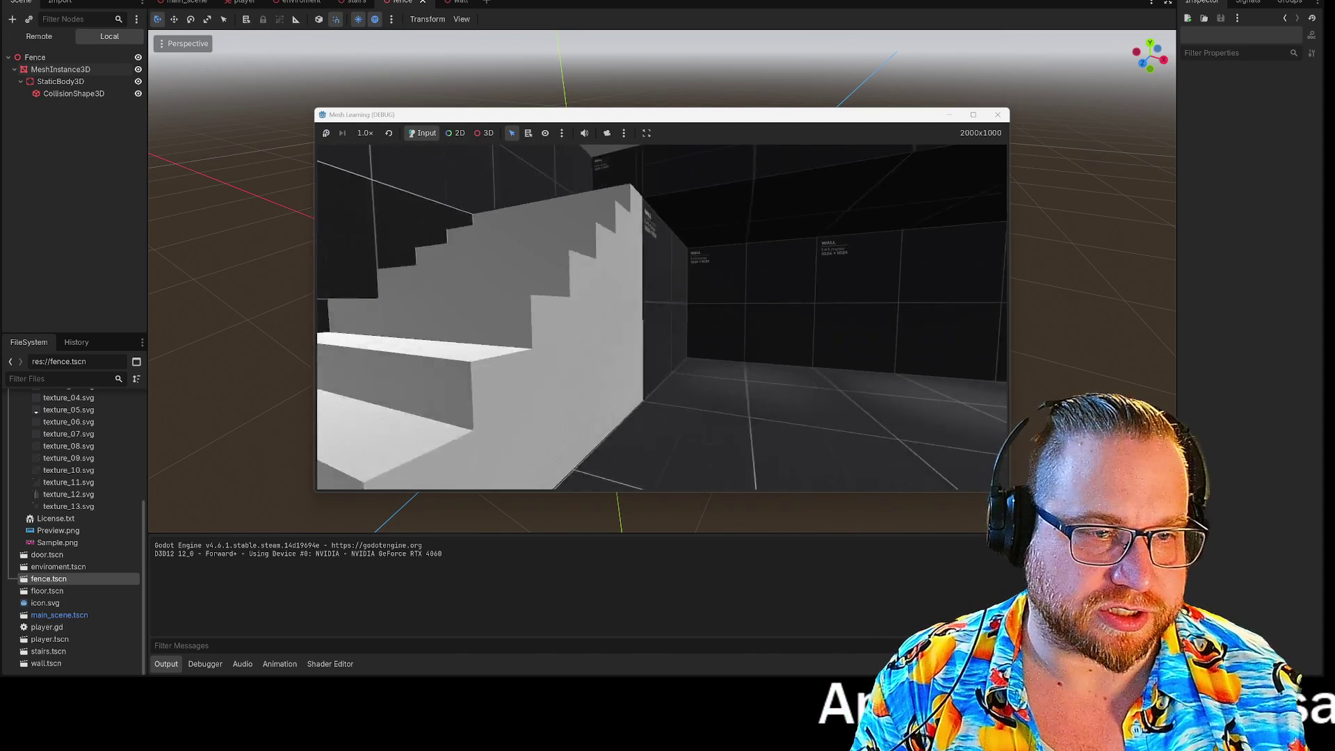
pyautogui.press('s')
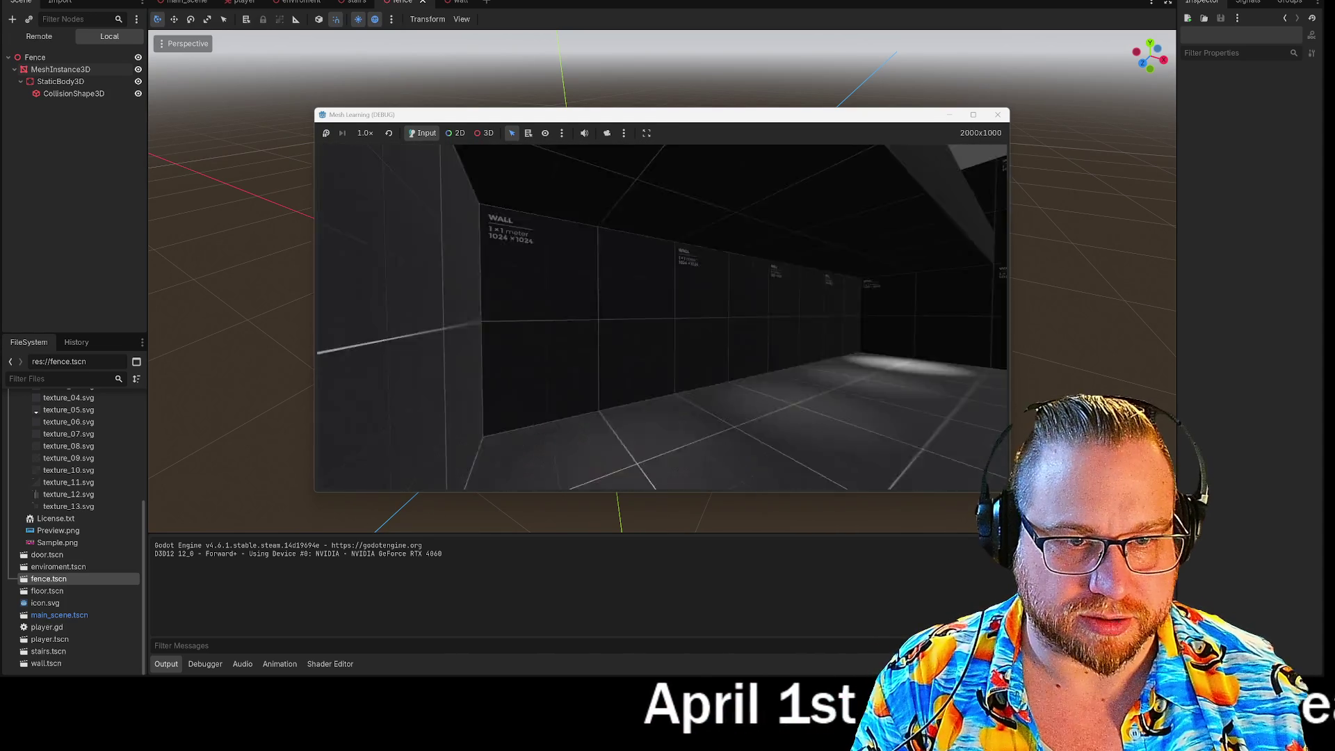
pyautogui.press('w')
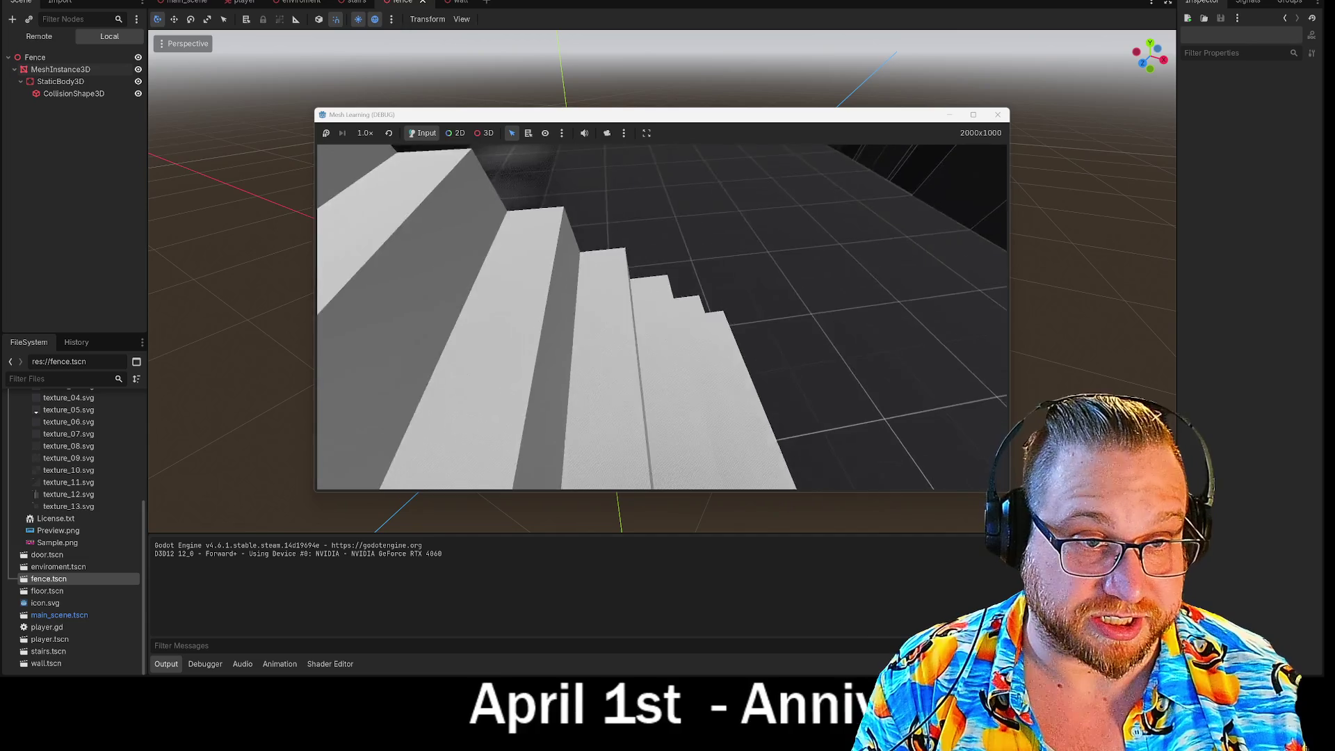
pyautogui.press('w')
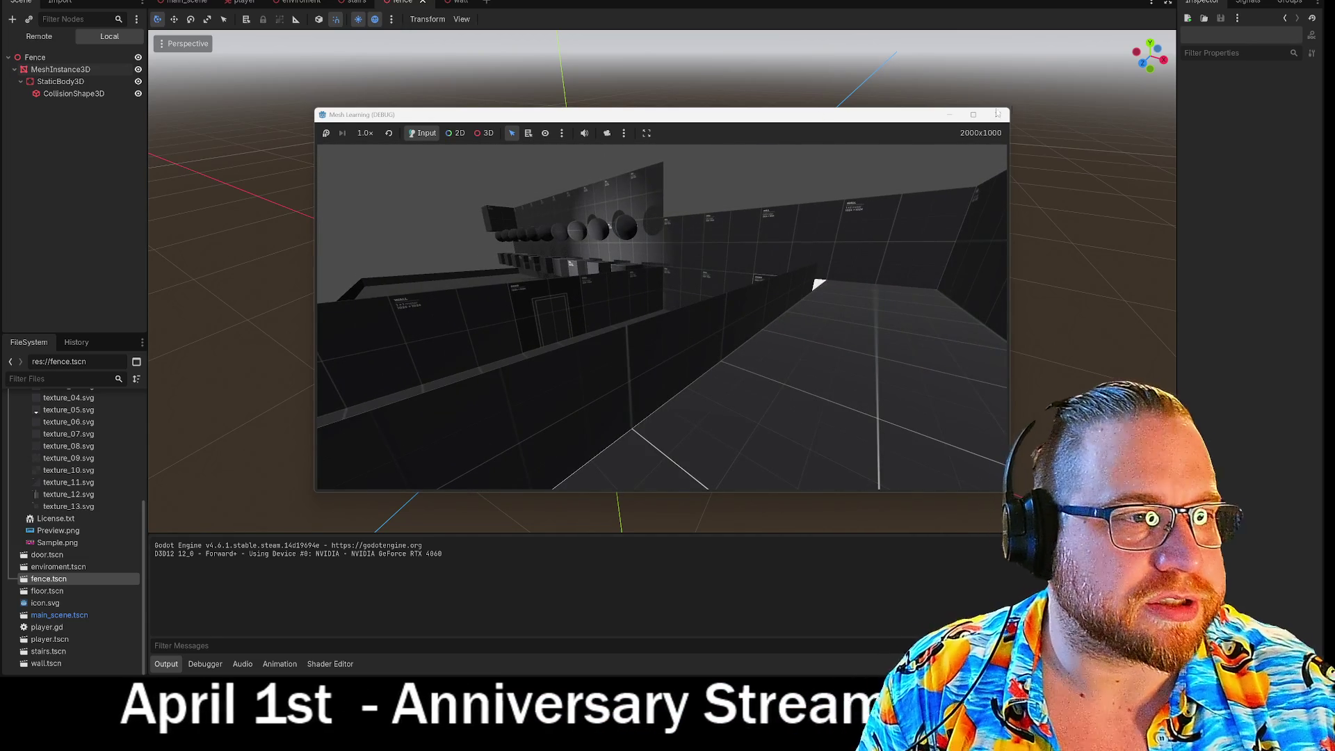
pyautogui.click(998, 115)
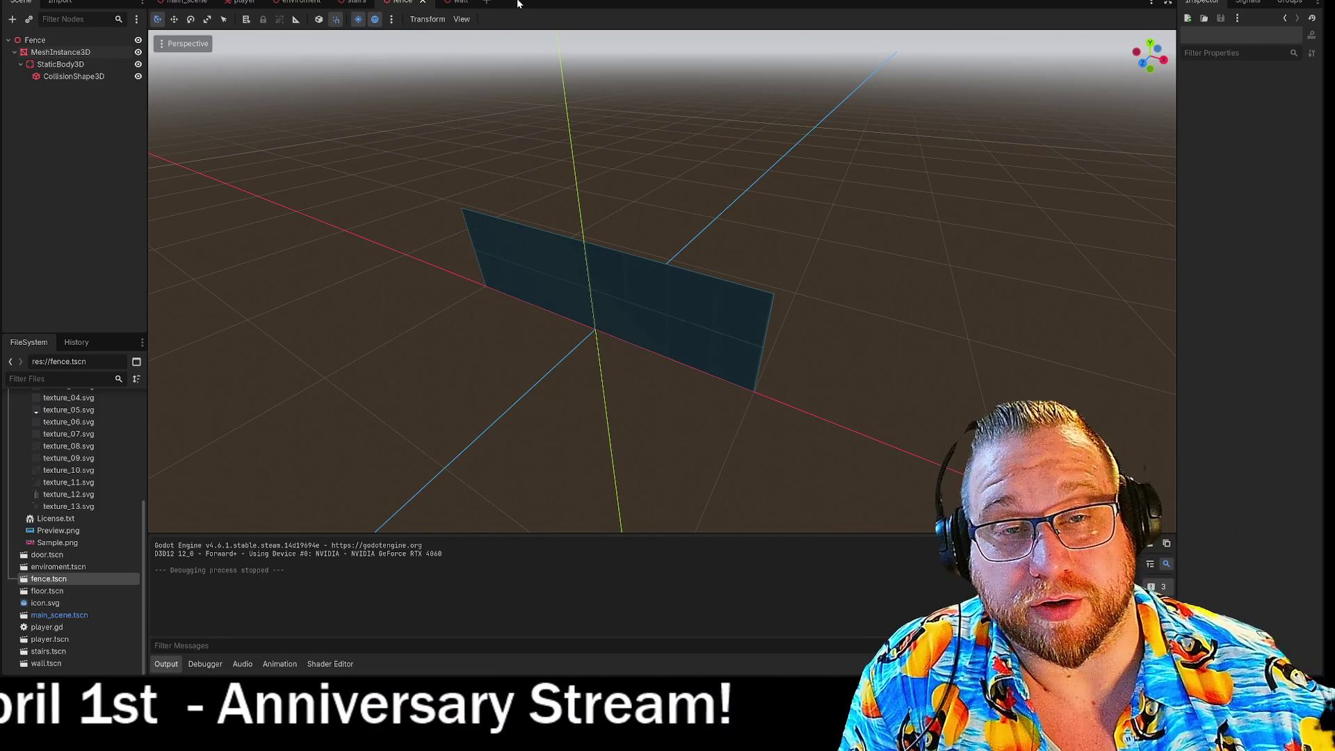
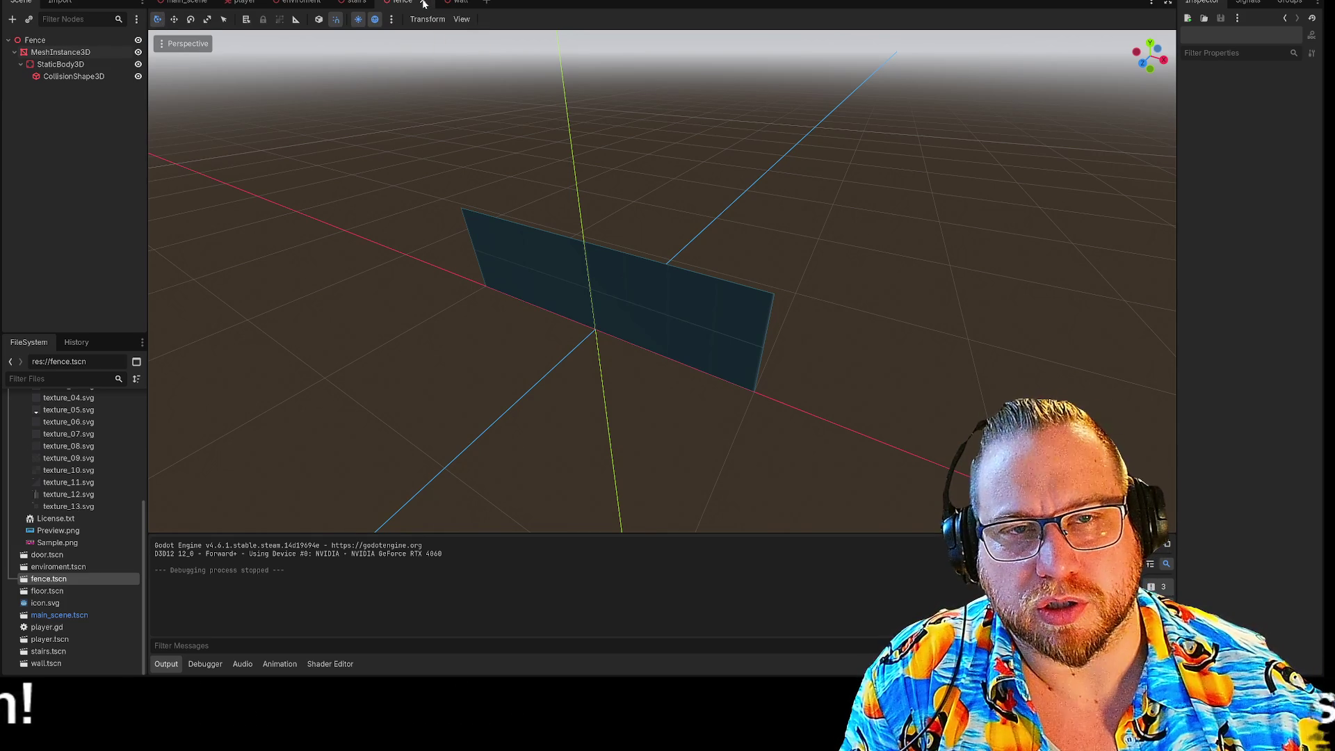
# Create a new scene with a Node3D root and rename the root BoxSmall
pyautogui.click(488, 2)
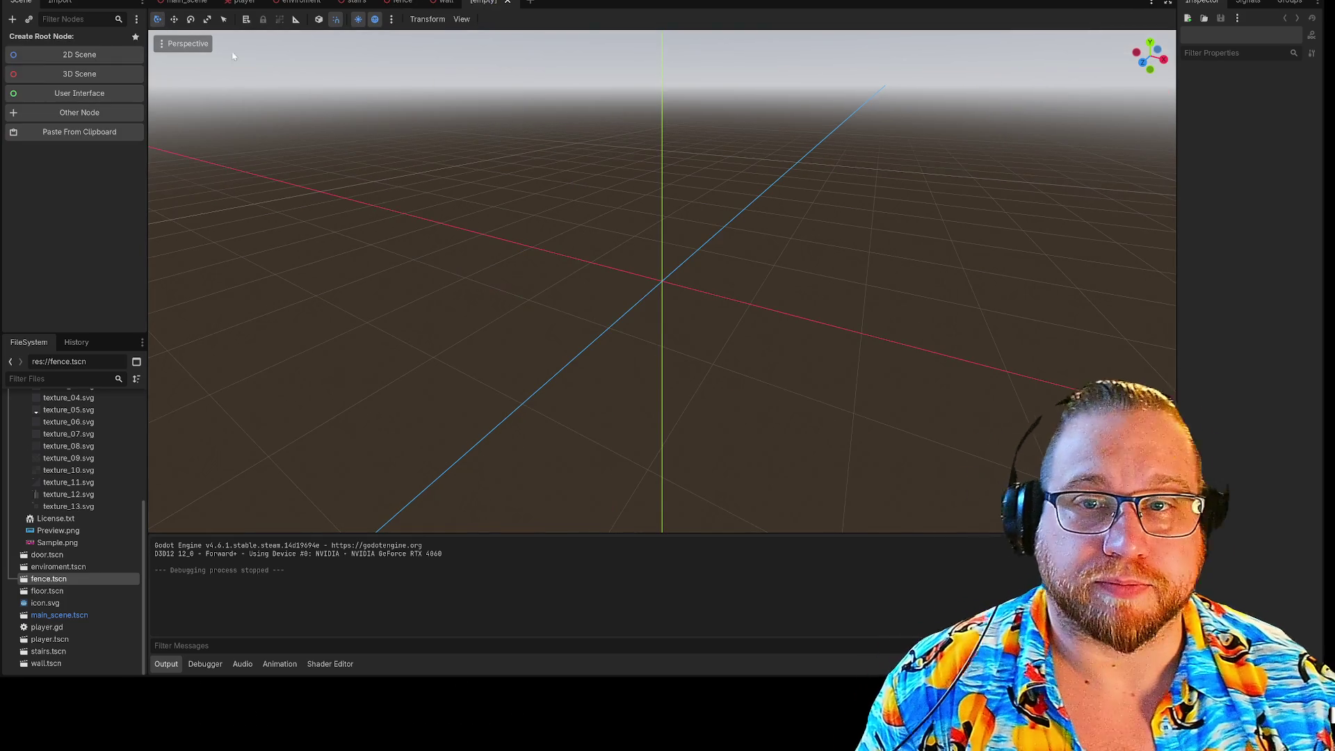
pyautogui.click(83, 77)
pyautogui.rightClick(57, 35)
pyautogui.rightClick(48, 48)
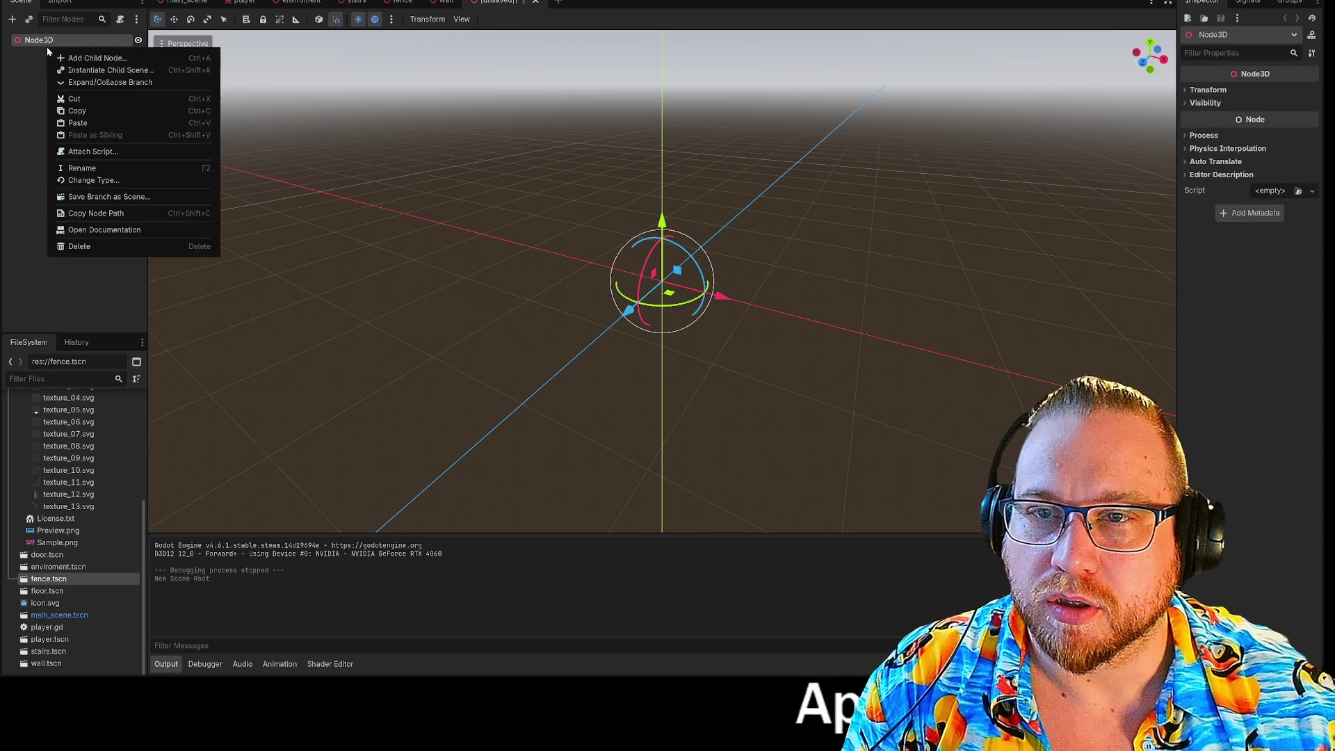
pyautogui.click(89, 169)
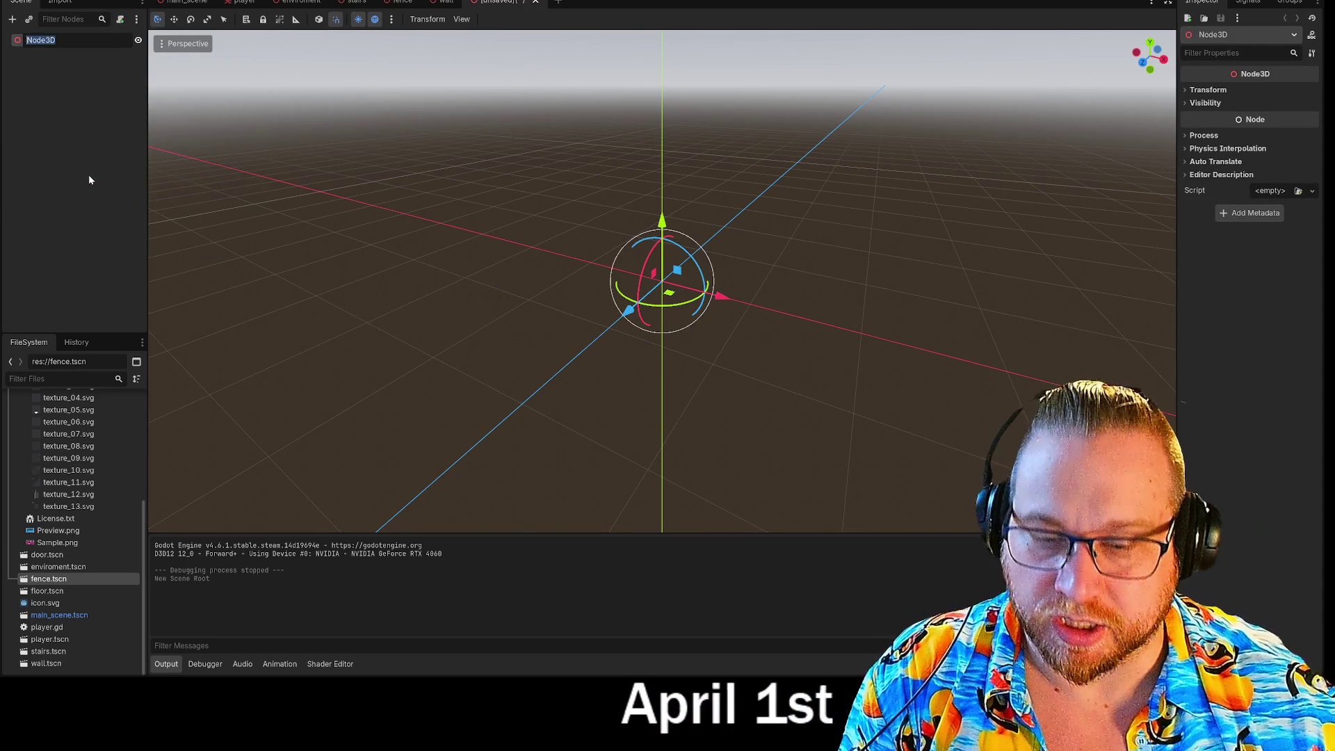
pyautogui.write('Small')
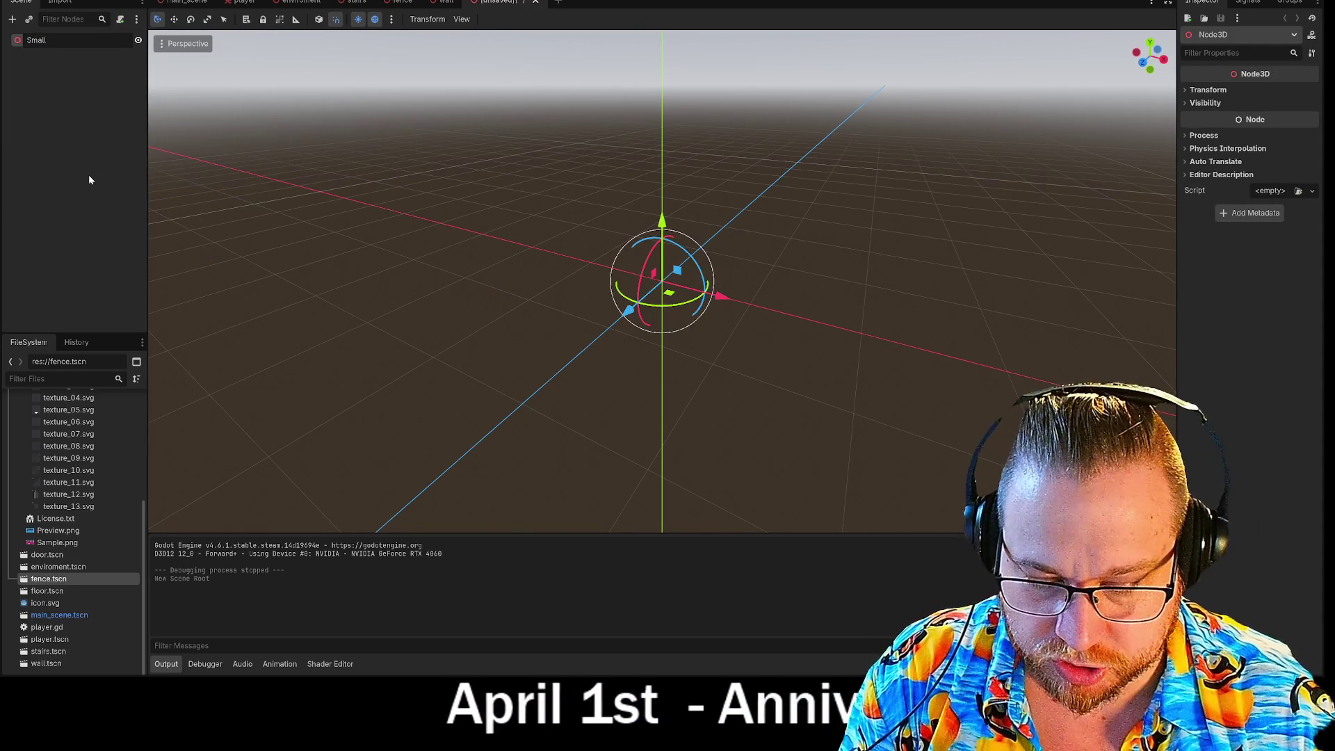
pyautogui.write('Box')
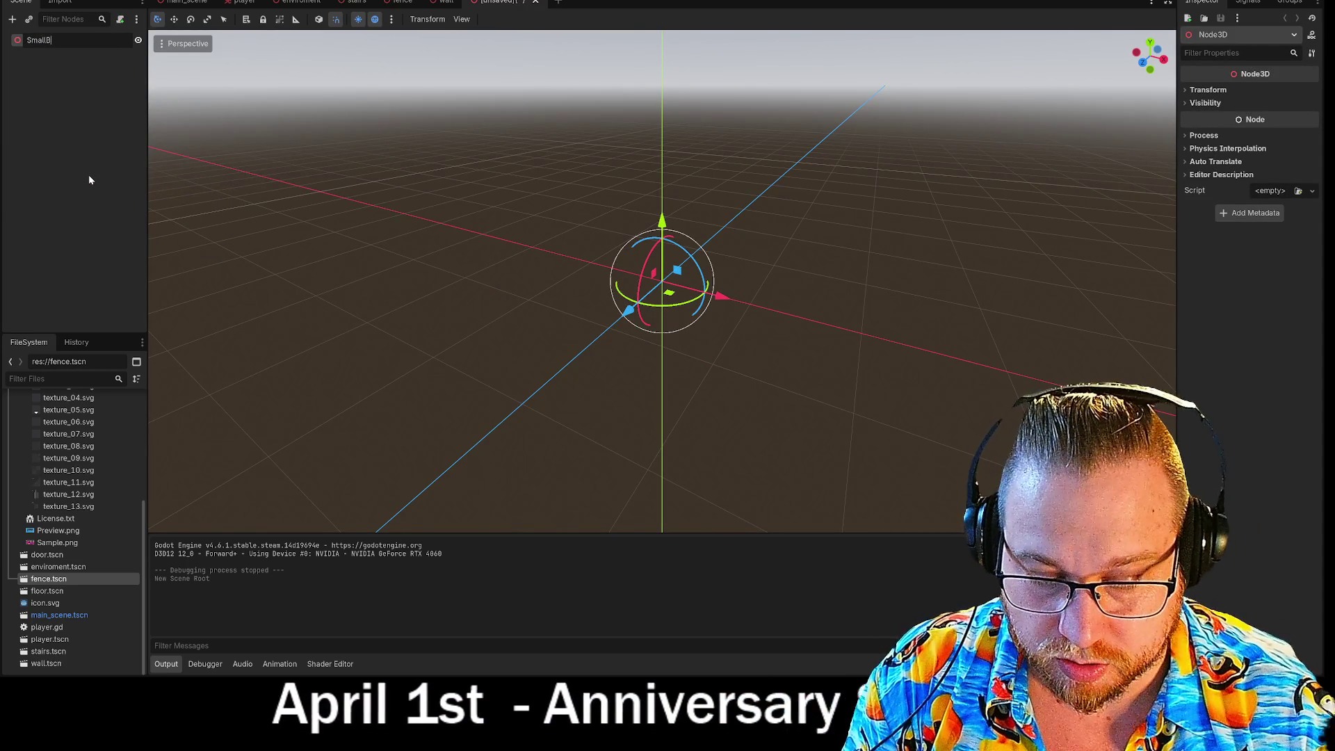
pyautogui.press('BackSpace')
pyautogui.press('BackSpace')
pyautogui.press('BackSpace')
pyautogui.write('BoxSmall')
pyautogui.press('Return')
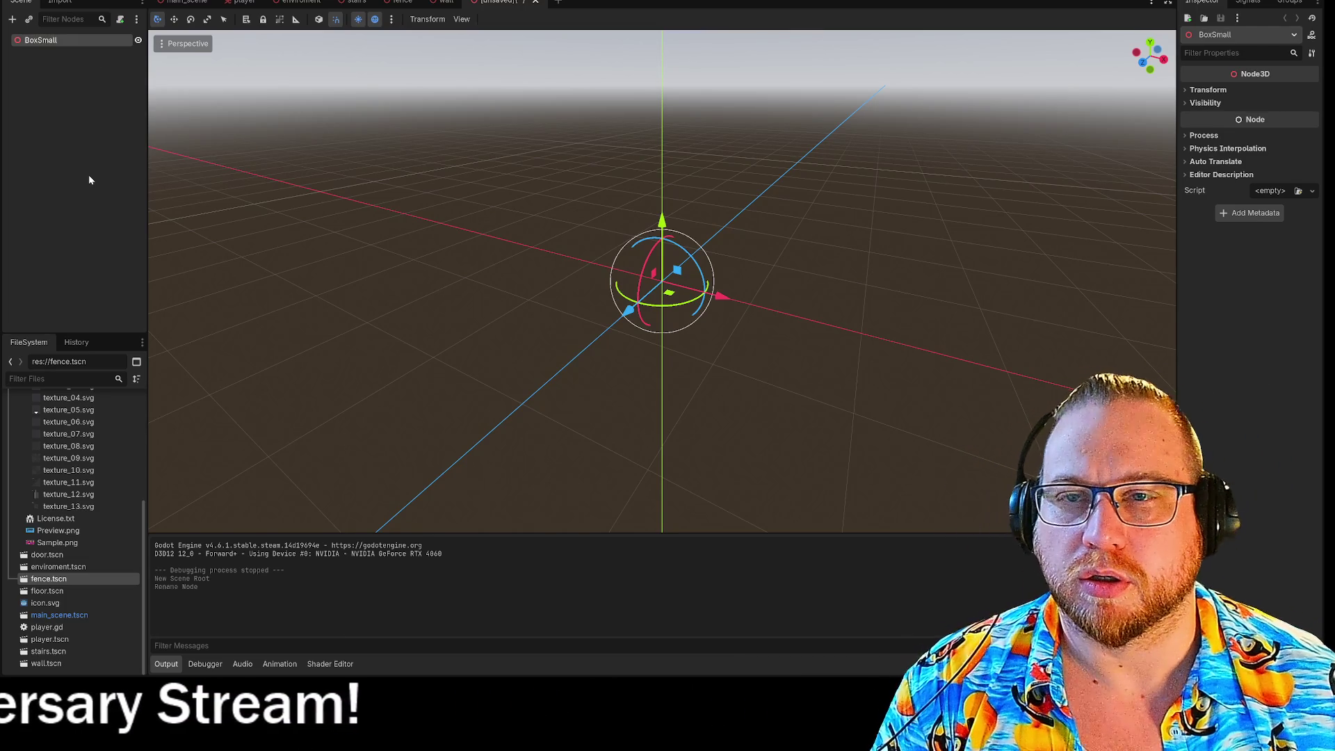
pyautogui.rightClick(35, 44)
# Add CollisionShape3D, StaticBody3D and MeshInstance3D as children of BoxSmall
pyautogui.click(98, 55)
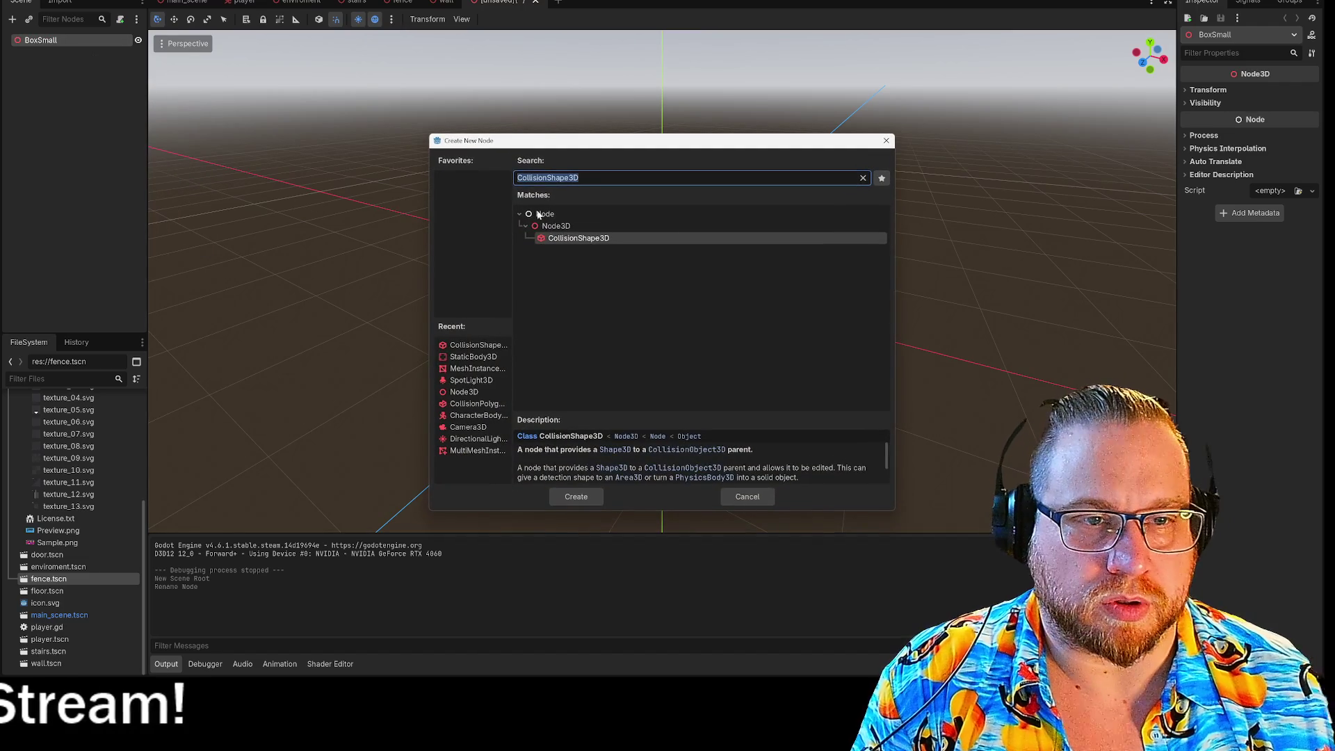
pyautogui.click(591, 498)
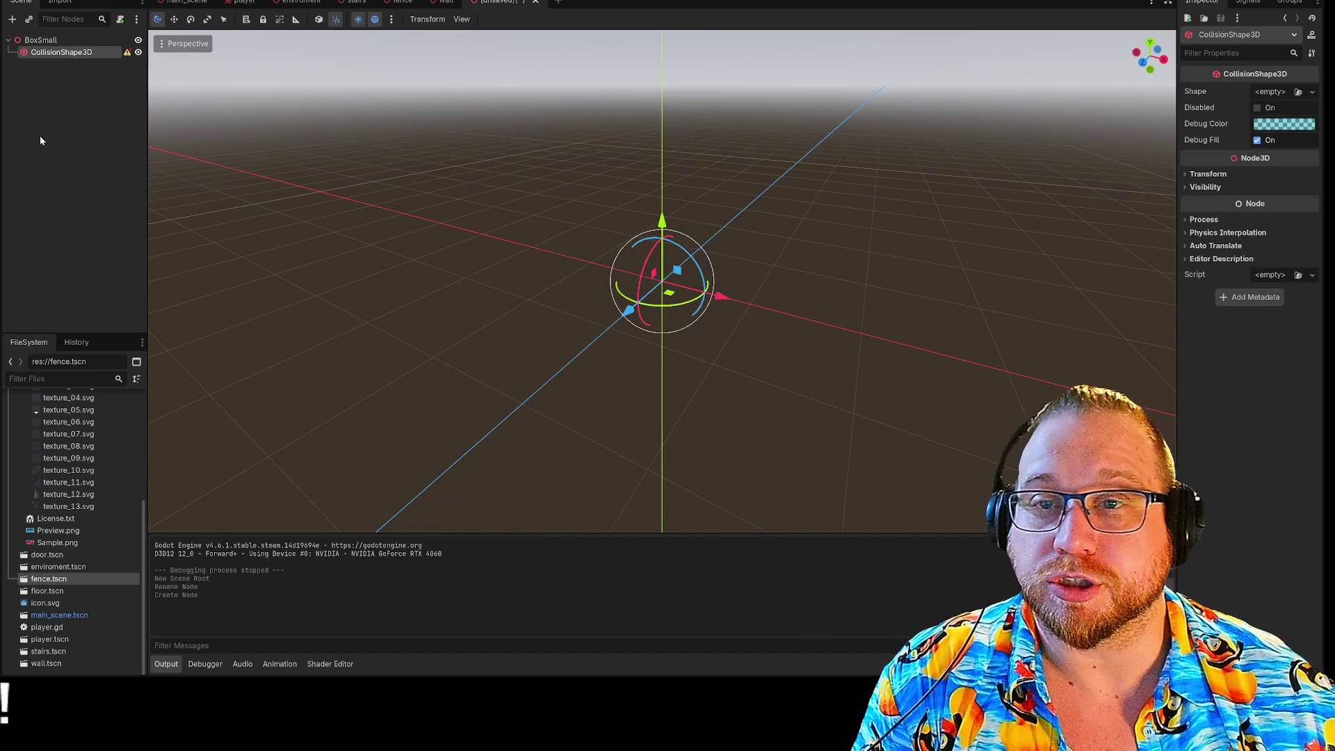
pyautogui.rightClick(28, 43)
pyautogui.click(97, 52)
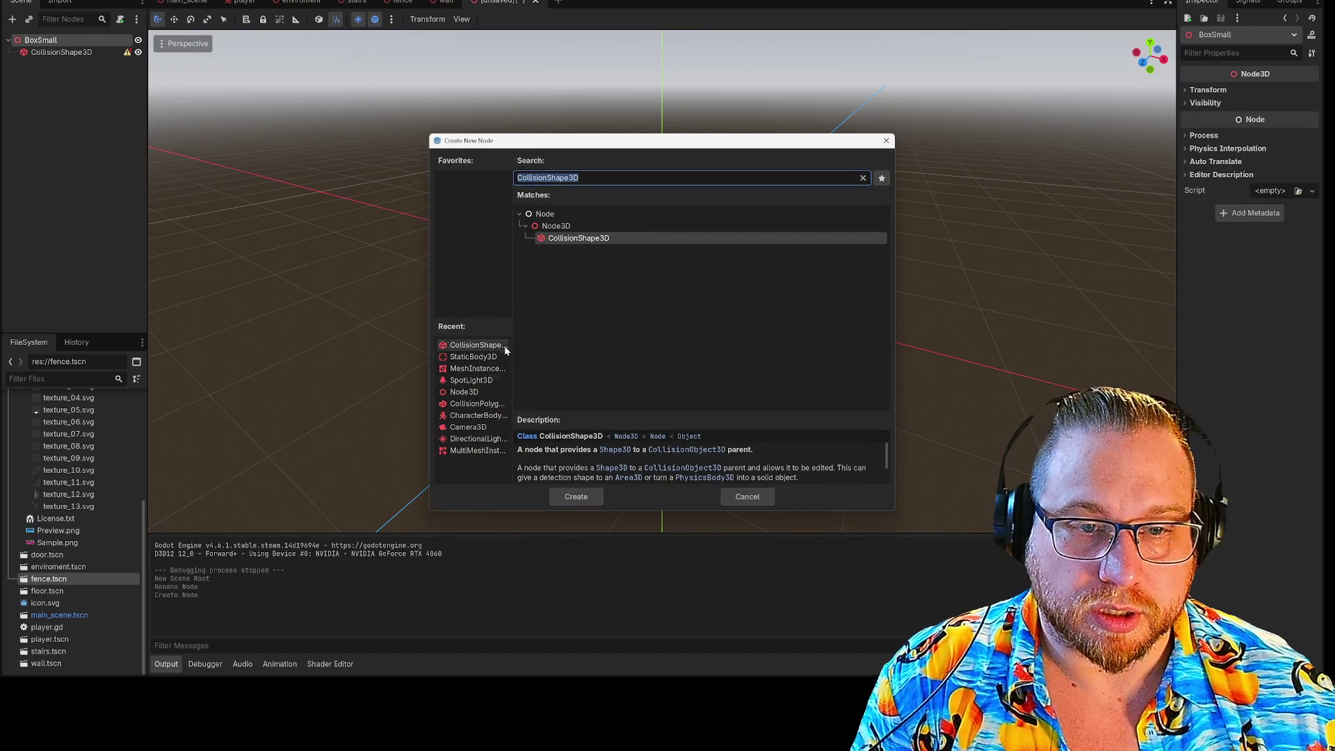
pyautogui.doubleClick(473, 357)
pyautogui.rightClick(43, 44)
pyautogui.click(94, 55)
pyautogui.doubleClick(477, 369)
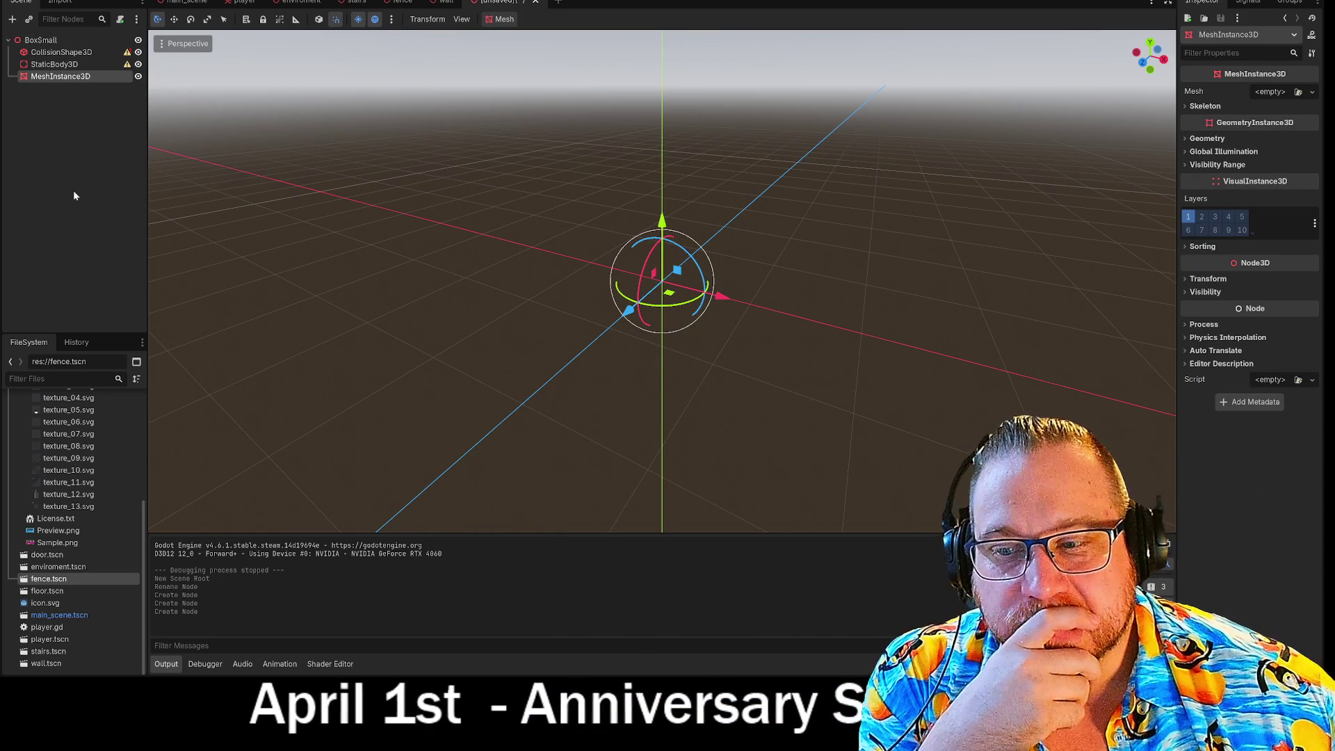
# Nest the CollisionShape3D under the StaticBody3D in the scene tree
pyautogui.click(68, 194)
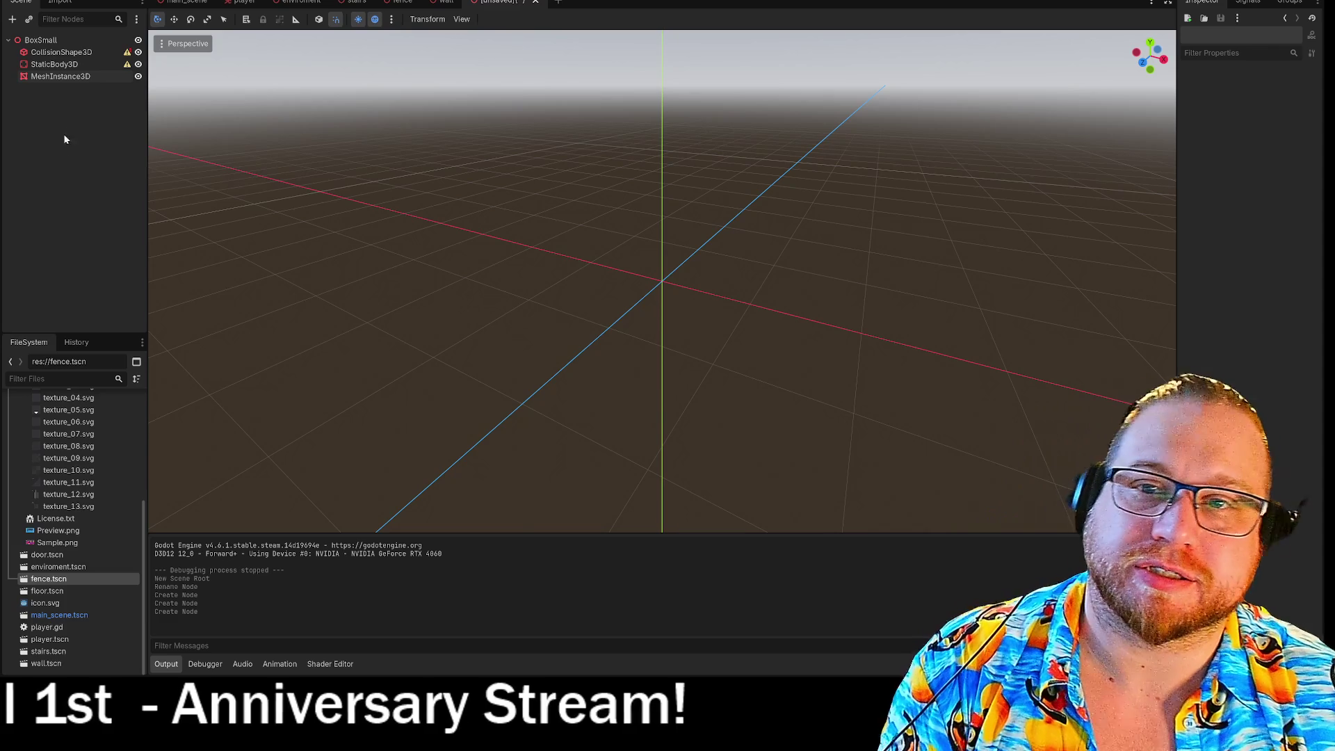
pyautogui.moveTo(60, 64)
pyautogui.mouseDown()
pyautogui.moveTo(88, 65)
pyautogui.moveTo(52, 43)
pyautogui.moveTo(57, 79)
pyautogui.mouseUp()
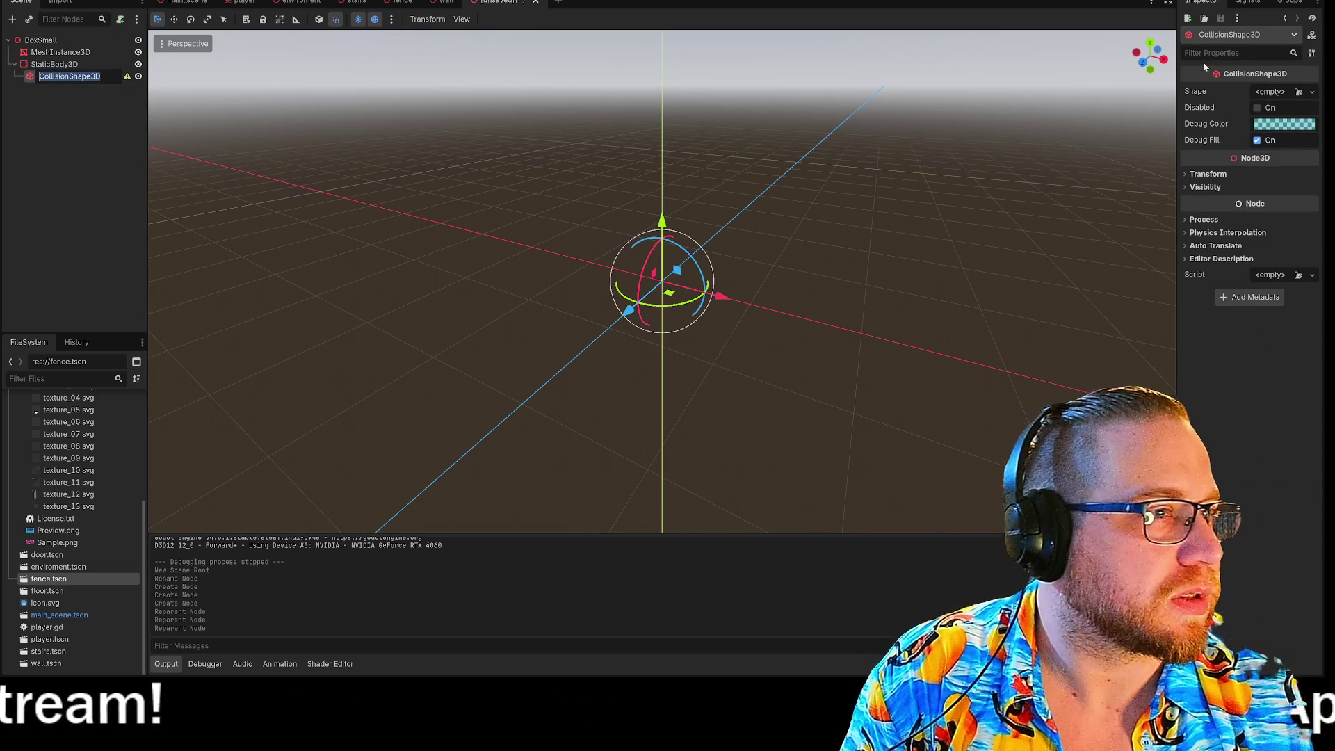
pyautogui.rightClick(56, 54)
pyautogui.click(106, 64)
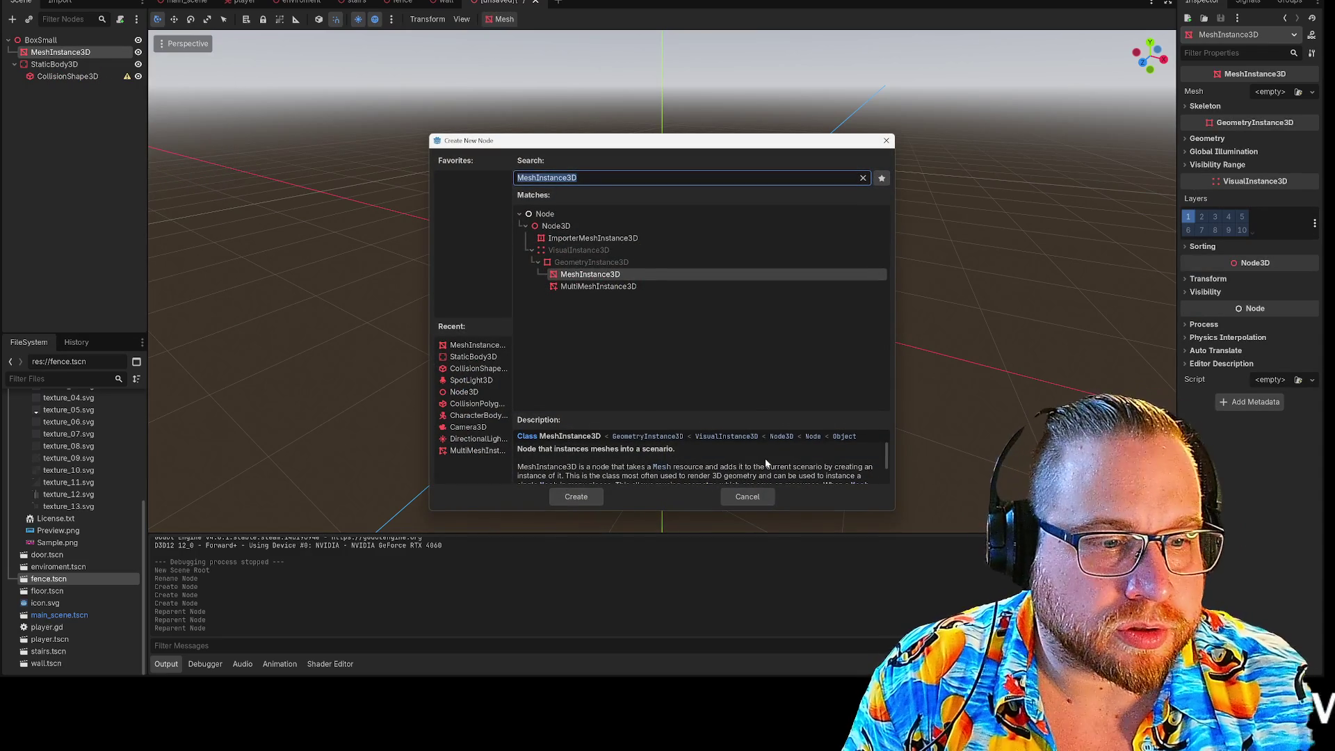
pyautogui.click(747, 497)
# Assign a BoxMesh to the MeshInstance3D
pyautogui.click(1266, 93)
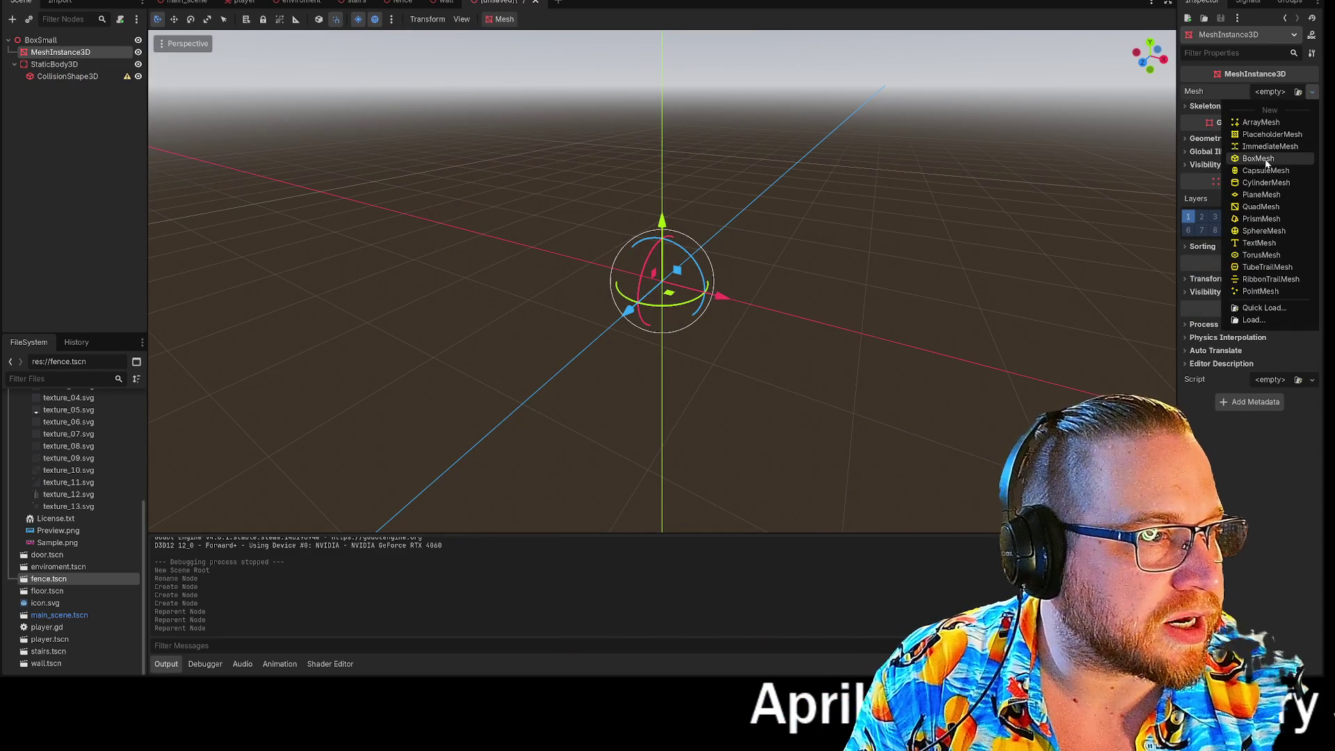
pyautogui.click(1258, 159)
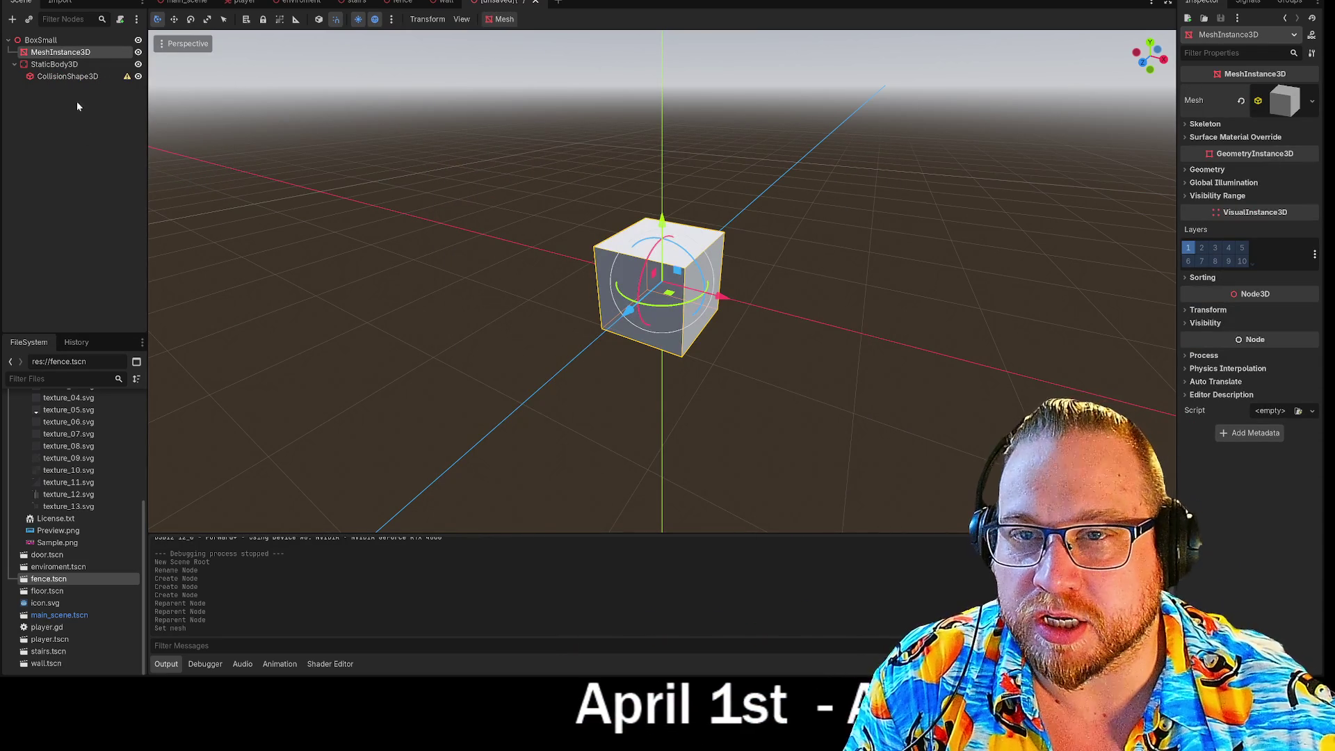
pyautogui.click(76, 106)
pyautogui.rightClick(68, 78)
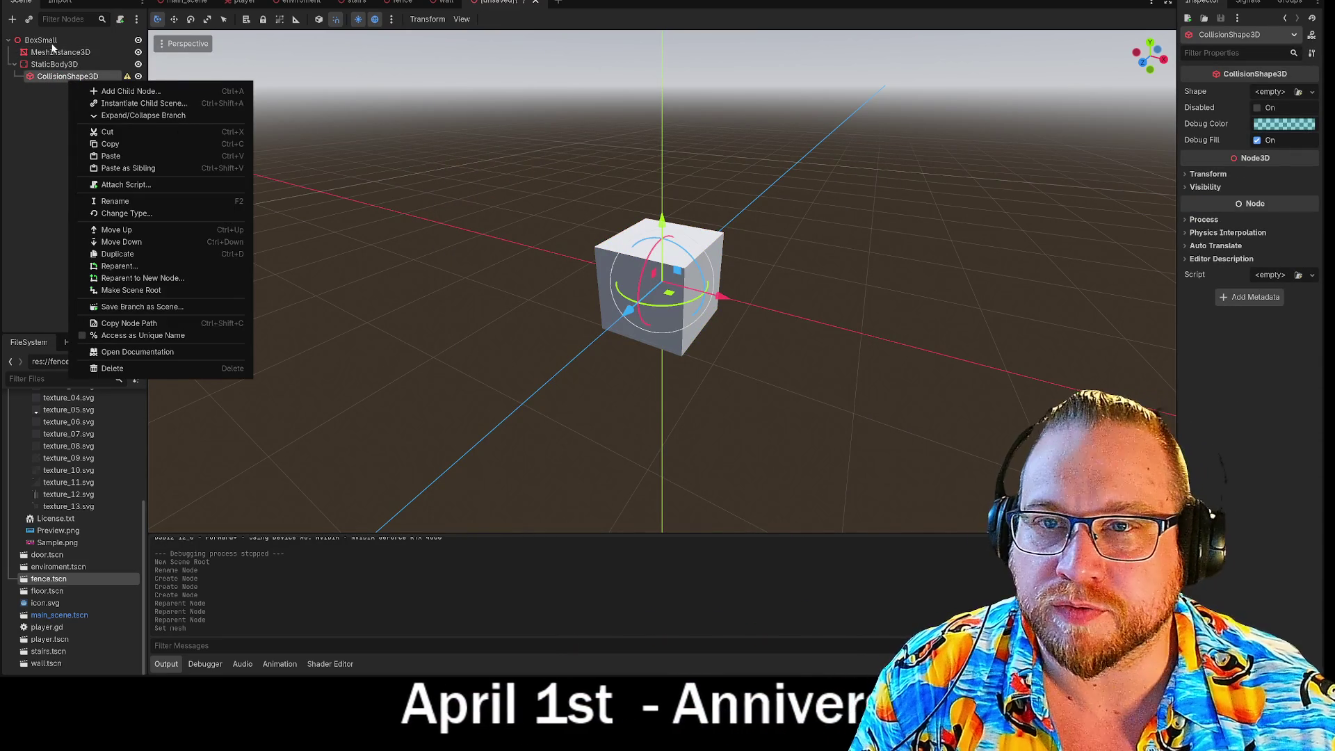
pyautogui.click(53, 52)
pyautogui.click(59, 53)
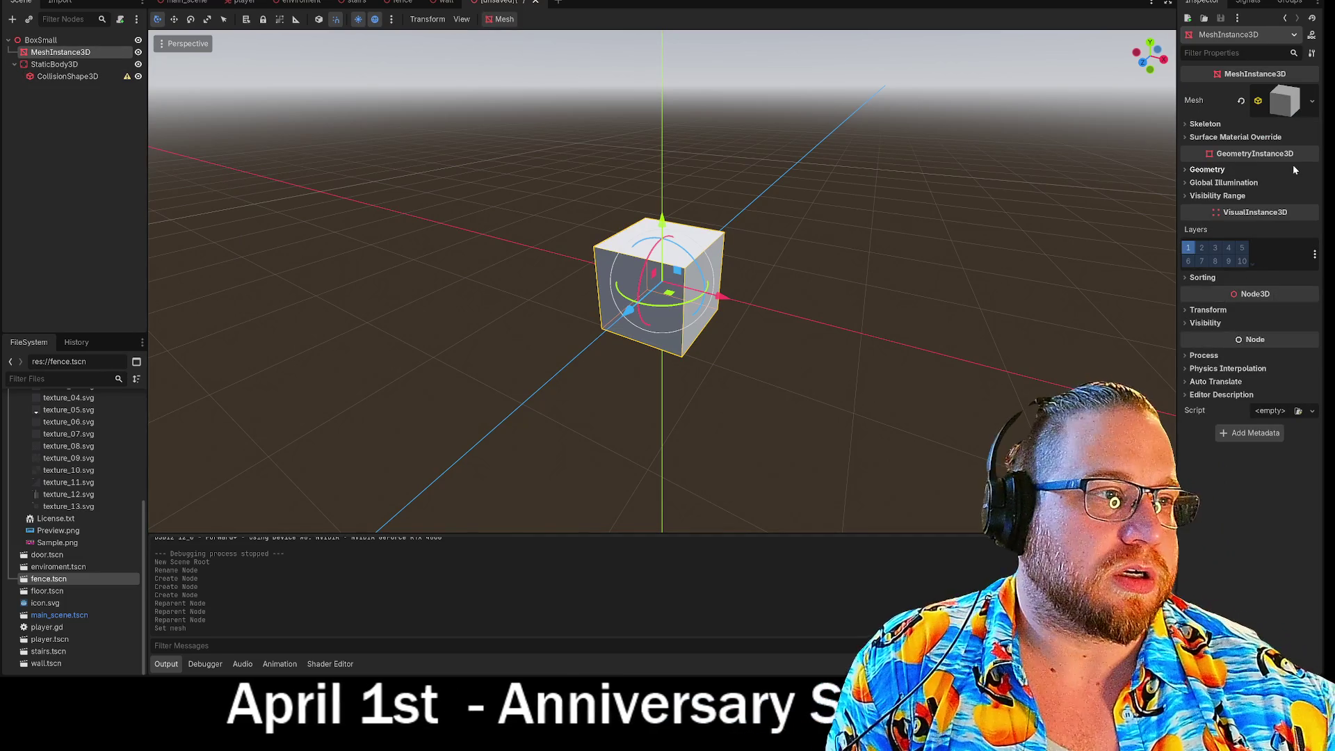
# Try a PlaneMesh viewed from above, then switch the mesh back to BoxMesh
pyautogui.click(1285, 101)
pyautogui.click(1284, 101)
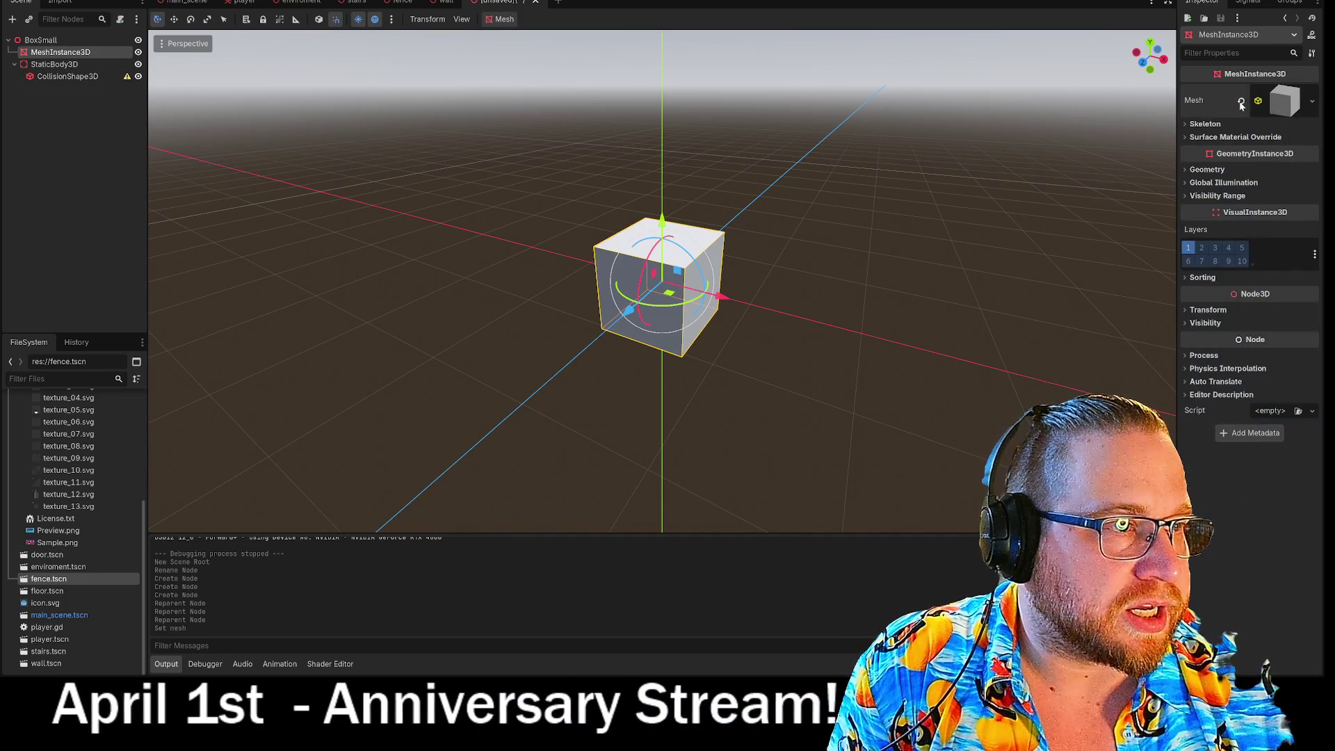
pyautogui.click(1312, 101)
pyautogui.click(1268, 208)
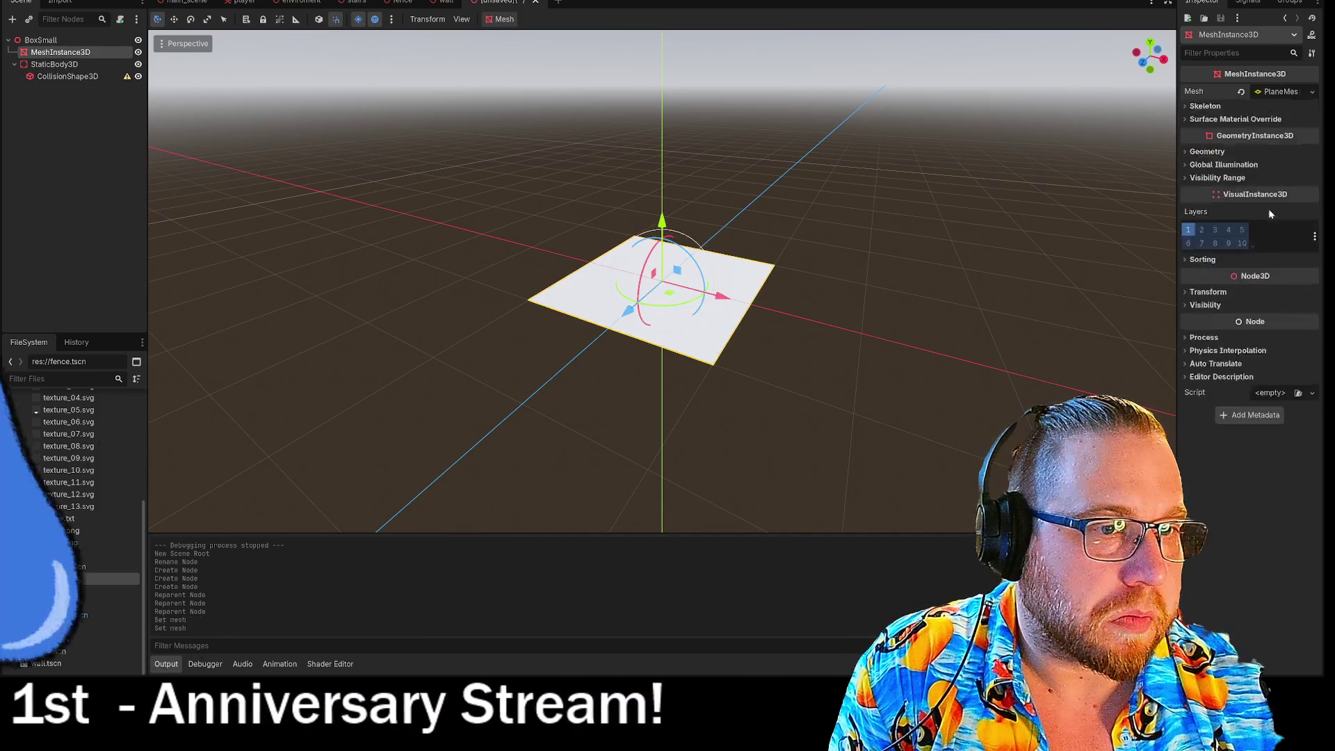
pyautogui.moveTo(927, 141); pyautogui.dragTo(691, 274)
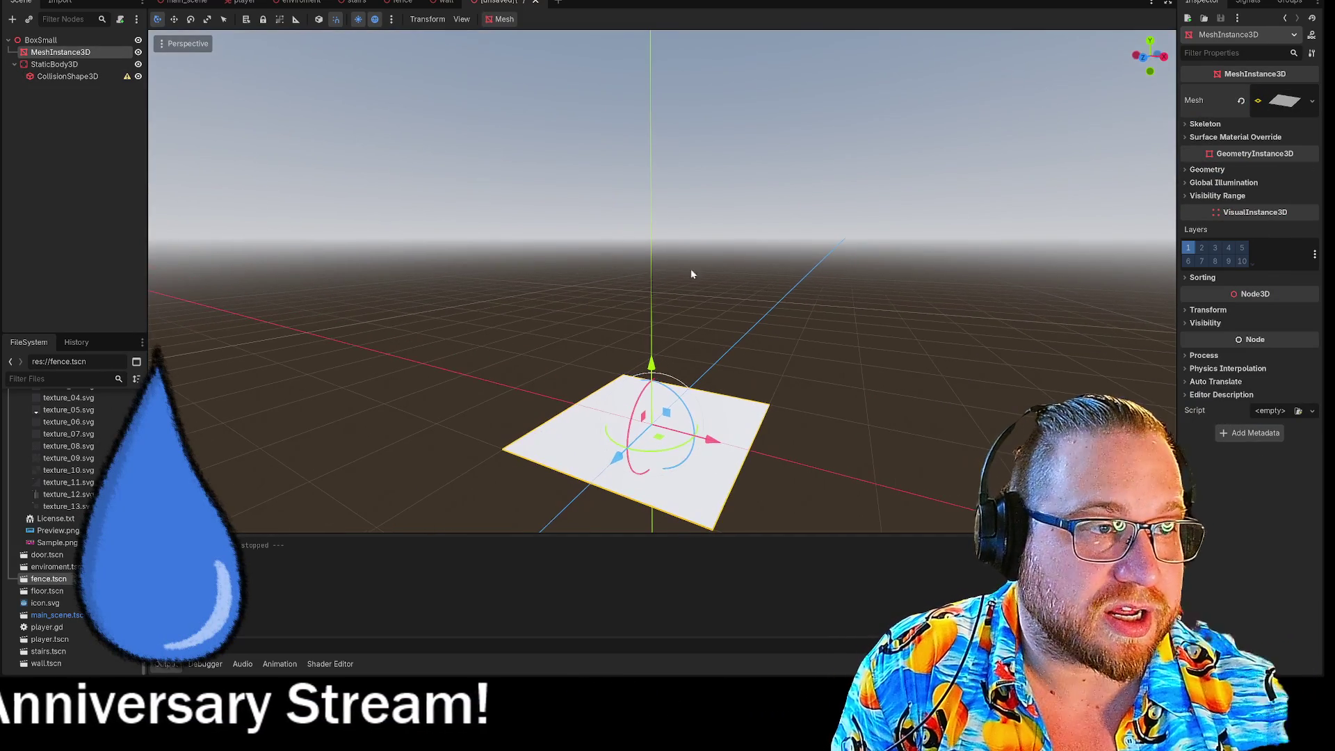
pyautogui.click(1152, 41)
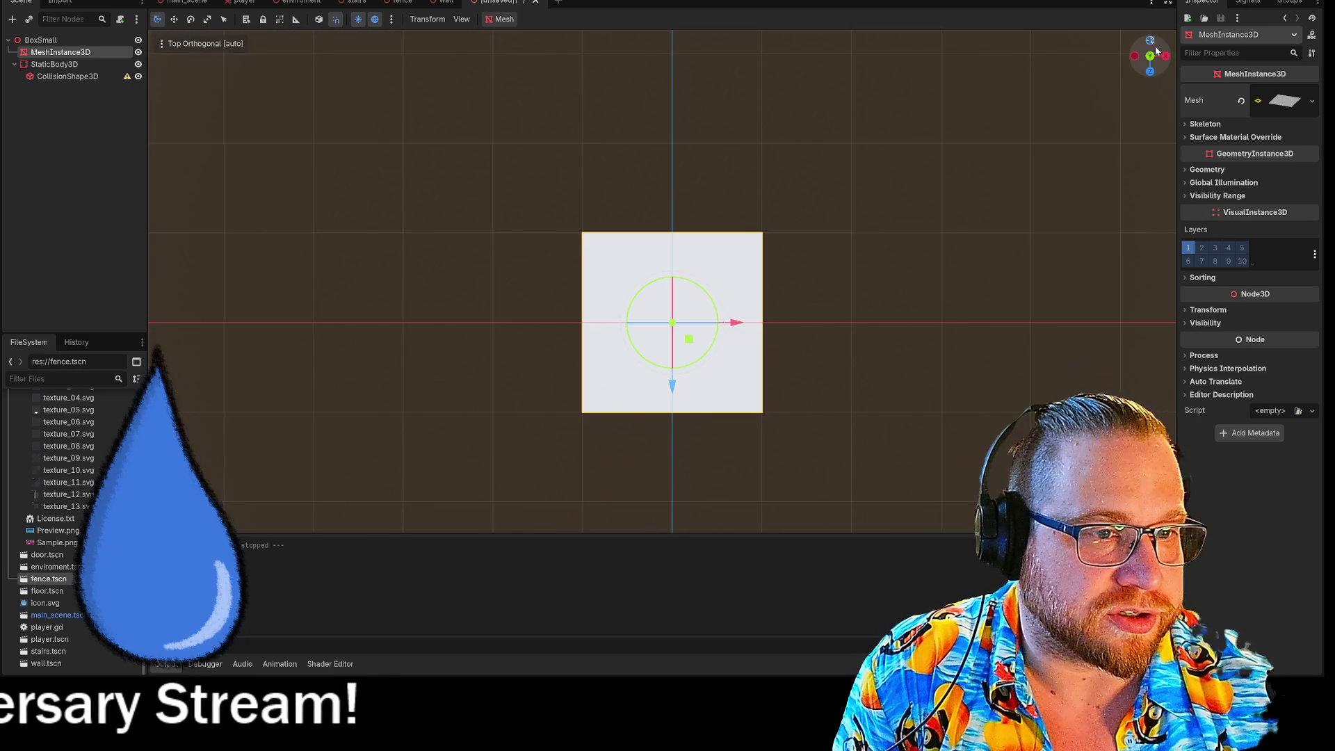
pyautogui.click(1313, 102)
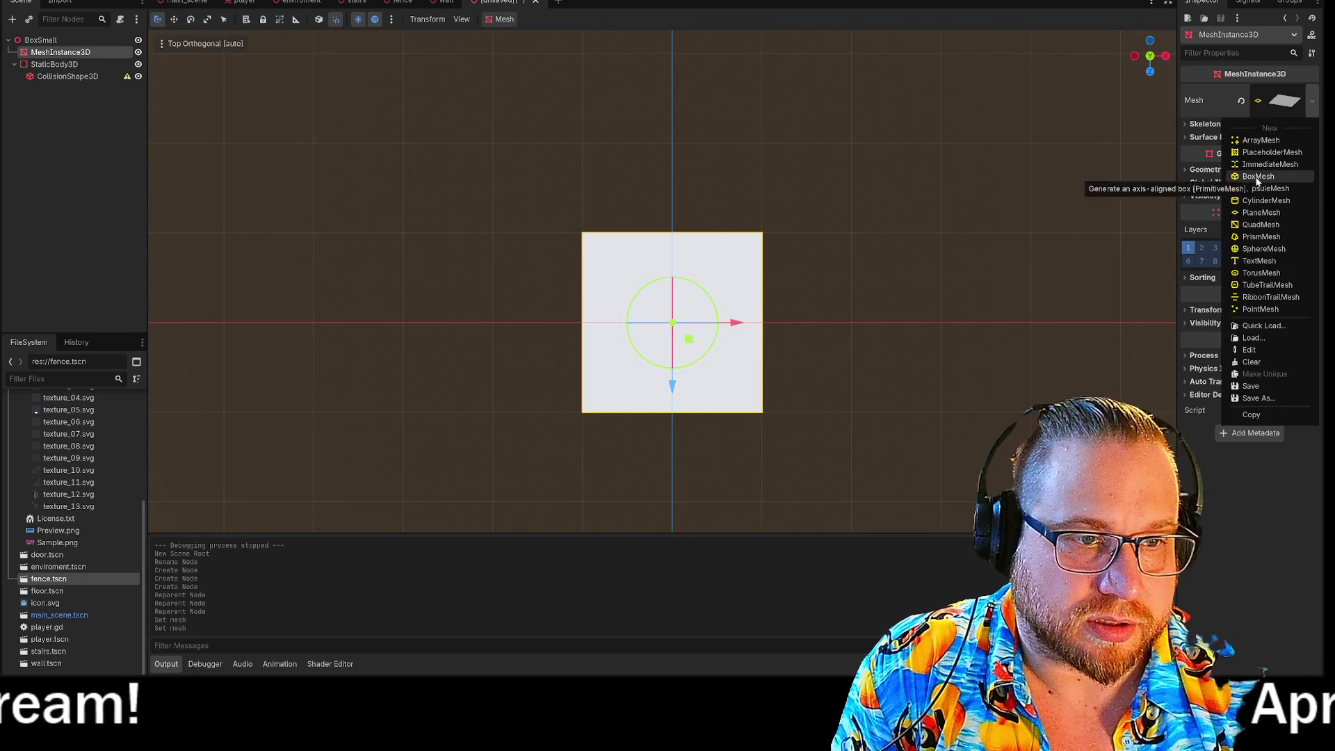
pyautogui.click(1258, 178)
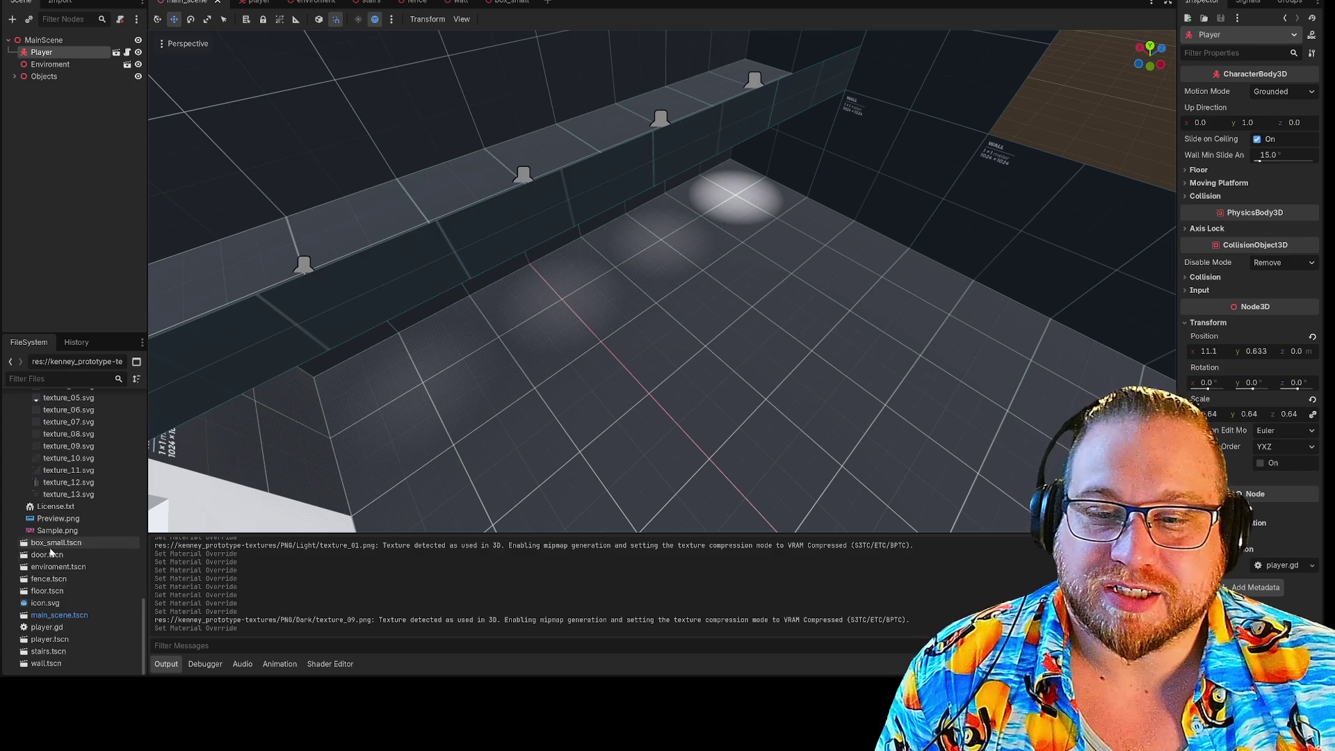
# Place a box_small.tscn instance on the floor at right and run the game with F5
pyautogui.moveTo(61, 549)
pyautogui.mouseDown()
pyautogui.moveTo(635, 379)
pyautogui.moveTo(534, 172)
pyautogui.mouseUp()
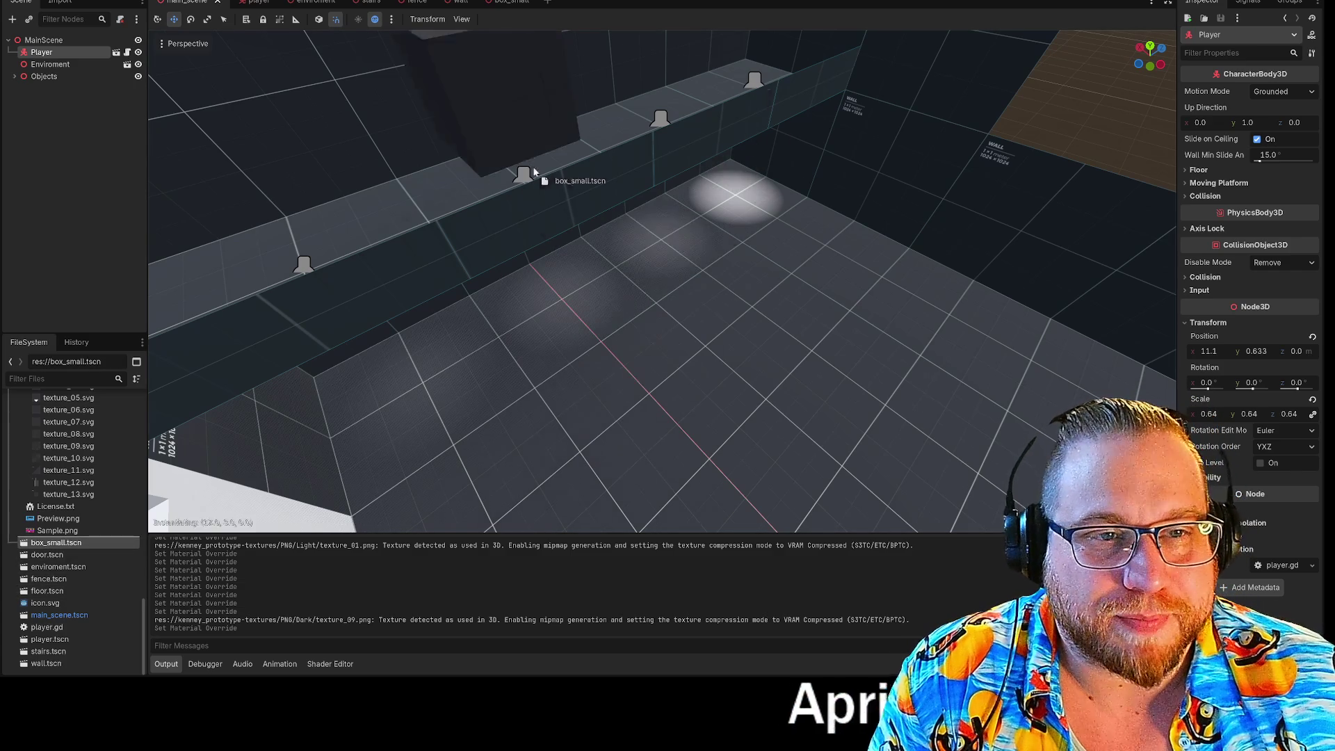
pyautogui.moveTo(725, 360)
pyautogui.mouseDown()
pyautogui.moveTo(798, 348)
pyautogui.moveTo(773, 157)
pyautogui.moveTo(582, 130)
pyautogui.mouseUp()
pyautogui.moveTo(519, 175)
pyautogui.mouseDown()
pyautogui.moveTo(845, 315)
pyautogui.moveTo(818, 278)
pyautogui.mouseUp()
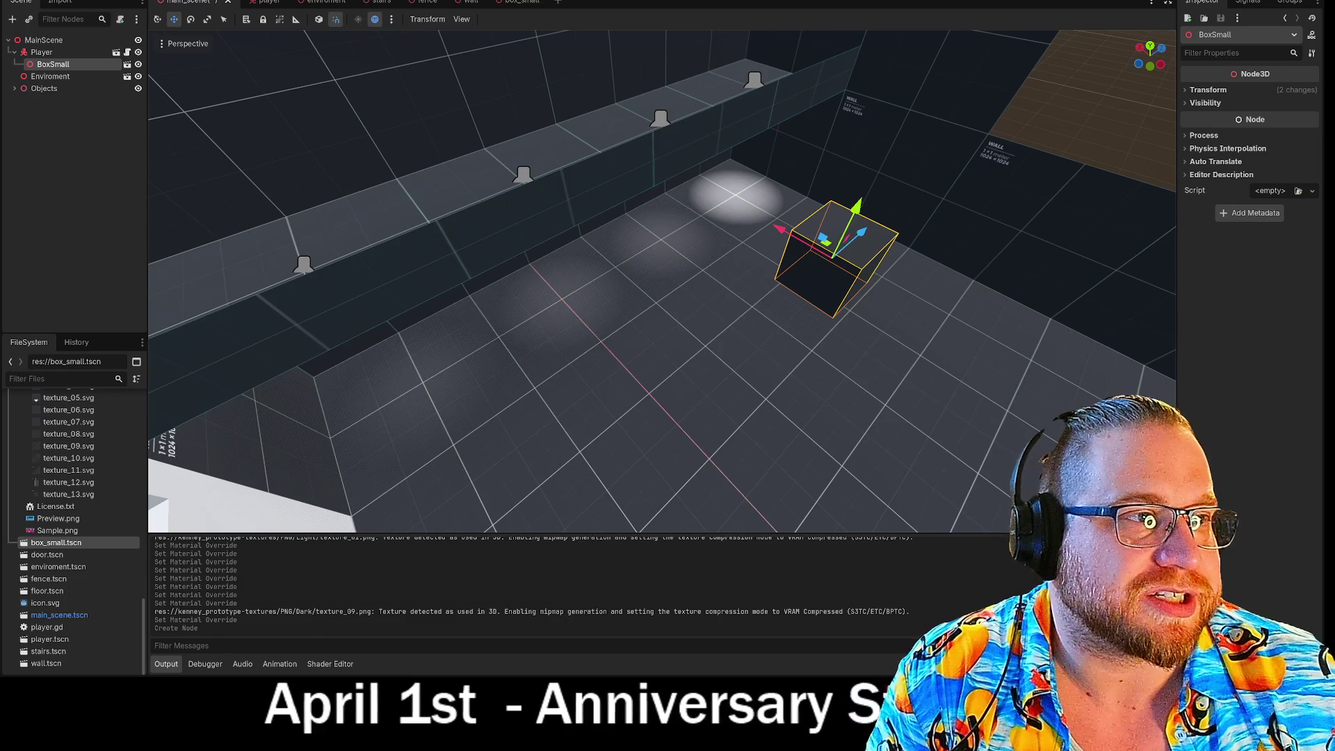
pyautogui.press('F5')
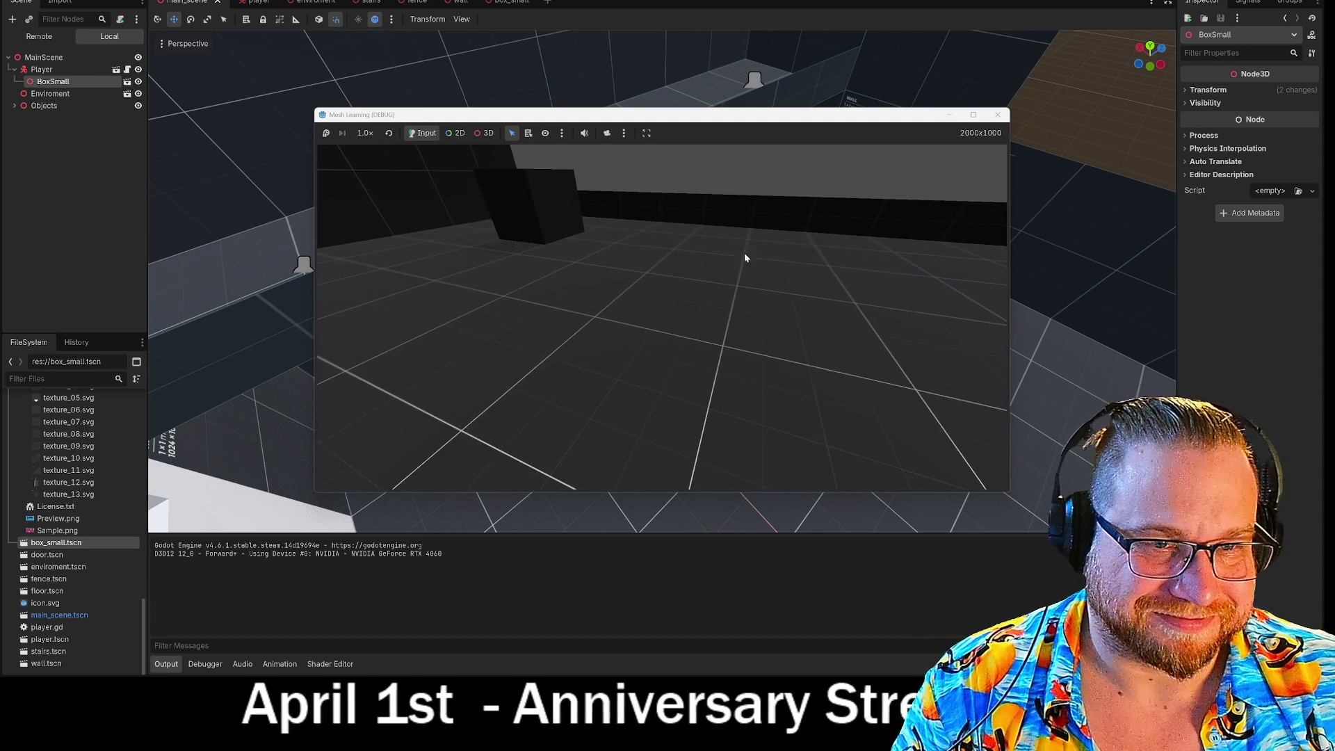
# Close the test game, look over the player scene, and return to the main level
pyautogui.click(997, 114)
pyautogui.click(247, 2)
pyautogui.scroll(-3, 662, 280)
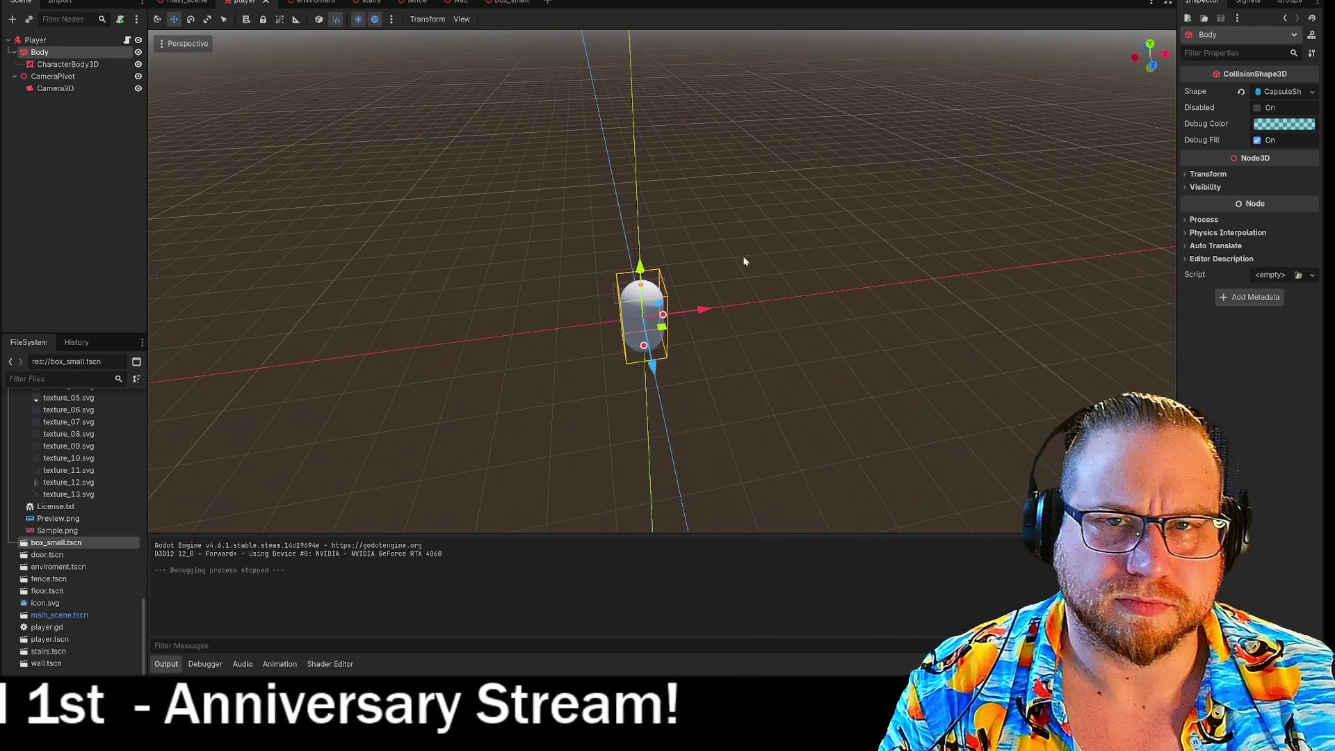
pyautogui.click(186, 2)
# Move BoxSmall from under Player to MainScene and run the game again
pyautogui.moveTo(53, 64); pyautogui.dragTo(43, 39)
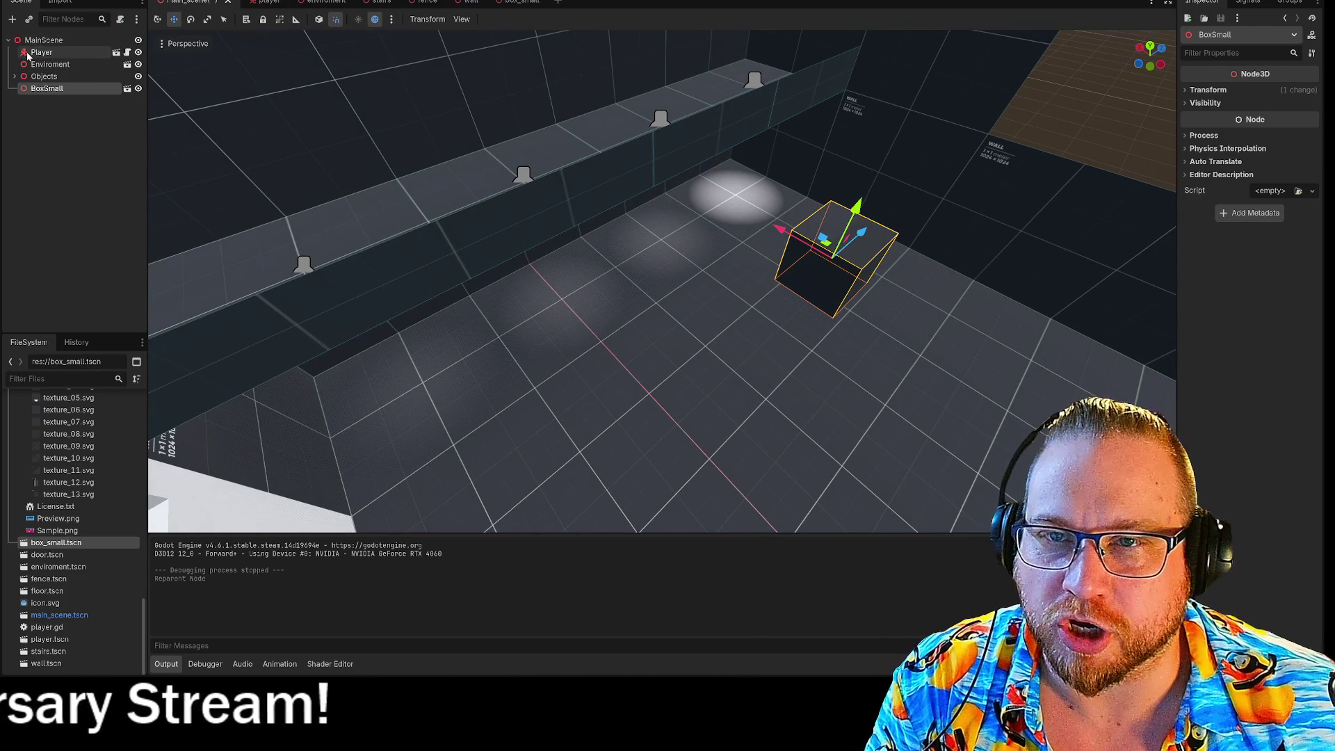
pyautogui.click(14, 77)
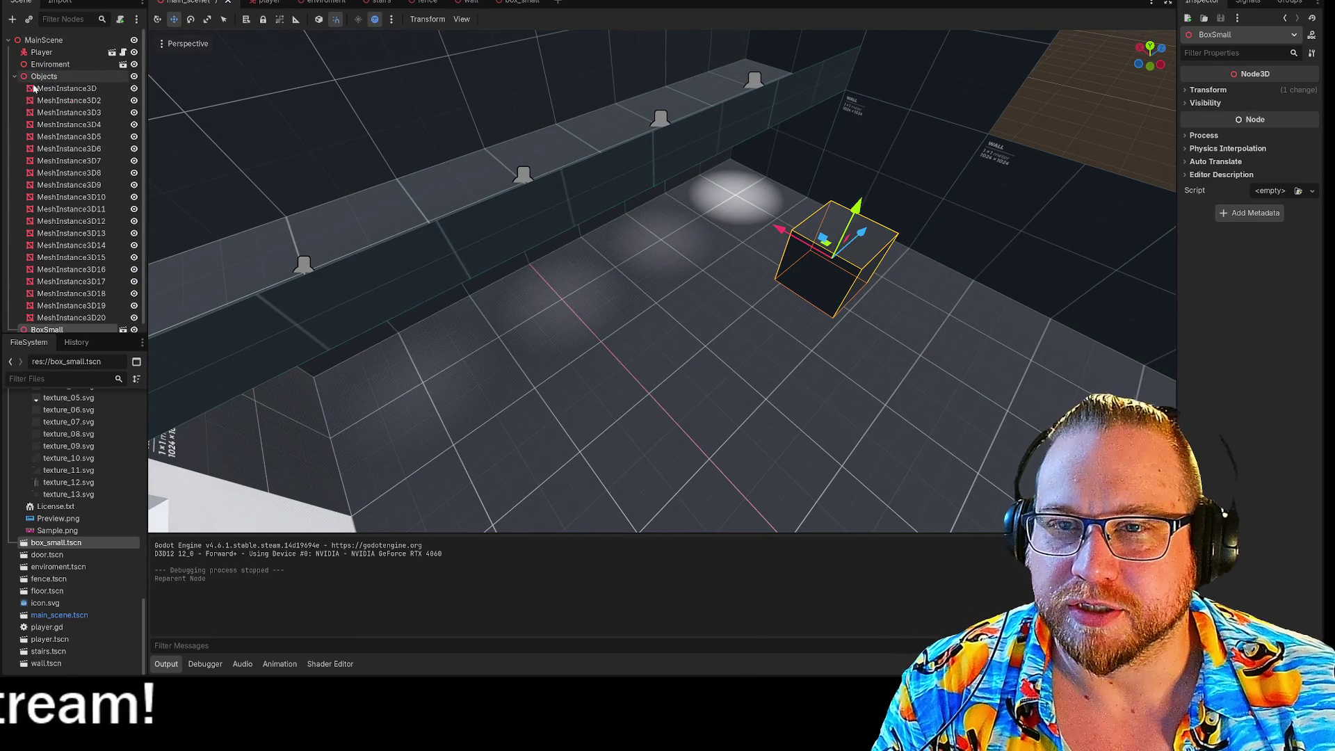
pyautogui.click(25, 78)
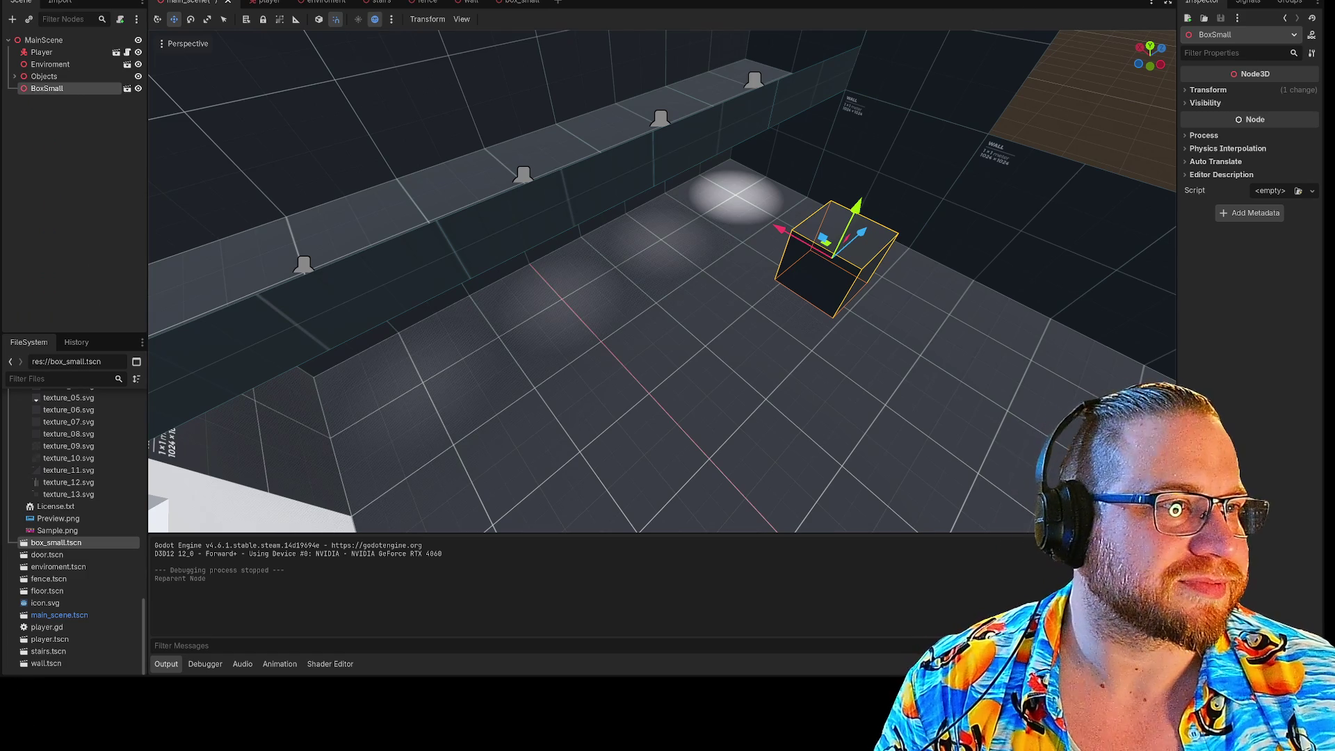
pyautogui.press('F5')
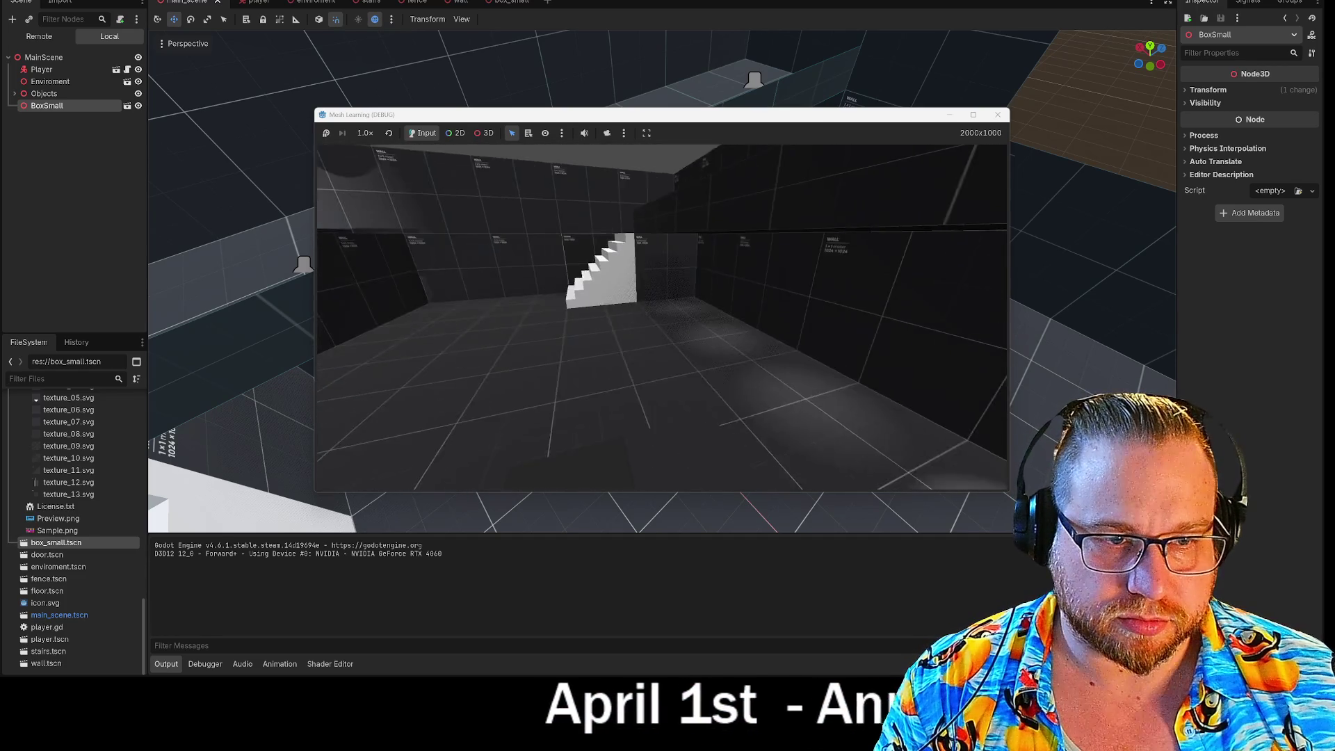
# Walk the player up the stairs, through the corridor and room, then close the game window
pyautogui.press('w')
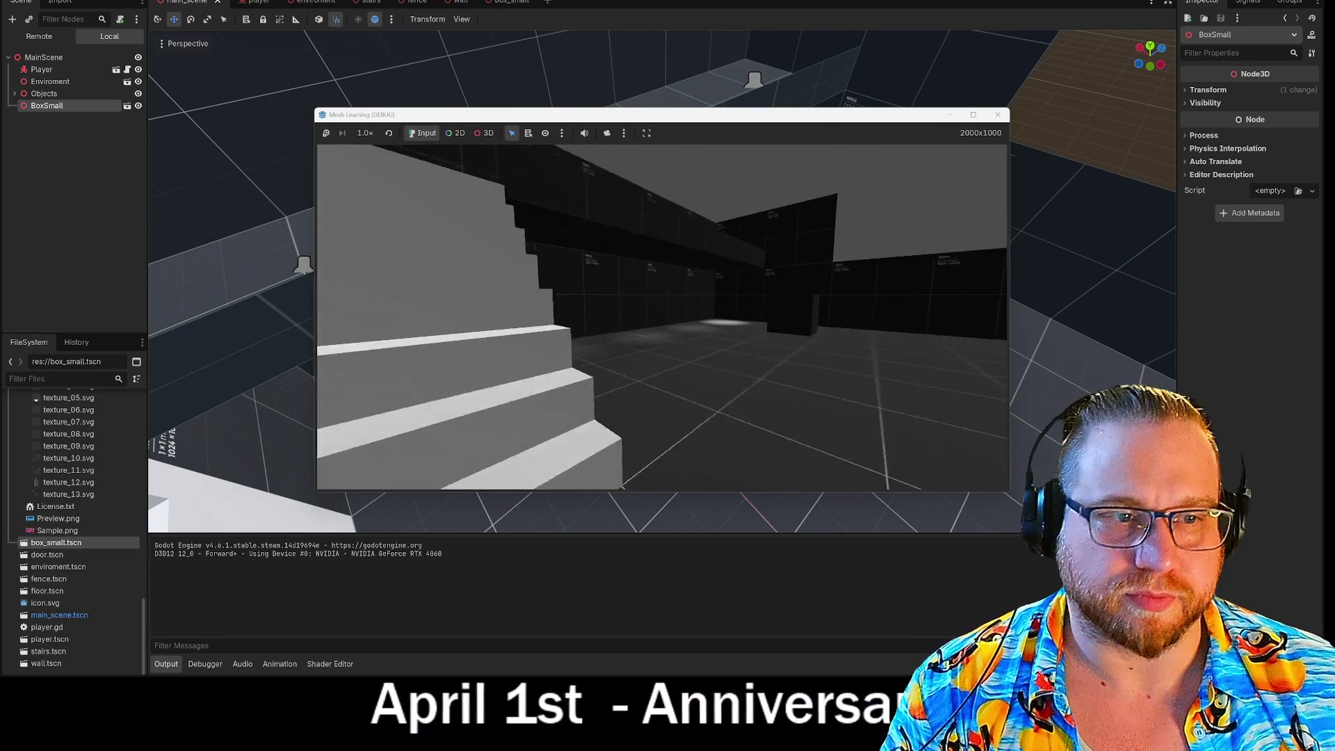
pyautogui.press('w')
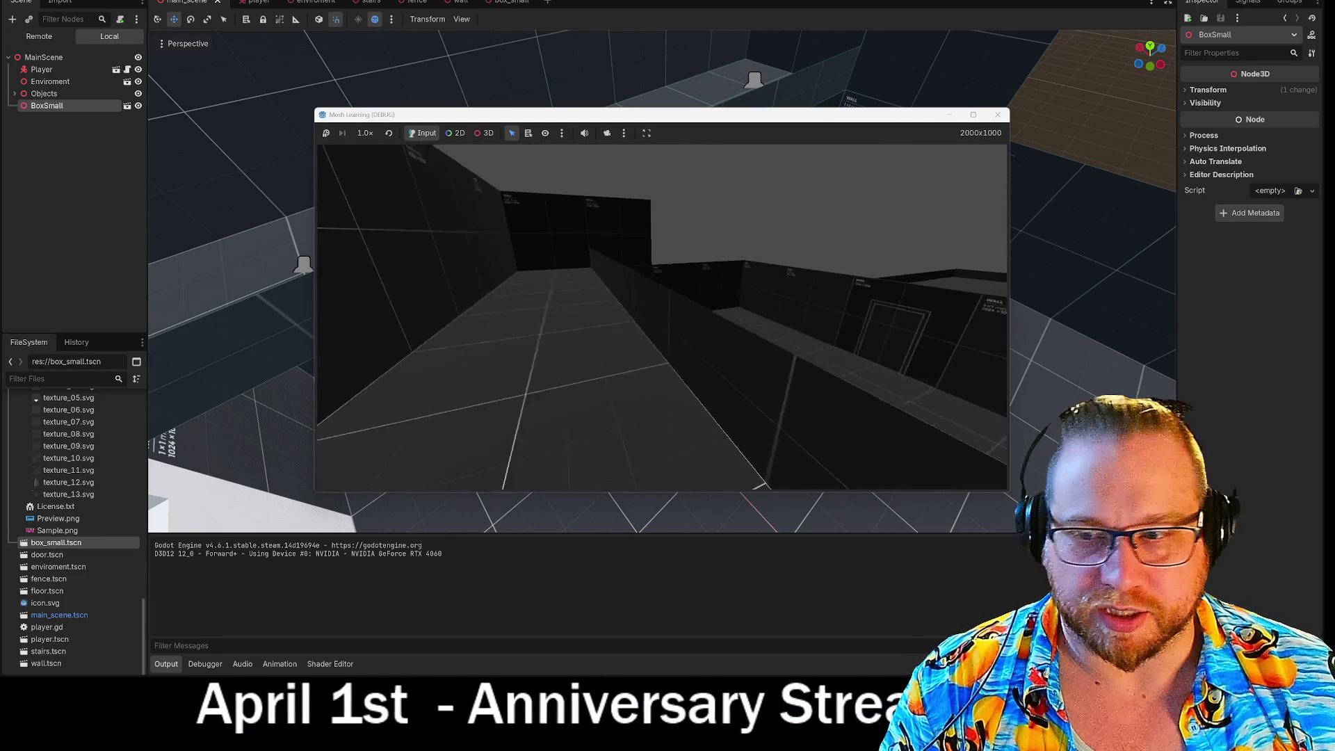
pyautogui.press('w')
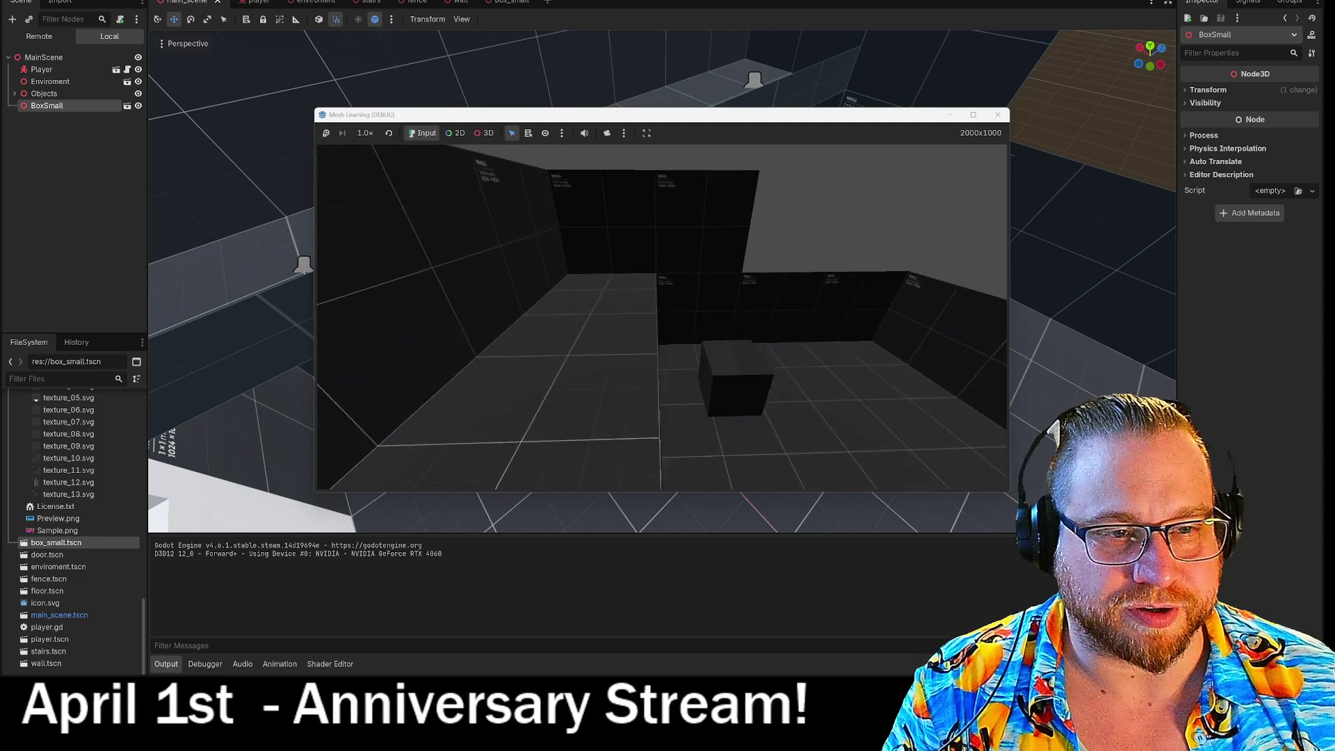
pyautogui.press('w')
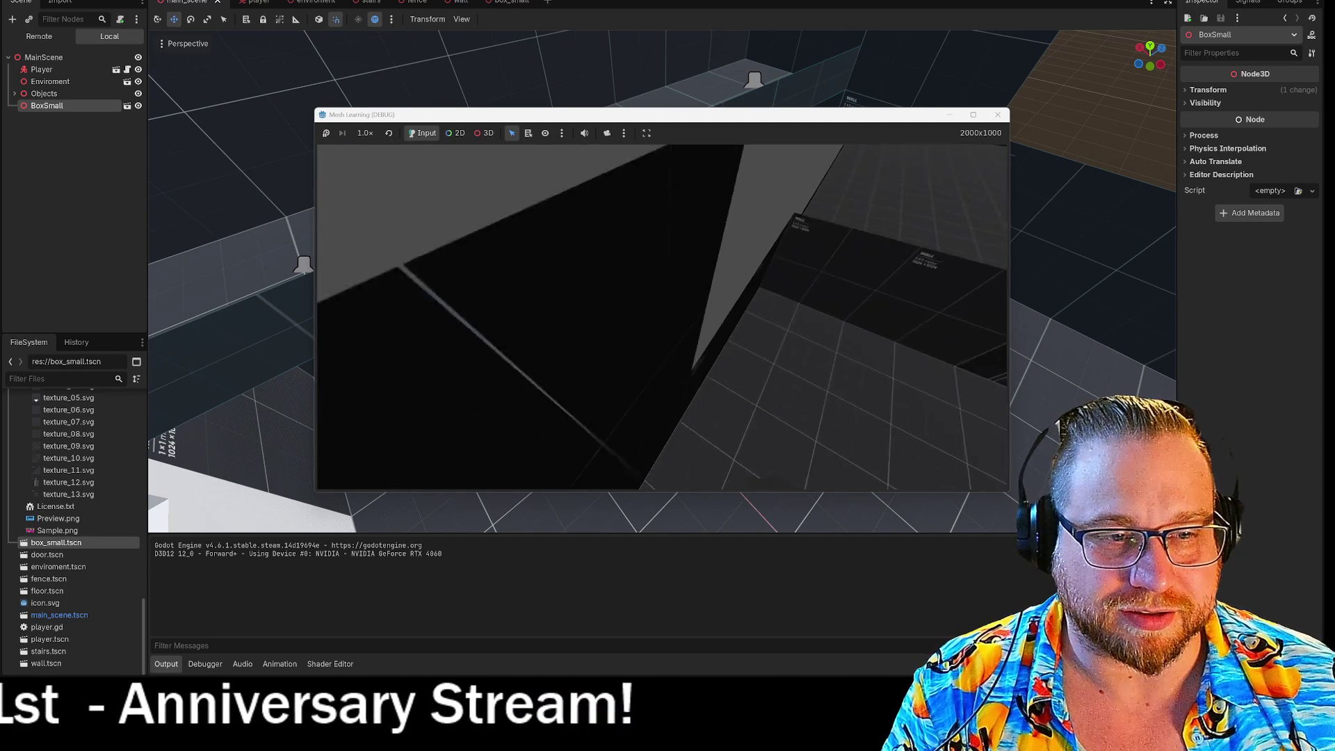
pyautogui.press('w')
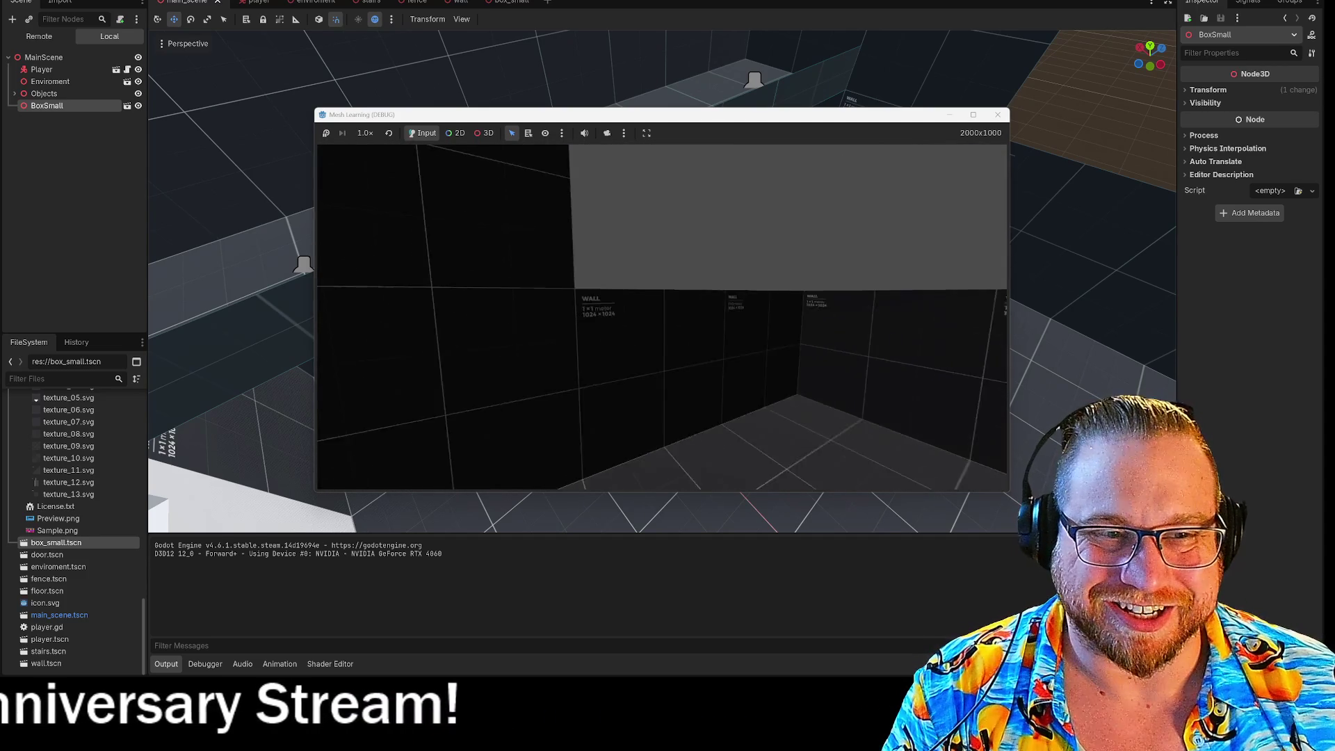
pyautogui.press('w')
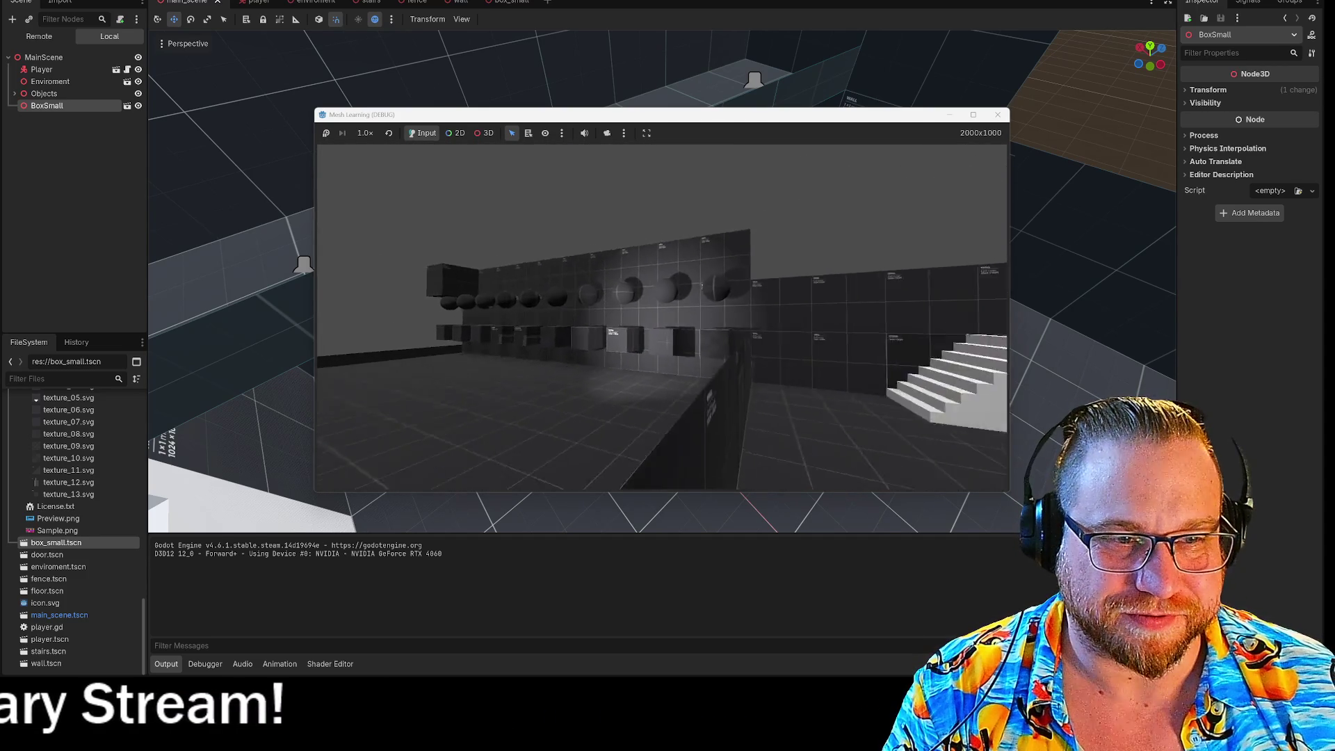
pyautogui.press('w')
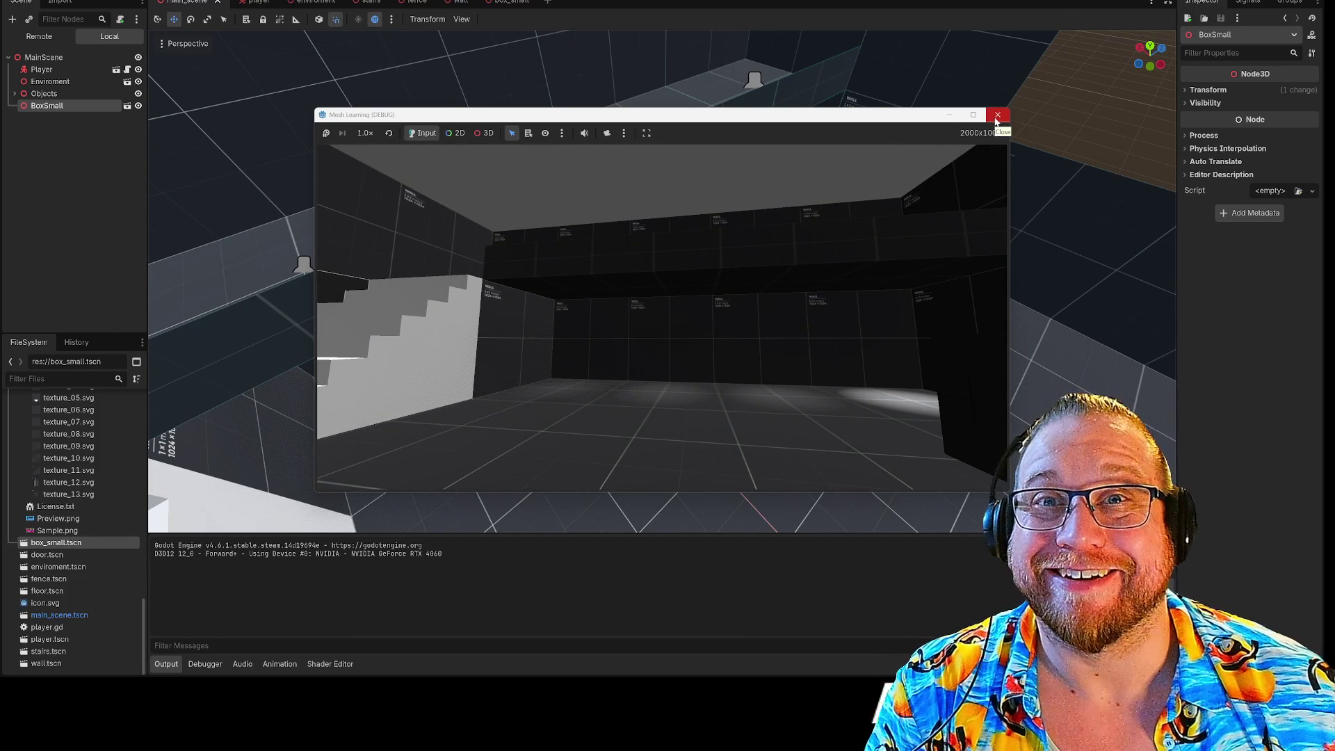
pyautogui.click(996, 115)
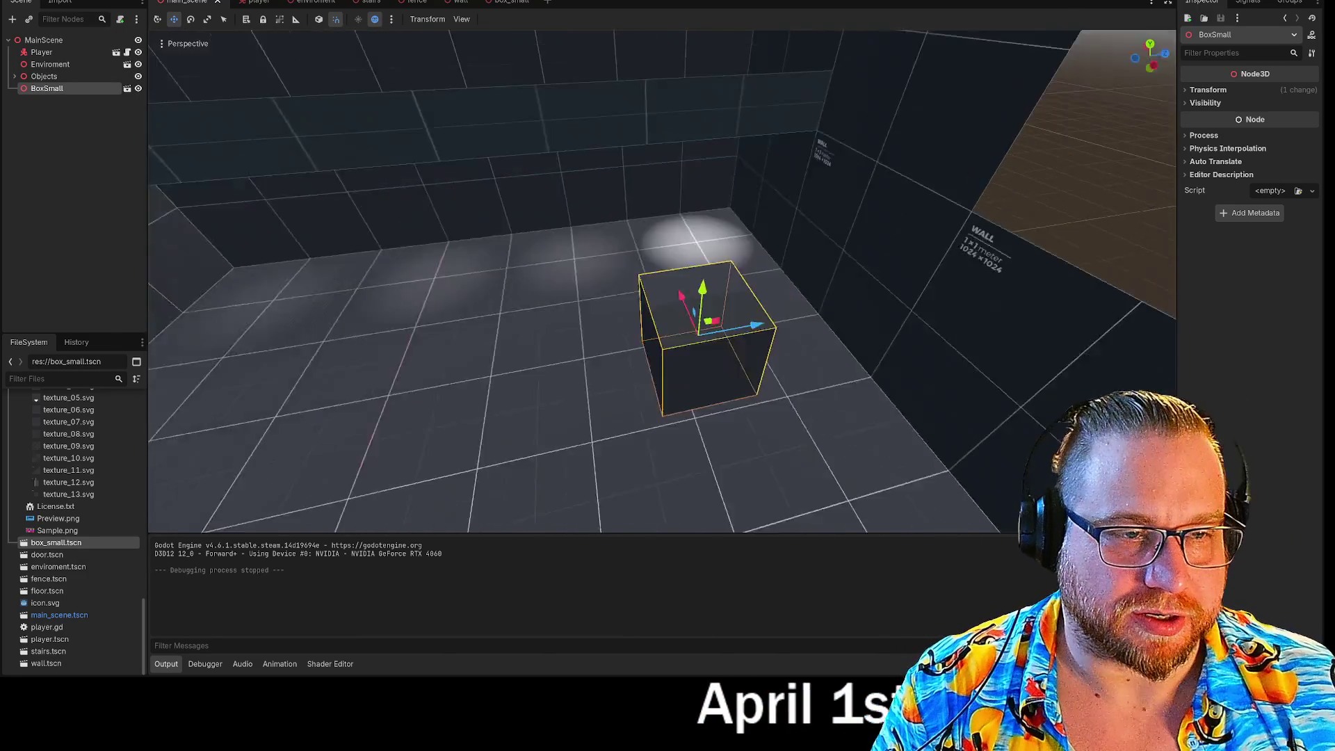
pyautogui.moveTo(695, 285)
pyautogui.mouseDown()
pyautogui.moveTo(725, 282)
pyautogui.moveTo(680, 240)
pyautogui.moveTo(676, 174)
pyautogui.moveTo(682, 198)
pyautogui.moveTo(570, 197)
pyautogui.moveTo(747, 212)
pyautogui.moveTo(363, 194)
pyautogui.moveTo(641, 345)
pyautogui.mouseUp()
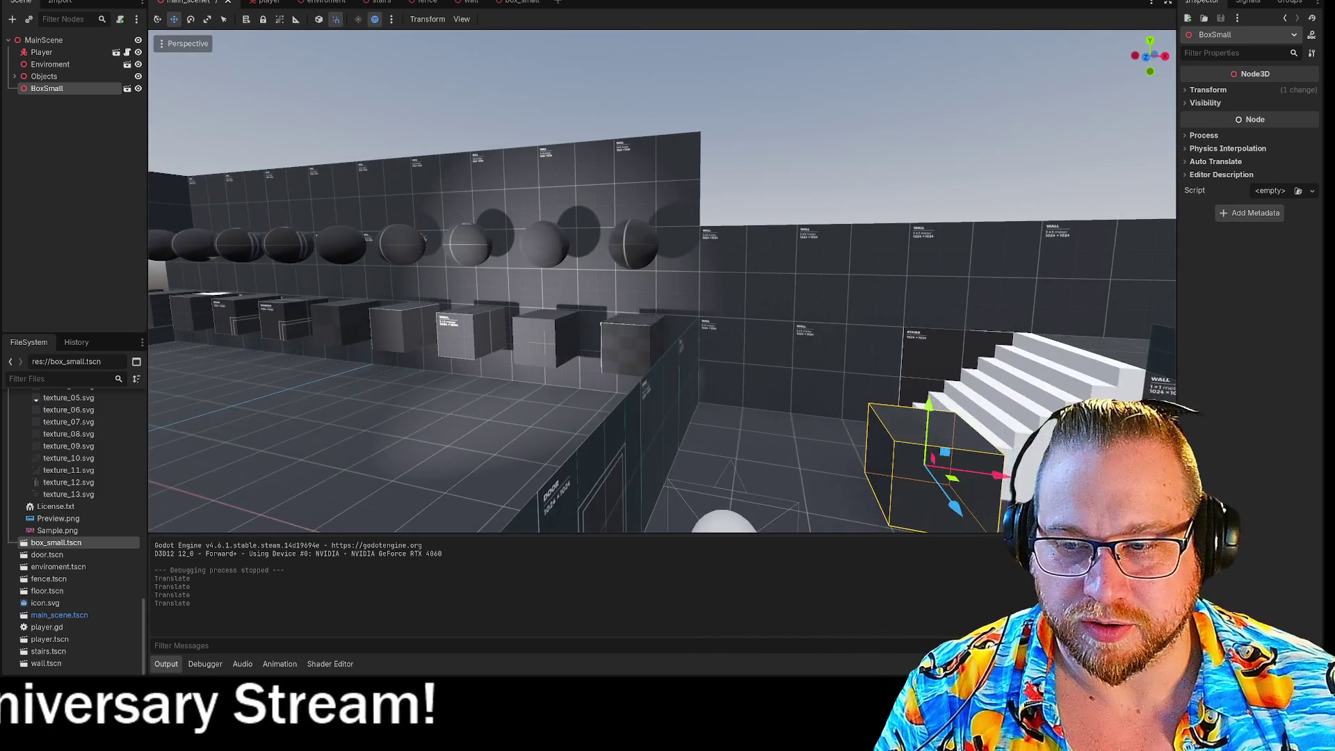
# Delete the BoxSmall node from the level
pyautogui.scroll(3, 675, 328)
pyautogui.press('Delete')
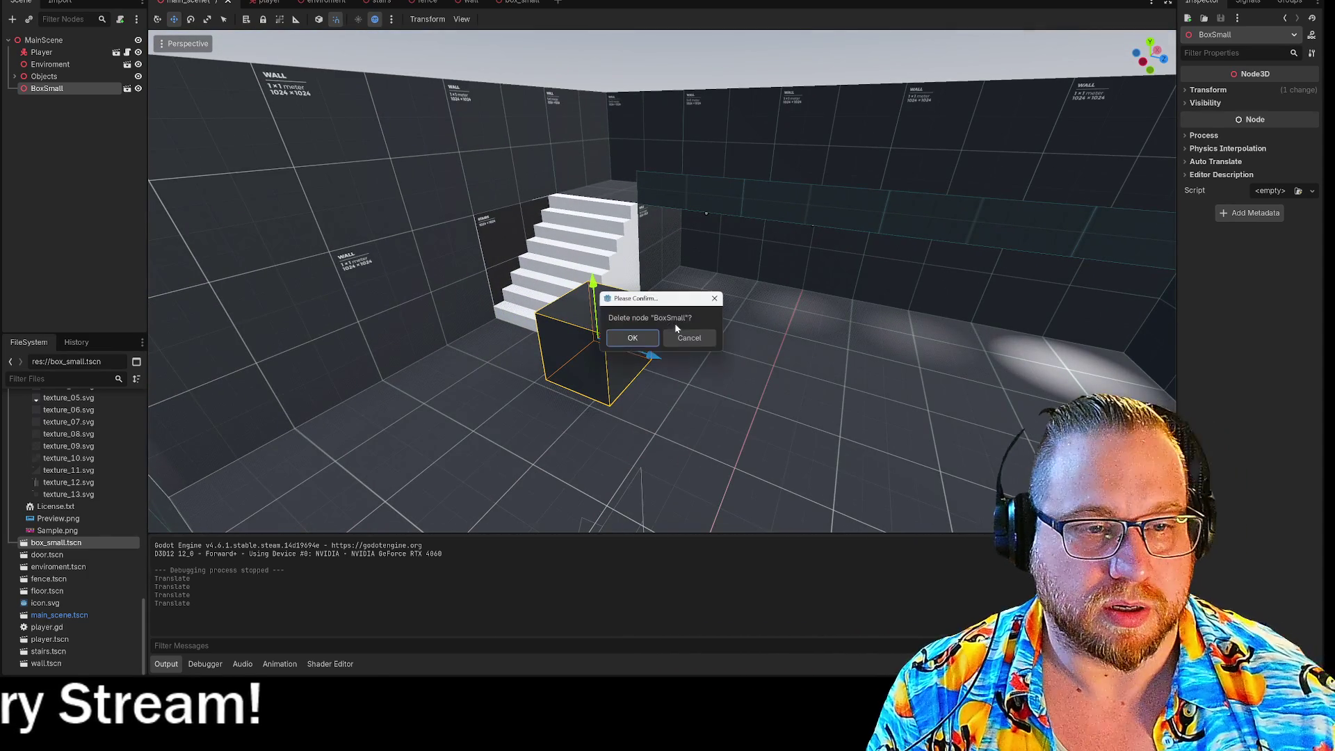
pyautogui.click(633, 339)
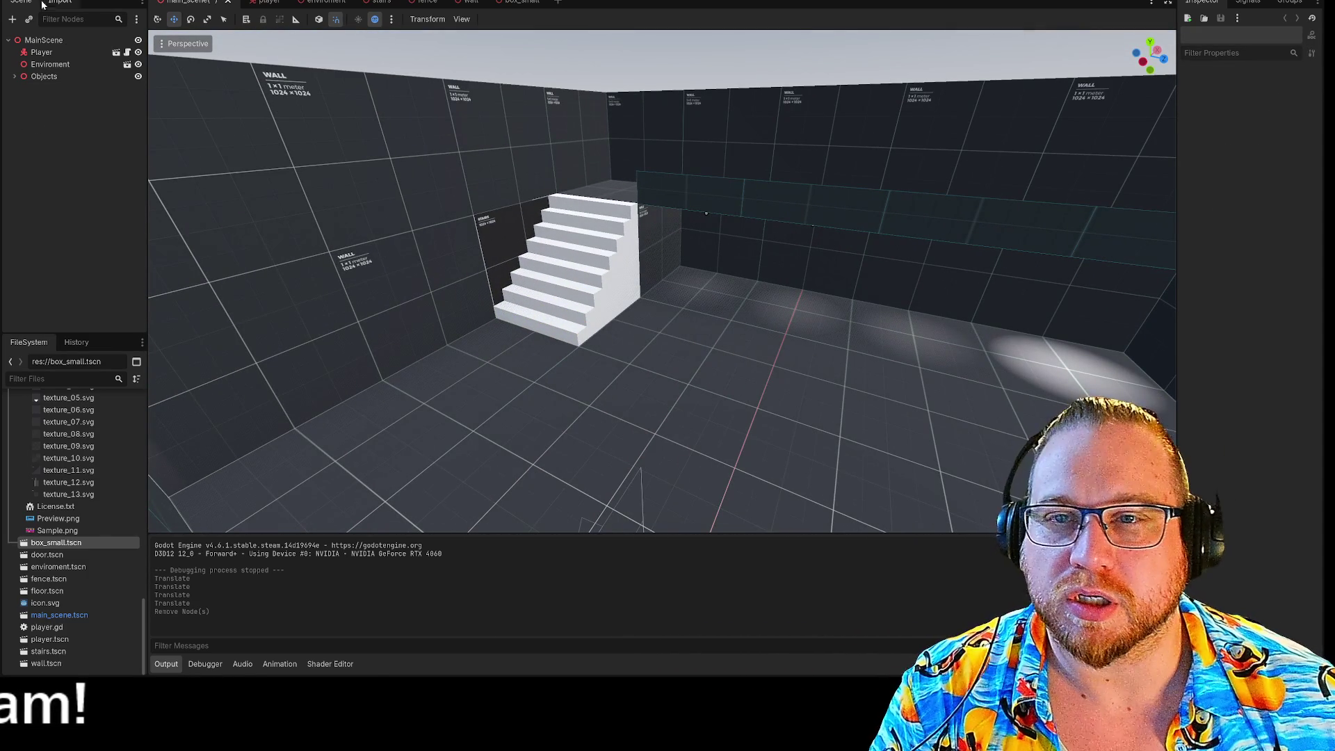
# Start a new 3D scene and rename its root node BoxTiny
pyautogui.click(558, 3)
pyautogui.click(40, 74)
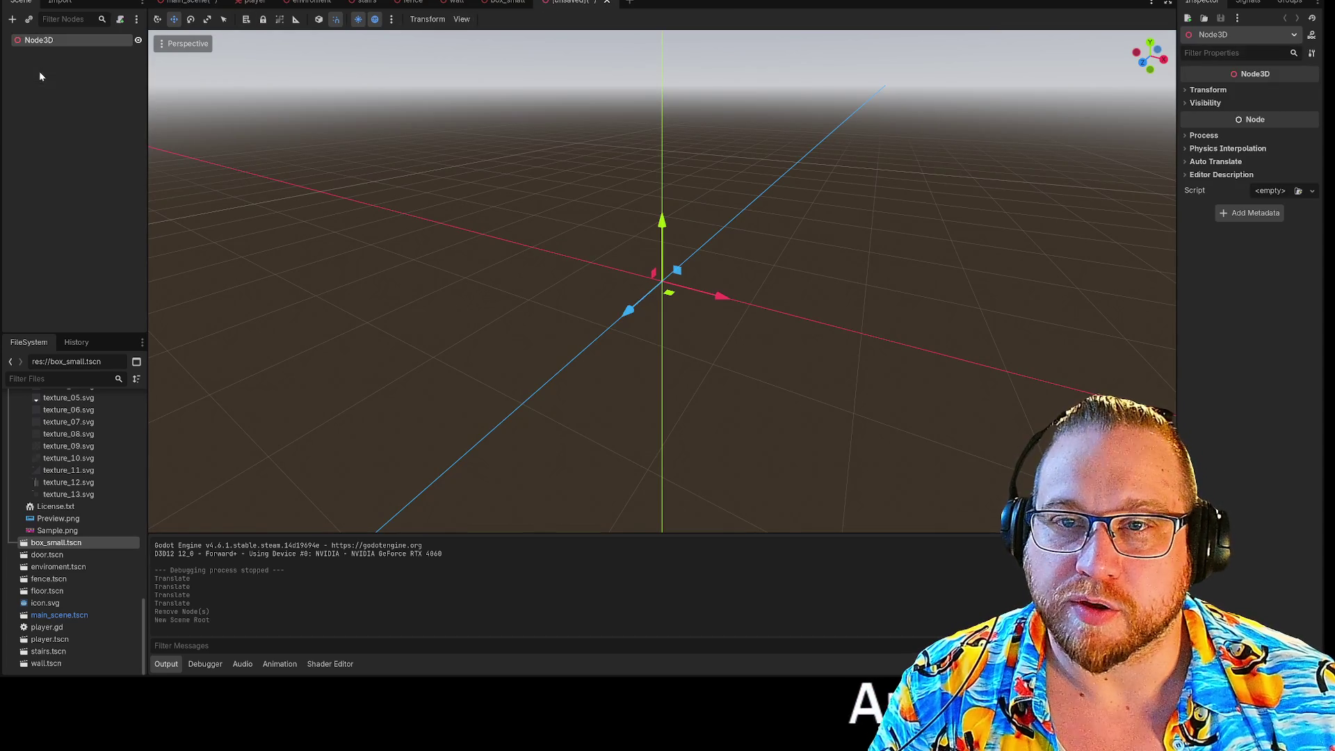
pyautogui.rightClick(52, 43)
pyautogui.click(83, 159)
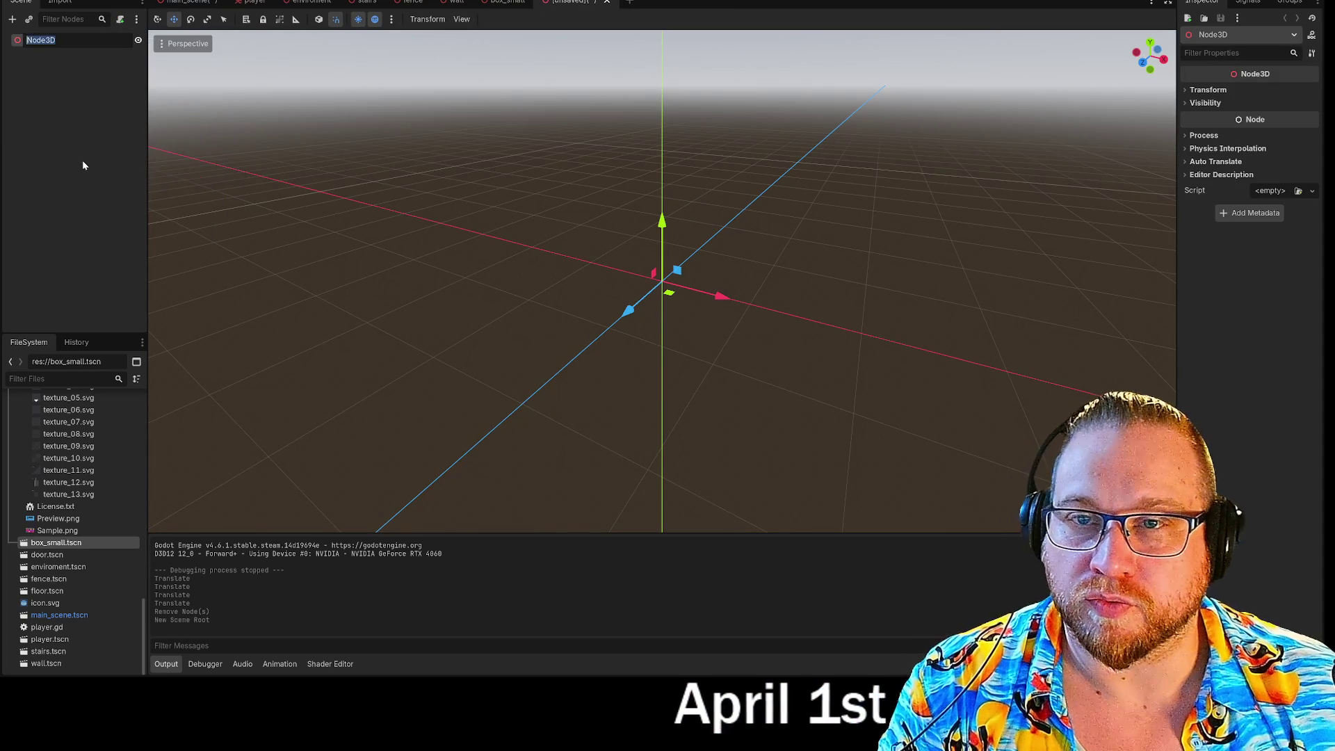
pyautogui.write('BoxTiny')
pyautogui.press('Return')
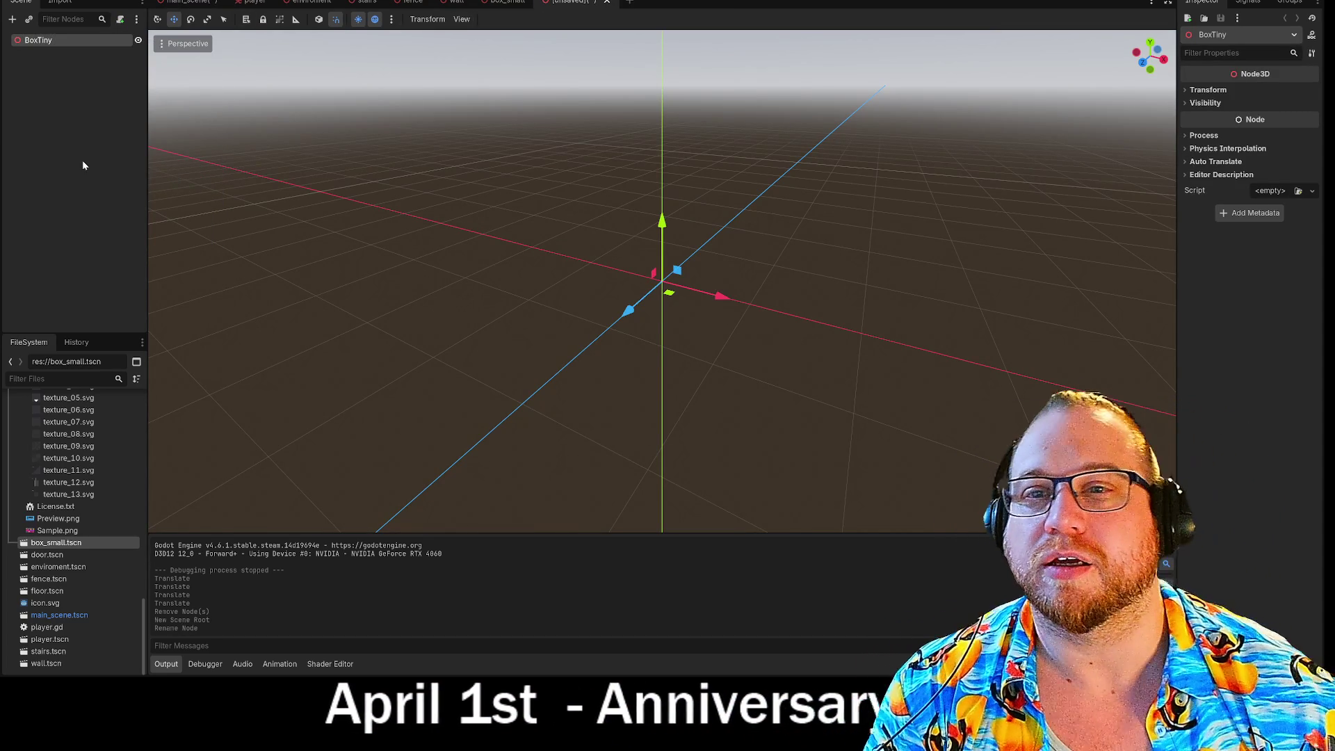
# Add MeshInstance3D, StaticBody3D and CollisionShape3D children under BoxTiny
pyautogui.rightClick(42, 42)
pyautogui.click(91, 64)
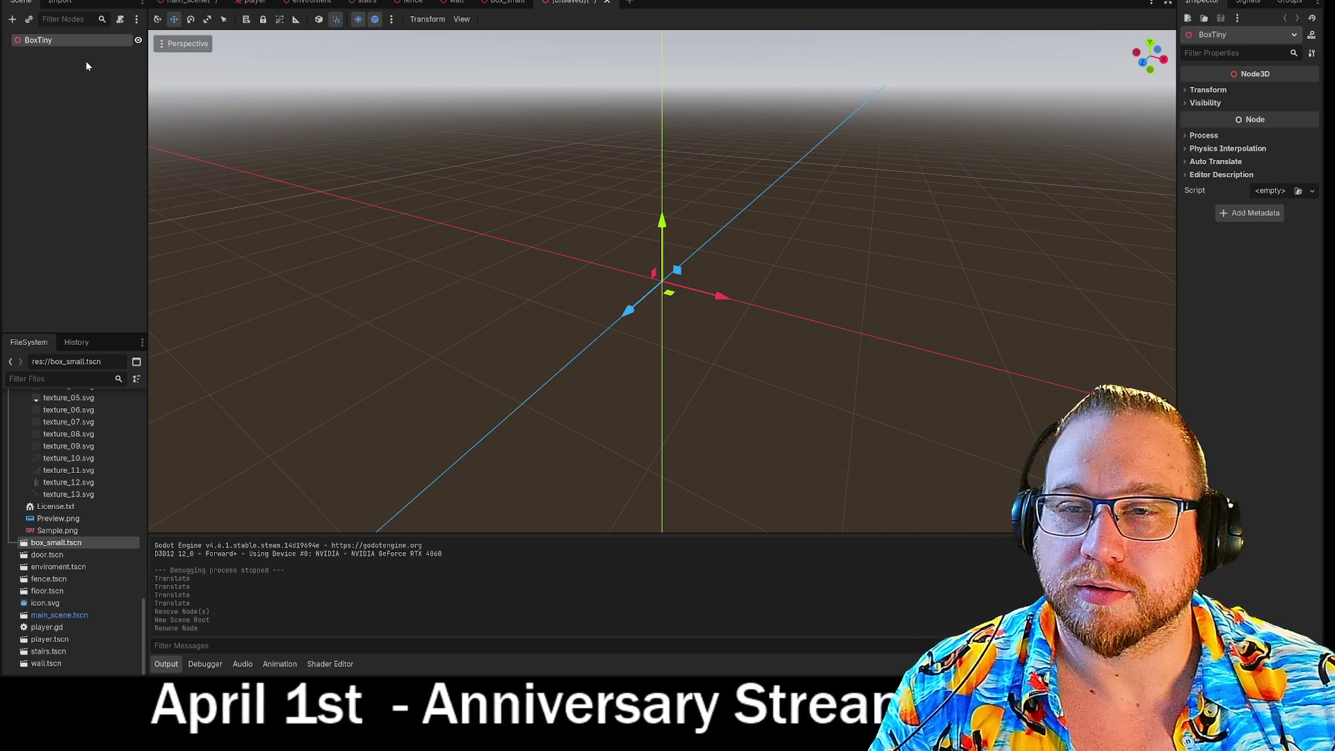
pyautogui.click(855, 153)
pyautogui.rightClick(73, 42)
pyautogui.click(109, 54)
pyautogui.doubleClick(587, 276)
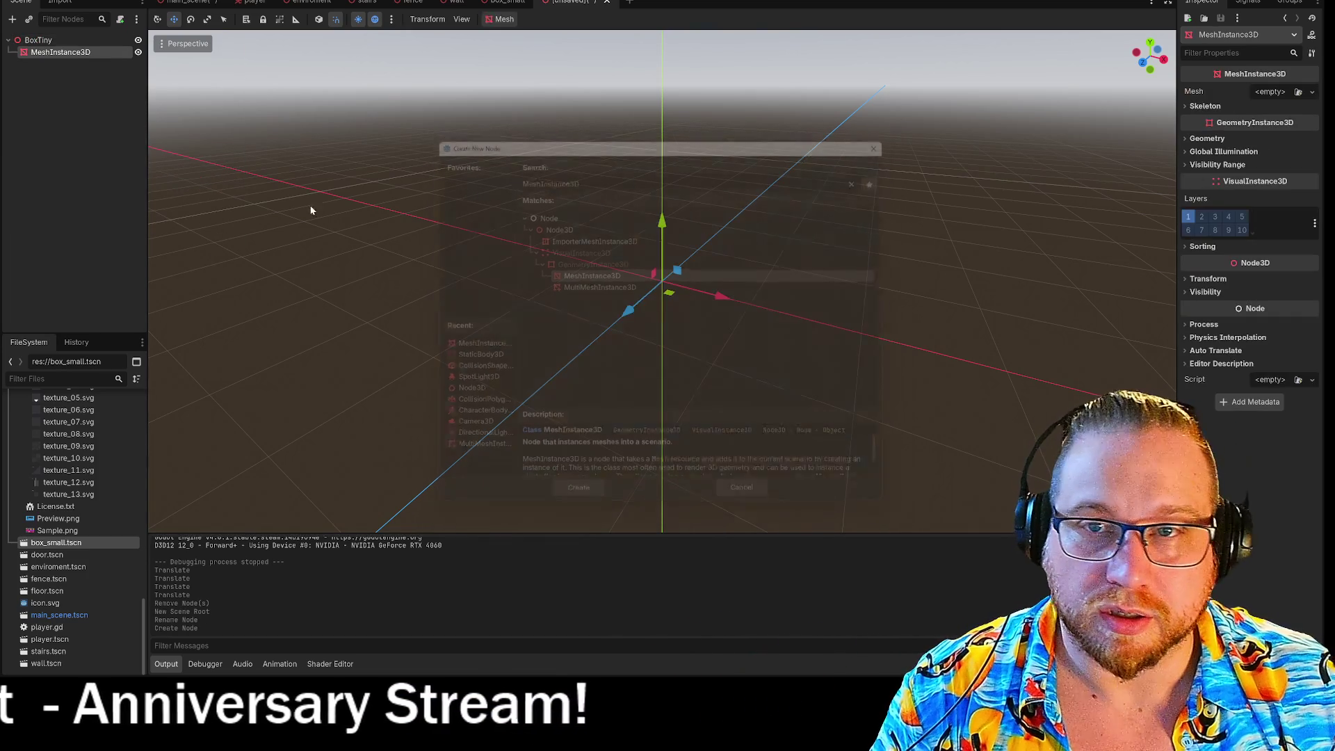
pyautogui.rightClick(42, 39)
pyautogui.click(91, 44)
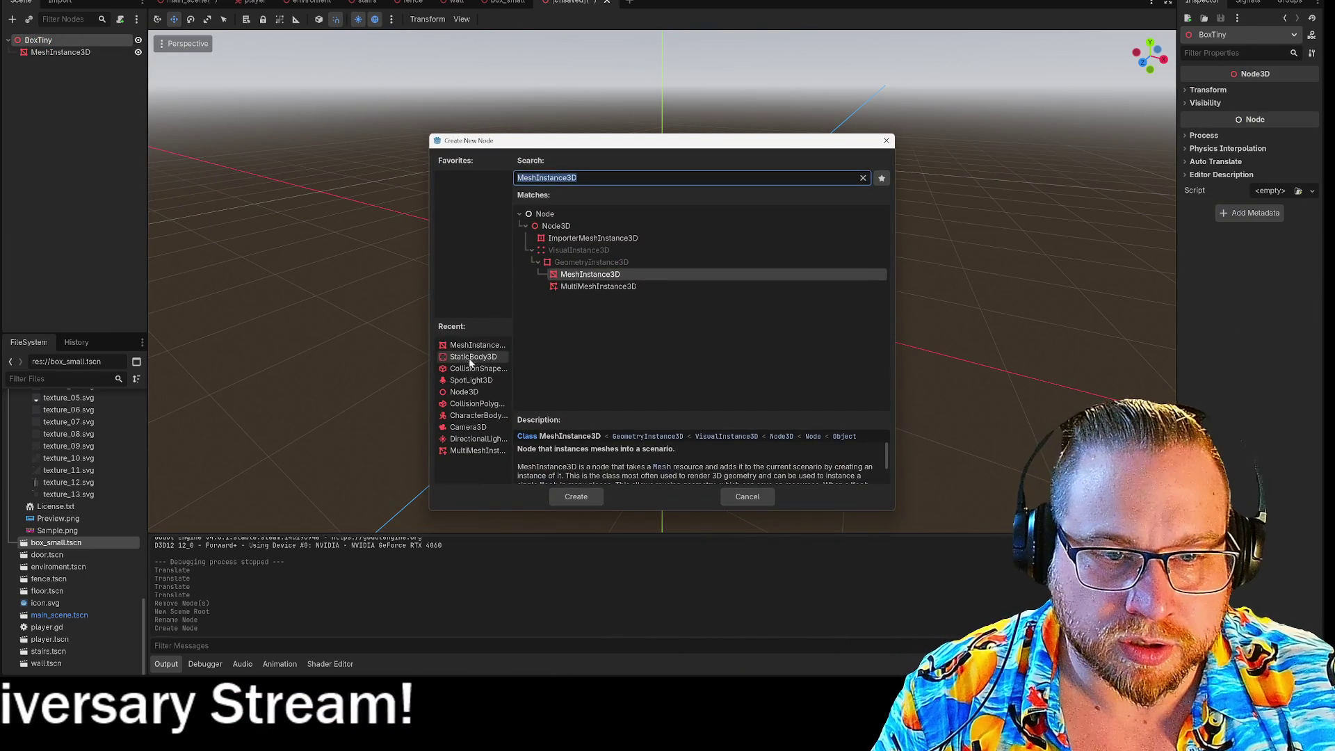
pyautogui.doubleClick(470, 361)
pyautogui.click(42, 40)
pyautogui.rightClick(41, 40)
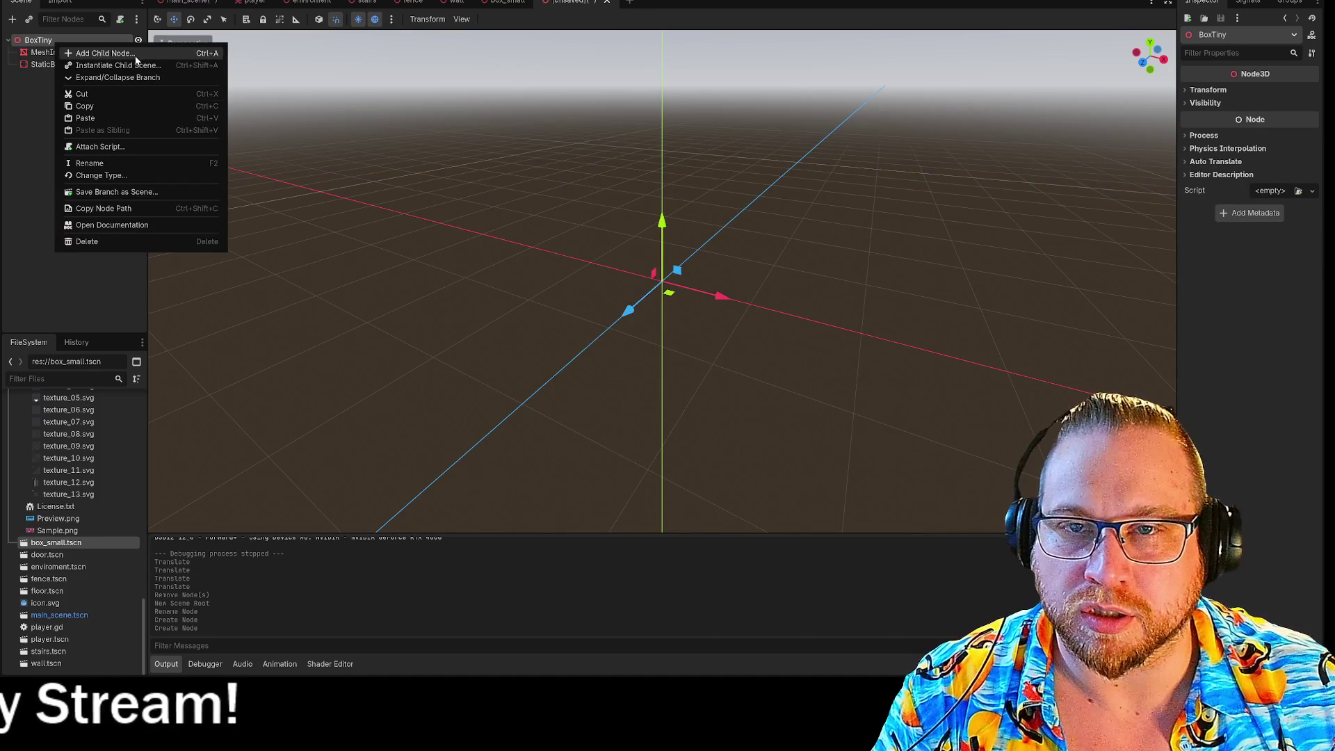
pyautogui.click(104, 52)
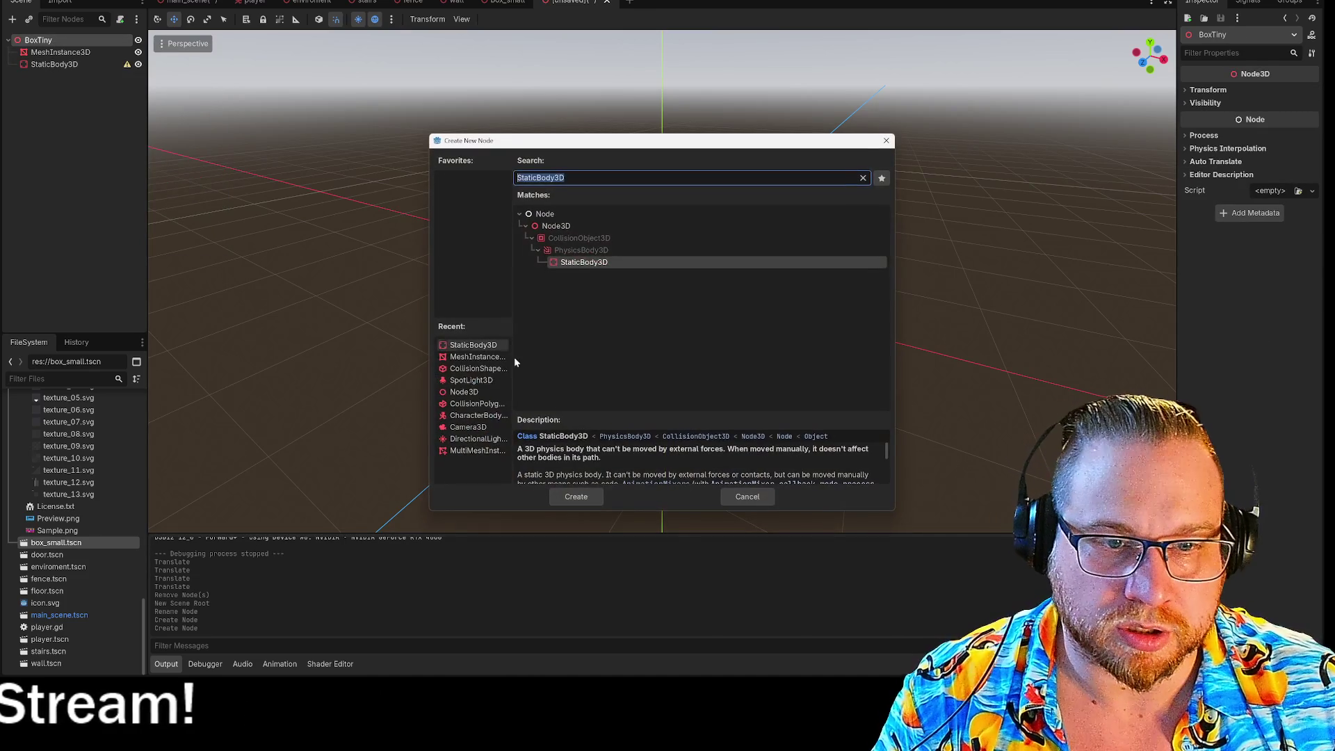
pyautogui.doubleClick(477, 368)
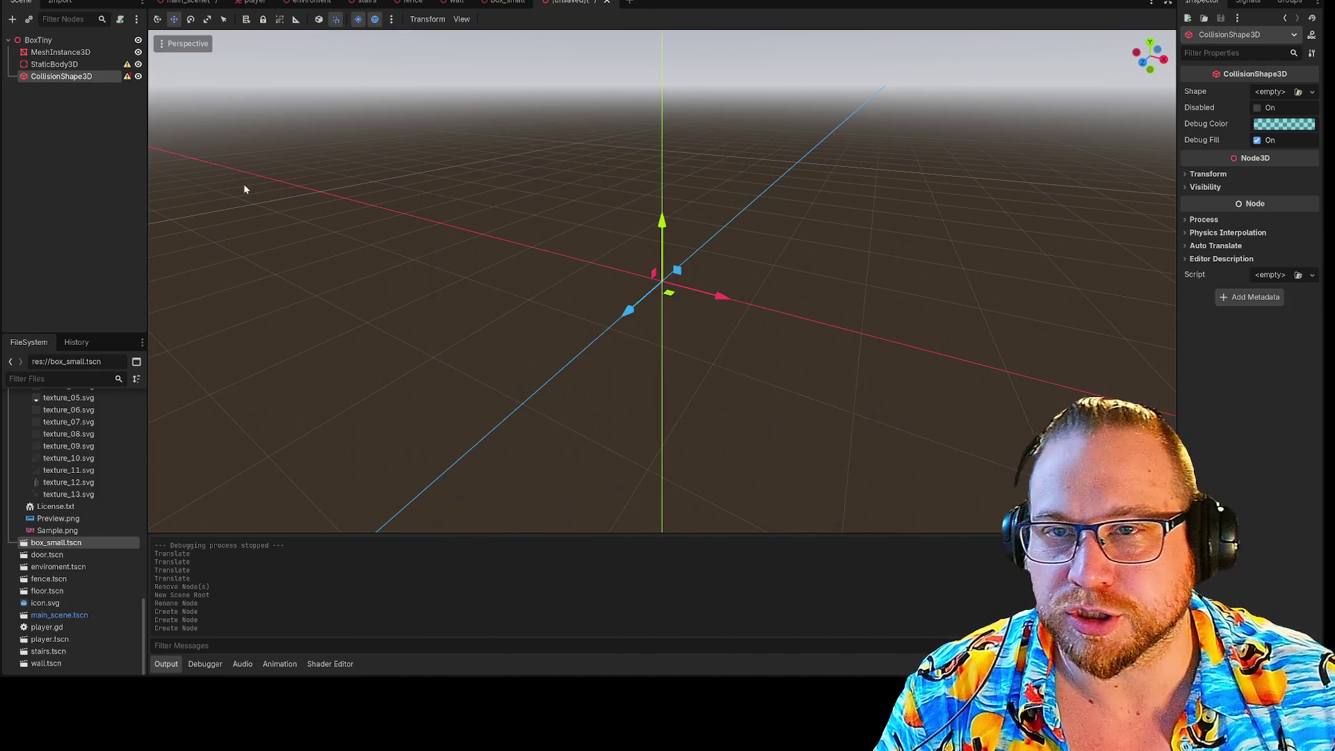
# Give the MeshInstance3D a BoxMesh scaled to 0.5 with texture_09.svg as material
pyautogui.click(52, 55)
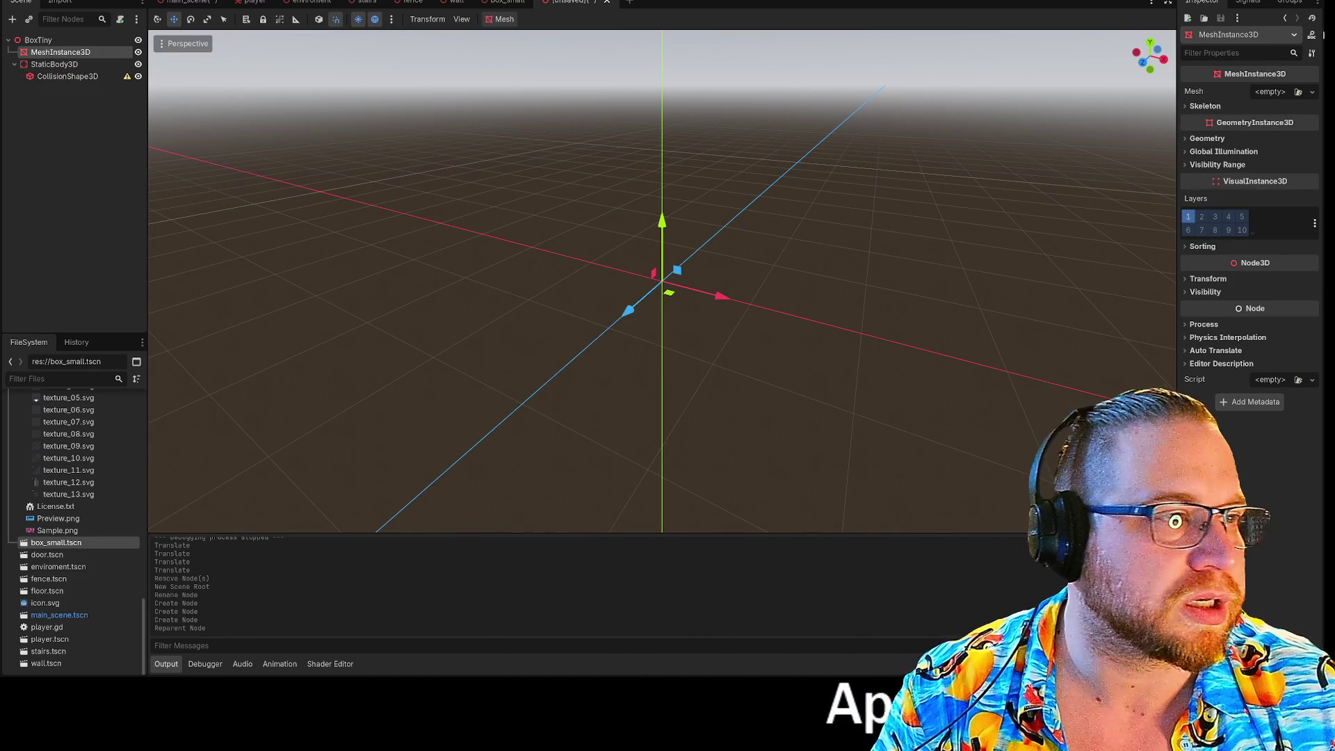
pyautogui.click(1285, 91)
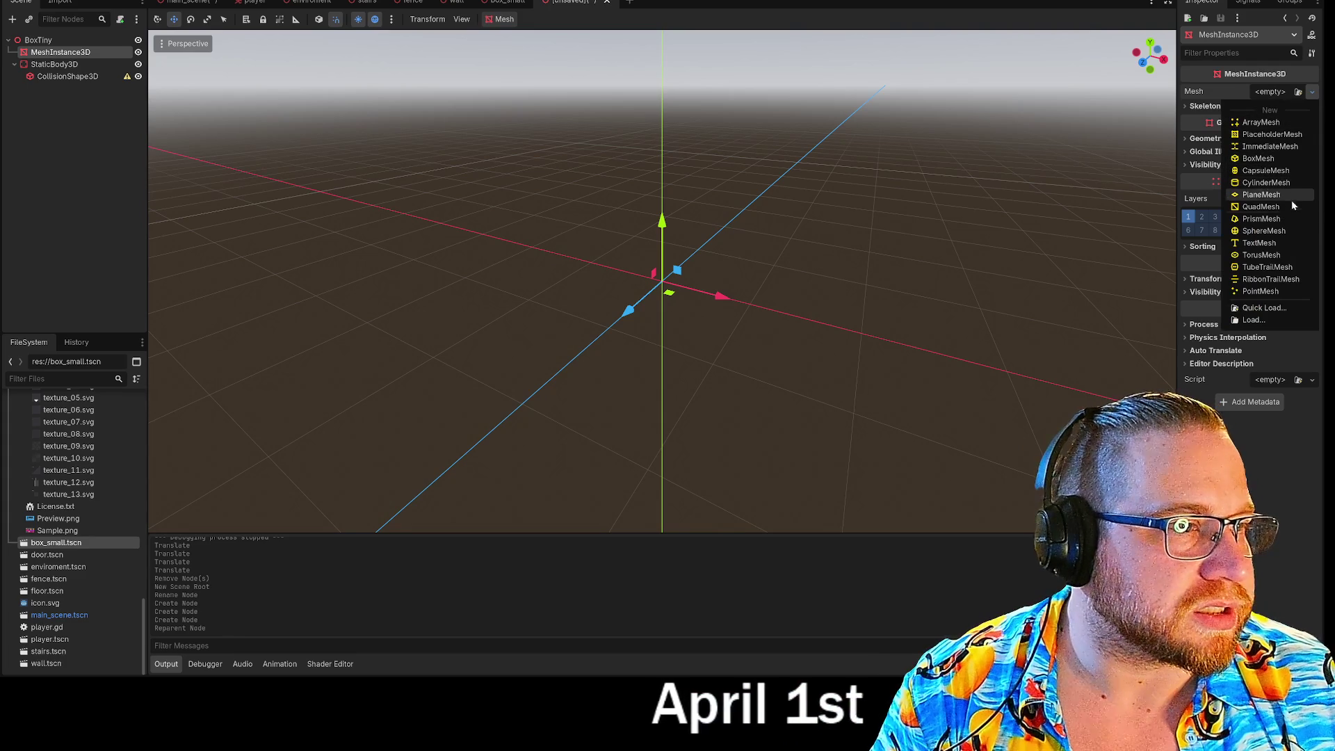
pyautogui.click(1258, 159)
pyautogui.click(1199, 309)
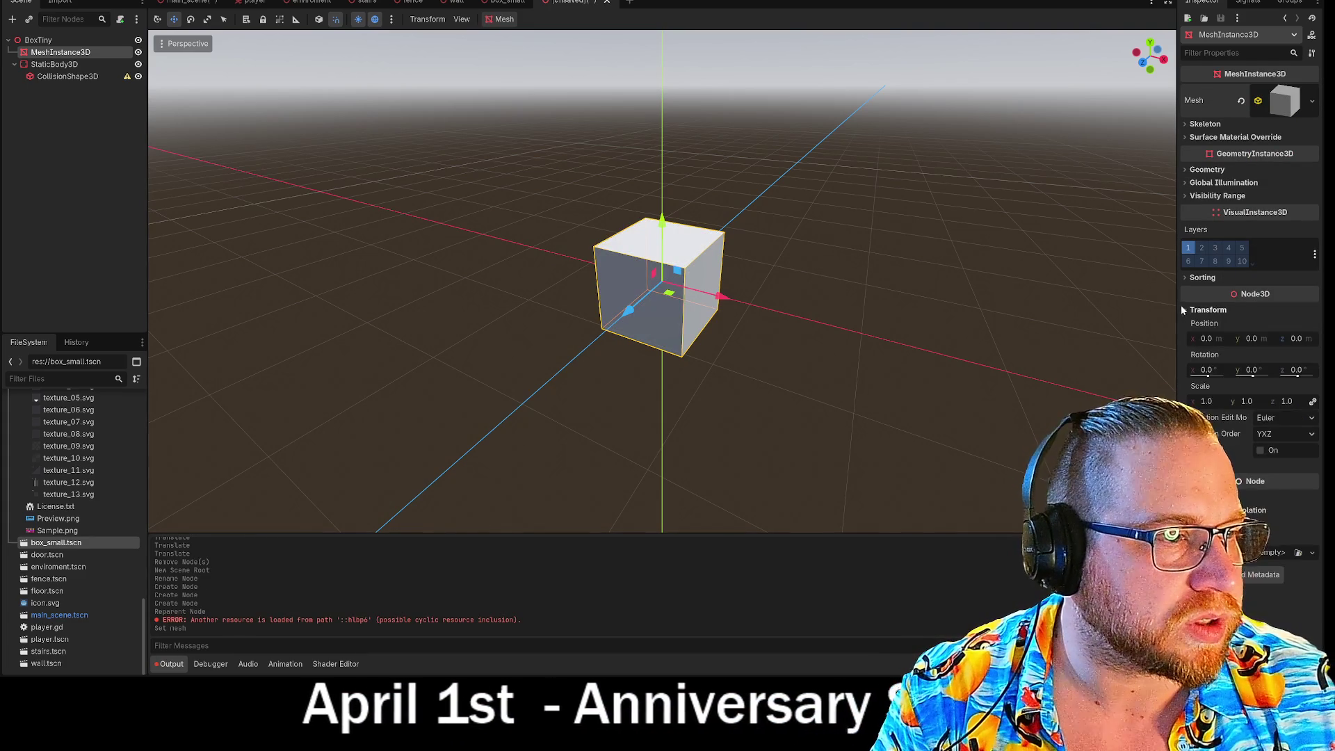
pyautogui.click(1208, 401)
pyautogui.write('0.5')
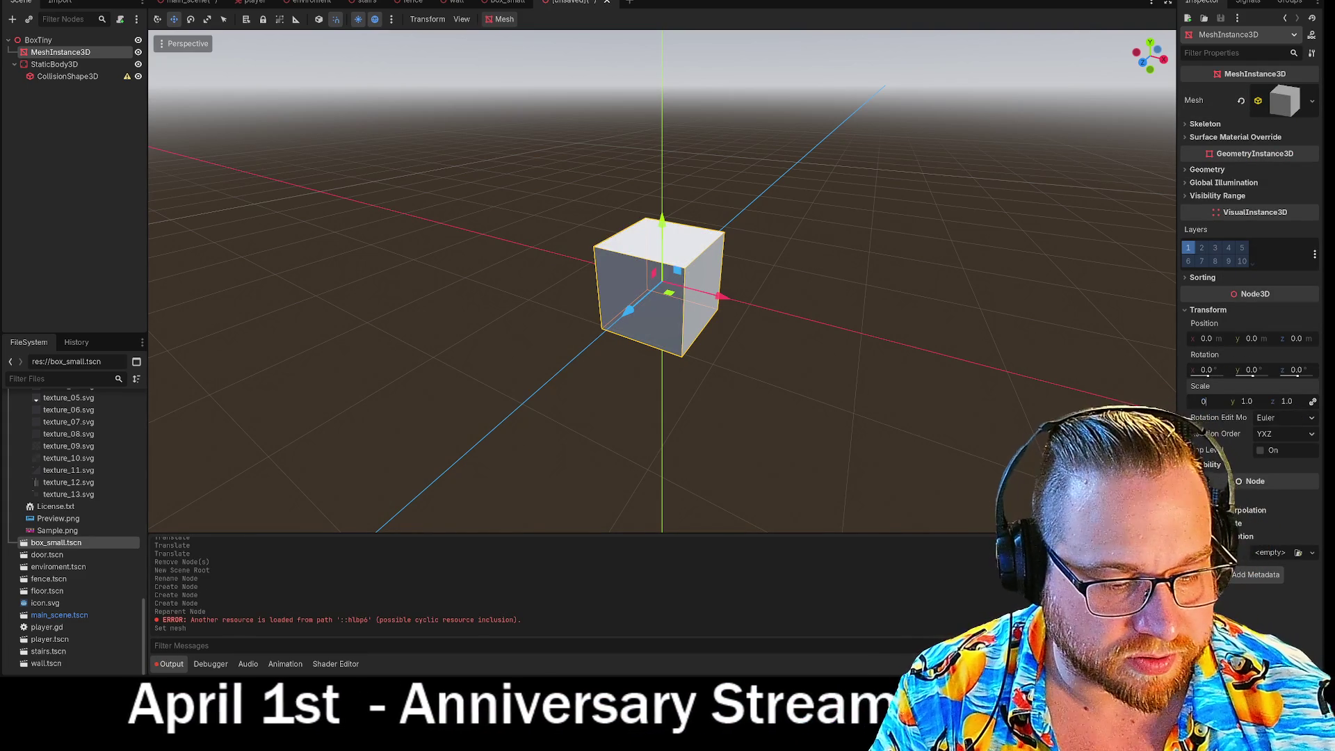
pyautogui.press('Return')
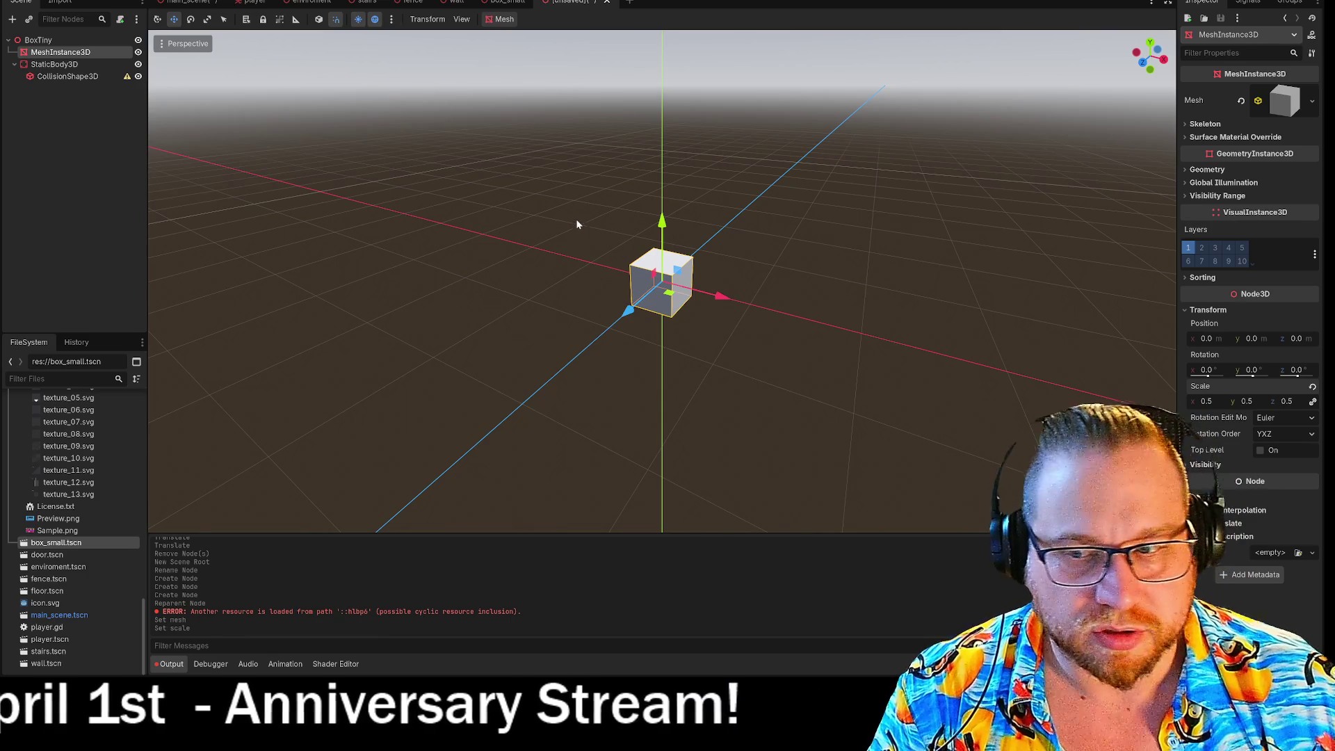
pyautogui.moveTo(68, 446); pyautogui.dragTo(674, 292)
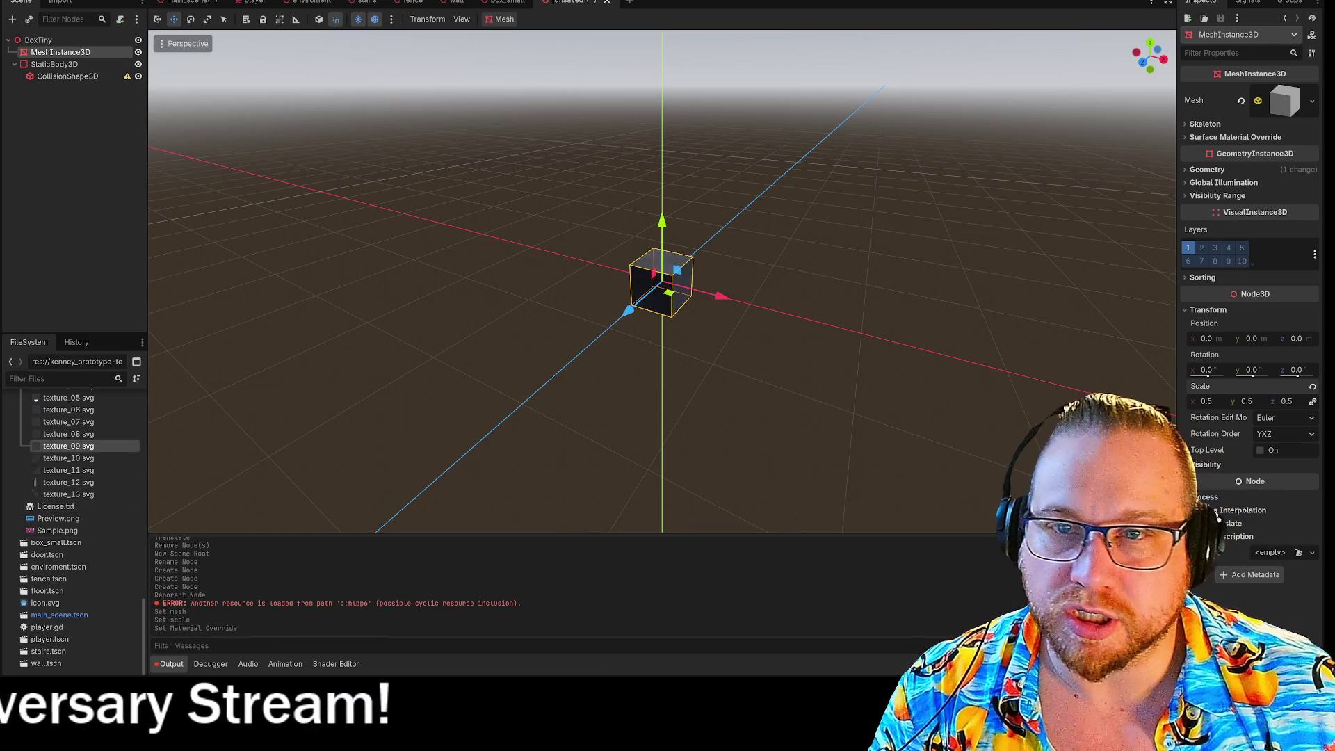
pyautogui.rightClick(73, 77)
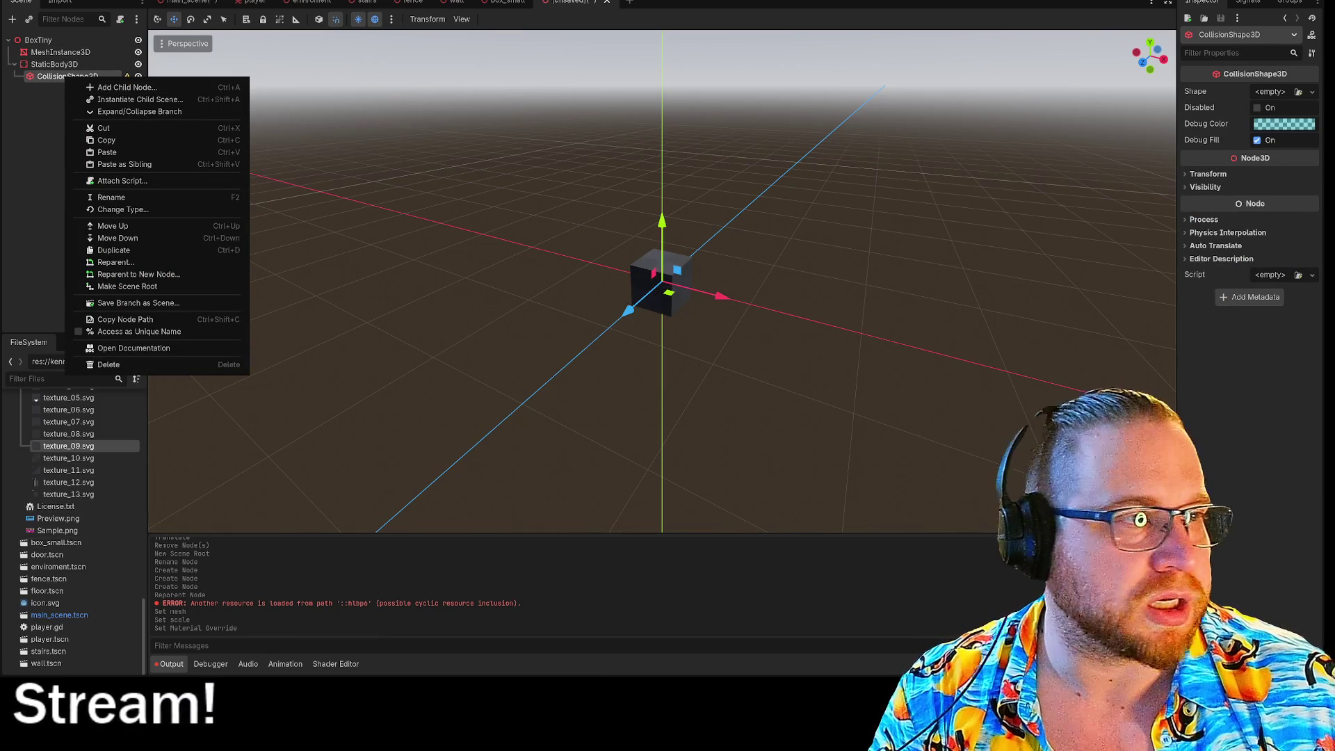
# Assign a new BoxShape3D to the CollisionShape3D and shrink it to 0.5 to match the cube
pyautogui.click(1242, 76)
pyautogui.click(1271, 92)
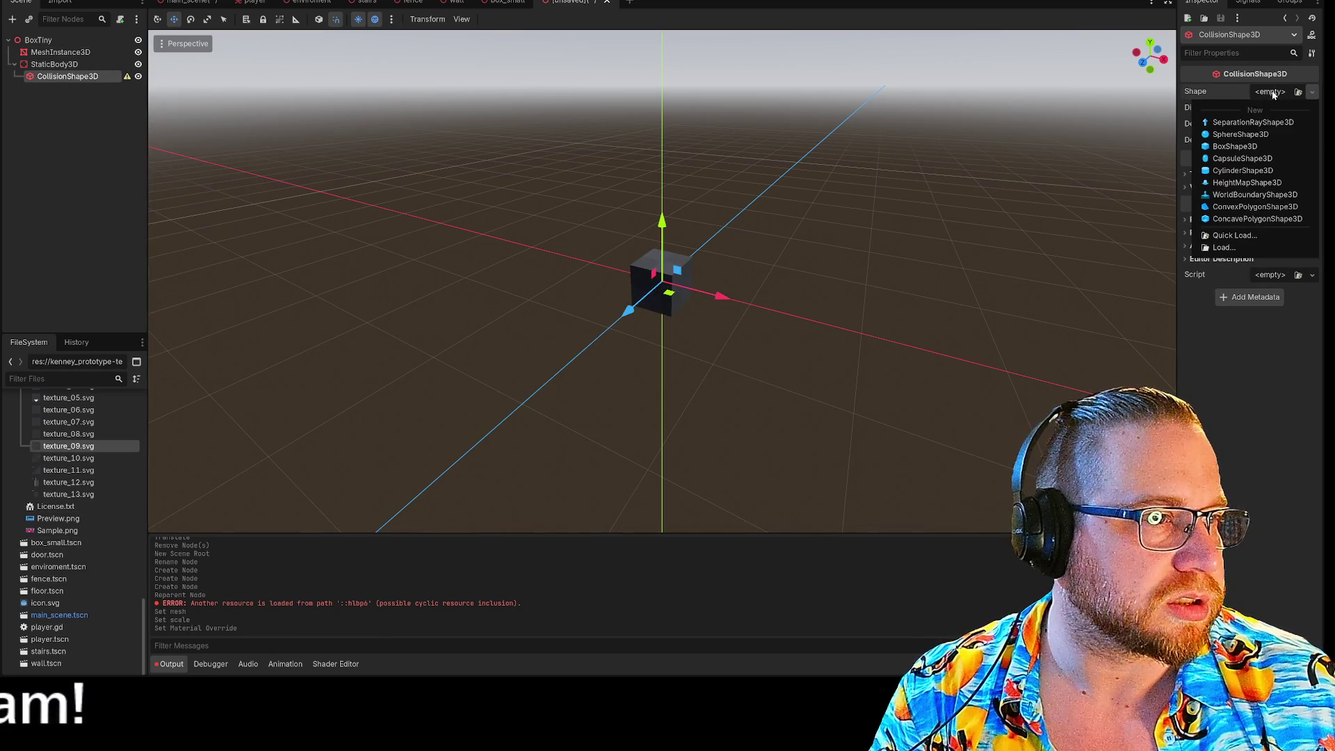
pyautogui.click(1230, 147)
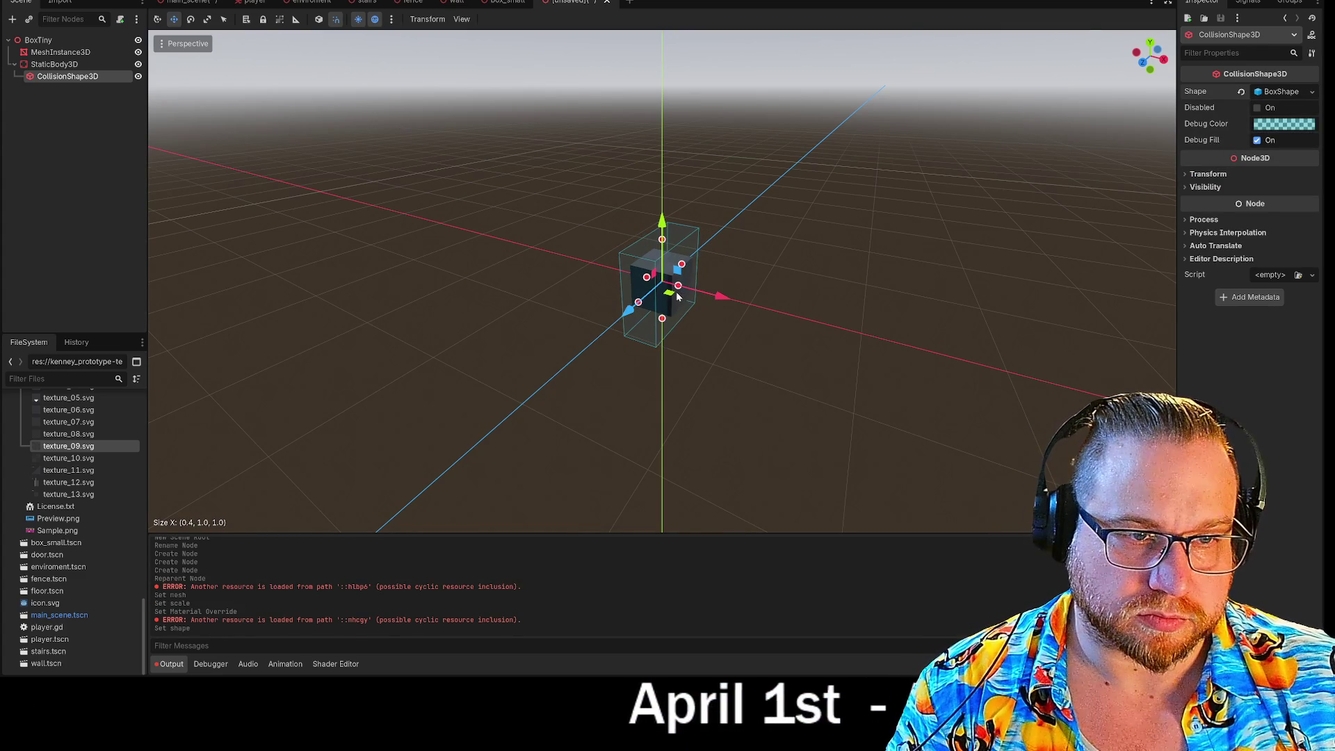
pyautogui.moveTo(681, 298); pyautogui.dragTo(680, 295)
pyautogui.moveTo(662, 242)
pyautogui.mouseDown()
pyautogui.moveTo(640, 306)
pyautogui.moveTo(650, 295)
pyautogui.mouseUp()
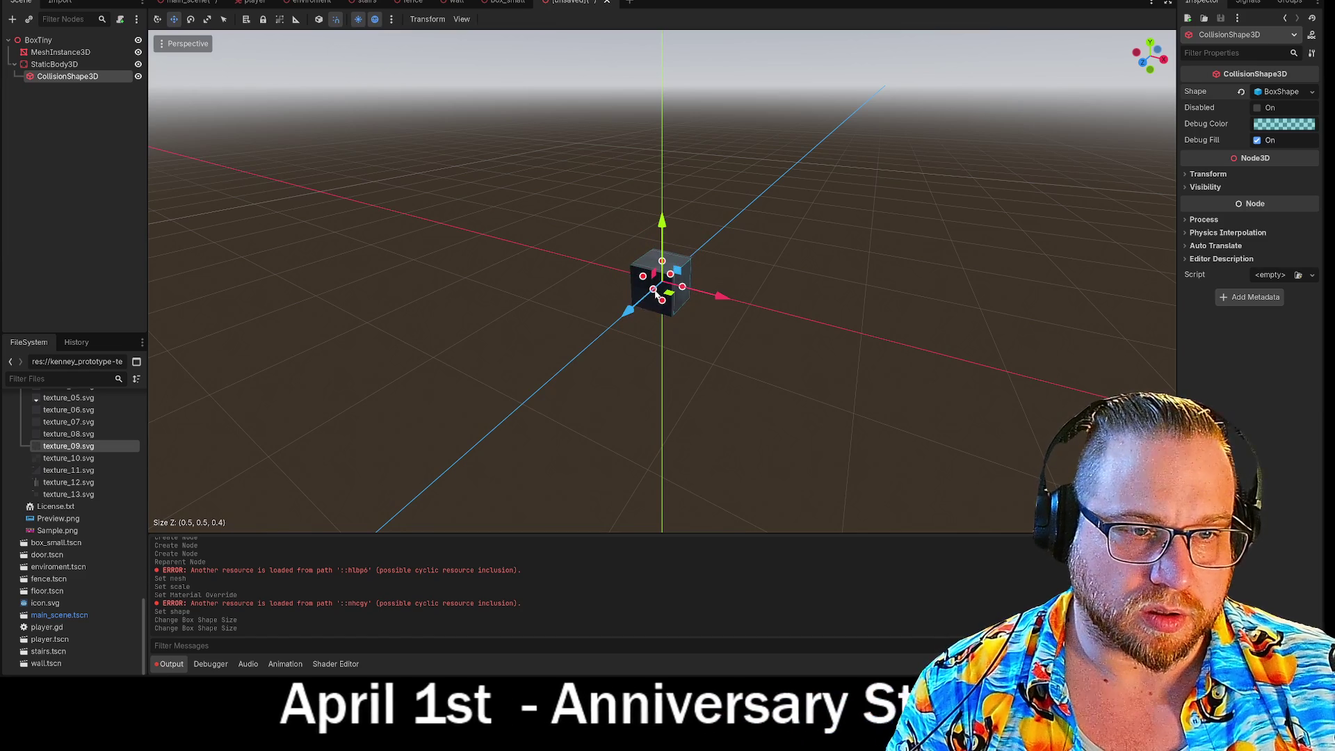
pyautogui.scroll(3, 662, 281)
pyautogui.scroll(-2, 661, 282)
pyautogui.moveTo(662, 281)
pyautogui.mouseDown()
pyautogui.moveTo(811, 268)
pyautogui.moveTo(800, 265)
pyautogui.mouseUp()
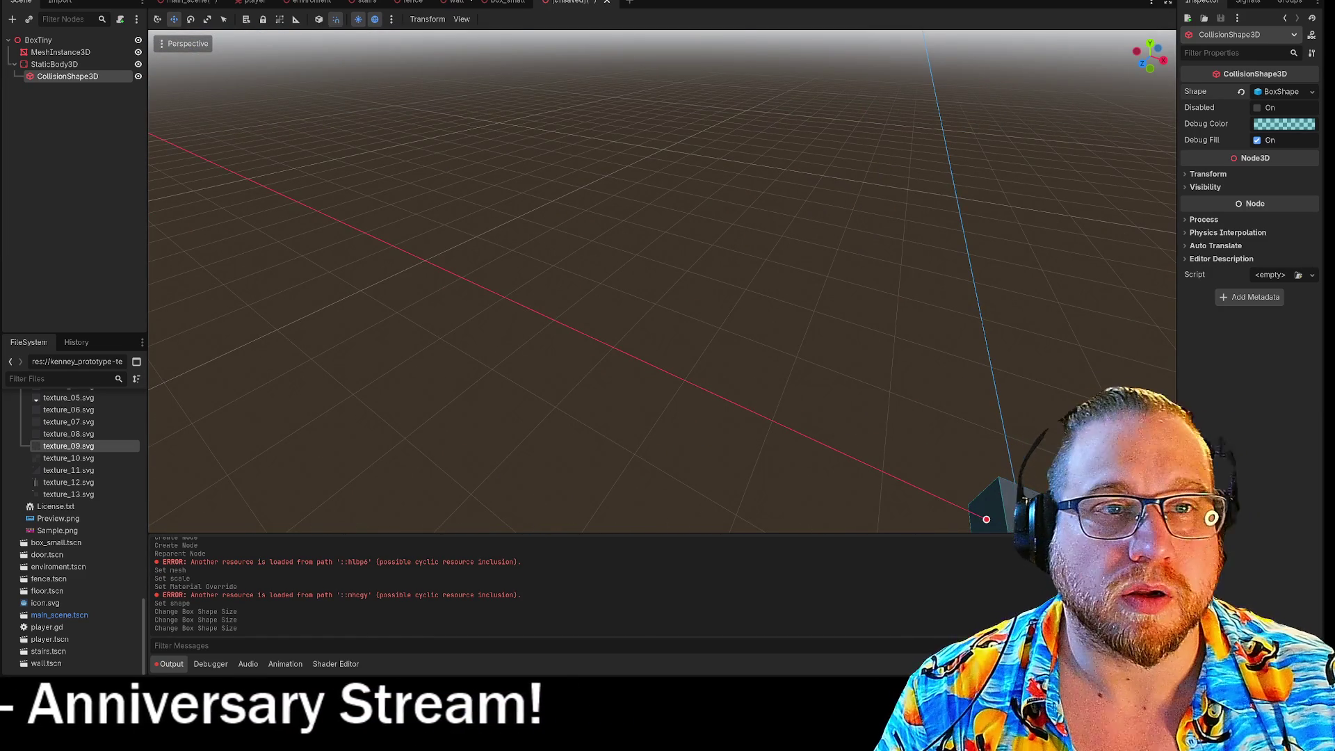
pyautogui.rightClick(567, 2)
# Save the new scene as box_tiny.tscn and save the main level scene
pyautogui.click(603, 25)
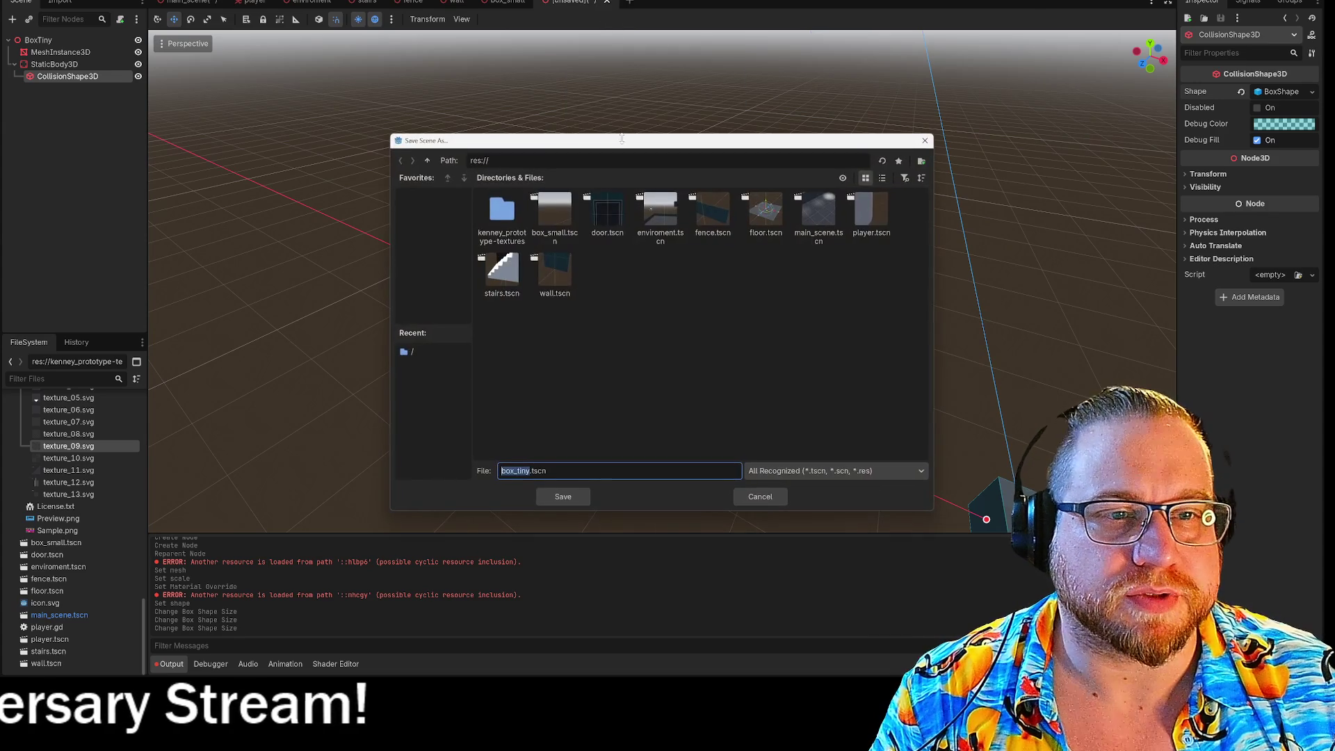
pyautogui.click(563, 496)
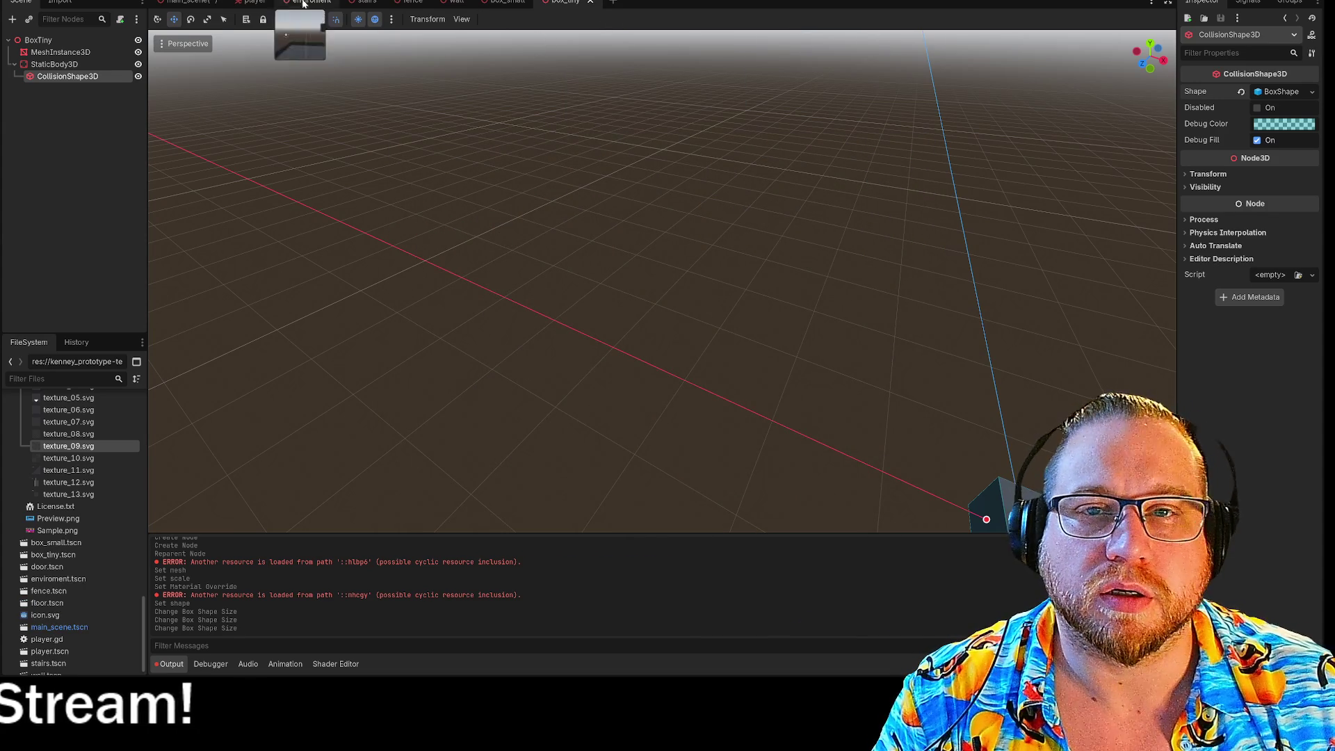
pyautogui.click(182, 4)
pyautogui.rightClick(204, 6)
pyautogui.click(236, 23)
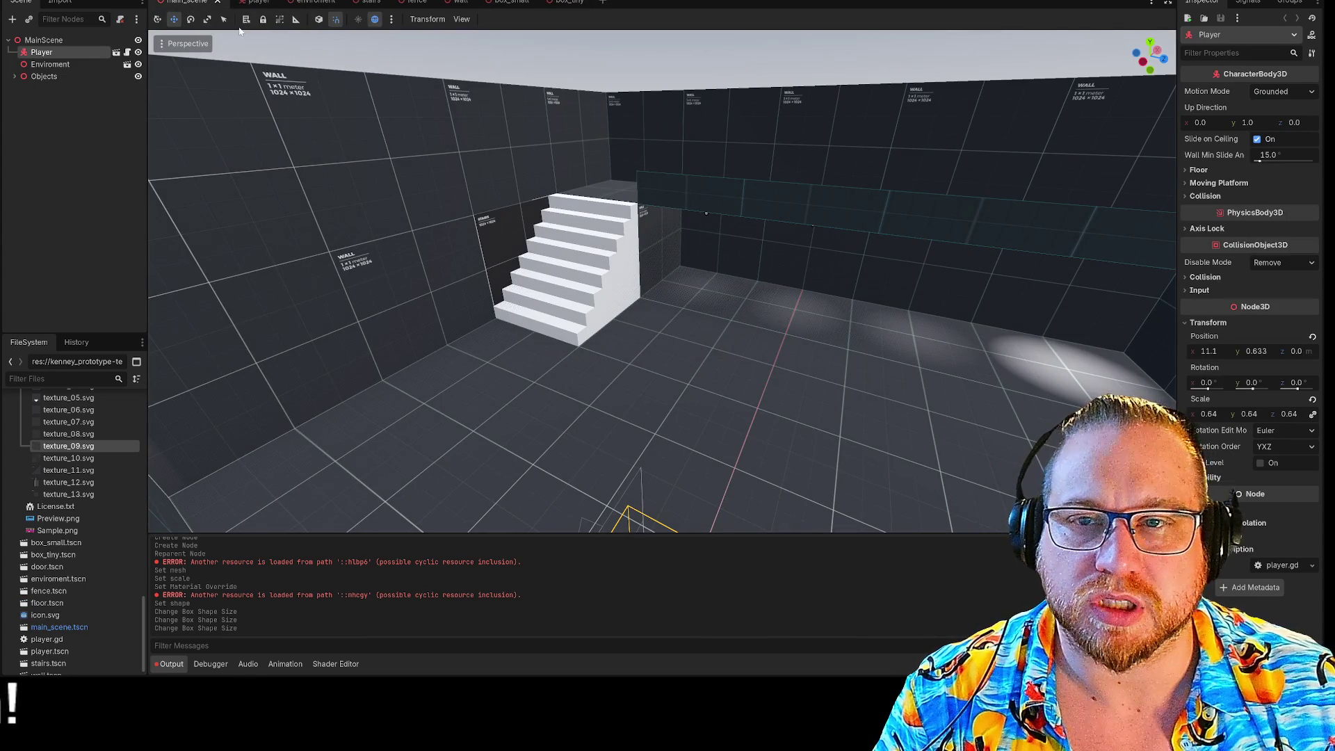
# Place two box_small instances and one box_tiny instance in the level, then reopen box_tiny
pyautogui.click(31, 76)
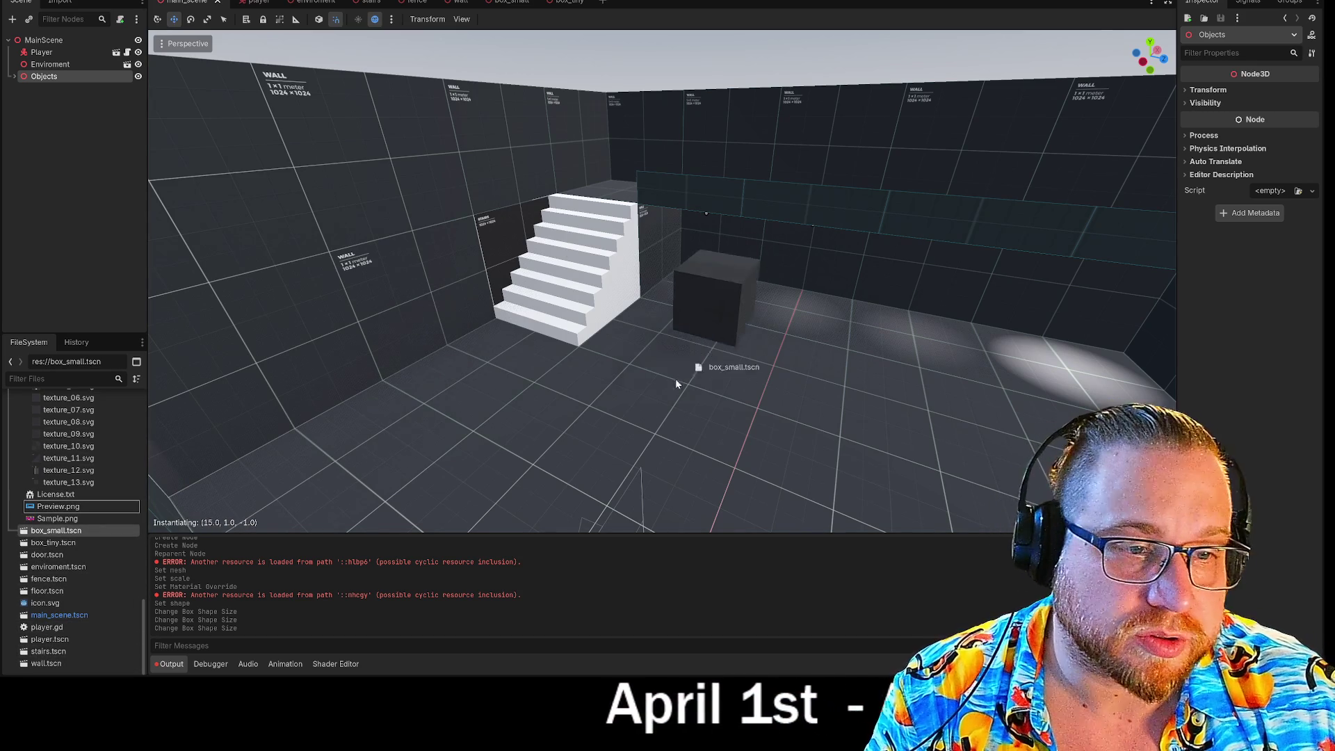
pyautogui.moveTo(676, 384); pyautogui.dragTo(661, 400)
pyautogui.moveTo(42, 537)
pyautogui.mouseDown()
pyautogui.moveTo(724, 402)
pyautogui.moveTo(832, 402)
pyautogui.mouseUp()
pyautogui.click(63, 543)
pyautogui.moveTo(62, 549)
pyautogui.mouseDown()
pyautogui.moveTo(743, 389)
pyautogui.moveTo(733, 370)
pyautogui.moveTo(757, 351)
pyautogui.moveTo(744, 408)
pyautogui.moveTo(776, 387)
pyautogui.mouseUp()
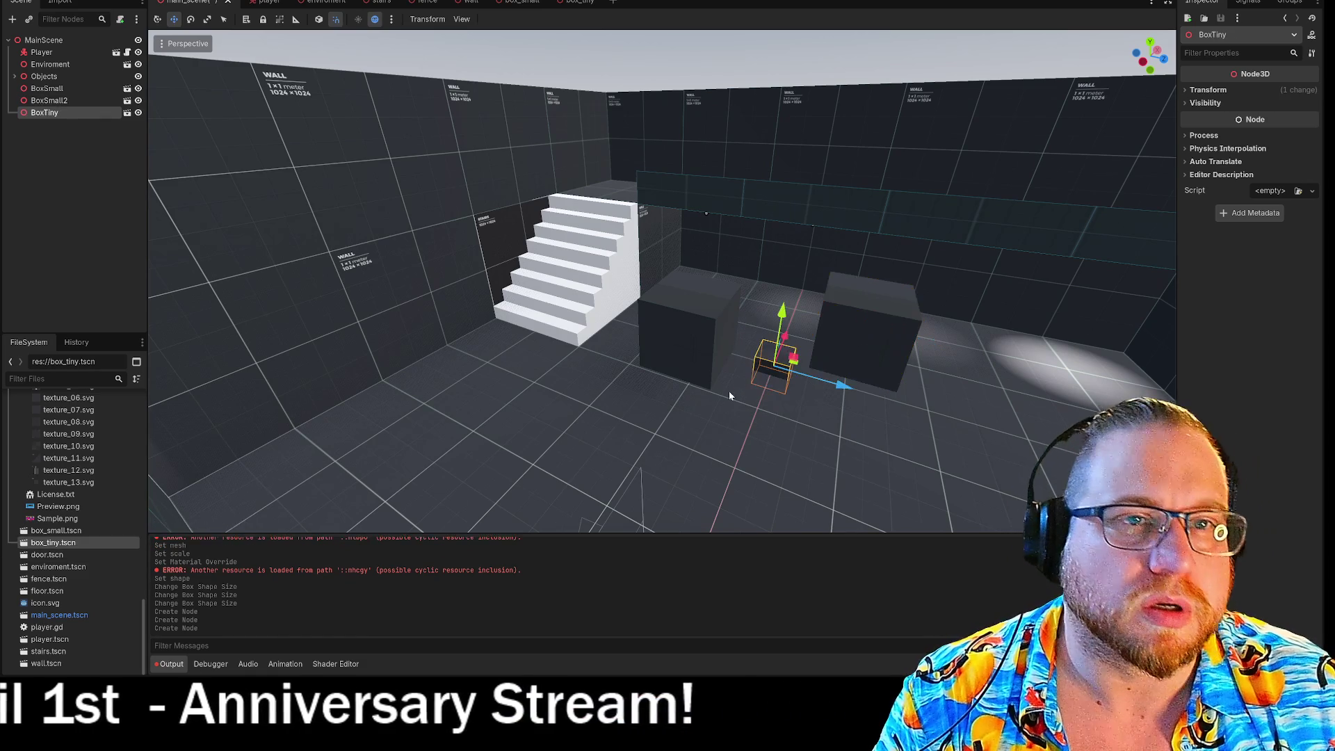
pyautogui.click(580, 2)
pyautogui.press('f')
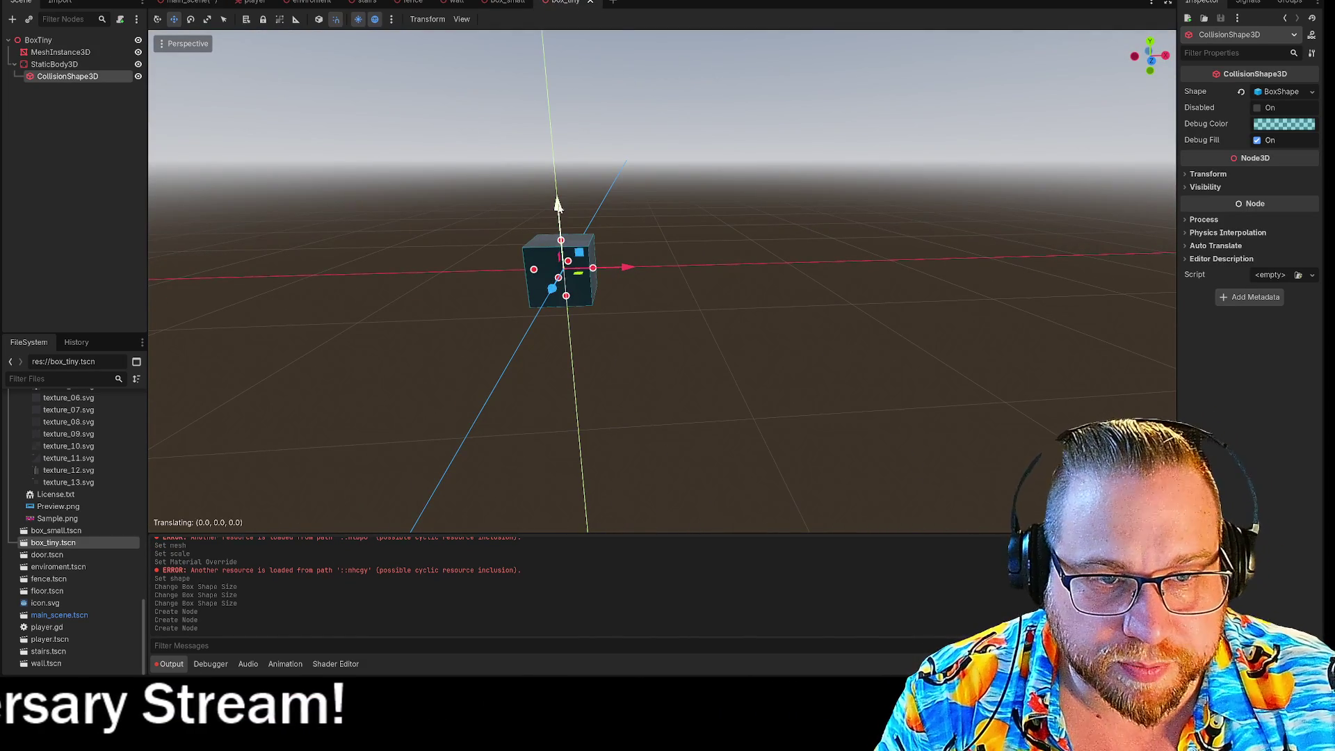
# Try dragging the cube's mesh upward, then reset its Position y to 0
pyautogui.click(574, 303)
pyautogui.moveTo(556, 189); pyautogui.dragTo(557, 187)
pyautogui.click(715, 232)
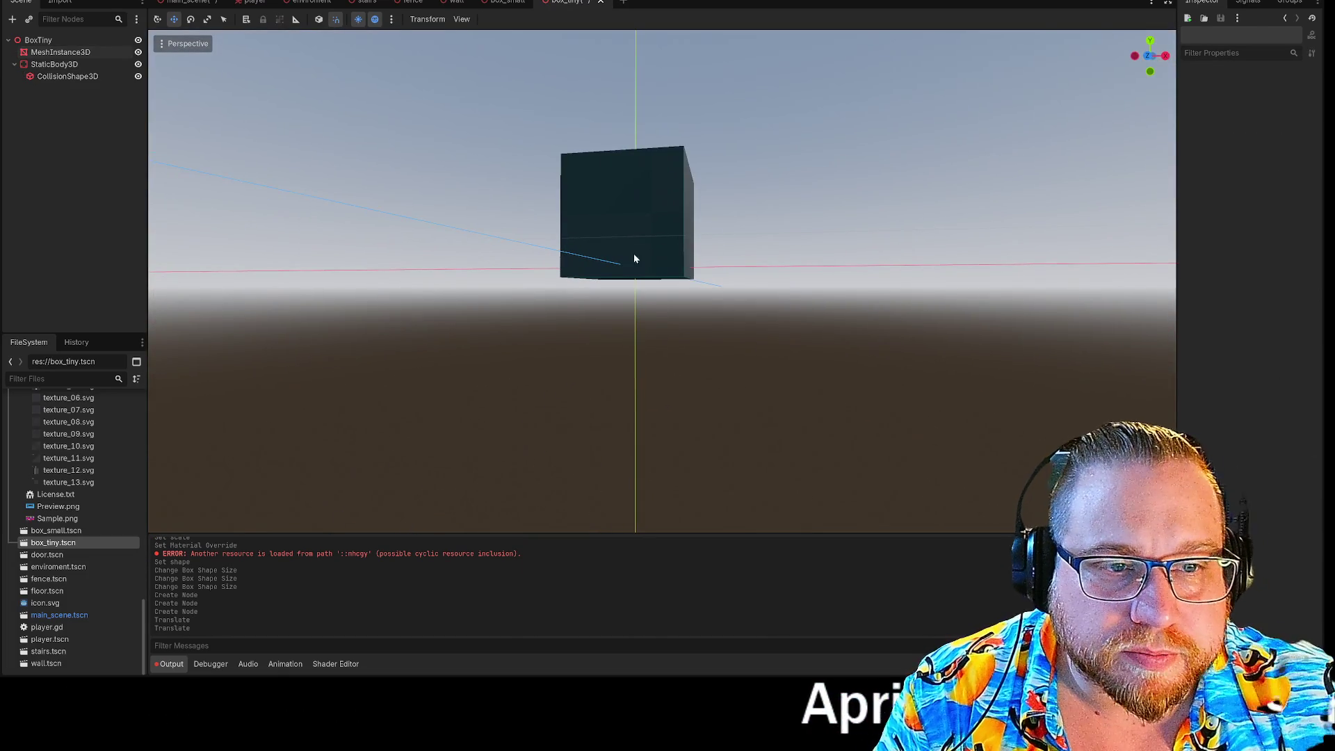
pyautogui.click(634, 259)
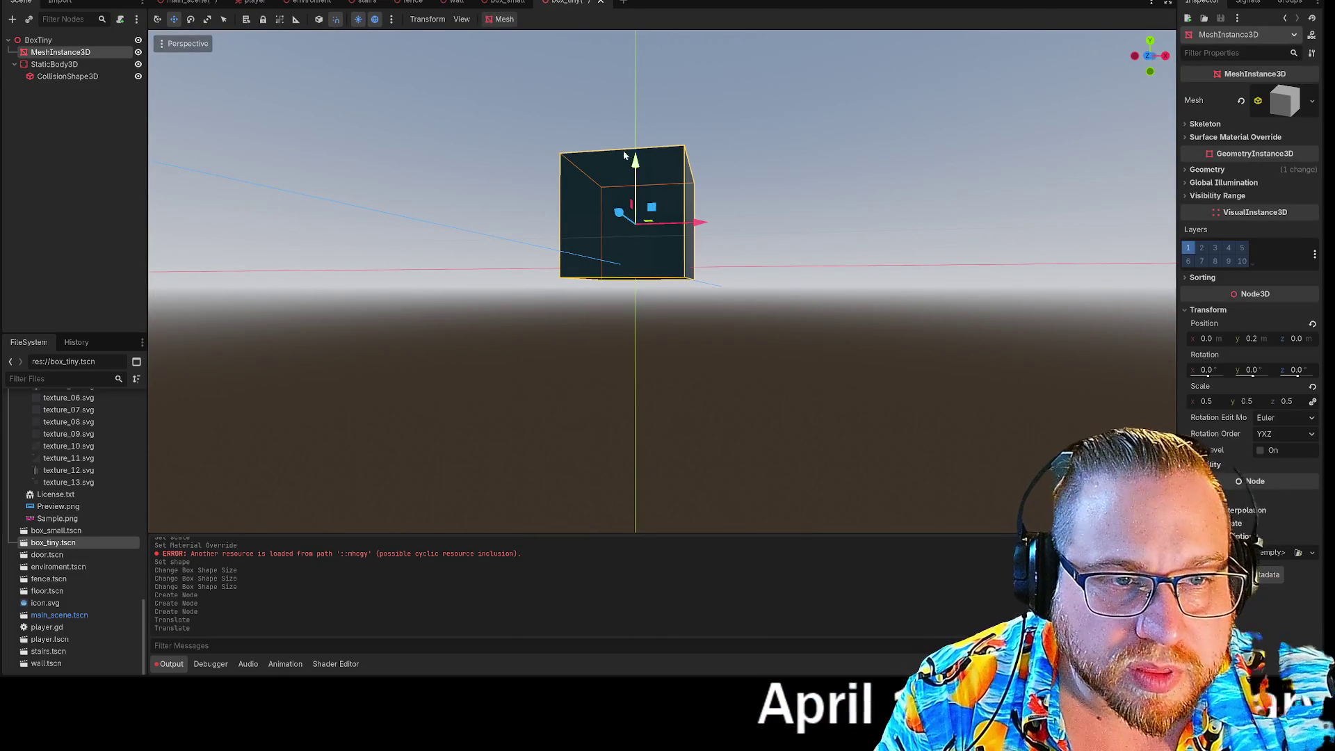
pyautogui.moveTo(640, 270)
pyautogui.mouseDown()
pyautogui.moveTo(605, 215)
pyautogui.moveTo(612, 236)
pyautogui.mouseUp()
pyautogui.press('s')
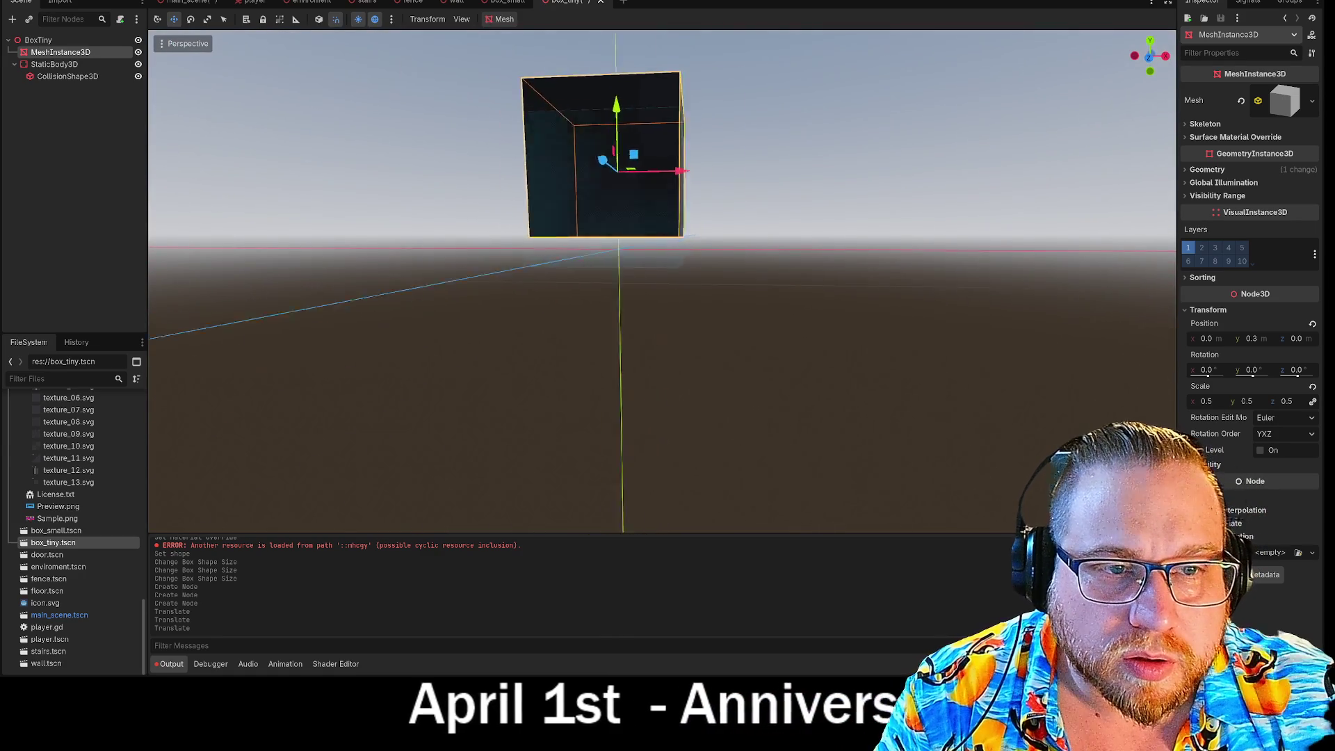
pyautogui.click(1251, 339)
pyautogui.write('0')
pyautogui.press('Return')
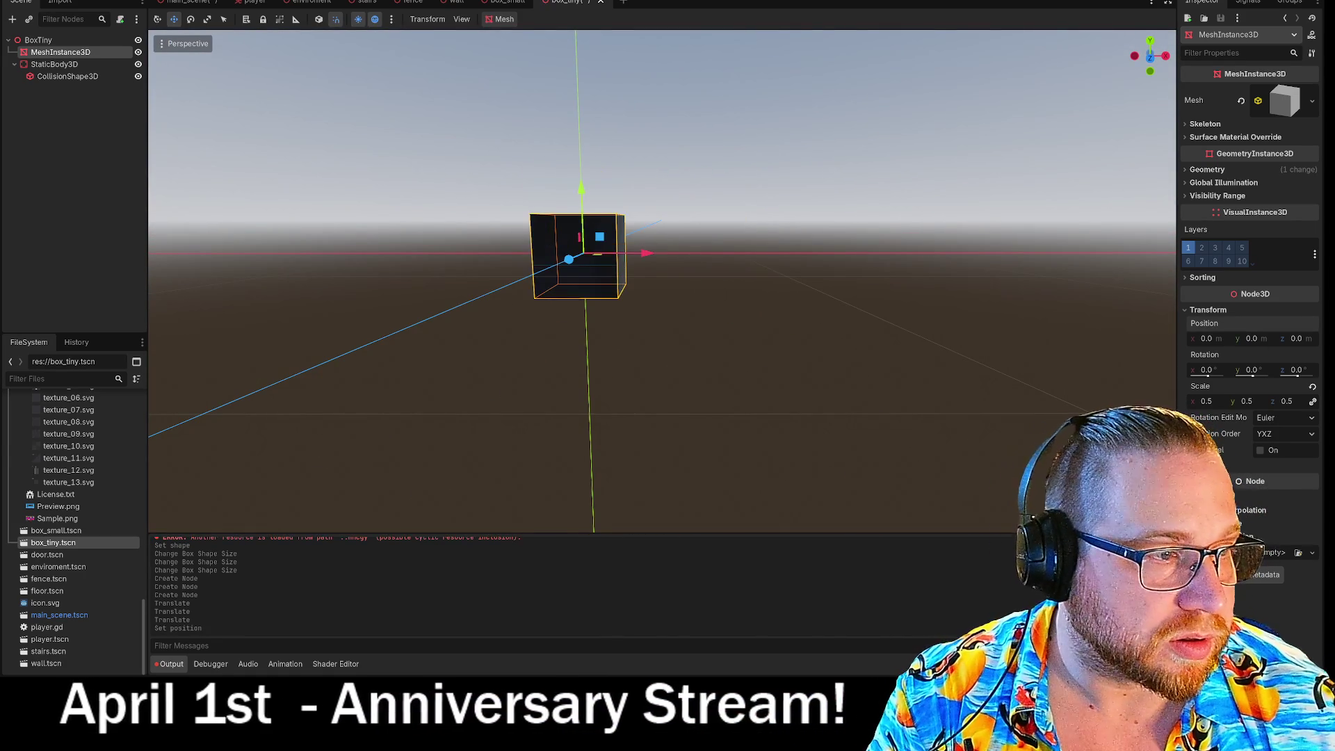
# Set the mesh's Position y to 0.25 so the cube rests on the ground
pyautogui.moveTo(587, 195)
pyautogui.mouseDown()
pyautogui.moveTo(576, 157)
pyautogui.moveTo(576, 202)
pyautogui.moveTo(583, 42)
pyautogui.moveTo(581, 159)
pyautogui.moveTo(583, 134)
pyautogui.mouseUp()
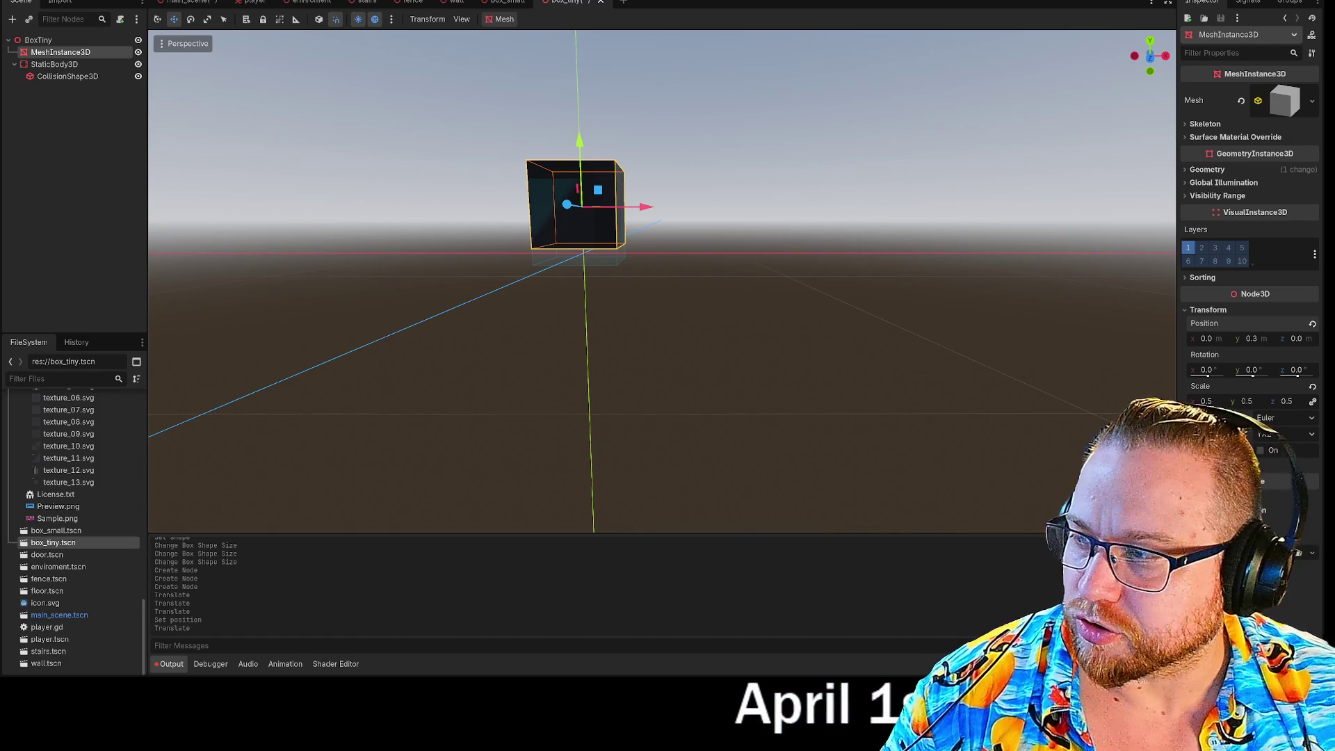
pyautogui.moveTo(921, 319)
pyautogui.mouseDown()
pyautogui.moveTo(904, 327)
pyautogui.moveTo(897, 278)
pyautogui.moveTo(904, 306)
pyautogui.moveTo(659, 295)
pyautogui.mouseUp()
pyautogui.moveTo(643, 182)
pyautogui.mouseDown()
pyautogui.moveTo(643, 202)
pyautogui.moveTo(633, 183)
pyautogui.moveTo(644, 191)
pyautogui.mouseUp()
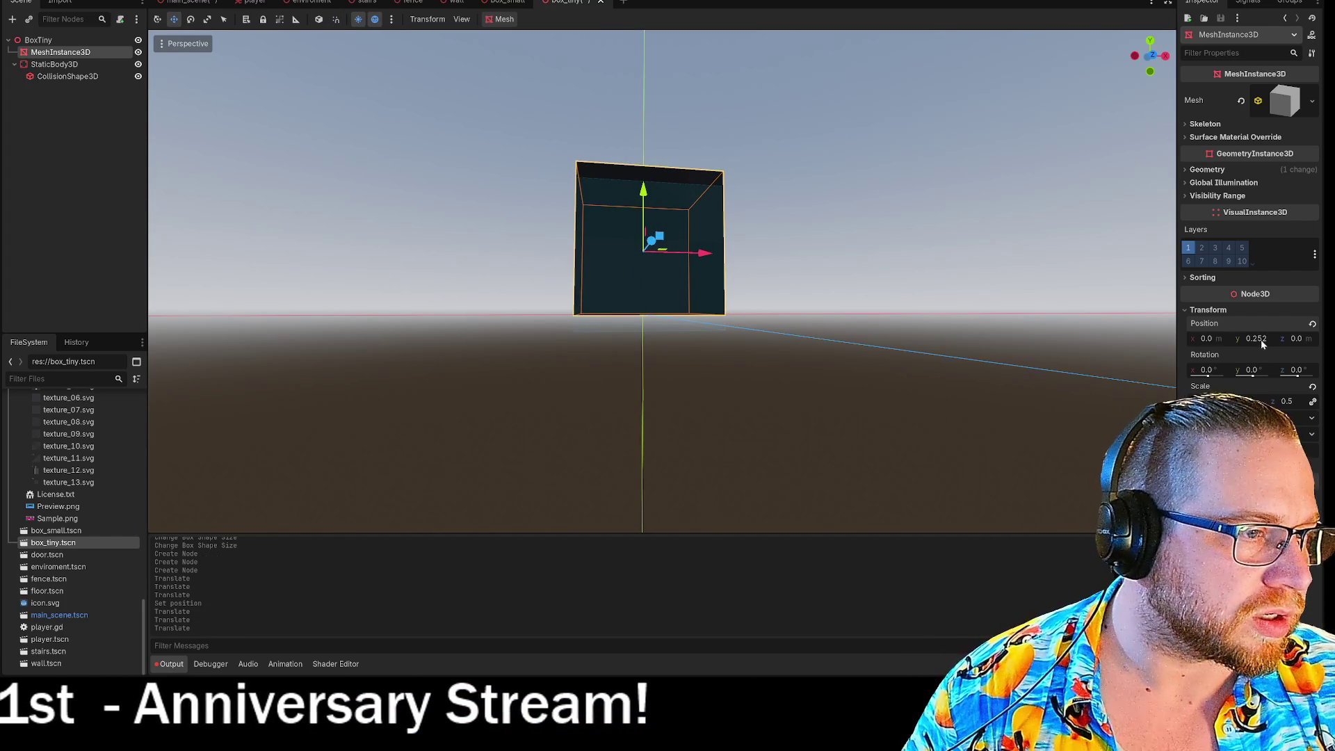
pyautogui.click(1259, 339)
pyautogui.write('5')
pyautogui.press('Return')
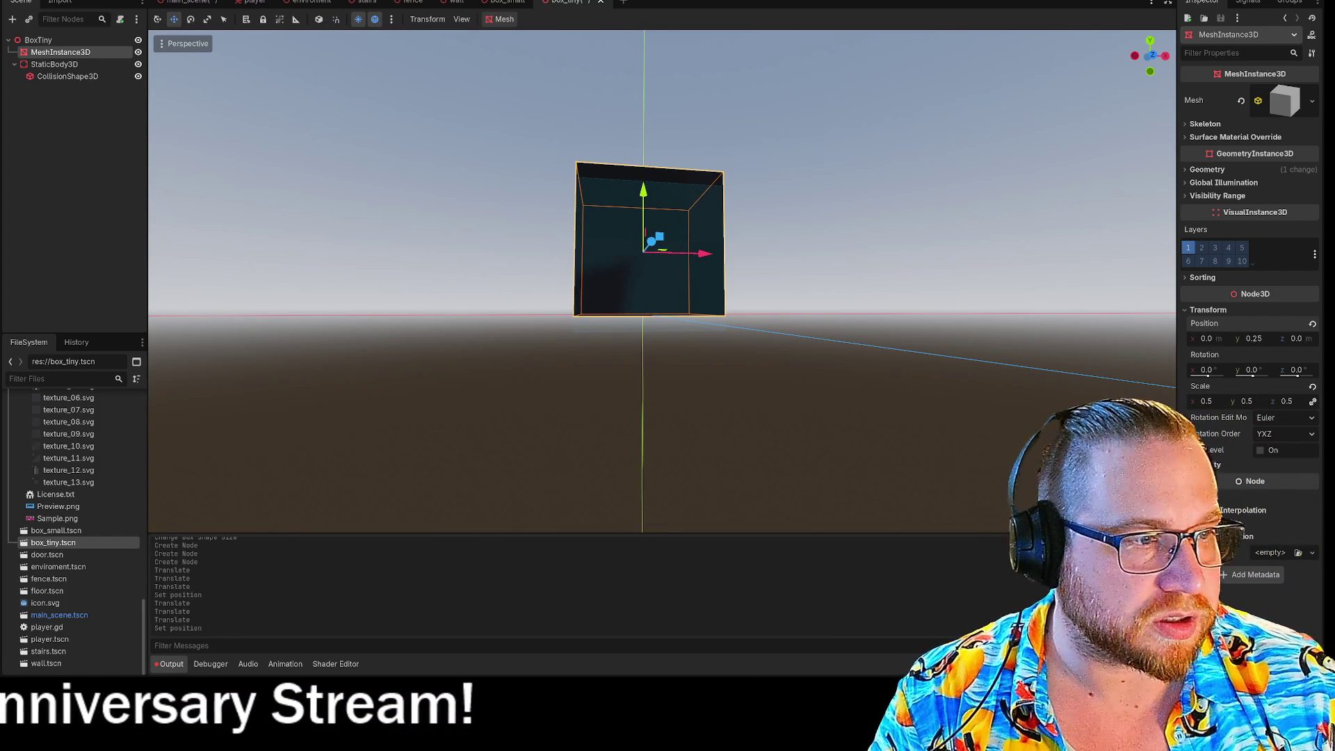
# Set the CollisionShape3D's Position y to 0.25 as well
pyautogui.click(111, 77)
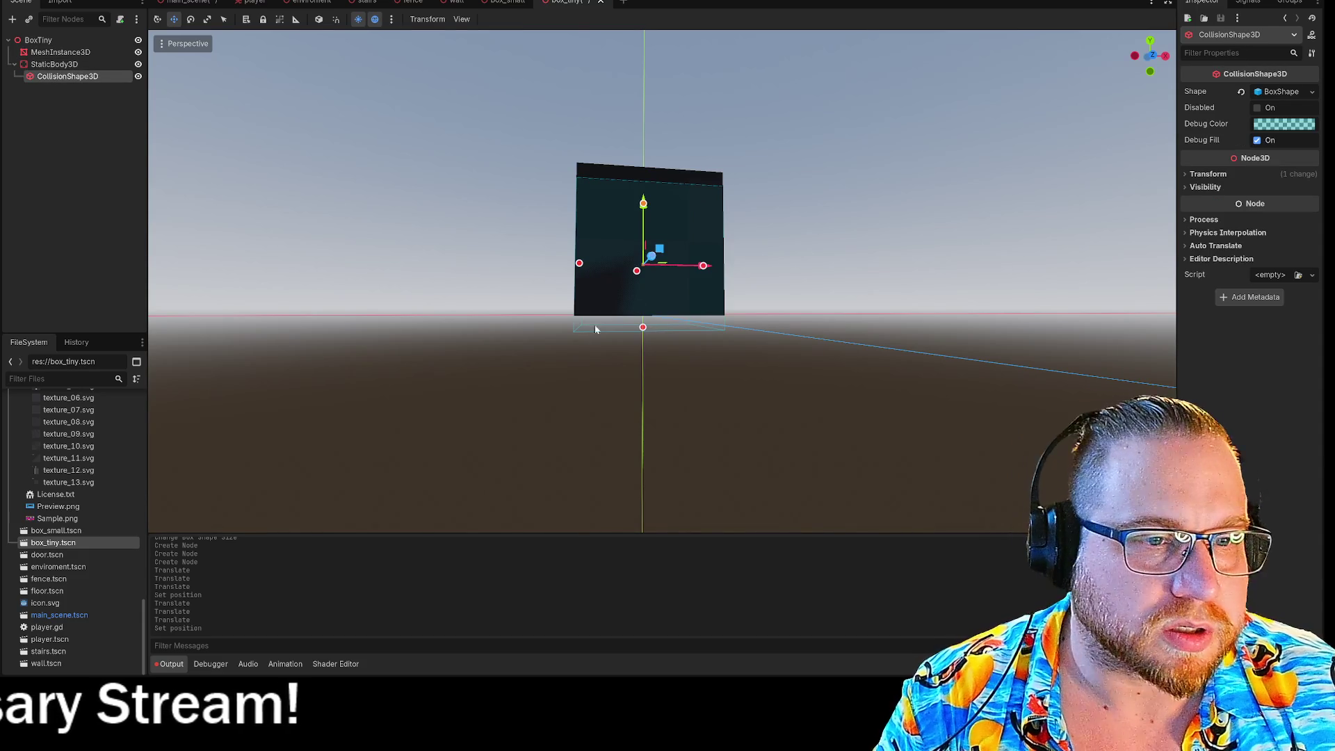
pyautogui.click(1186, 174)
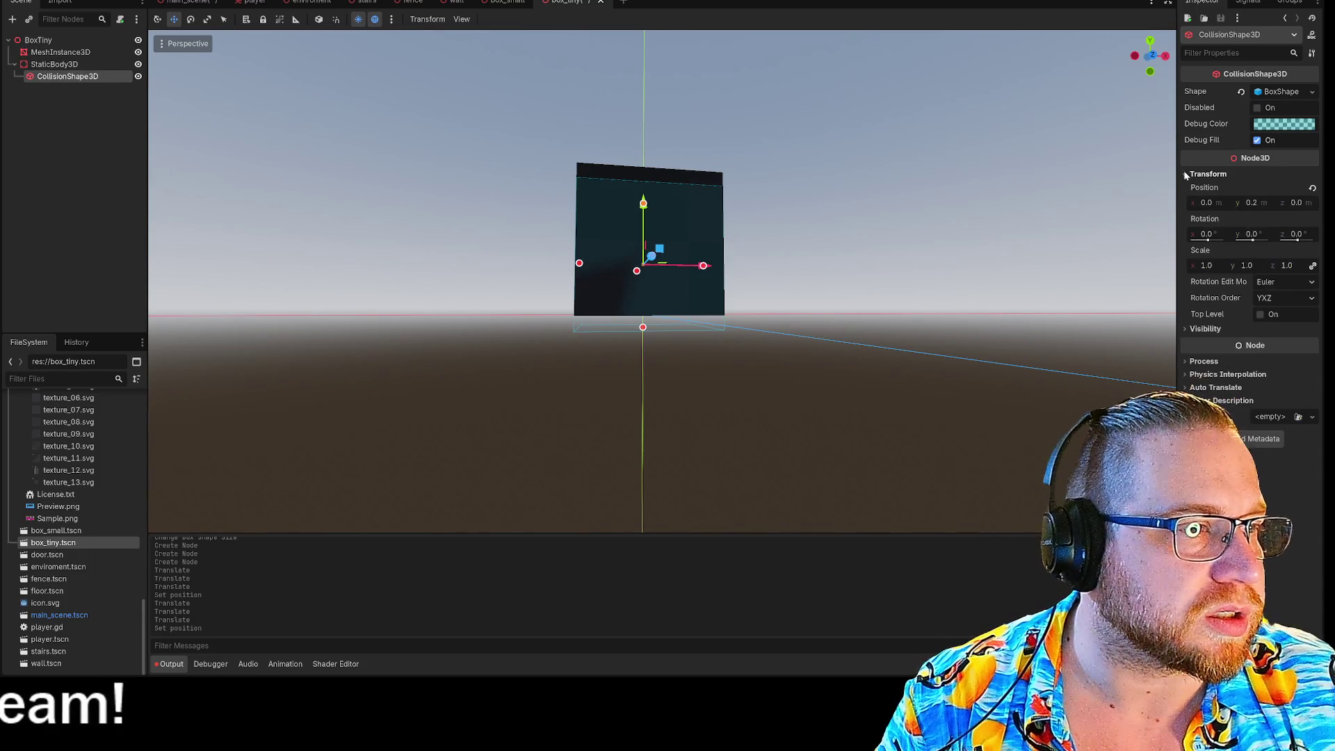
pyautogui.click(1254, 204)
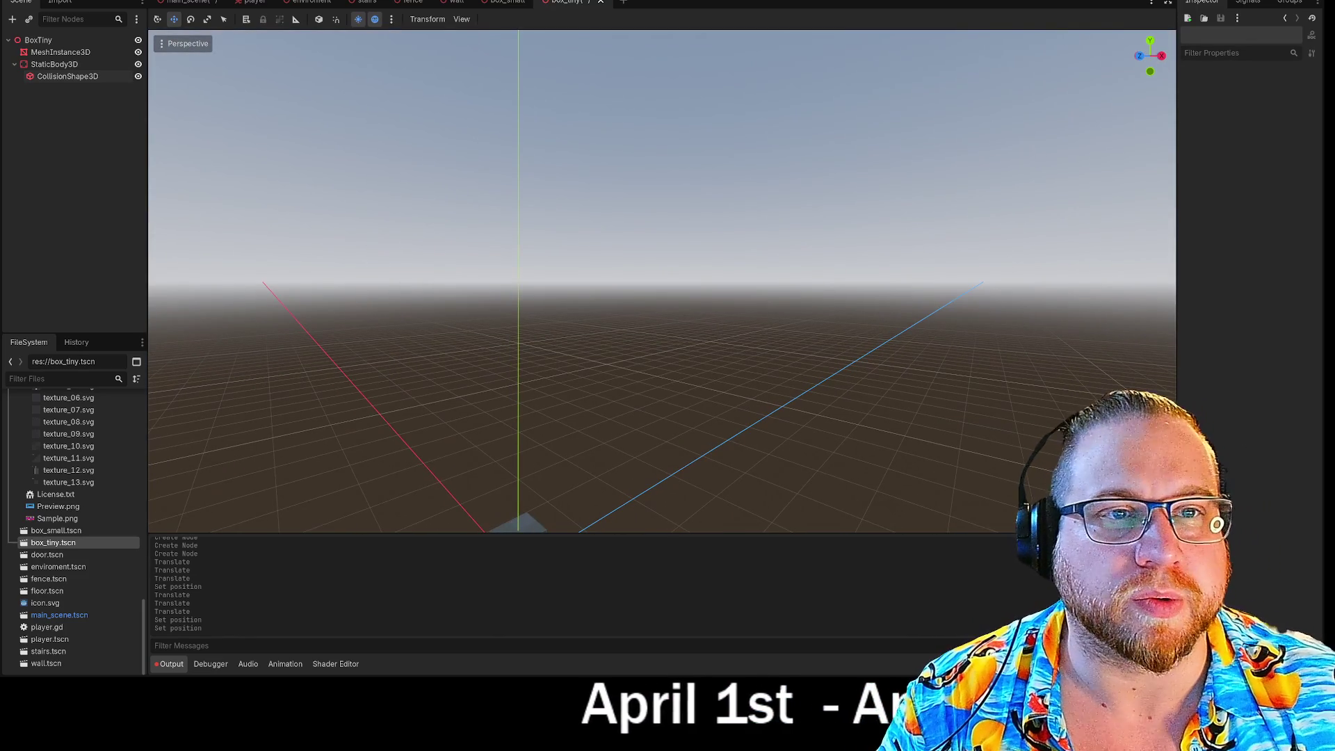
pyautogui.rightClick(572, 2)
# Save the box_tiny scene and the main scene from their tab menus
pyautogui.click(605, 19)
pyautogui.rightClick(178, 7)
pyautogui.click(209, 19)
# Move BoxSmall2 back toward the stairs, lower BoxSmall onto the floor, and save the main scene
pyautogui.scroll(3, 572, 251)
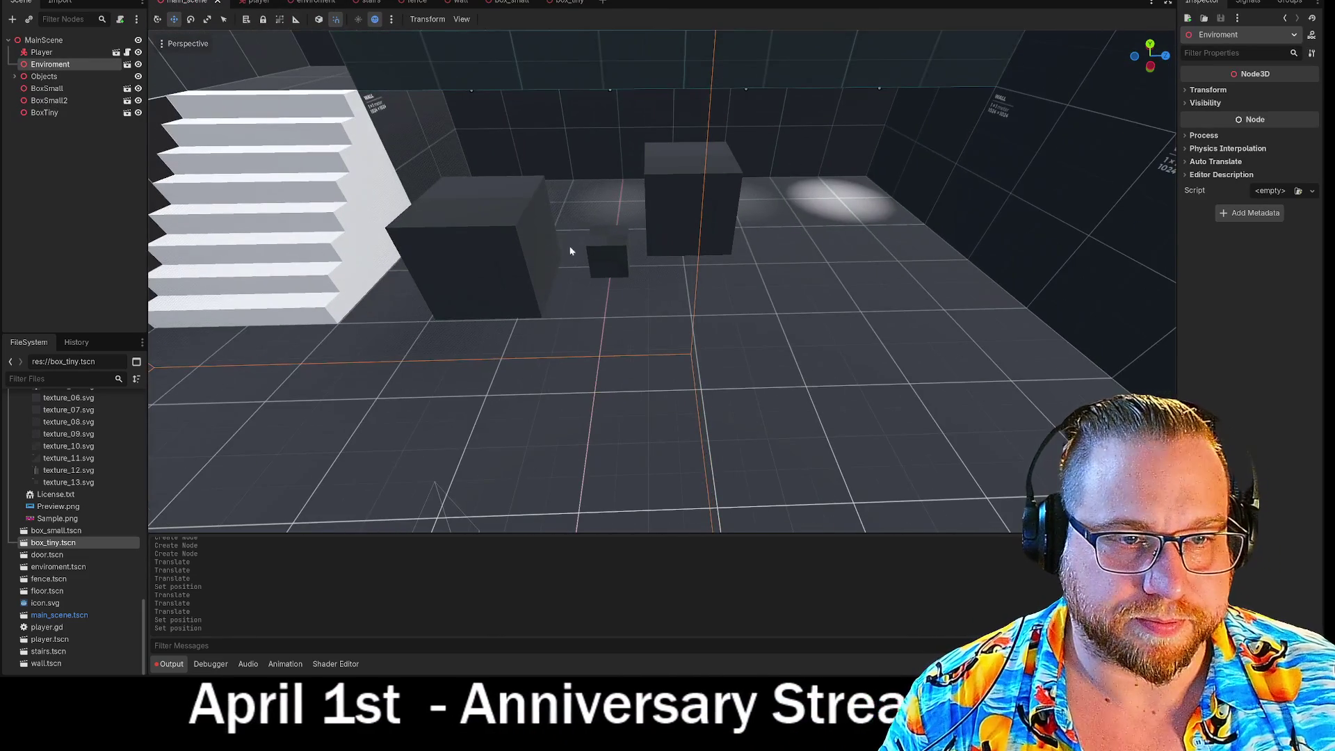
pyautogui.moveTo(728, 273)
pyautogui.mouseDown()
pyautogui.moveTo(682, 291)
pyautogui.moveTo(720, 311)
pyautogui.moveTo(639, 311)
pyautogui.mouseUp()
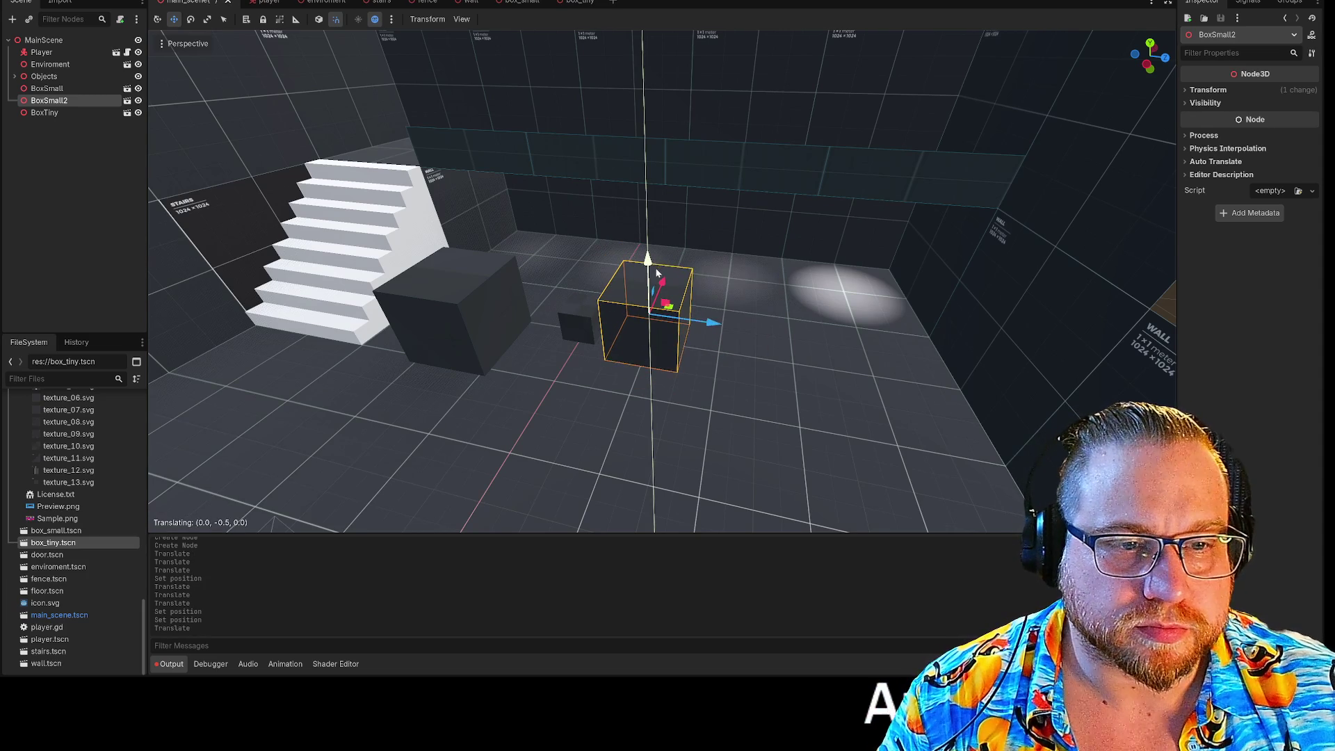
pyautogui.moveTo(690, 314); pyautogui.dragTo(724, 358)
pyautogui.moveTo(776, 393)
pyautogui.mouseDown()
pyautogui.moveTo(842, 368)
pyautogui.moveTo(790, 320)
pyautogui.moveTo(734, 305)
pyautogui.moveTo(739, 282)
pyautogui.mouseUp()
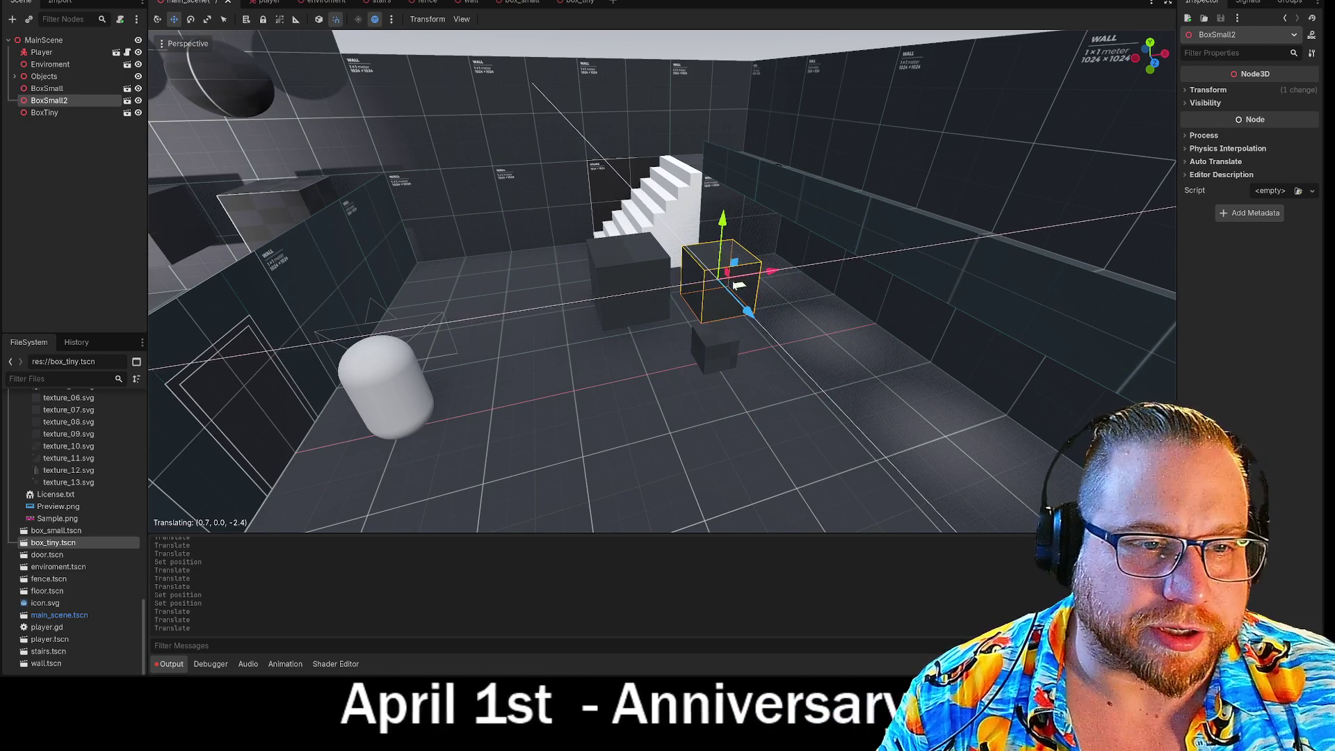
pyautogui.click(629, 299)
pyautogui.moveTo(625, 227); pyautogui.dragTo(631, 255)
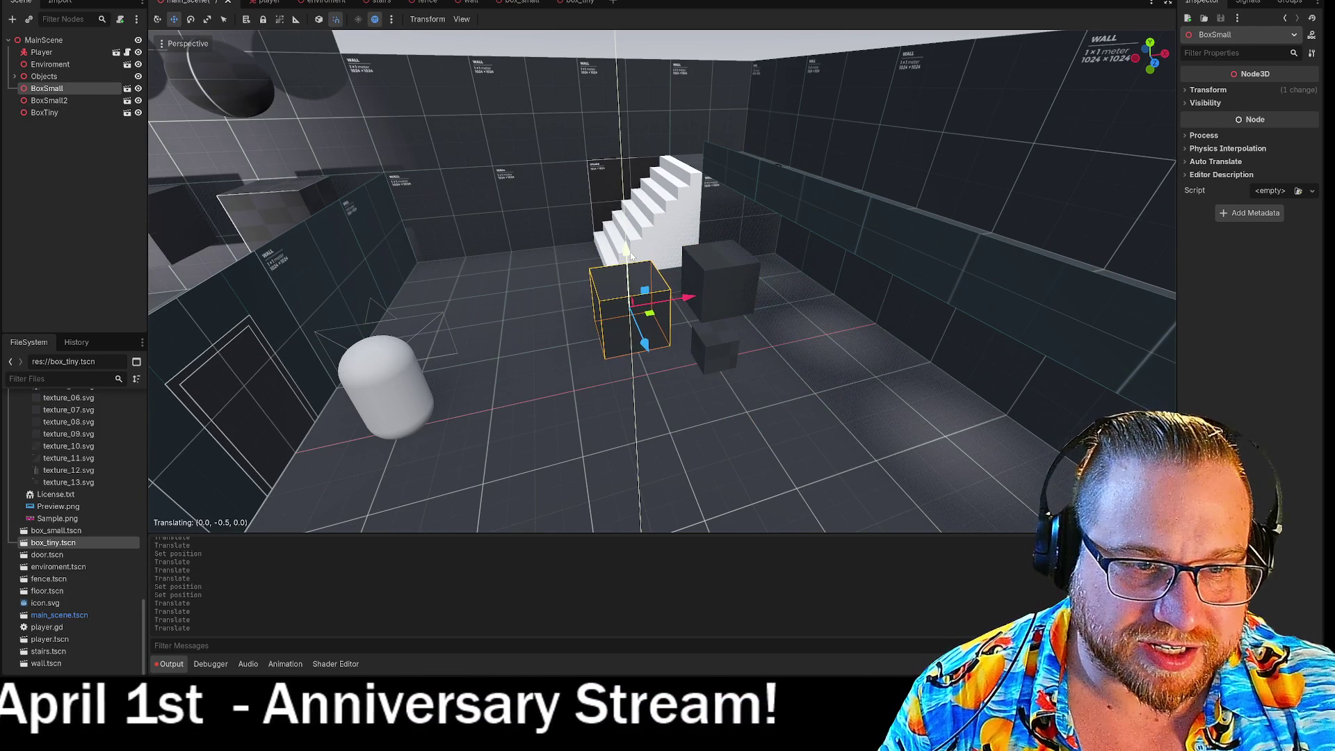
pyautogui.scroll(5, 630, 254)
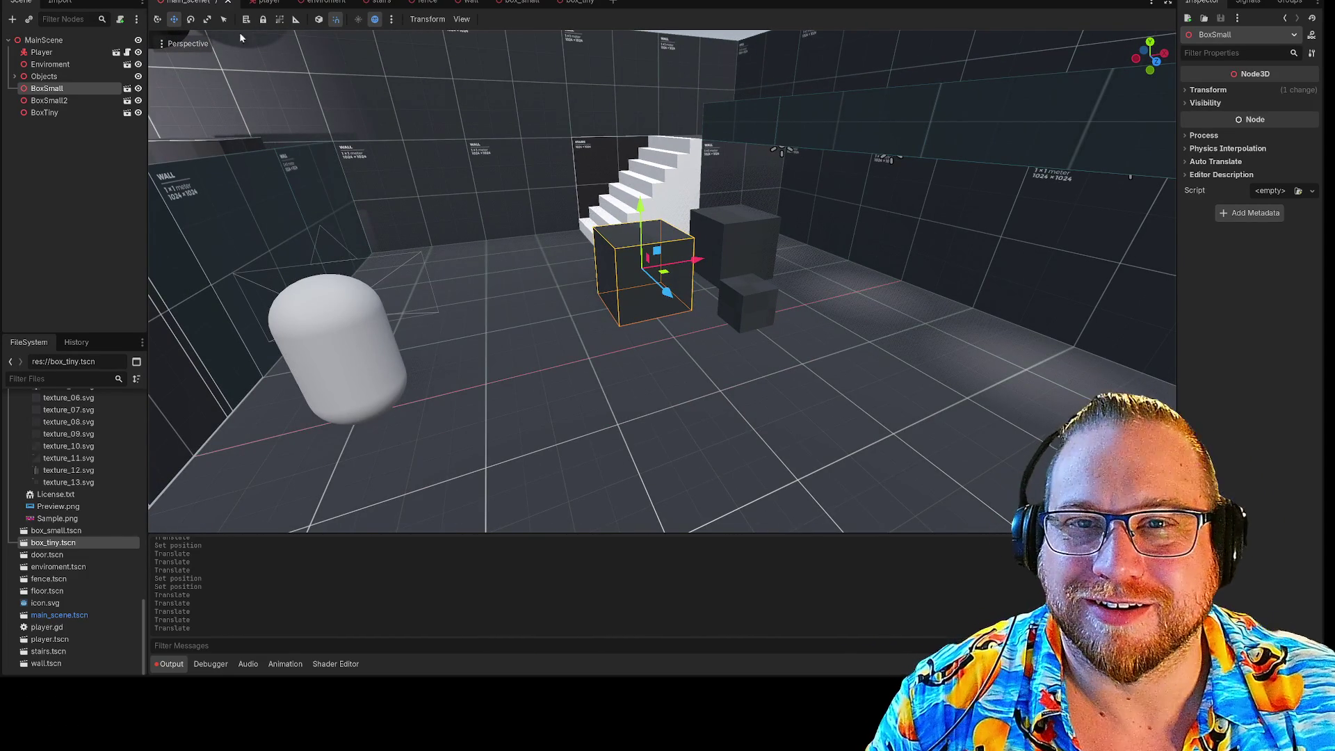
pyautogui.rightClick(191, 2)
pyautogui.click(225, 25)
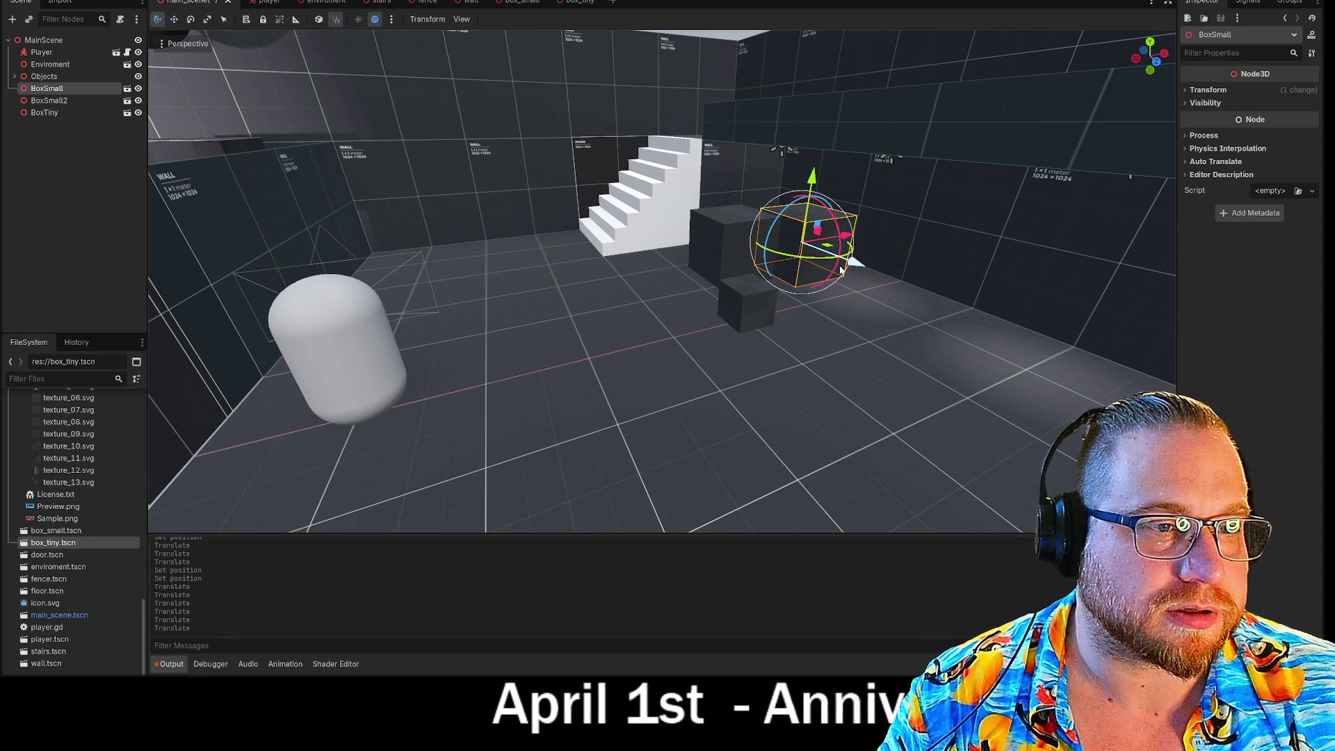
# Turn BoxSmall and BoxSmall2 slightly, slide BoxTiny across the floor, then run the game
pyautogui.moveTo(813, 264); pyautogui.dragTo(812, 263)
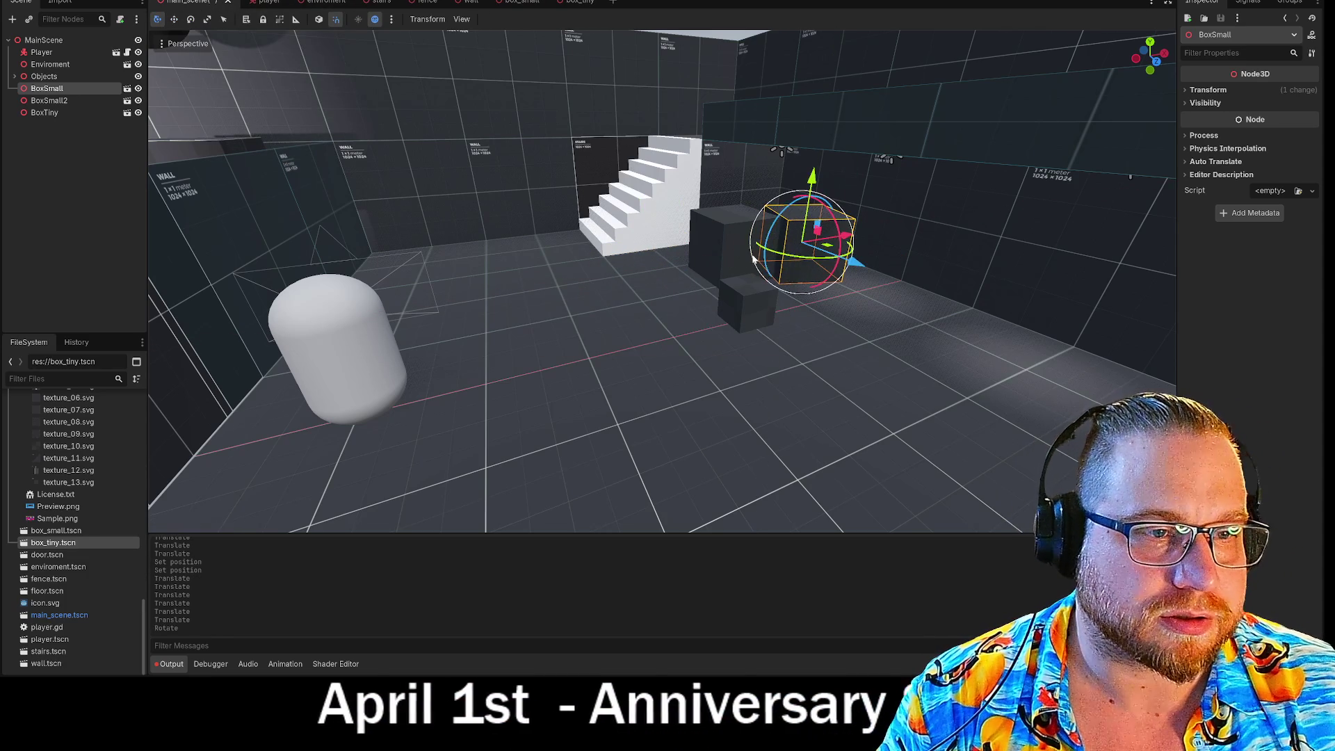
pyautogui.click(730, 254)
pyautogui.moveTo(729, 247); pyautogui.dragTo(733, 258)
pyautogui.click(757, 326)
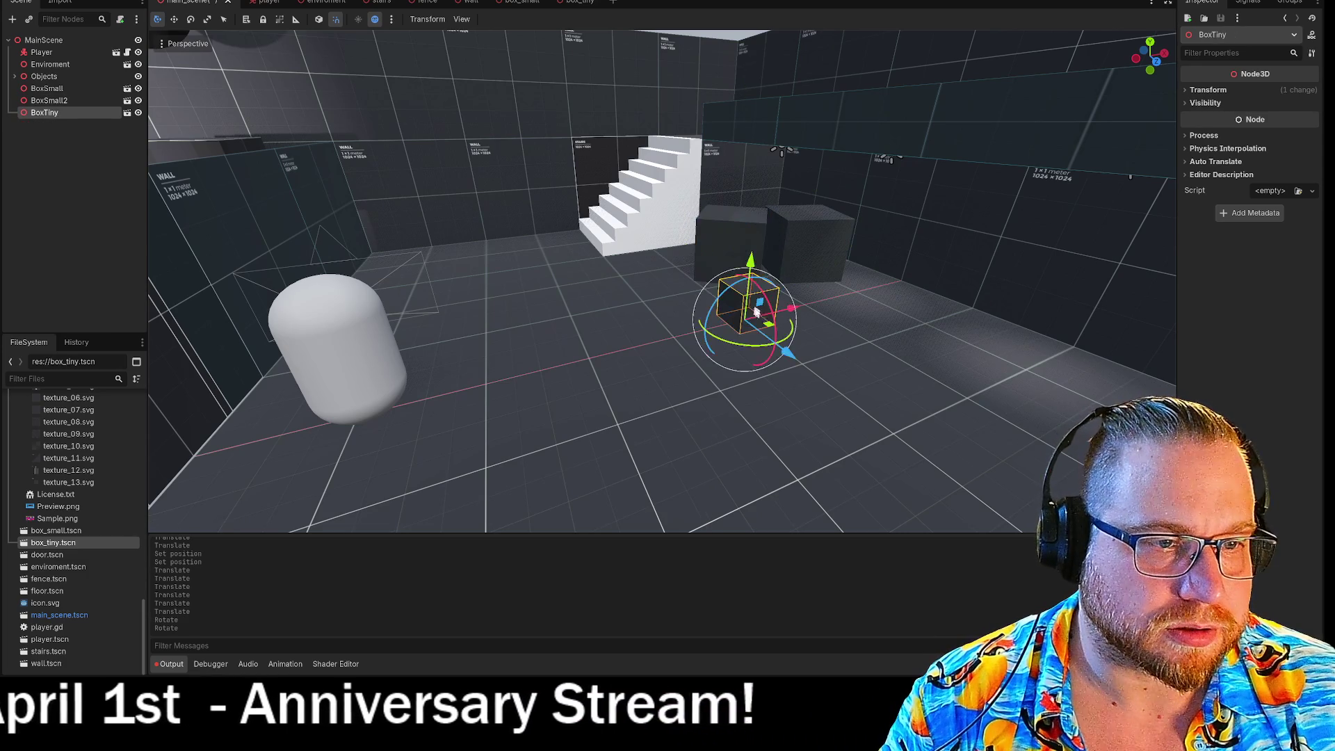
pyautogui.moveTo(769, 324); pyautogui.dragTo(816, 307)
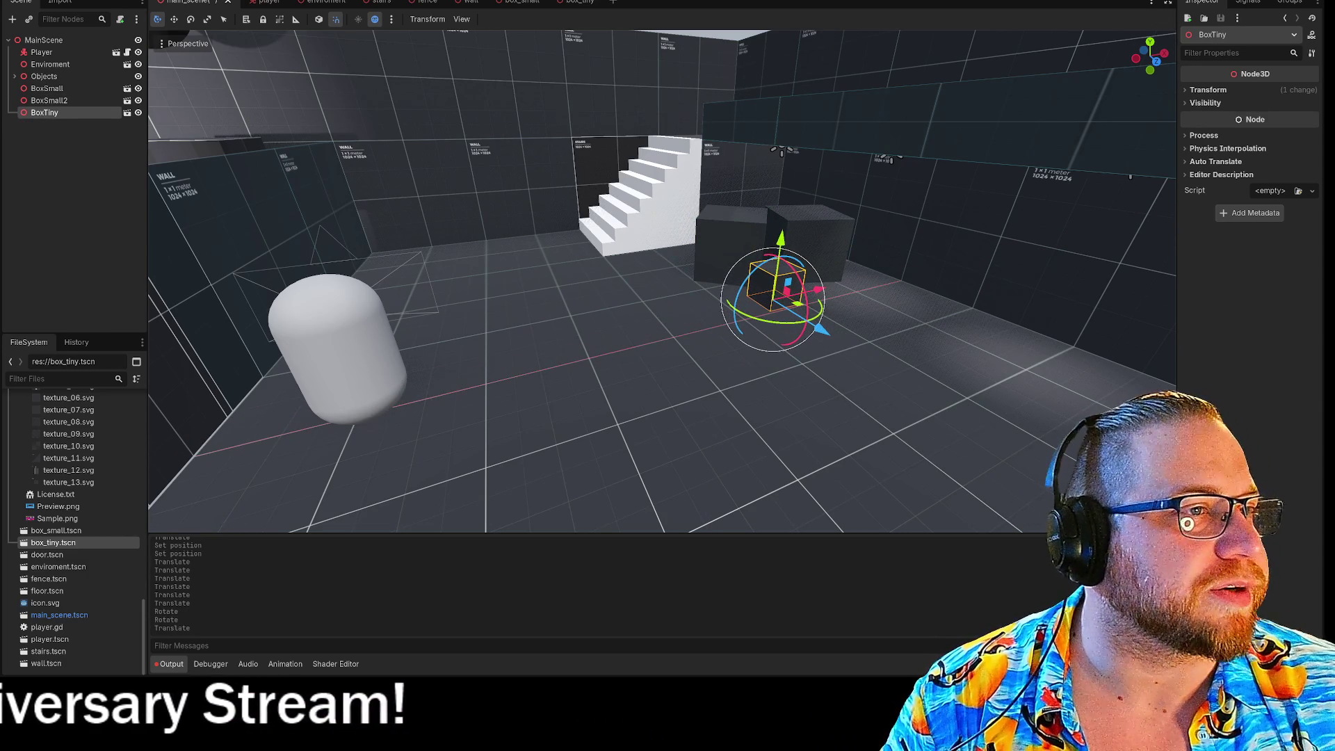
pyautogui.press('F5')
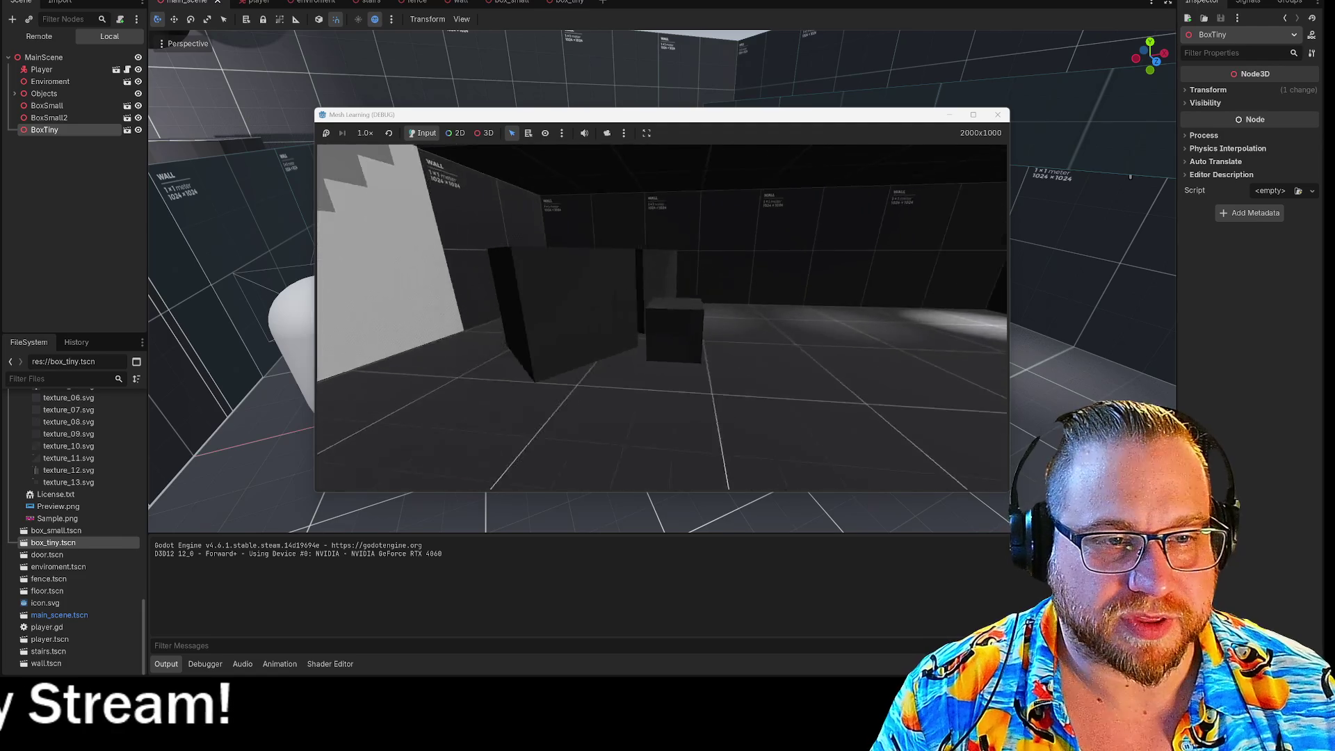
# Walk up to the white stairs and look around the boxes and corners, then quit the game
pyautogui.press('w')
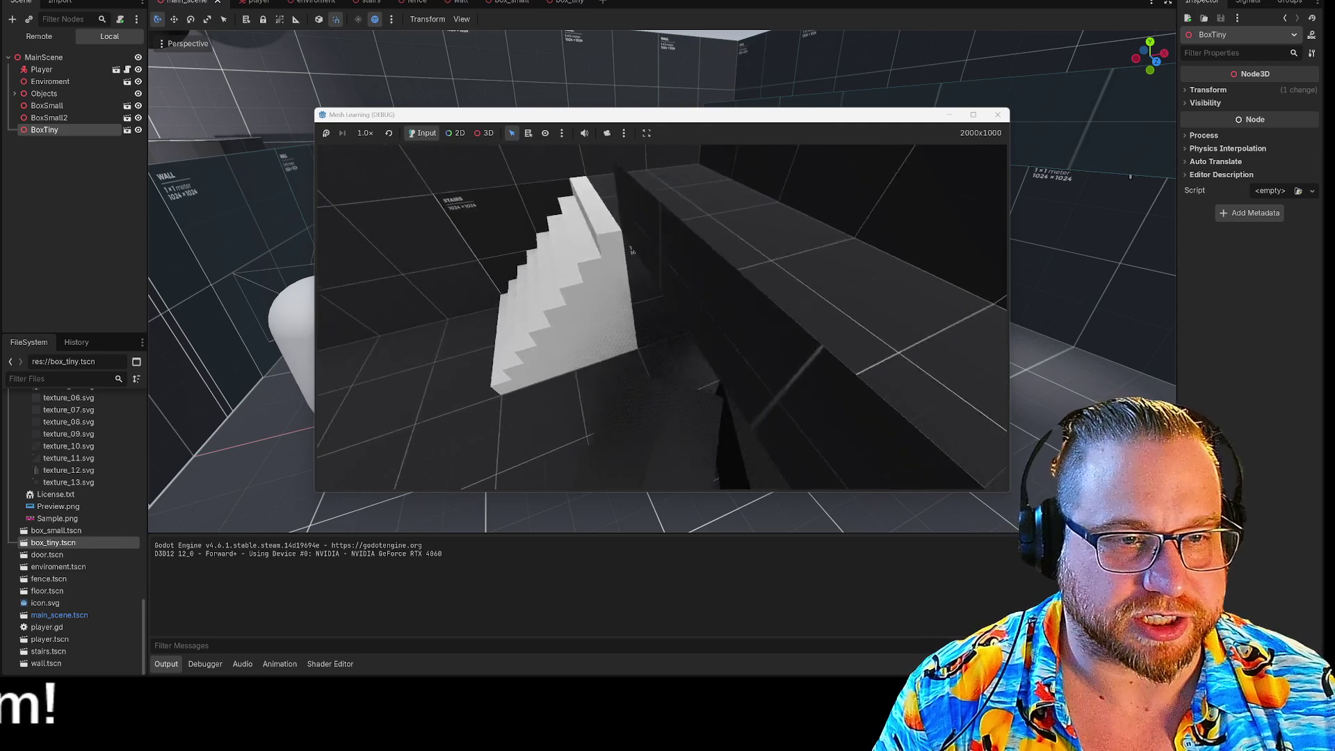
pyautogui.press('w')
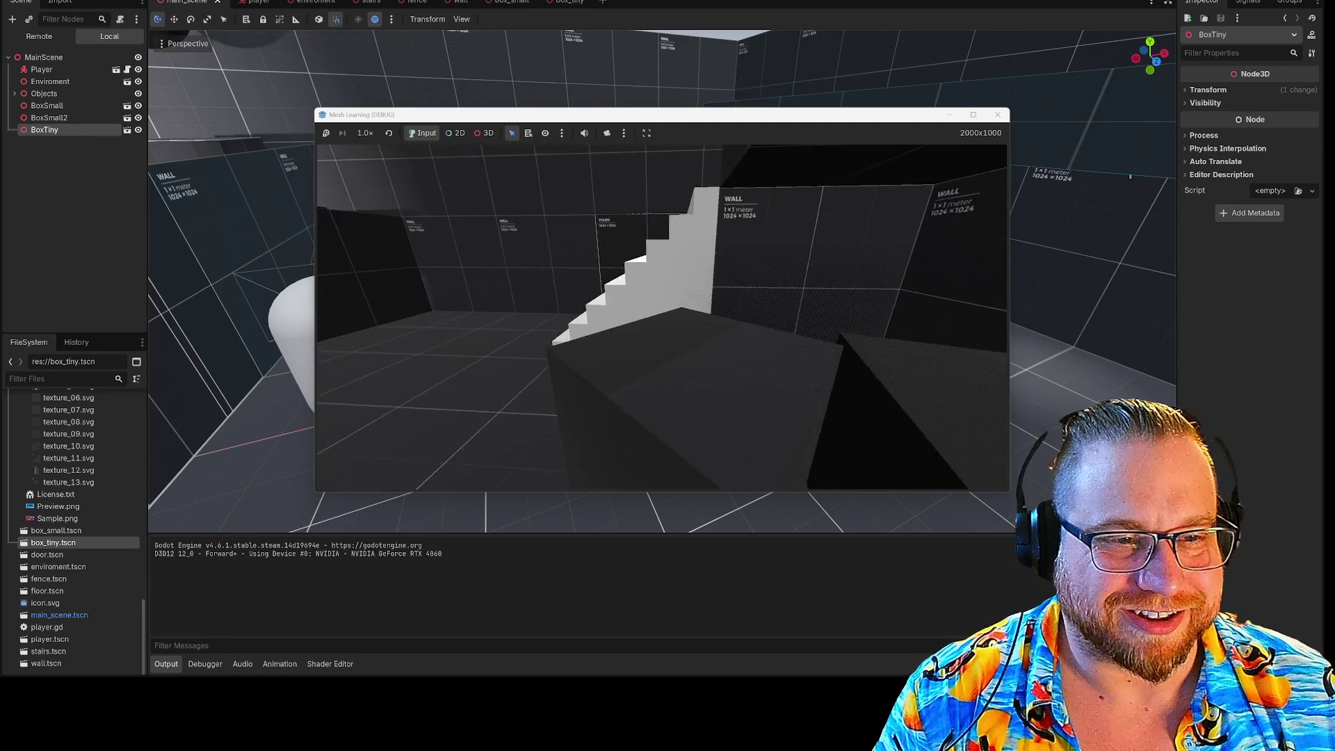
pyautogui.press('w')
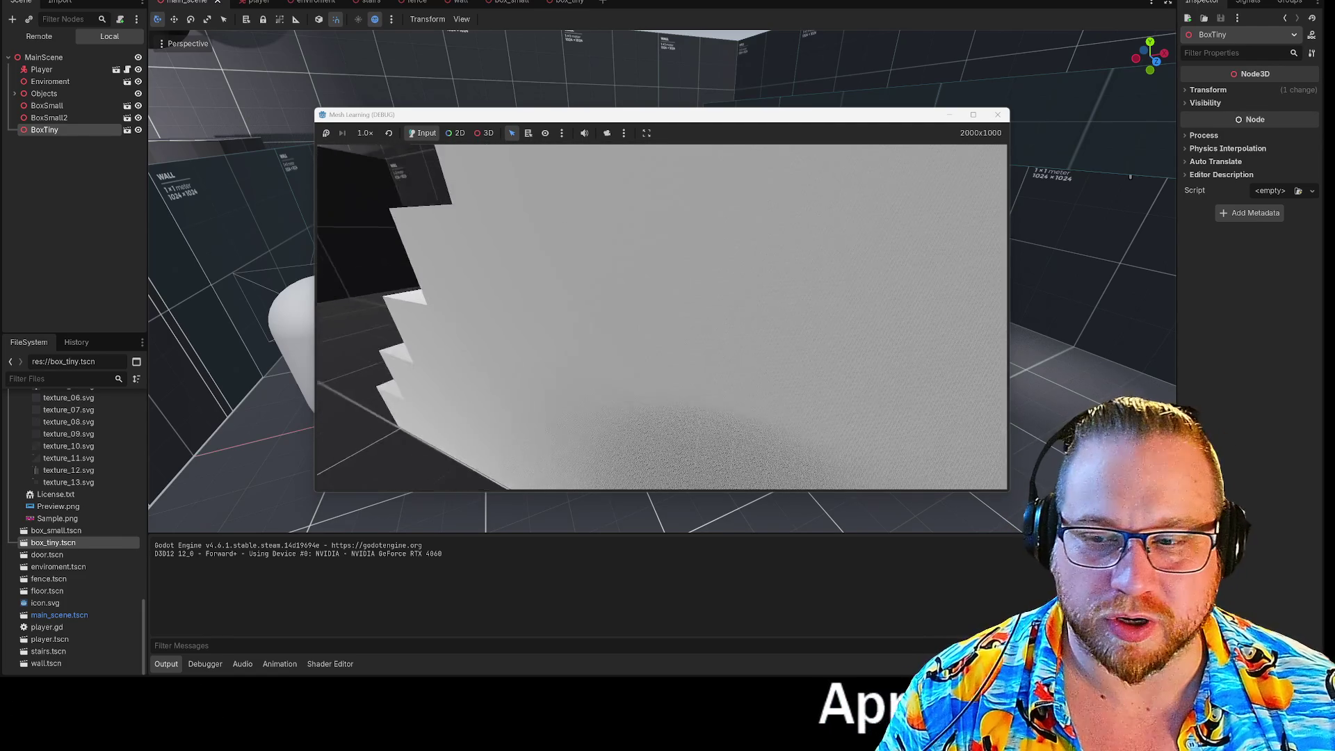
pyautogui.press('w')
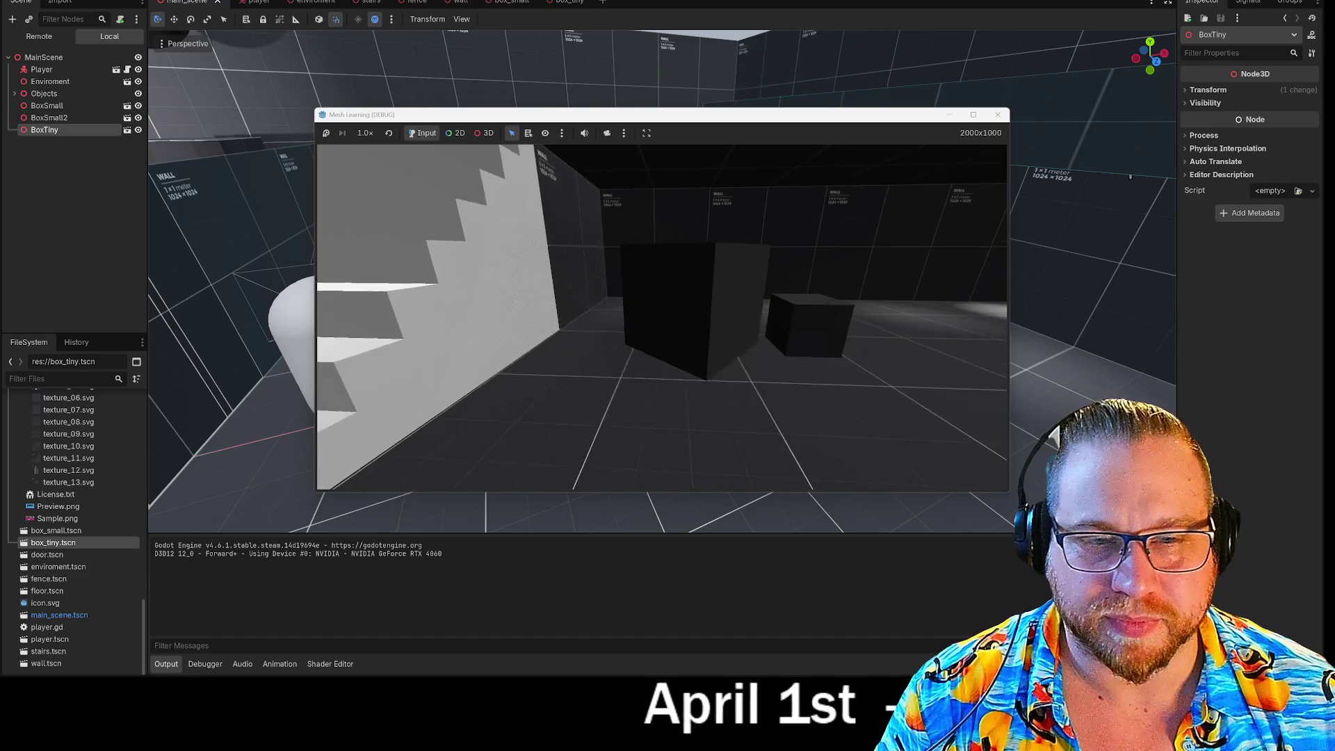
pyautogui.press('w')
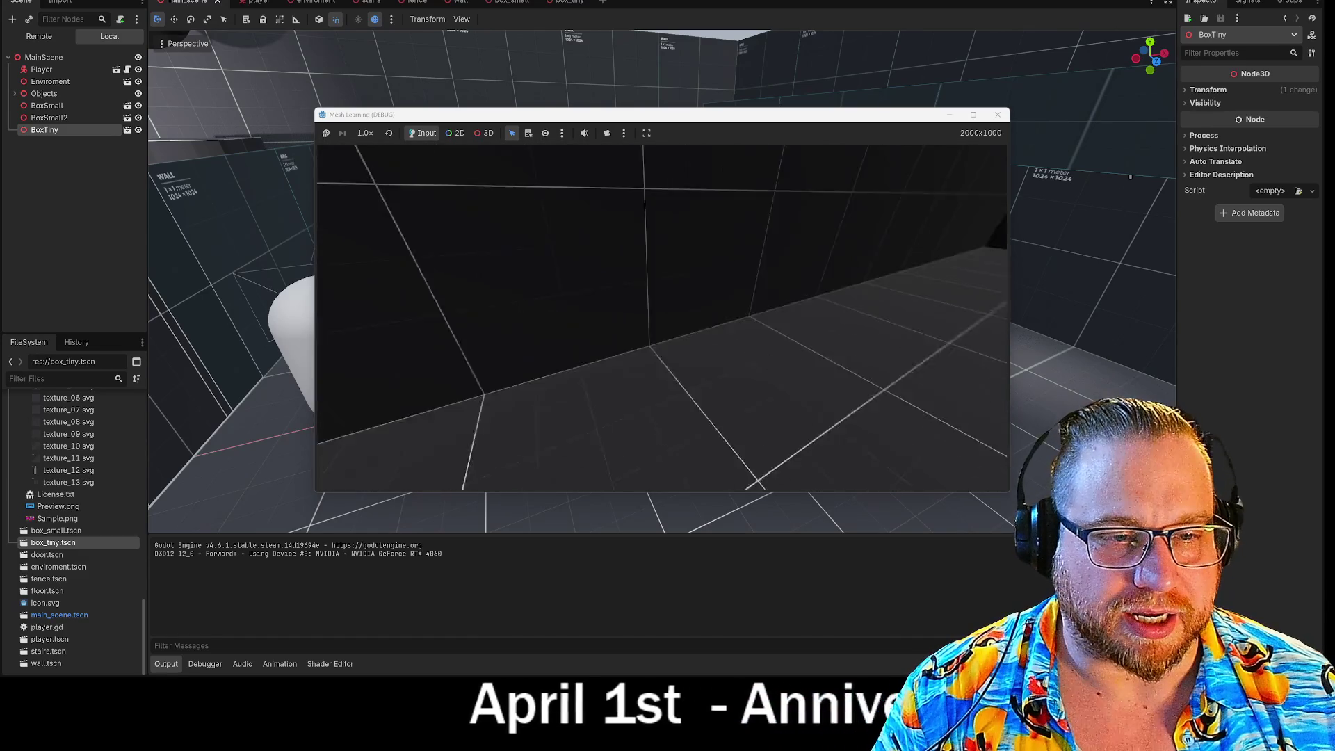
pyautogui.press('Escape')
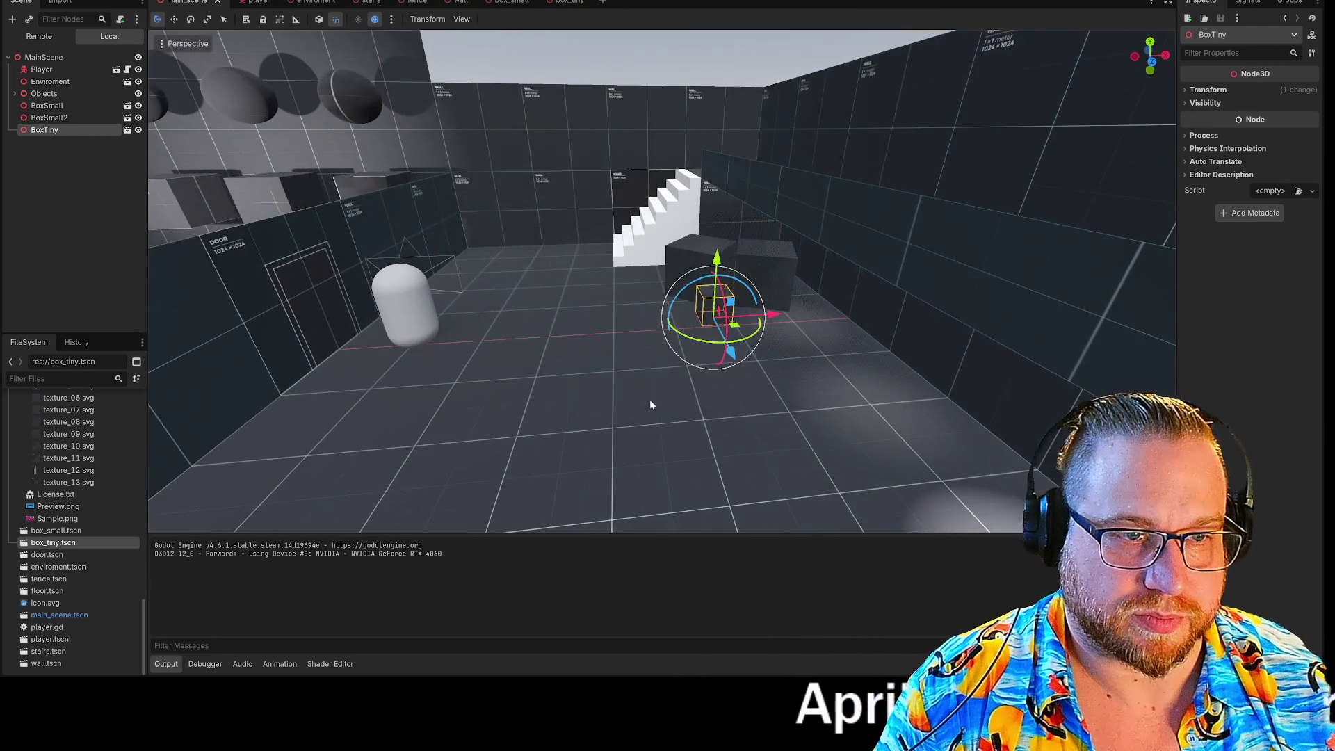
pyautogui.click(650, 402)
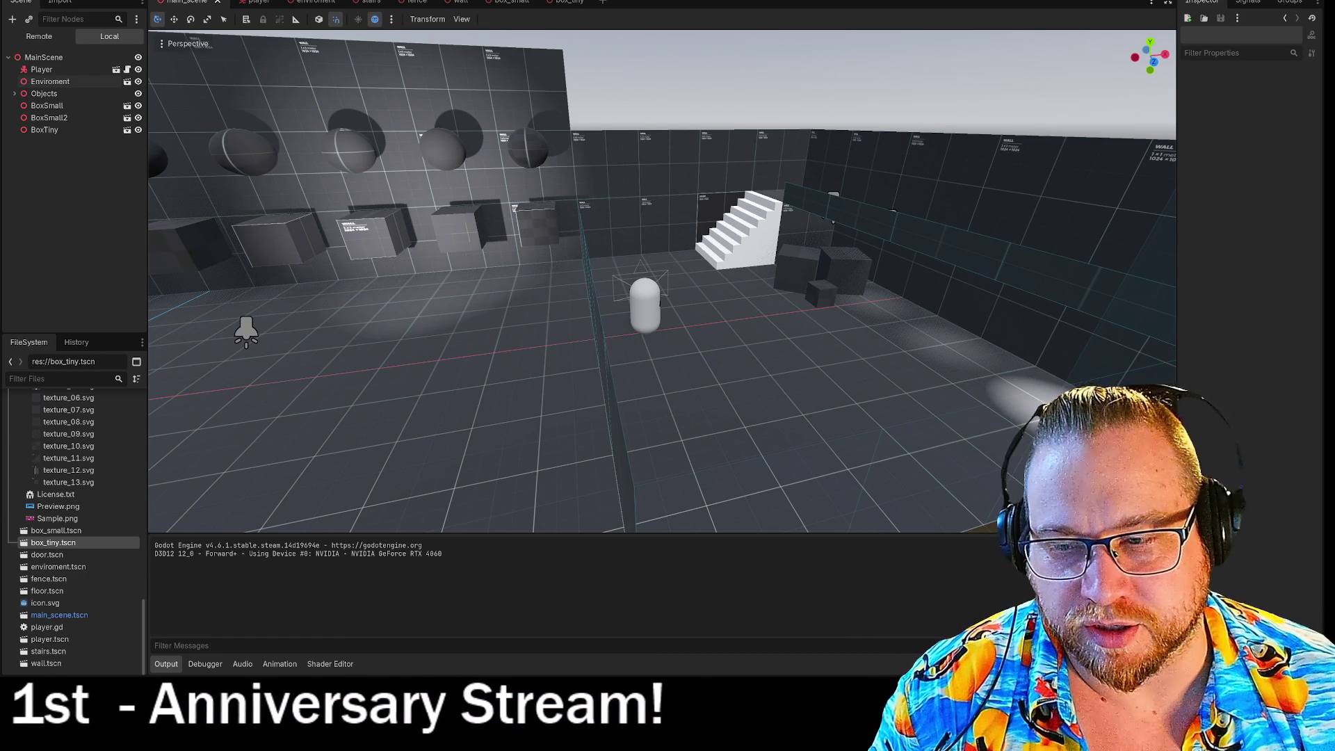
pyautogui.moveTo(551, 282)
pyautogui.mouseDown()
pyautogui.moveTo(518, 287)
pyautogui.moveTo(548, 287)
pyautogui.mouseUp()
pyautogui.press('F5')
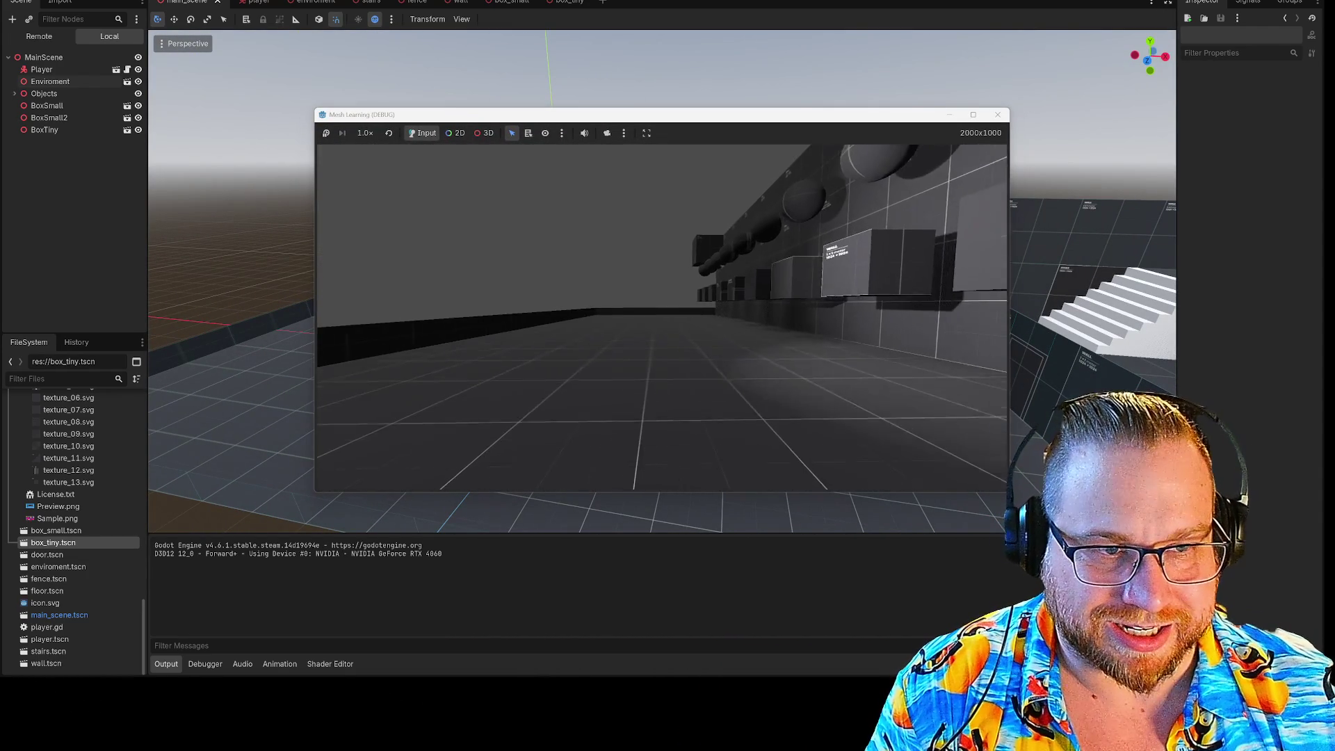
# Walk along the boxes and sphere wall to the end wall, then turn toward the grey box
pyautogui.press('w')
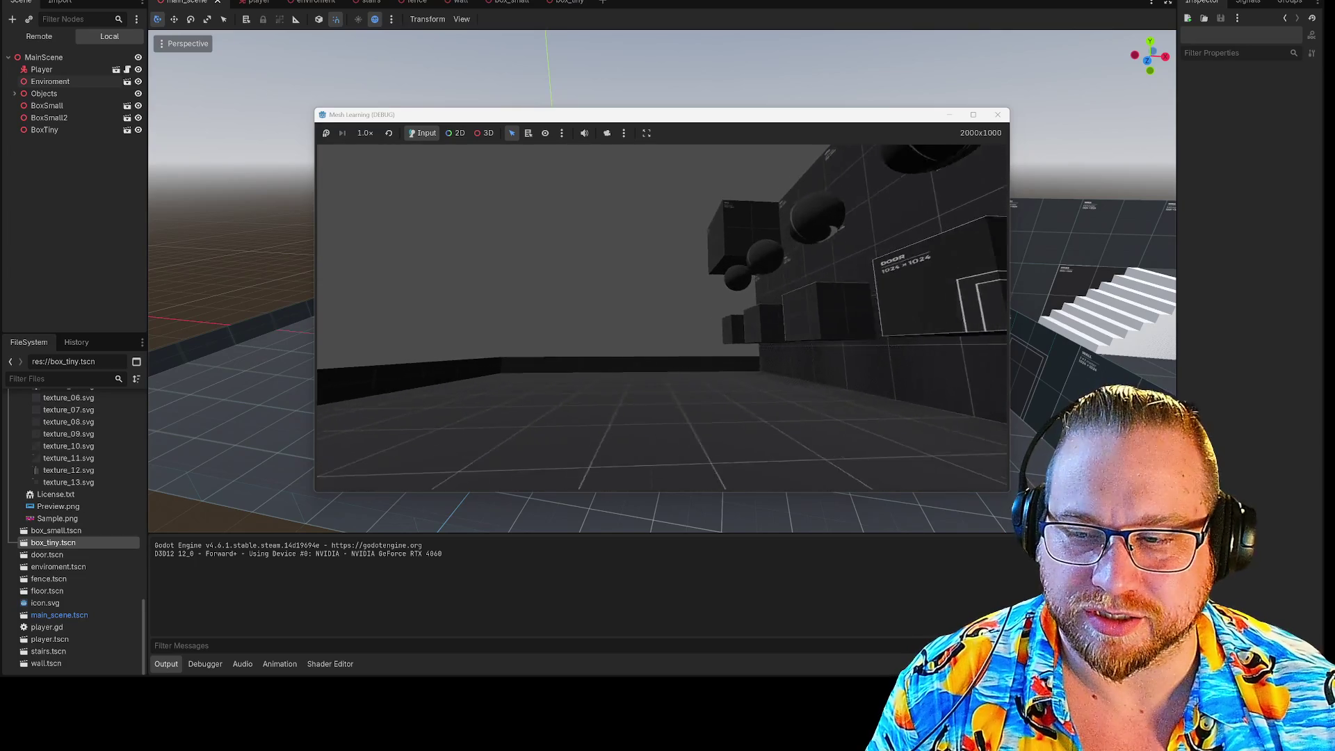
pyautogui.press('w')
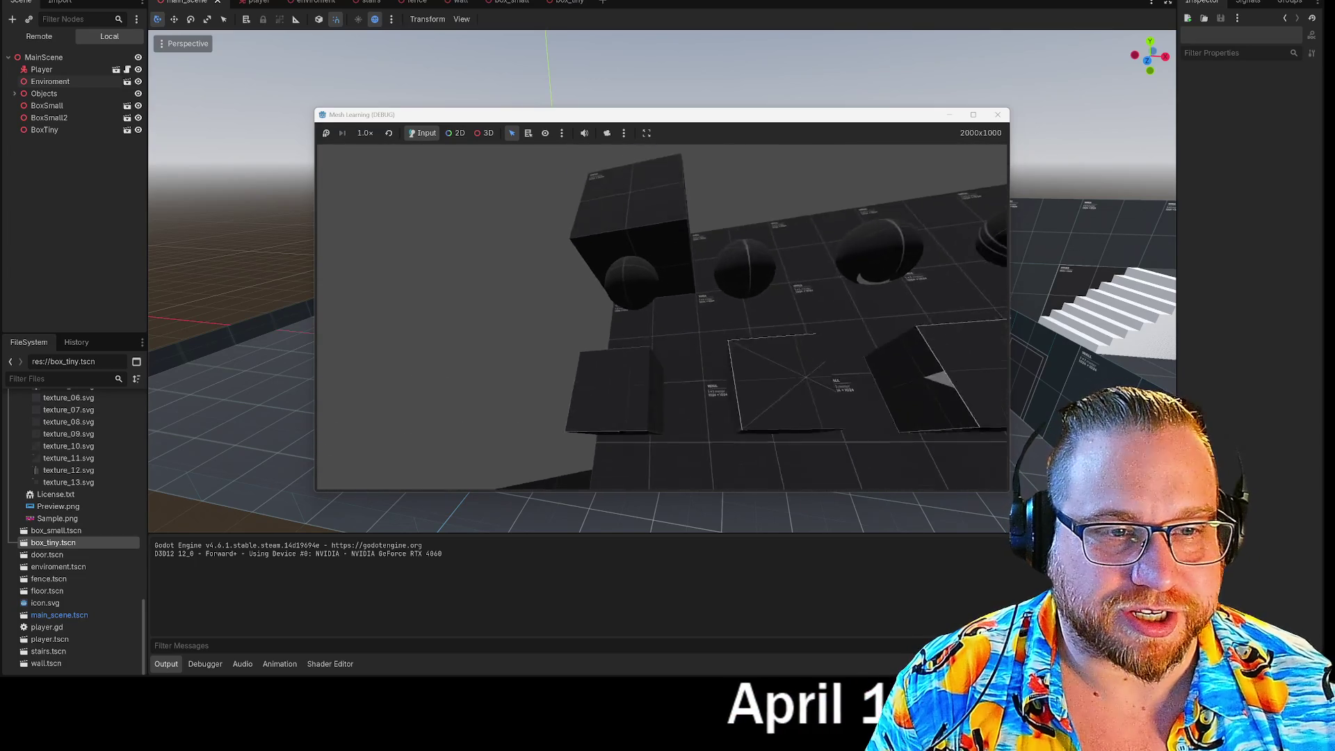
pyautogui.press('s')
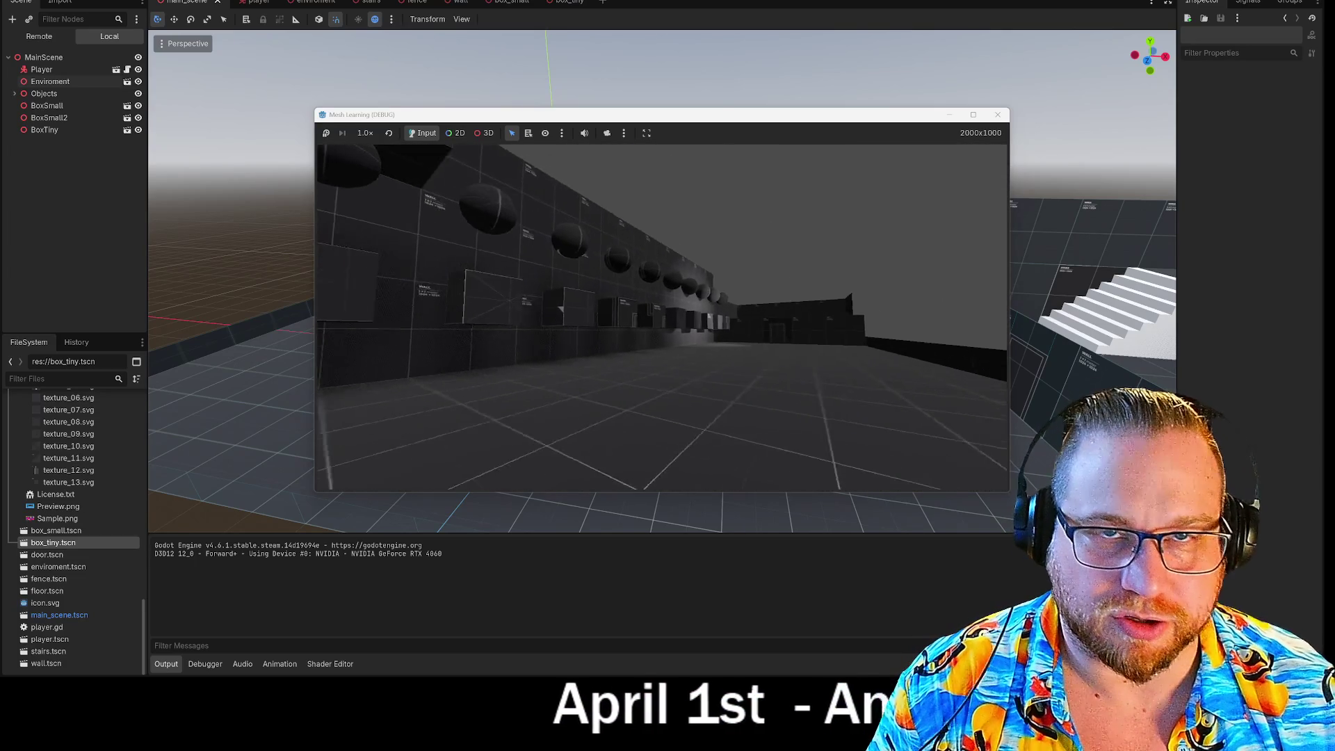
pyautogui.press('w')
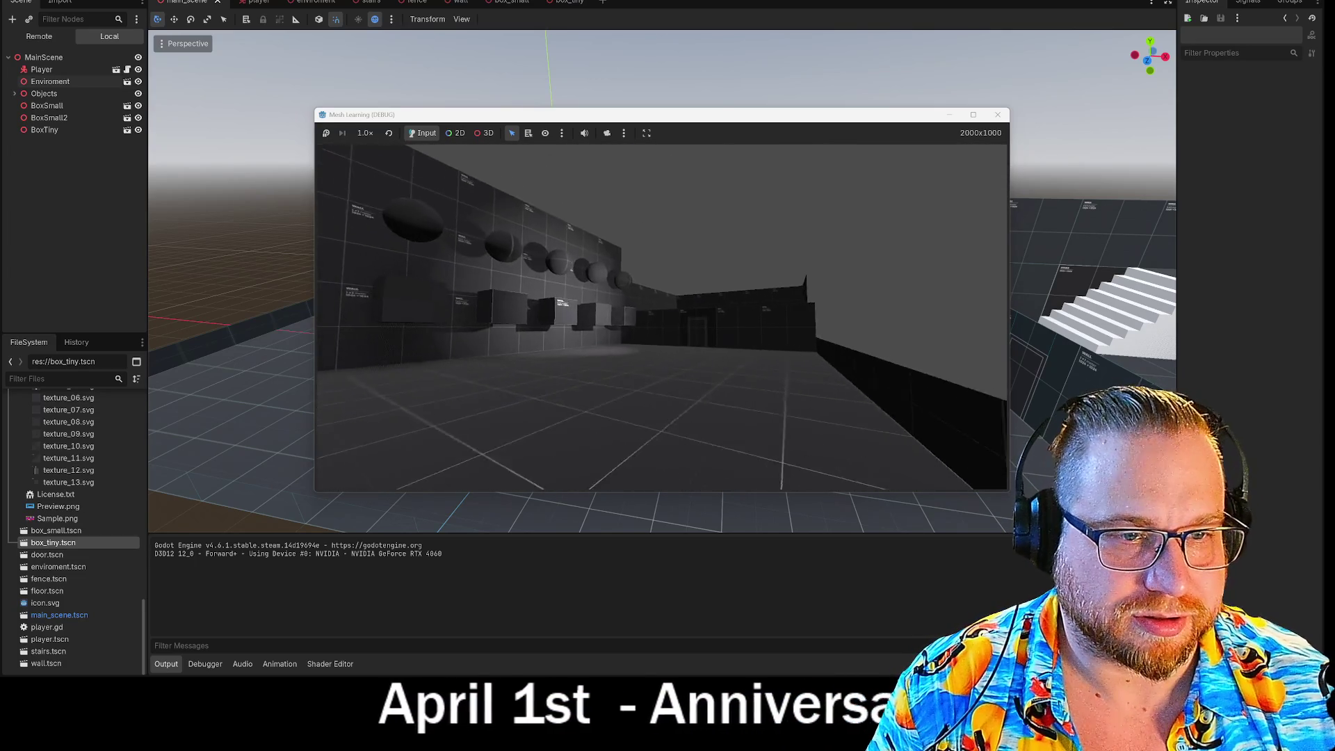
pyautogui.press('w')
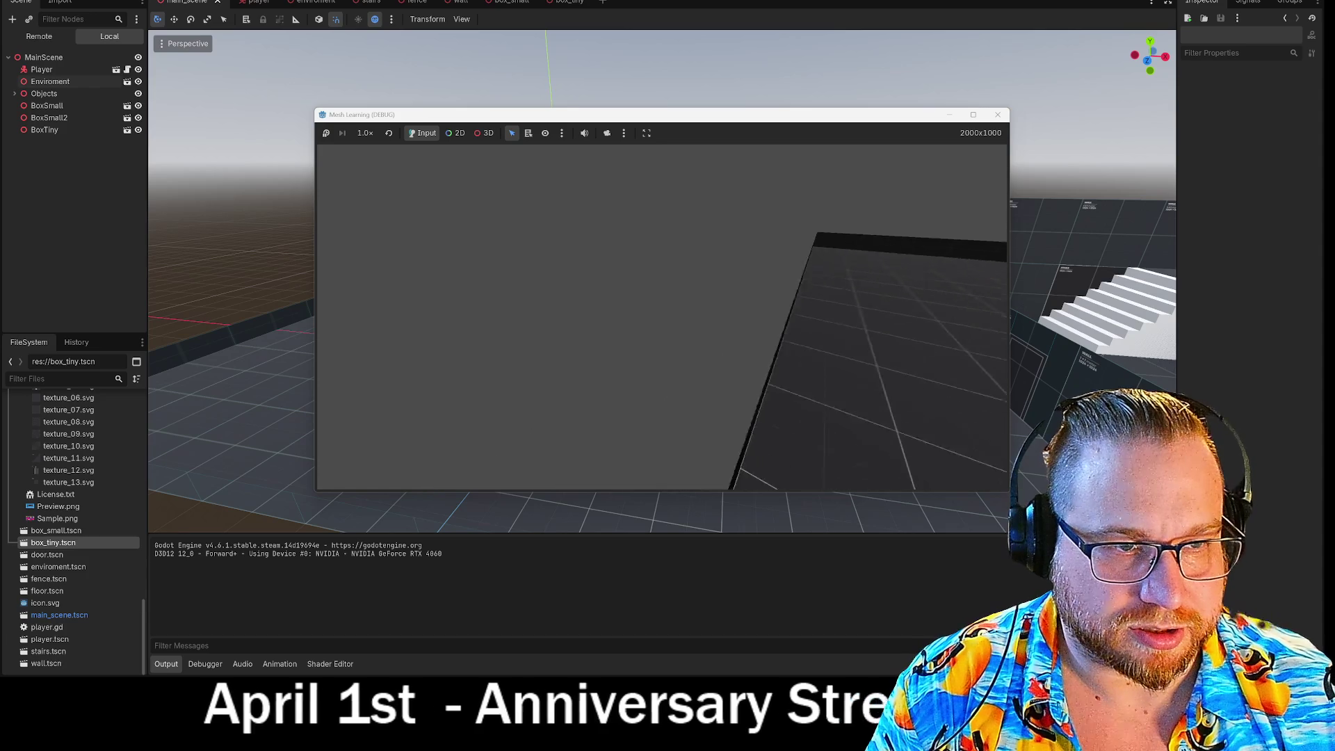
pyautogui.press('s')
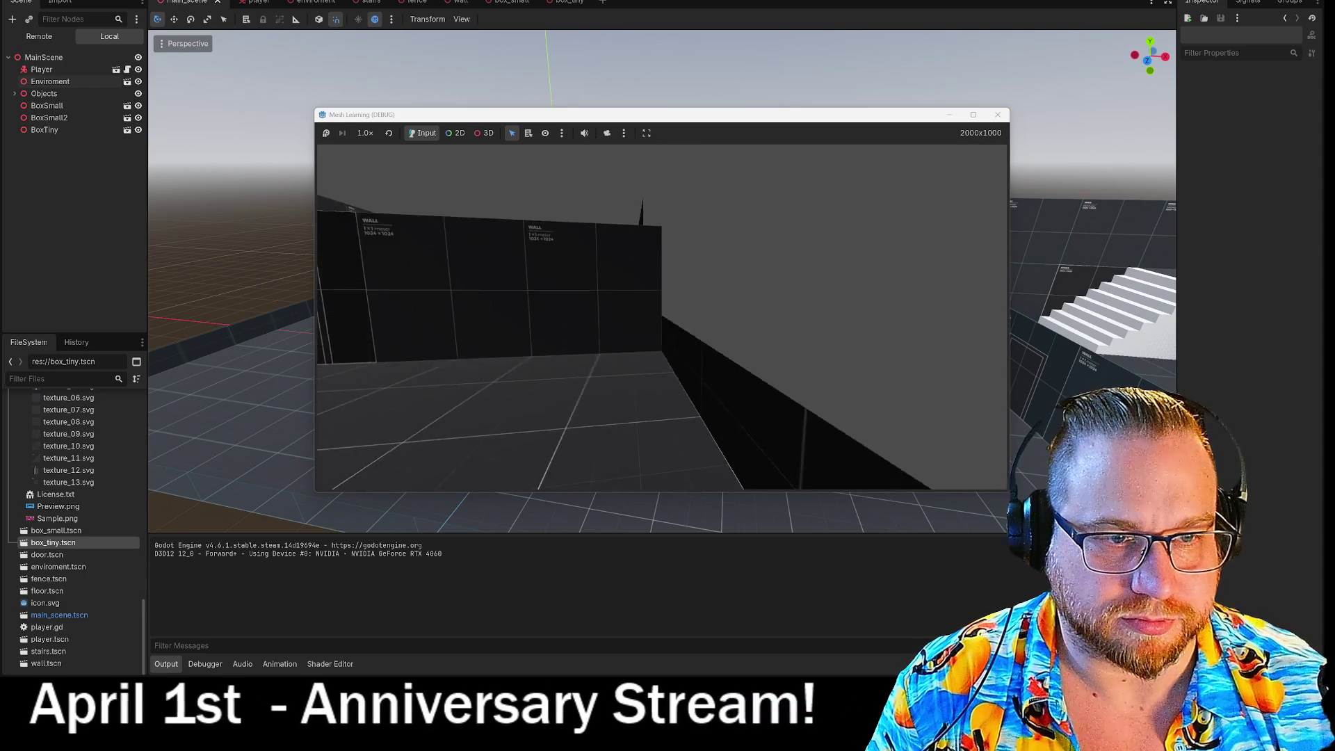
pyautogui.press('d')
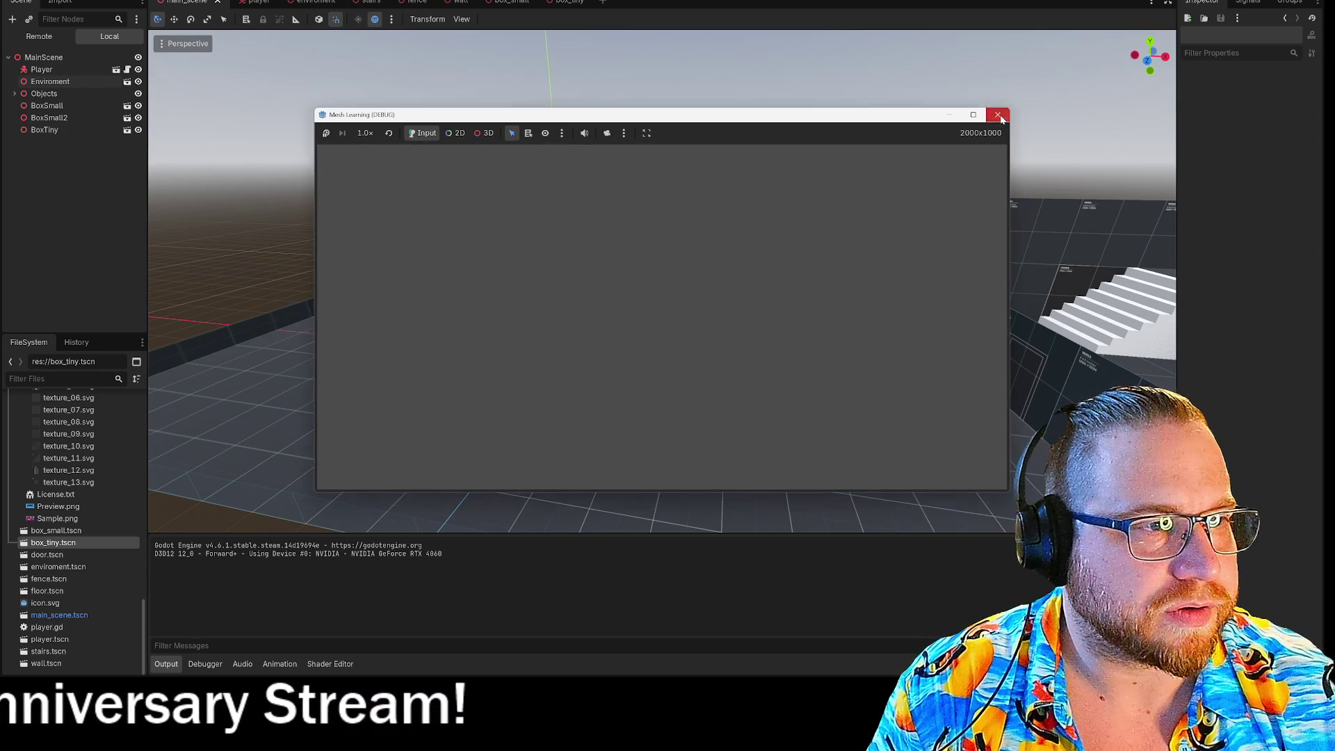
pyautogui.press('s')
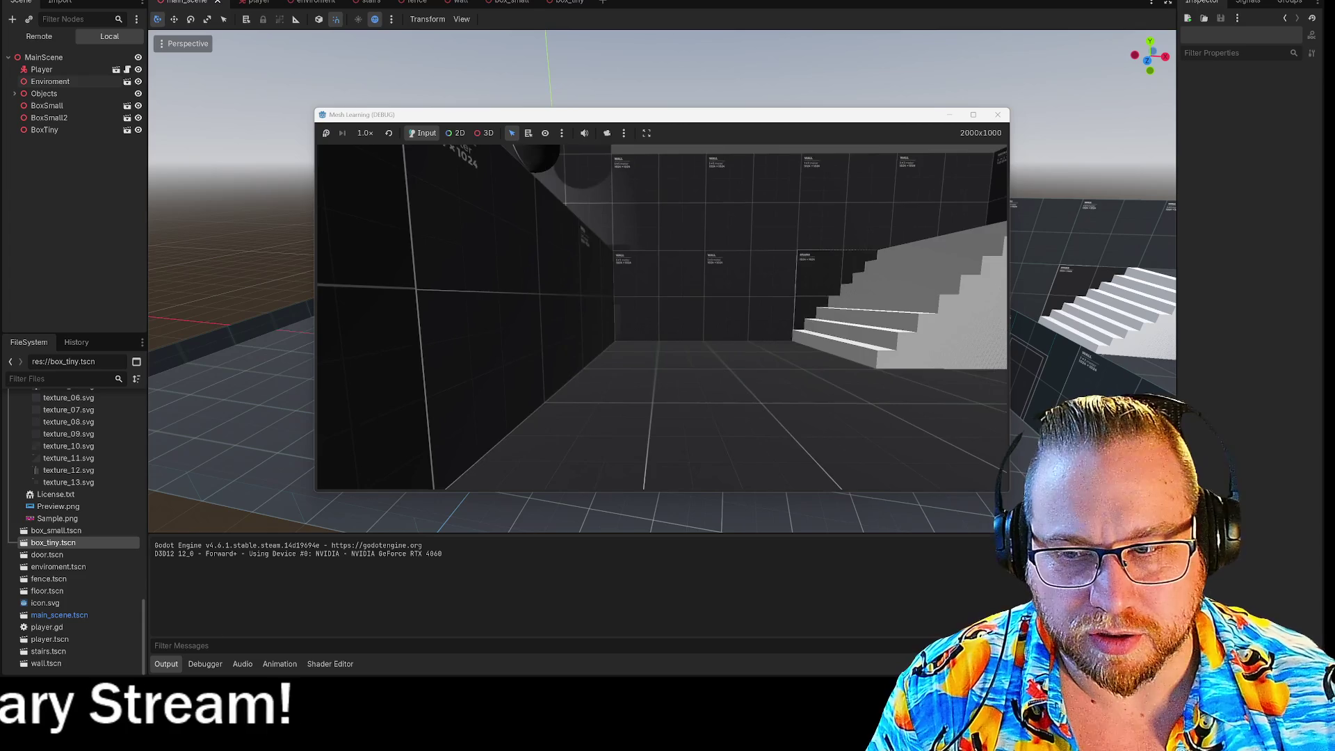
# Tour the long floor, dark wall and white stairs, return to the box room, and close the game
pyautogui.press('w')
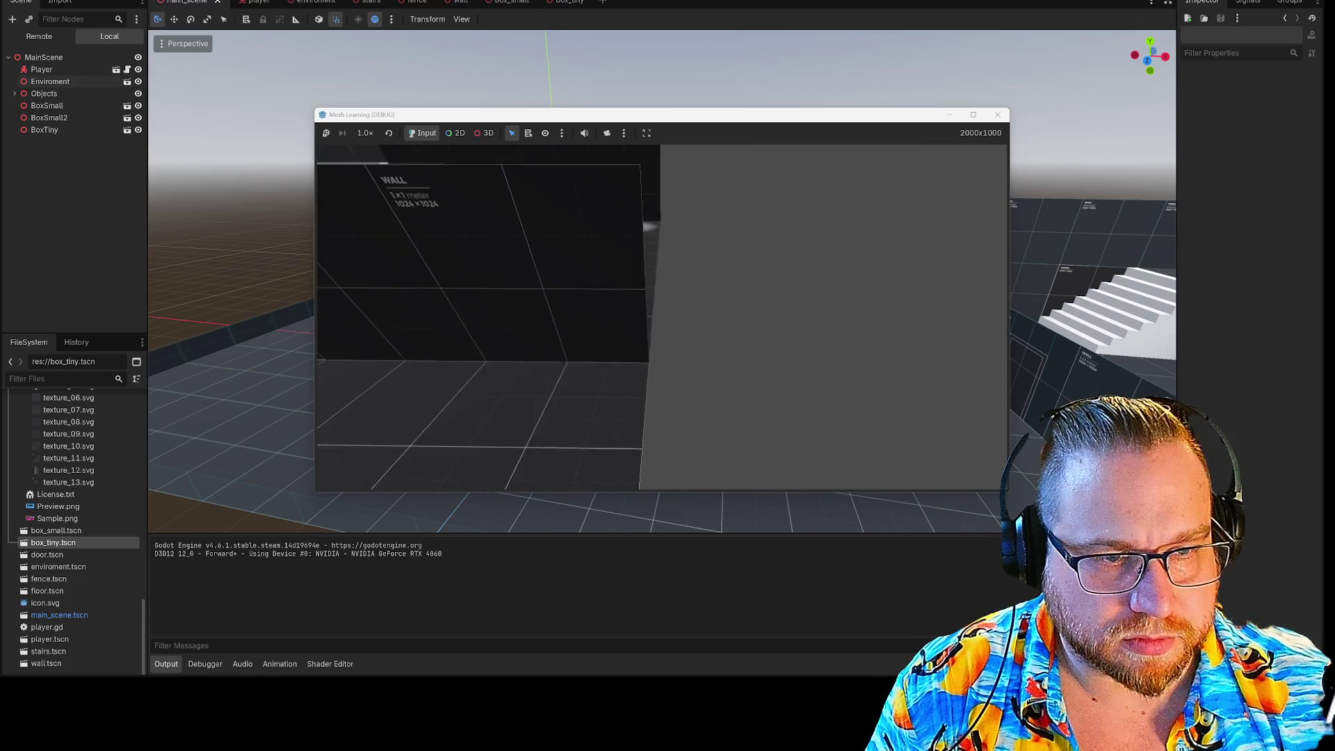
pyautogui.press('w')
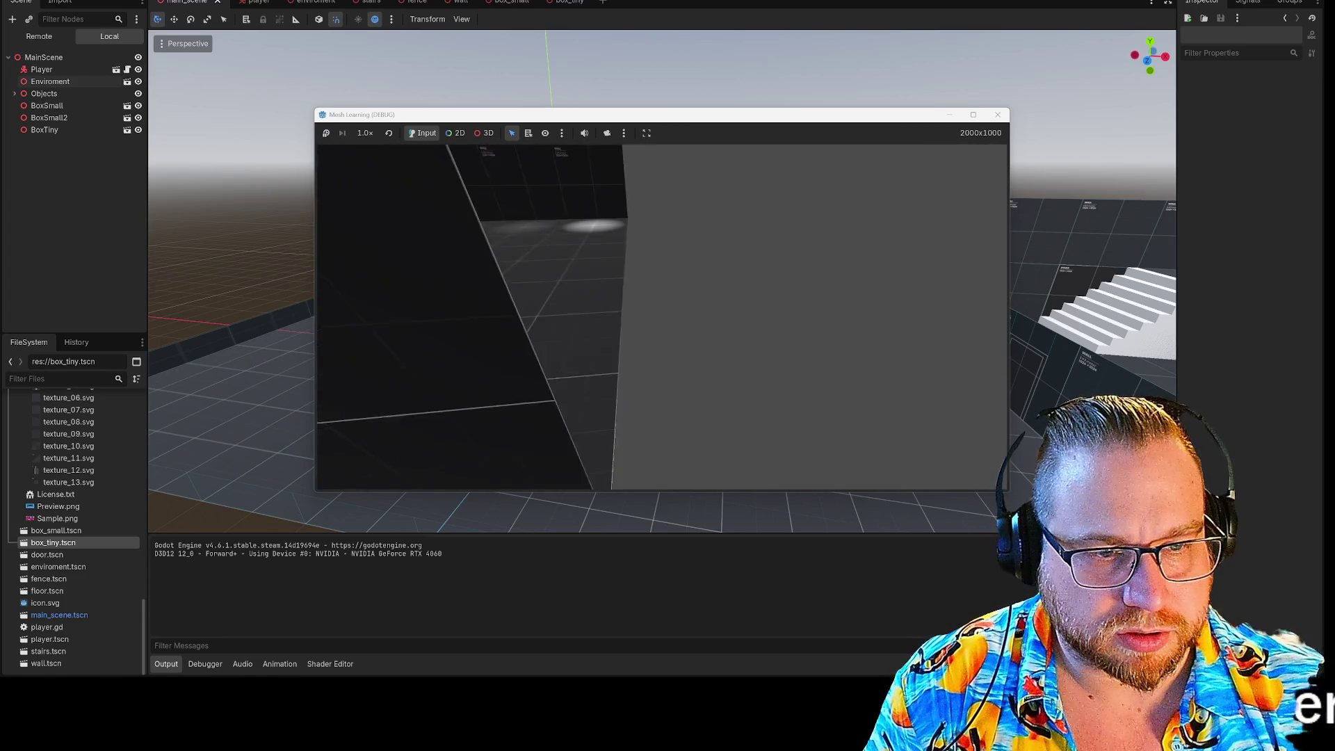
pyautogui.press('s')
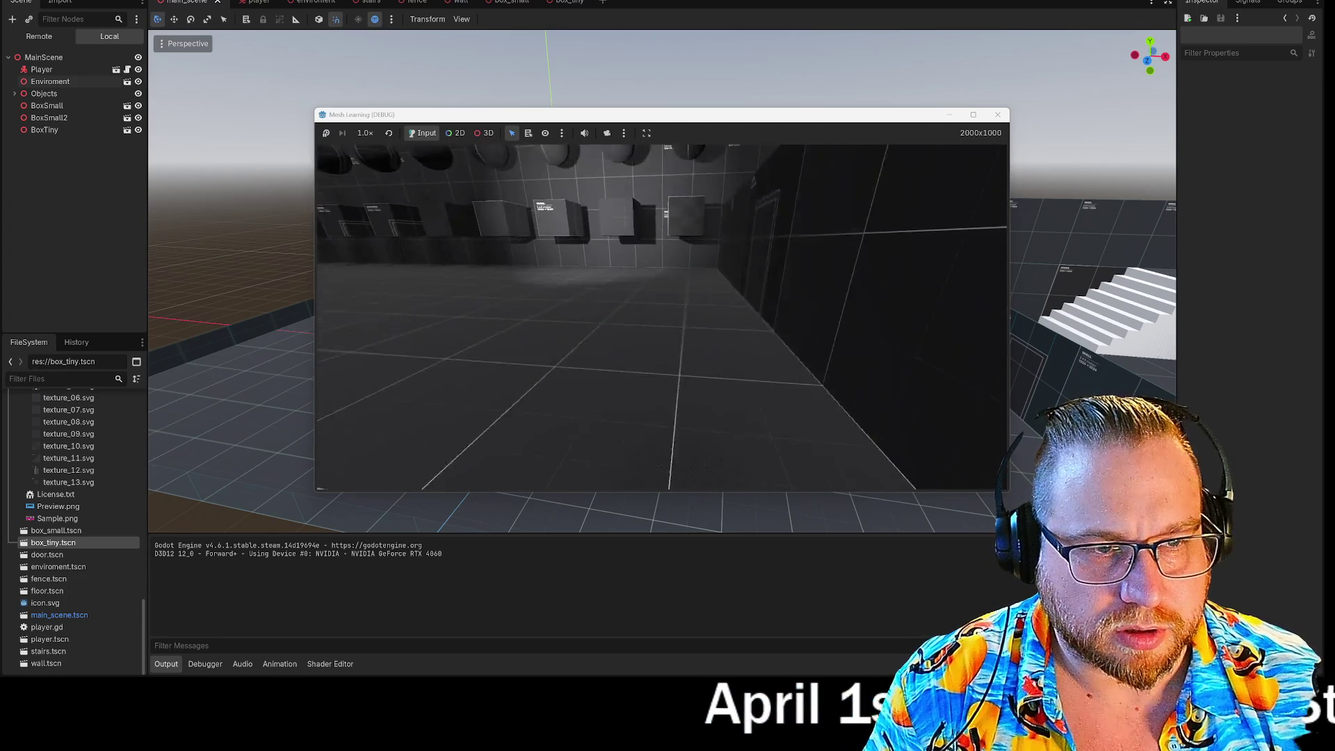
pyautogui.press('w')
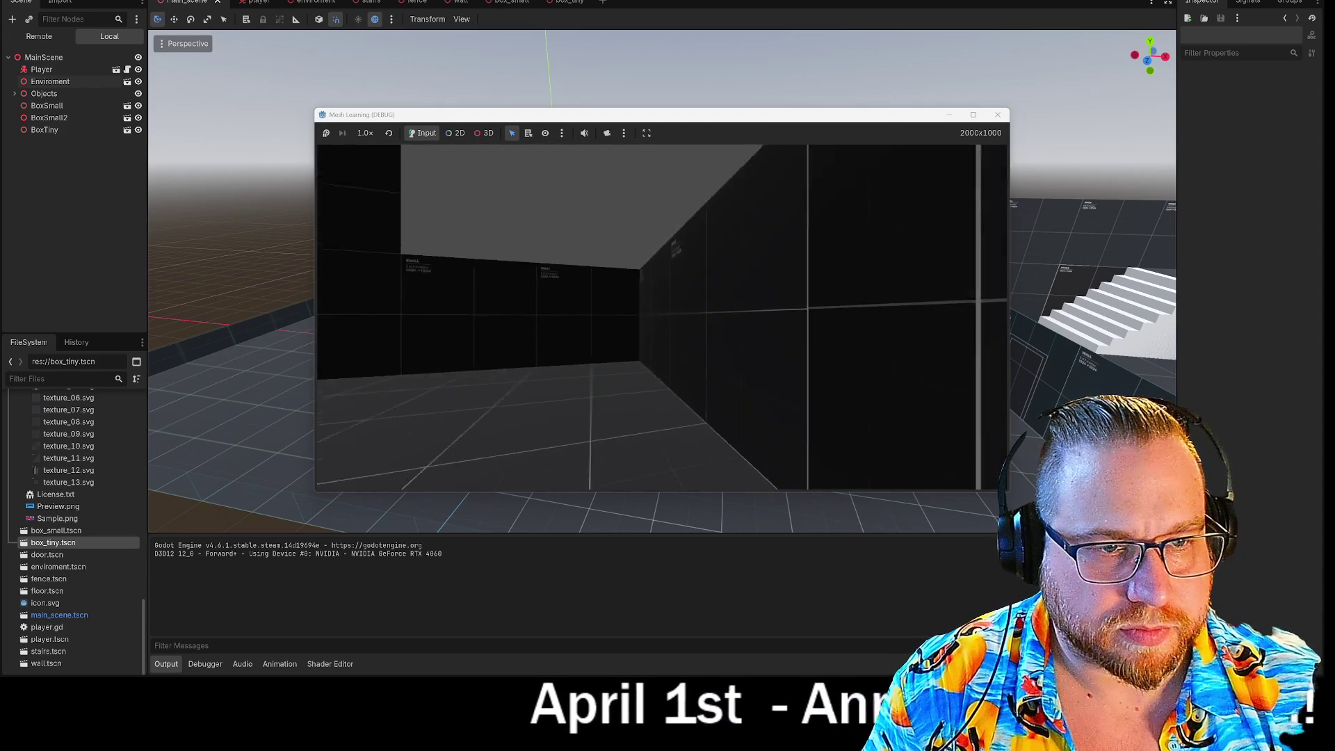
pyautogui.press('w')
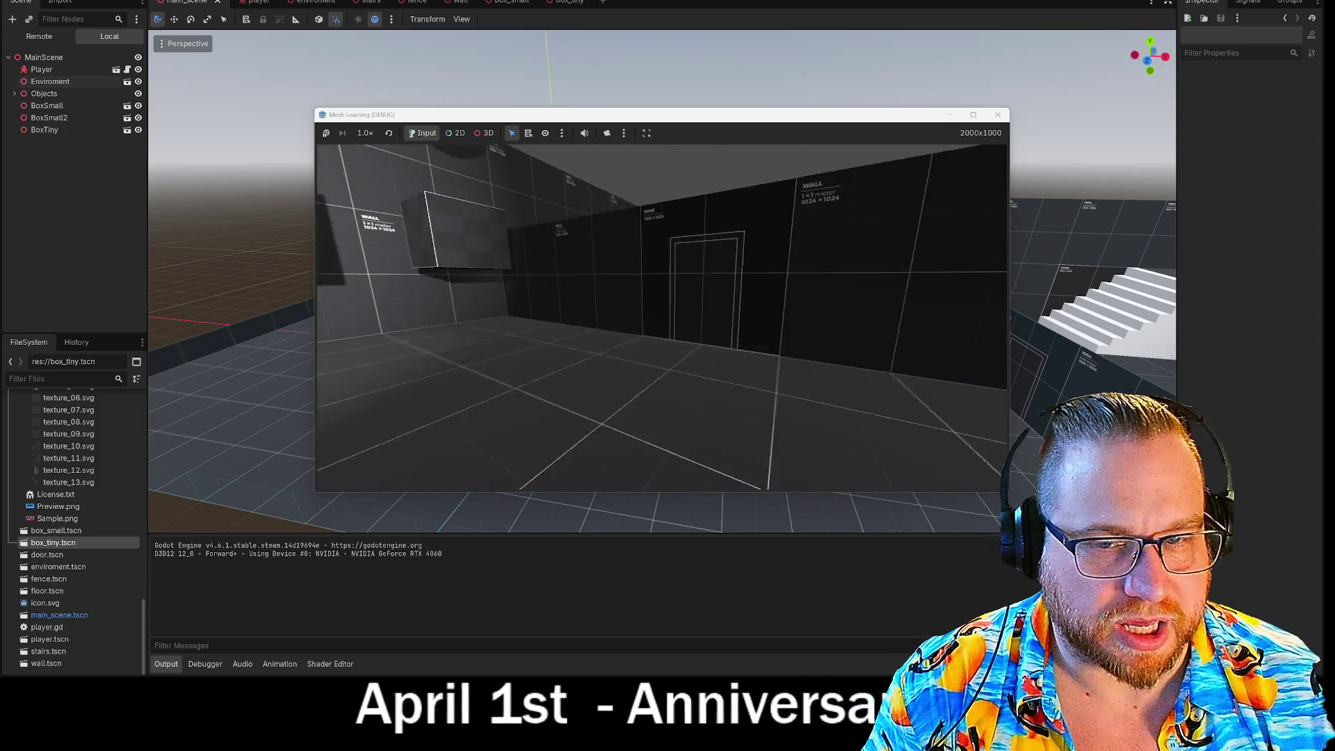
pyautogui.press('w')
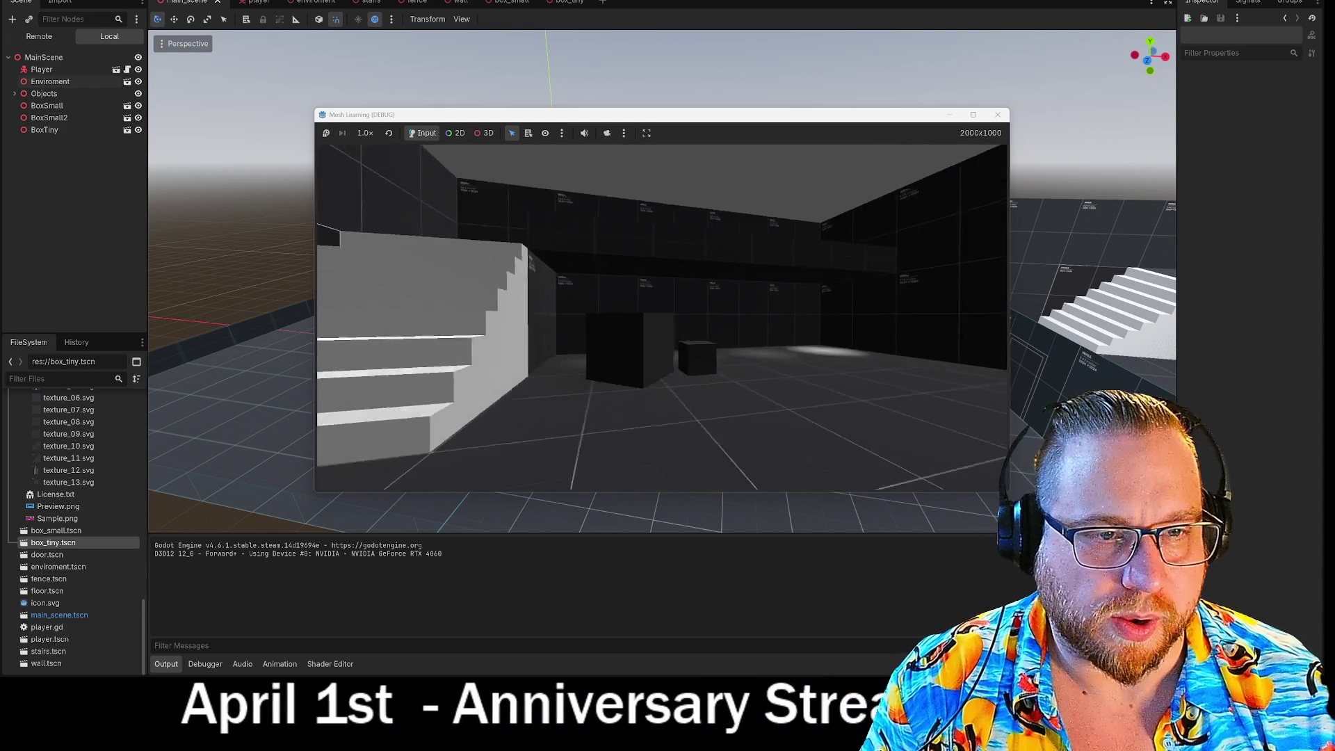
pyautogui.press('w')
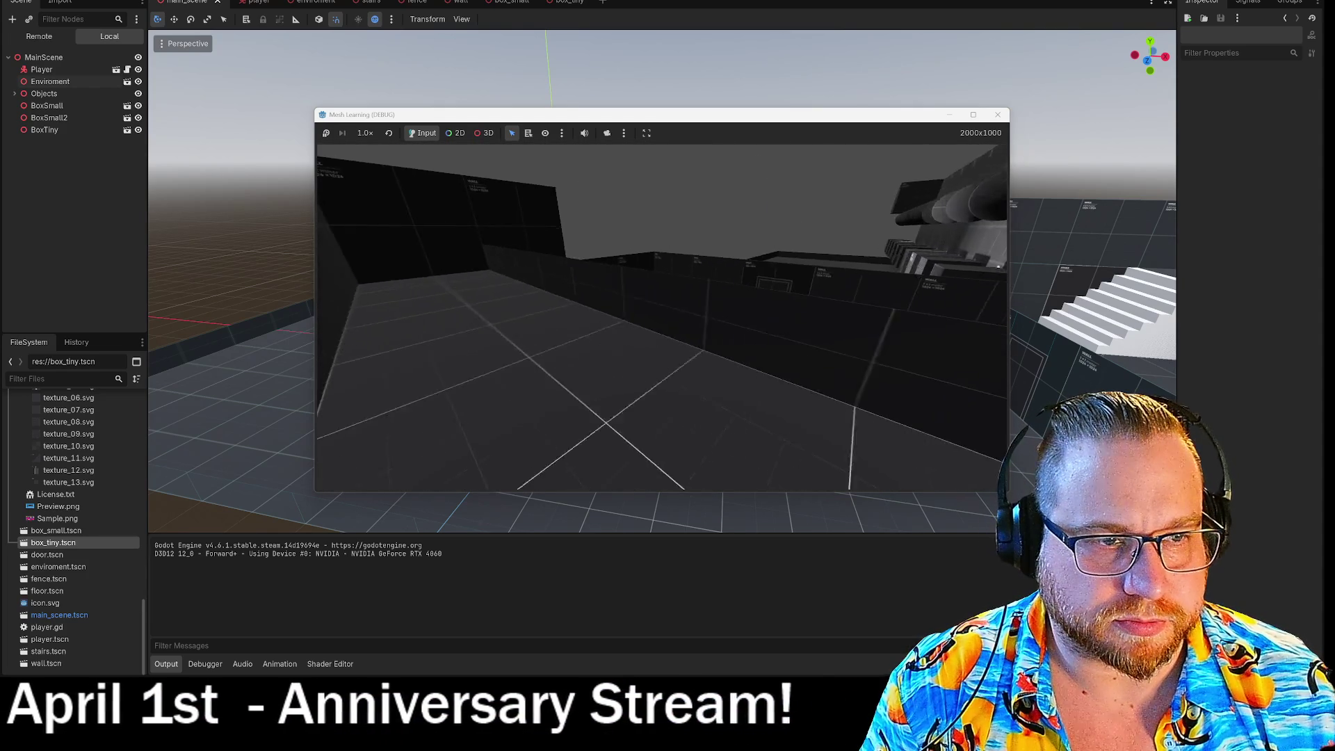
pyautogui.press('w')
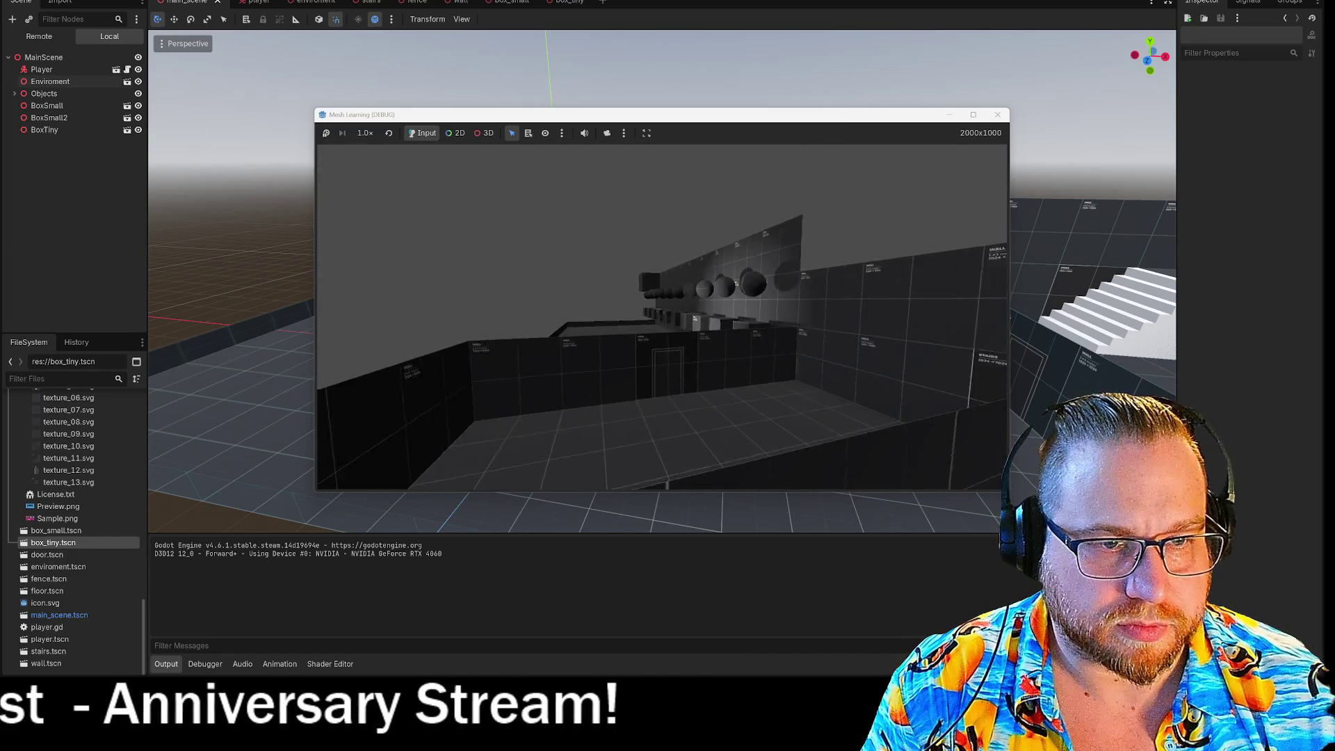
pyautogui.press('w')
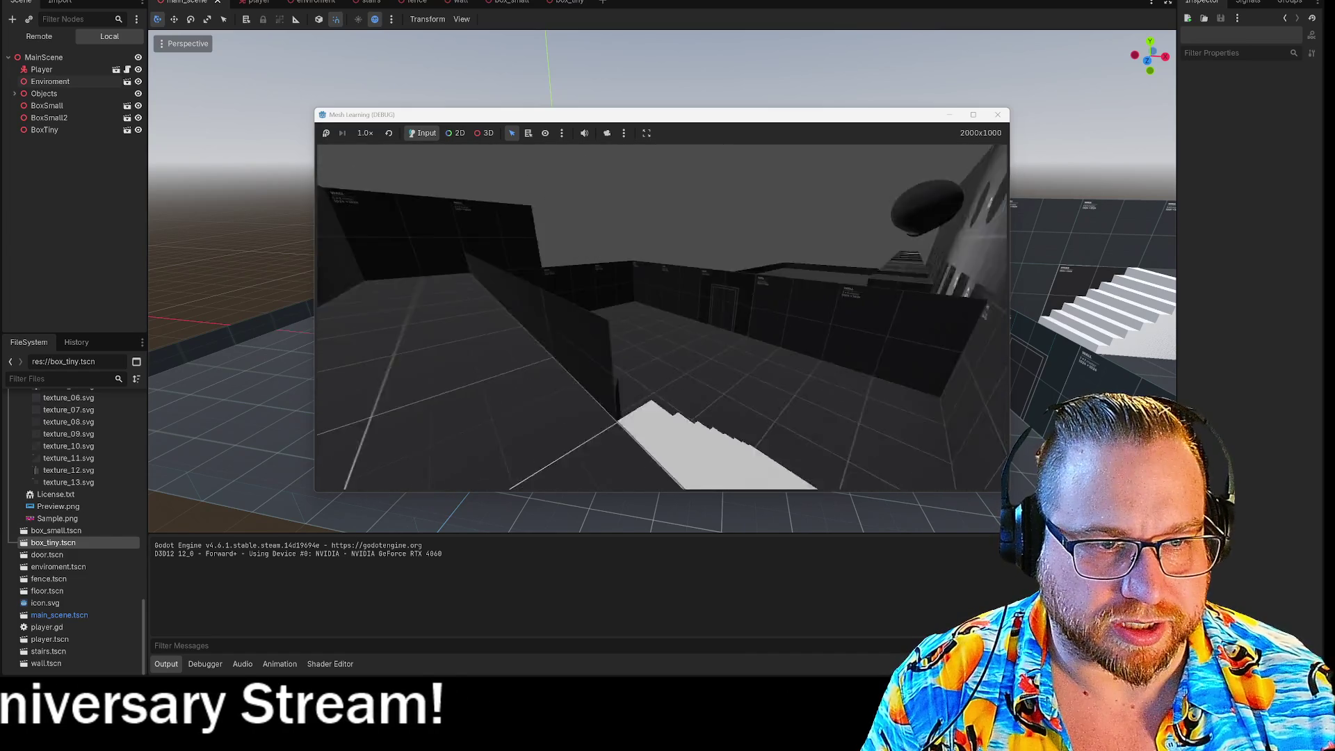
pyautogui.press('Escape')
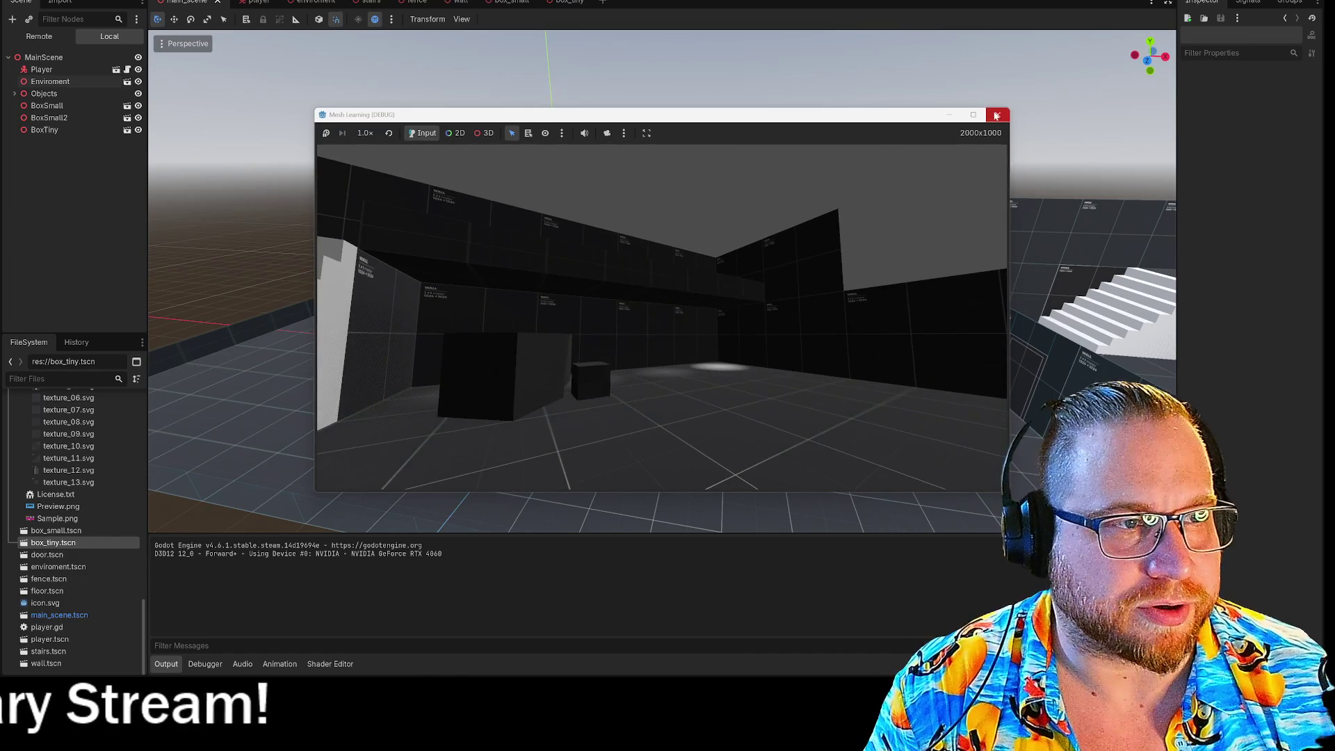
pyautogui.click(996, 115)
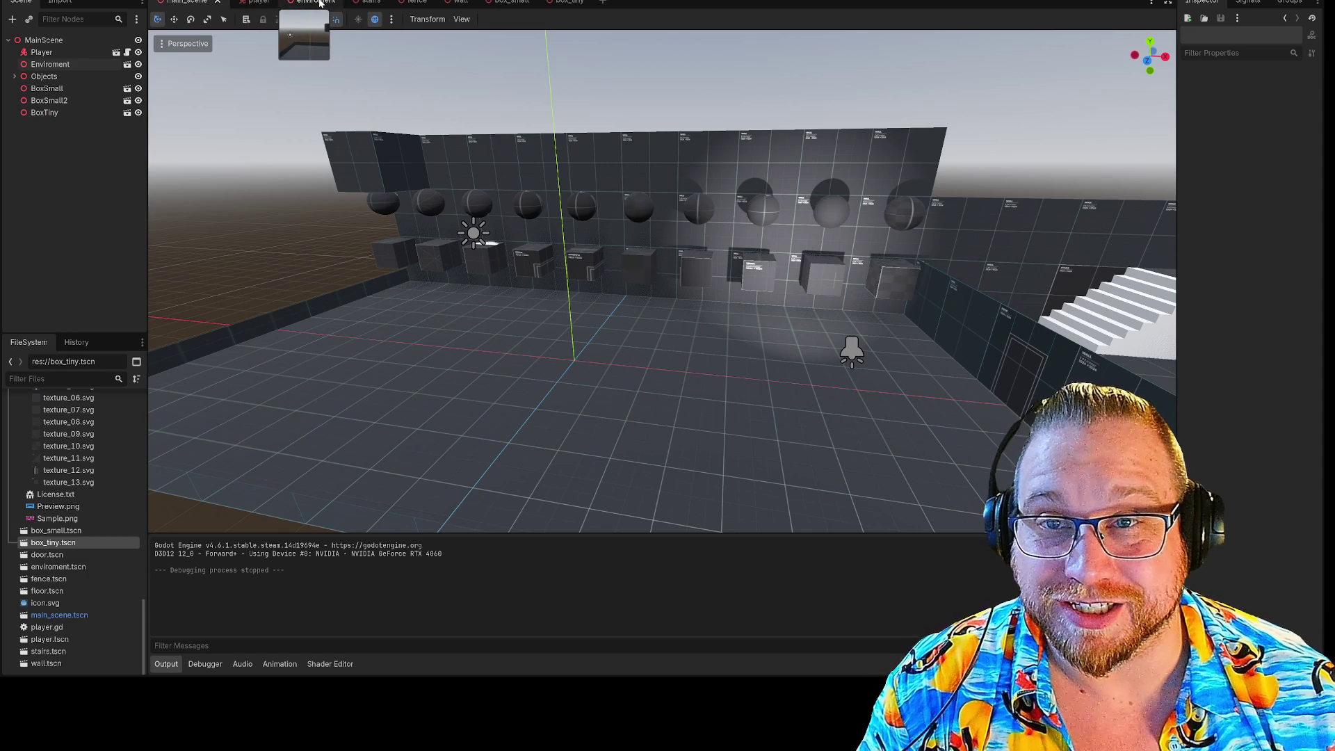
# Add a DirectionalLight3D child node to MainScene, found by searching 'light'
pyautogui.rightClick(28, 40)
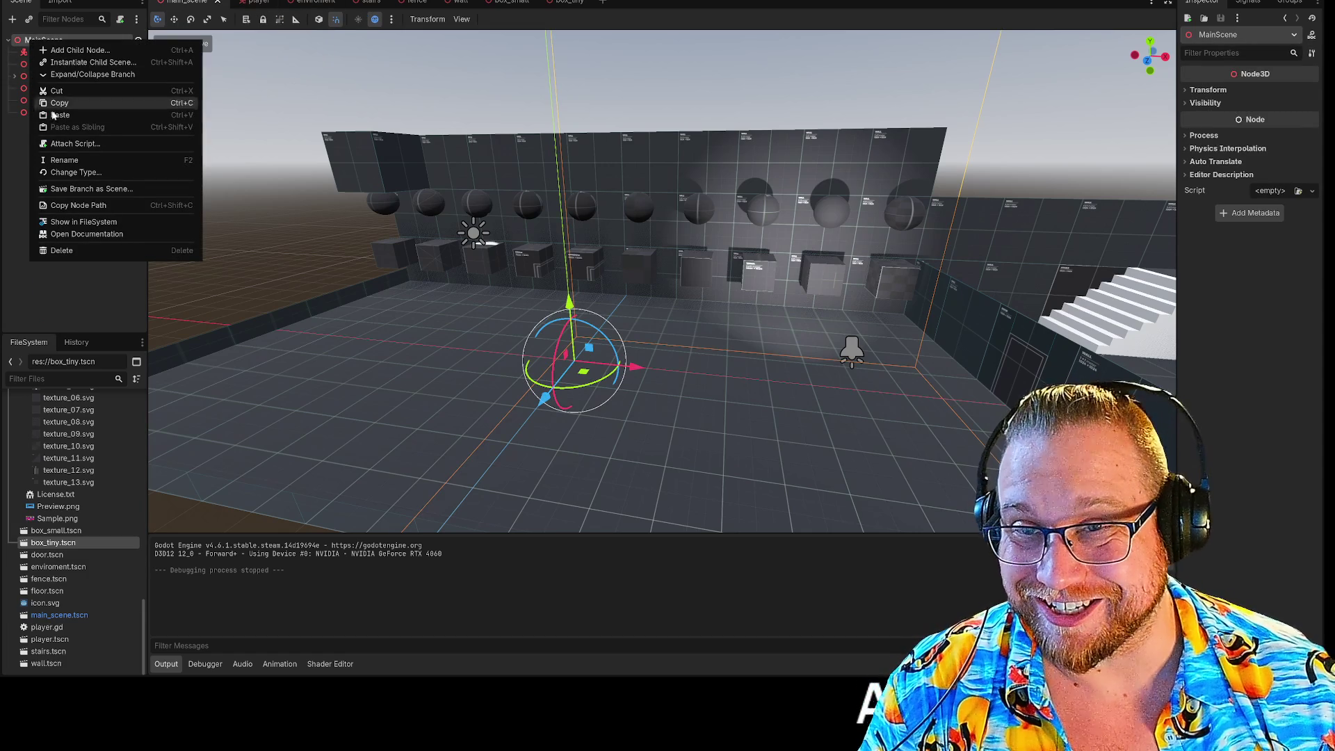
pyautogui.click(78, 50)
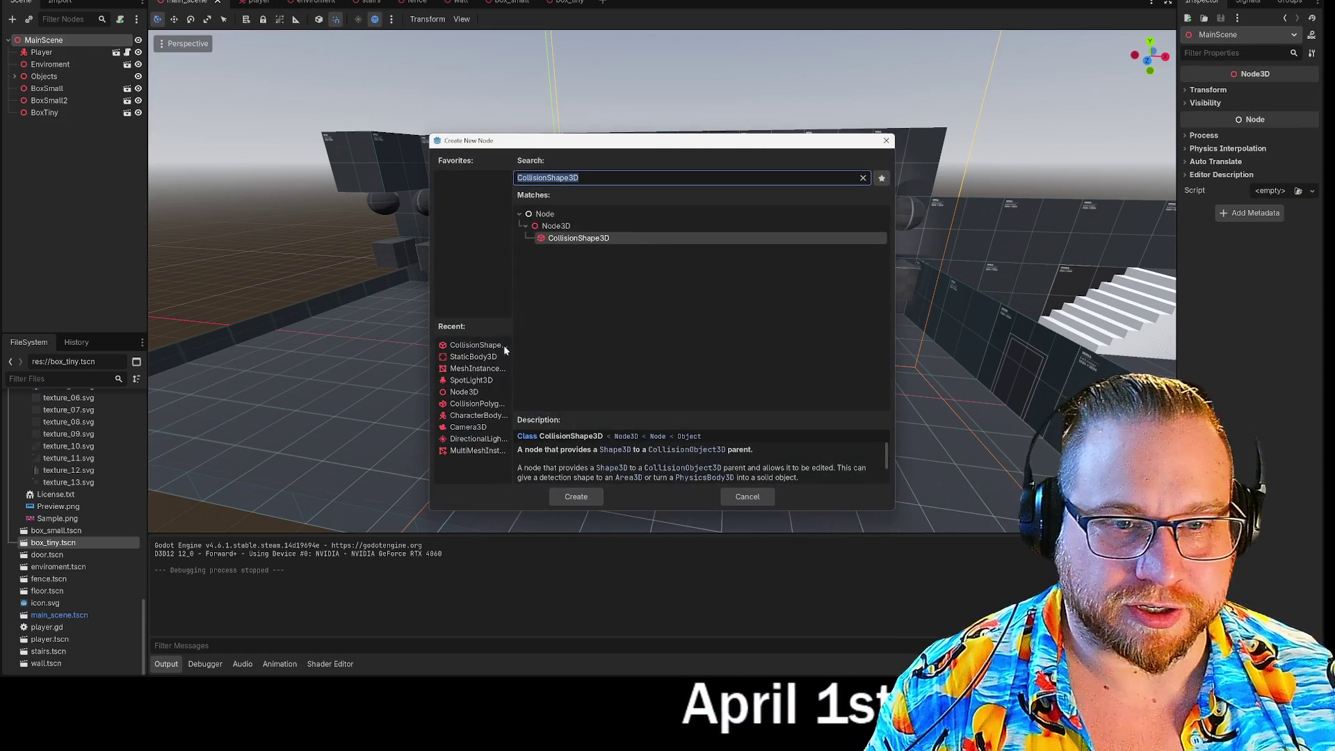
pyautogui.write('light')
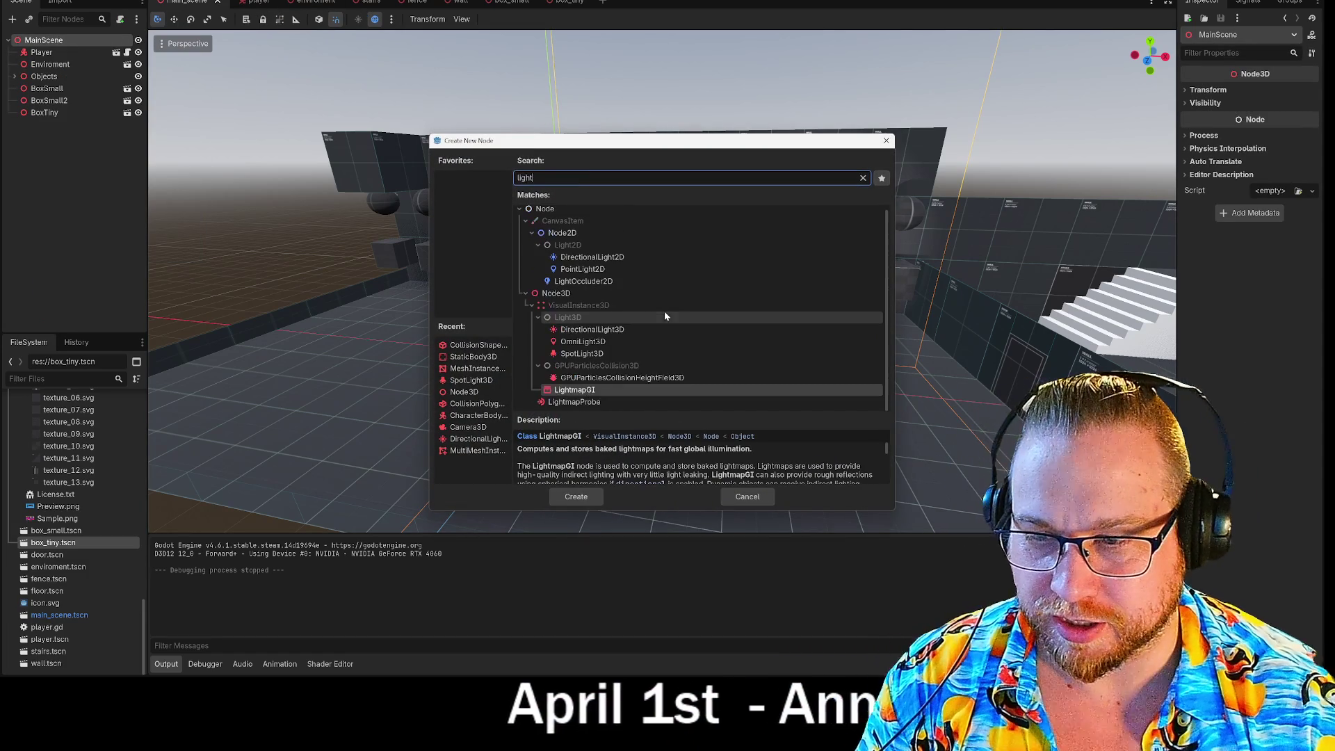
pyautogui.click(594, 329)
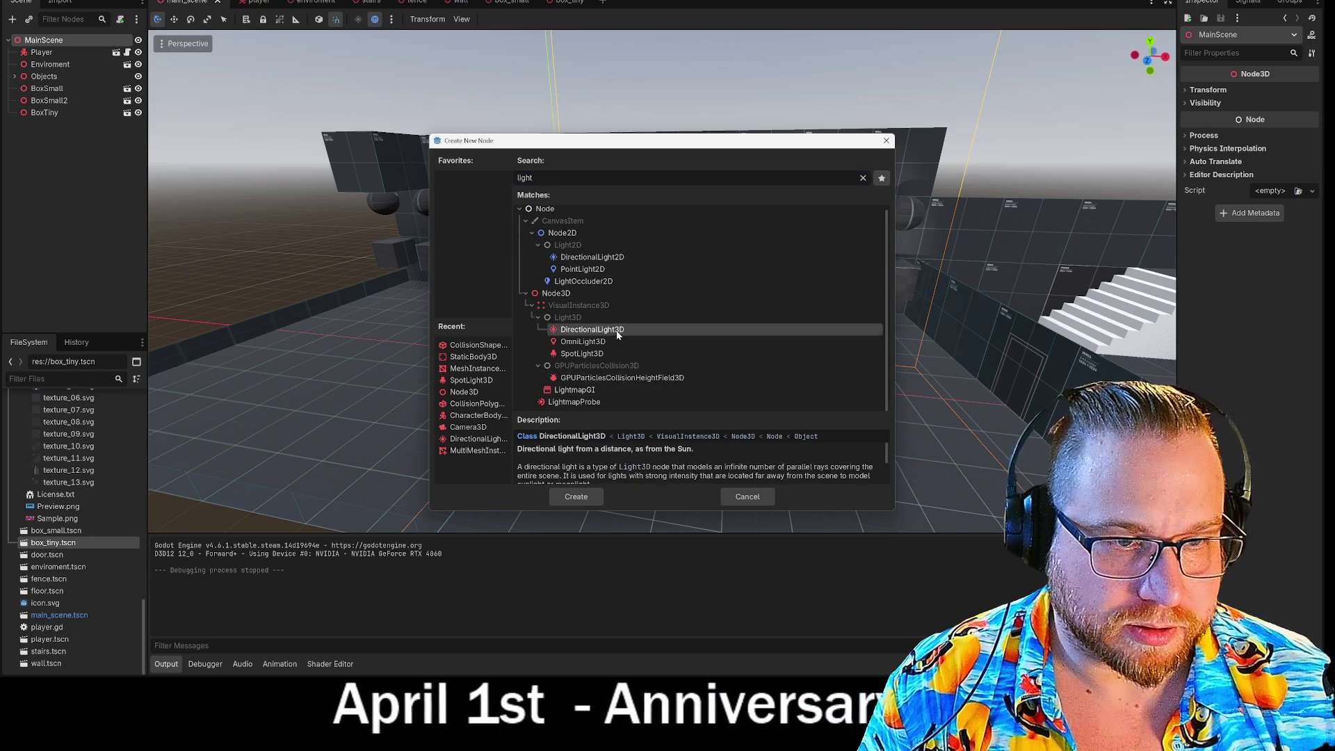
pyautogui.click(576, 496)
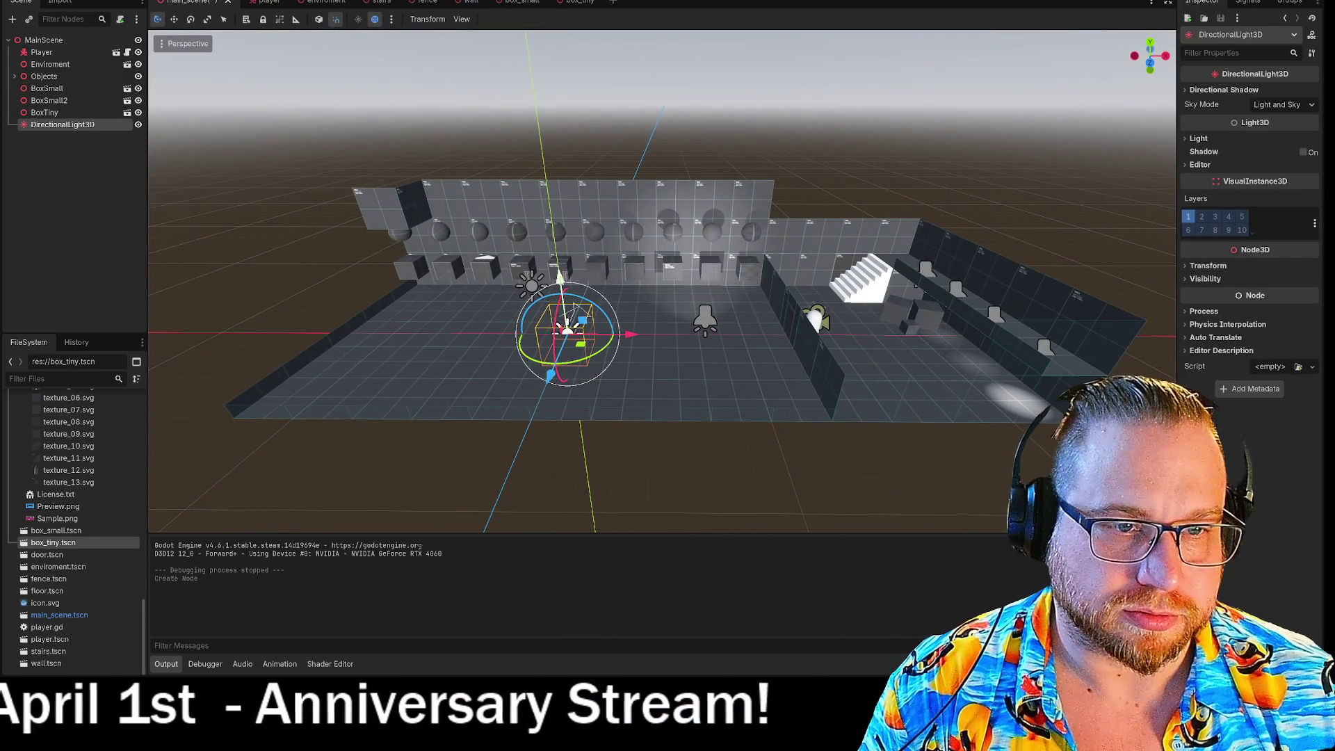
# Raise the light high above the level and tilt it down to brighten the floor
pyautogui.moveTo(563, 332); pyautogui.dragTo(574, 64)
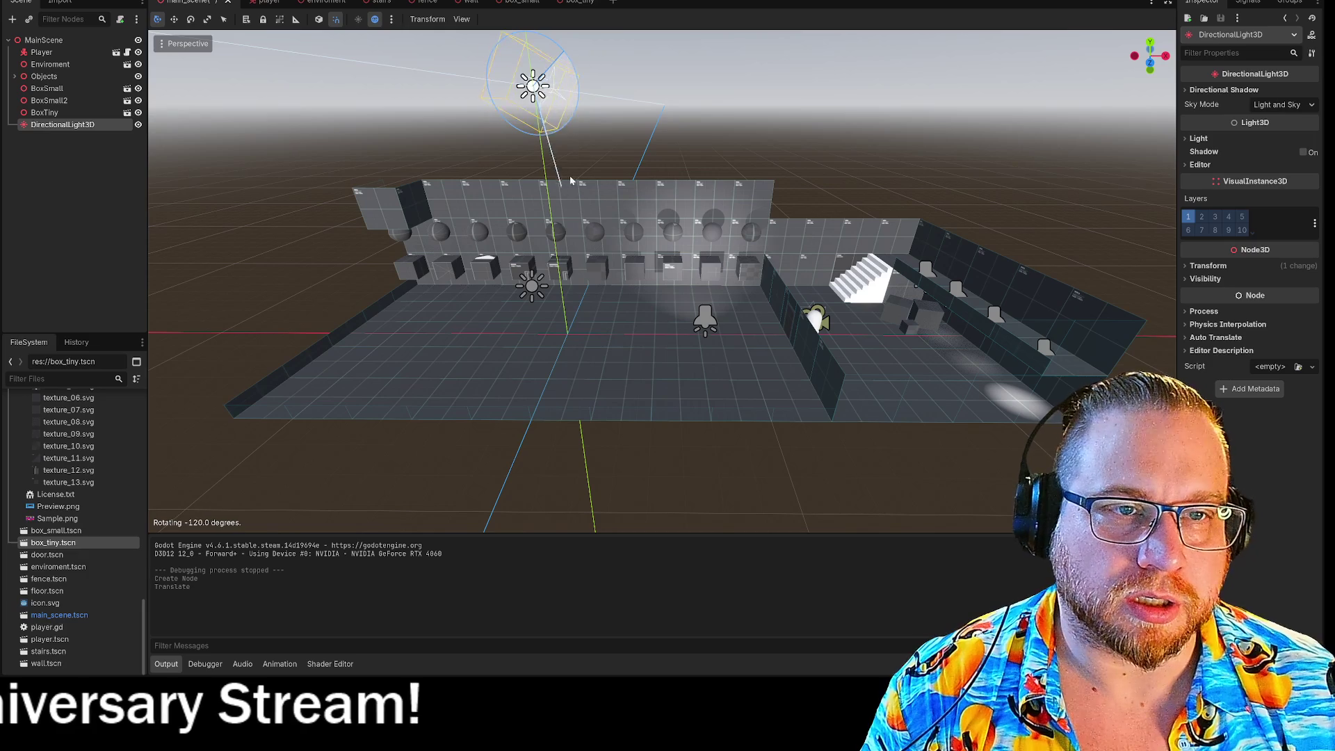
pyautogui.moveTo(515, 53)
pyautogui.mouseDown()
pyautogui.moveTo(520, 121)
pyautogui.moveTo(512, 95)
pyautogui.mouseUp()
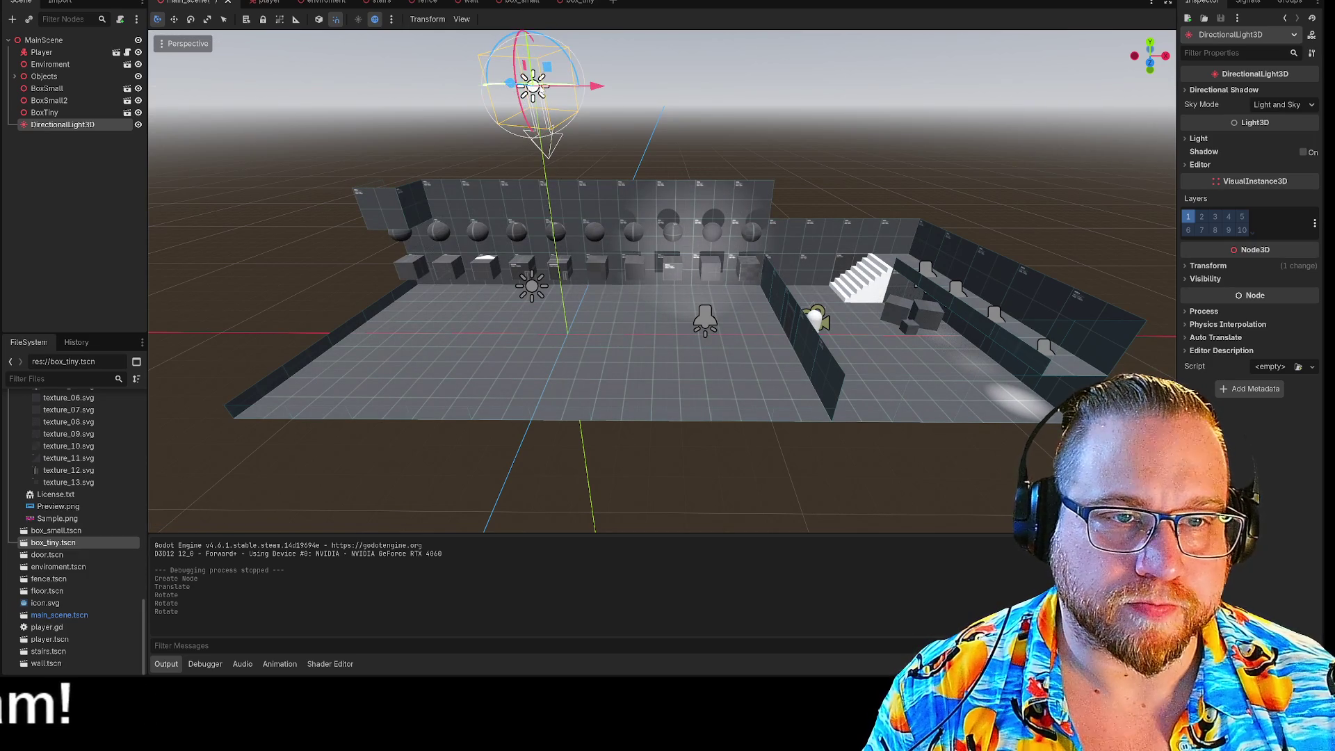
pyautogui.moveTo(490, 46); pyautogui.dragTo(461, 58)
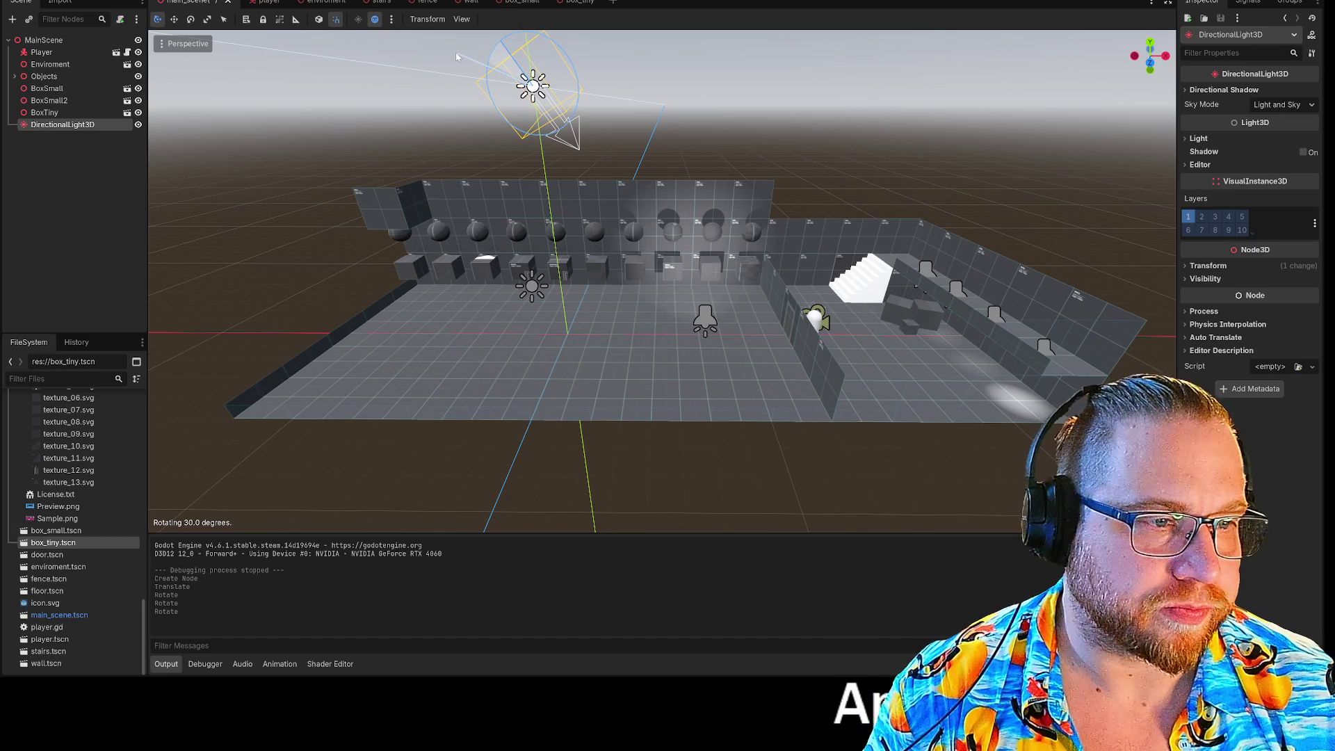
# Run the game and walk through the room to check the sunlight, then stop and expand Directional Shadow
pyautogui.press('F5')
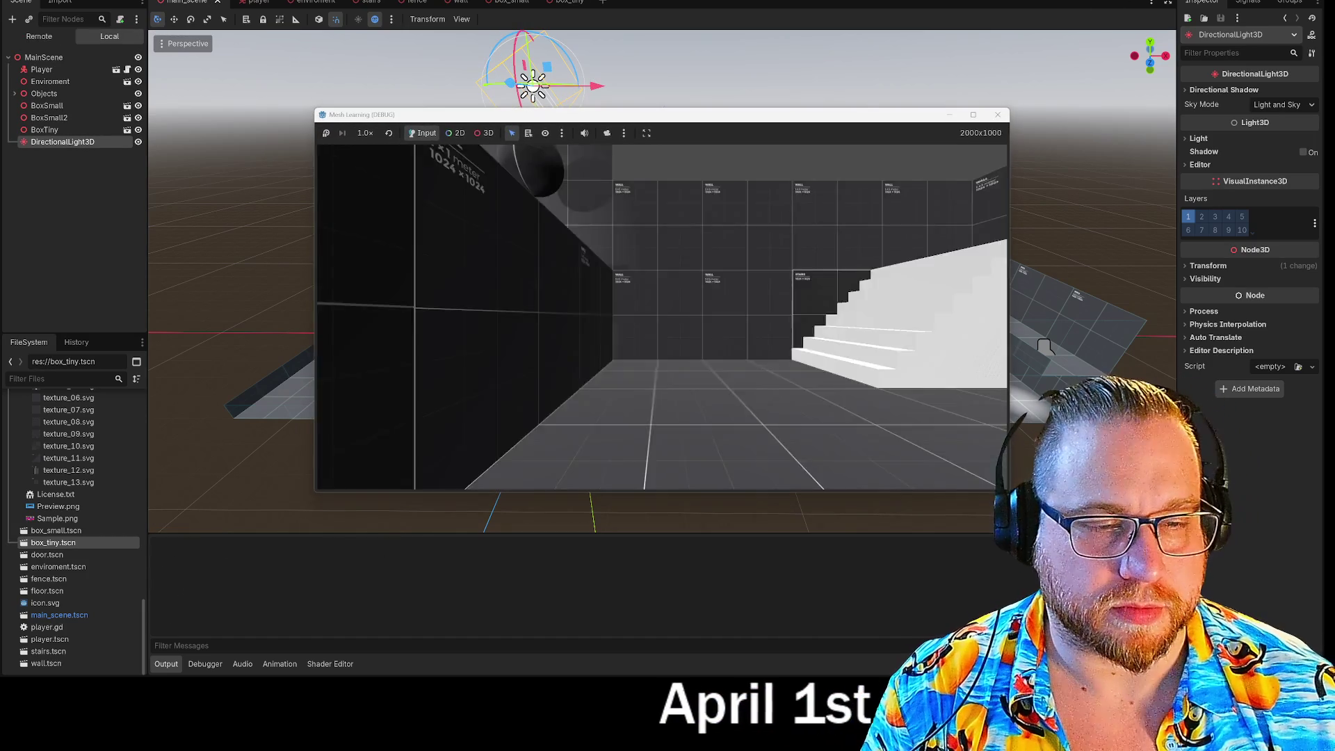
pyautogui.press('w')
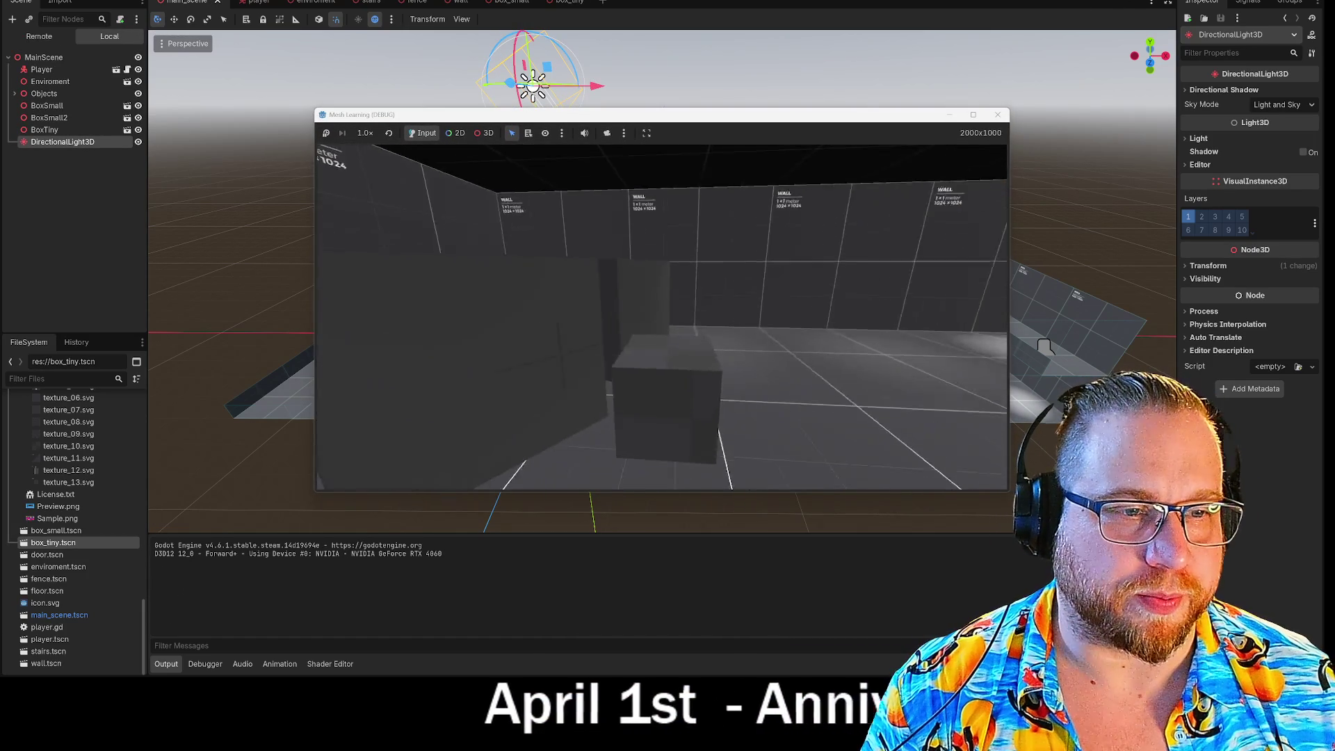
pyautogui.press('w')
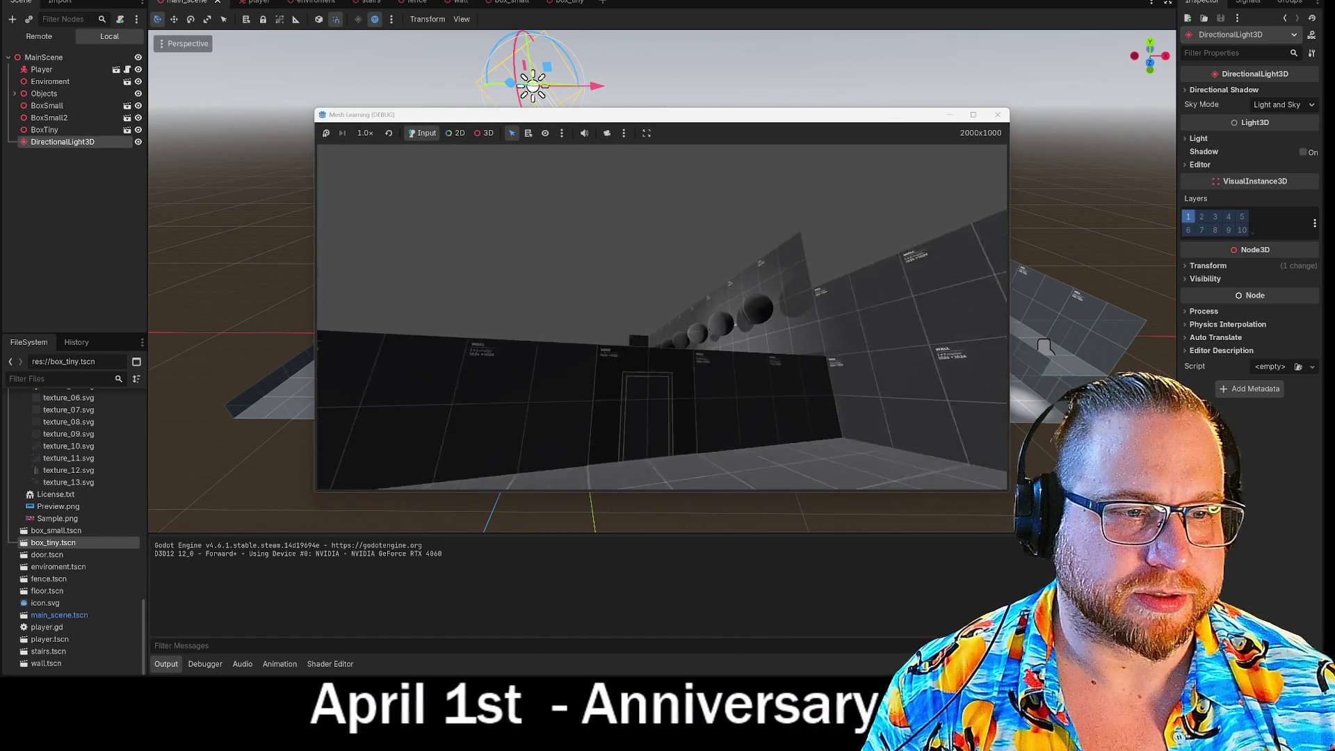
pyautogui.press('s')
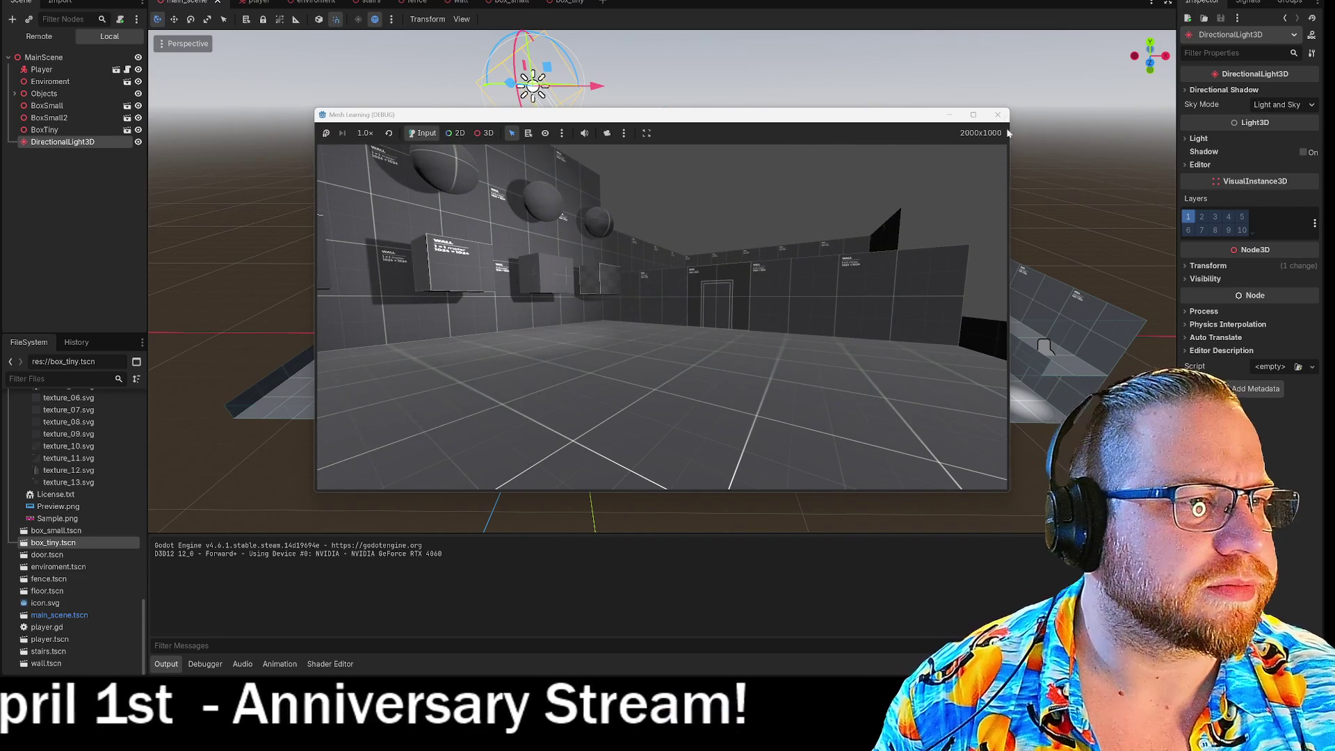
pyautogui.press('F8')
pyautogui.click(1186, 91)
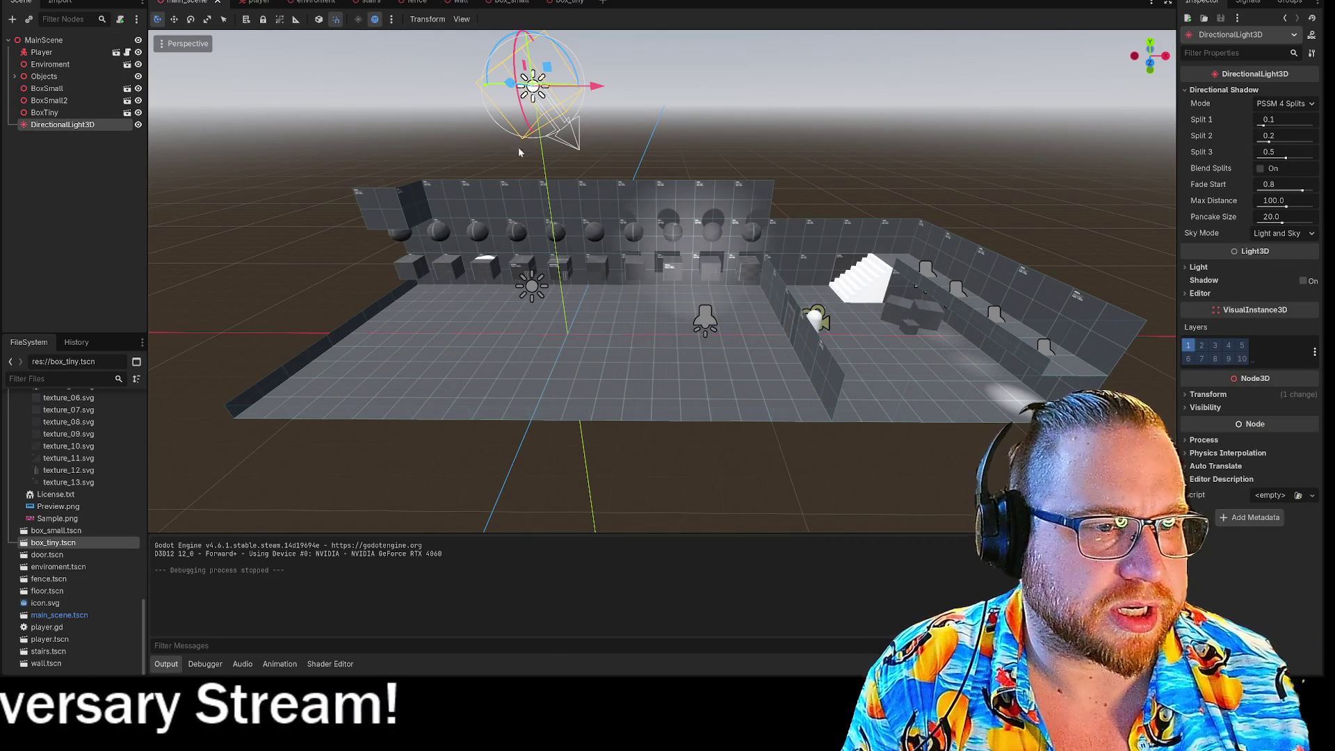
# Enable the light's shadows, set shadow bias to 0.1, adjust normal bias, and enable Reverse Cull Face
pyautogui.click(1303, 280)
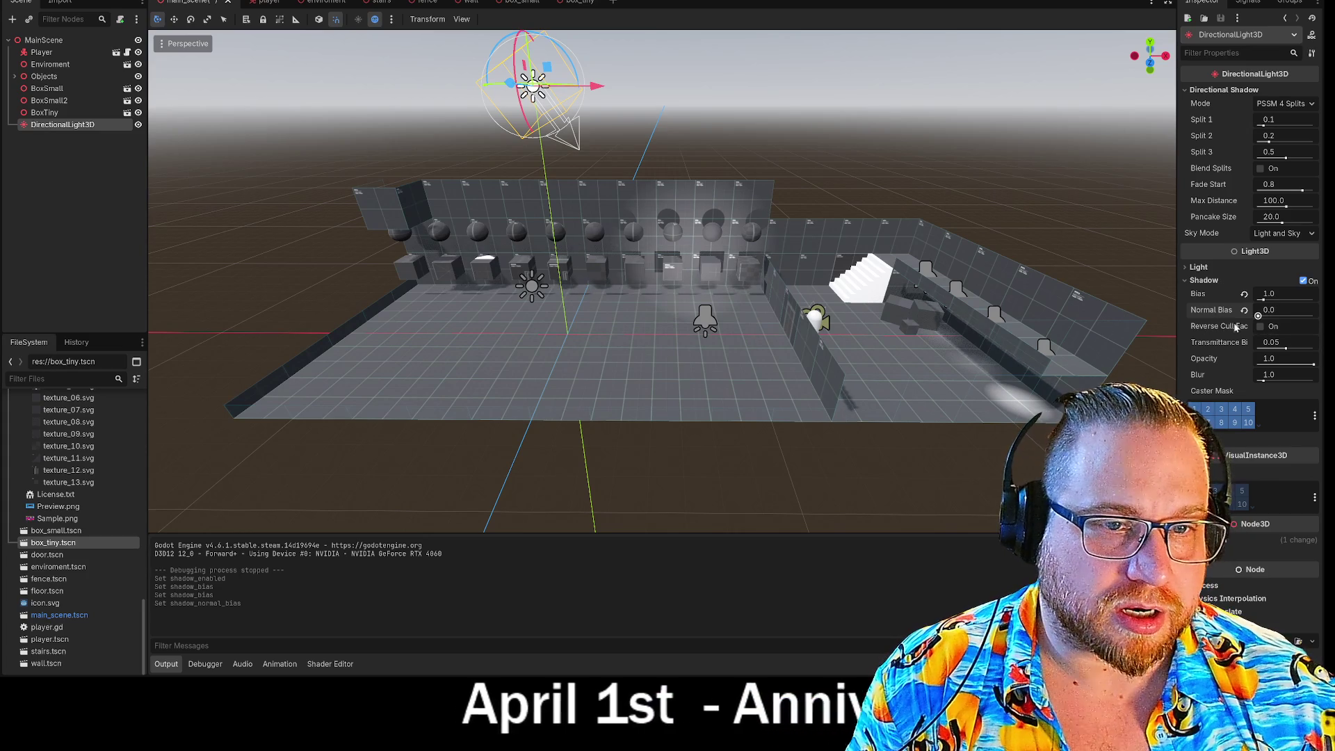
pyautogui.moveTo(1291, 316); pyautogui.dragTo(1203, 338)
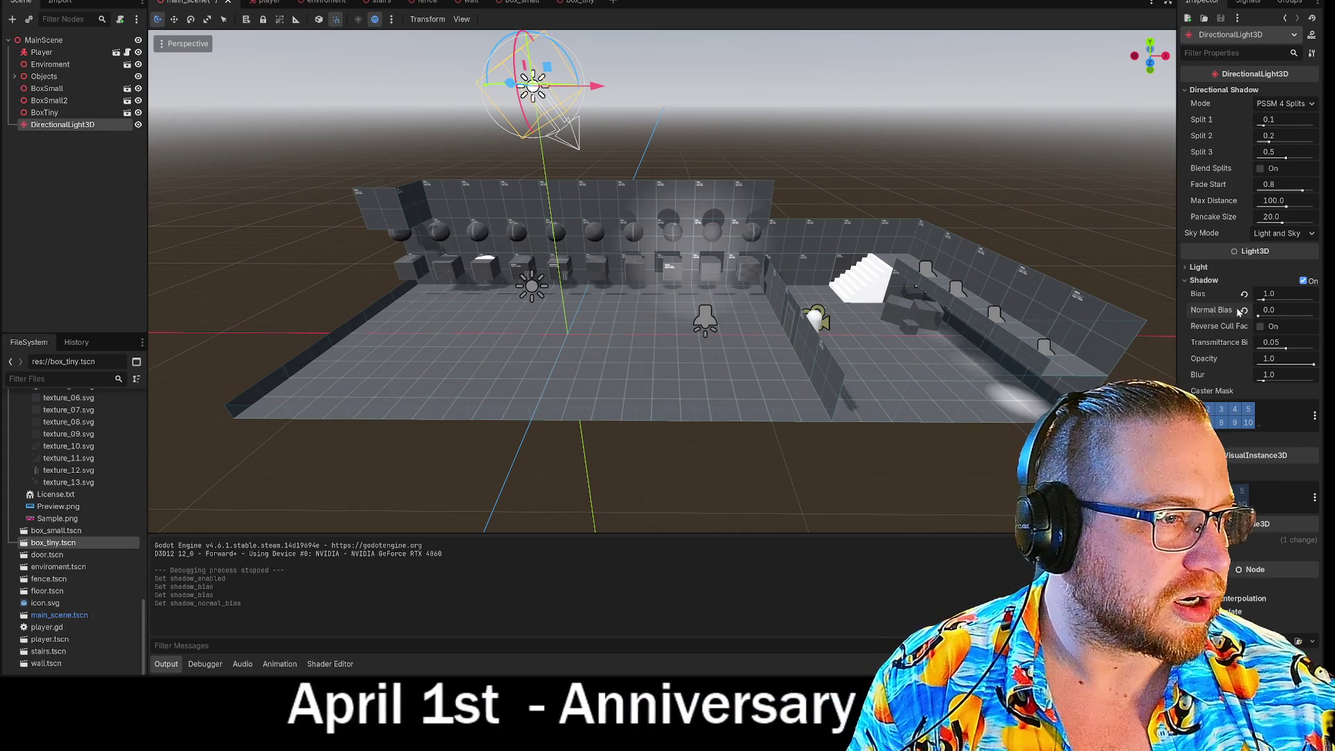
pyautogui.doubleClick(1269, 293)
pyautogui.write('0.1')
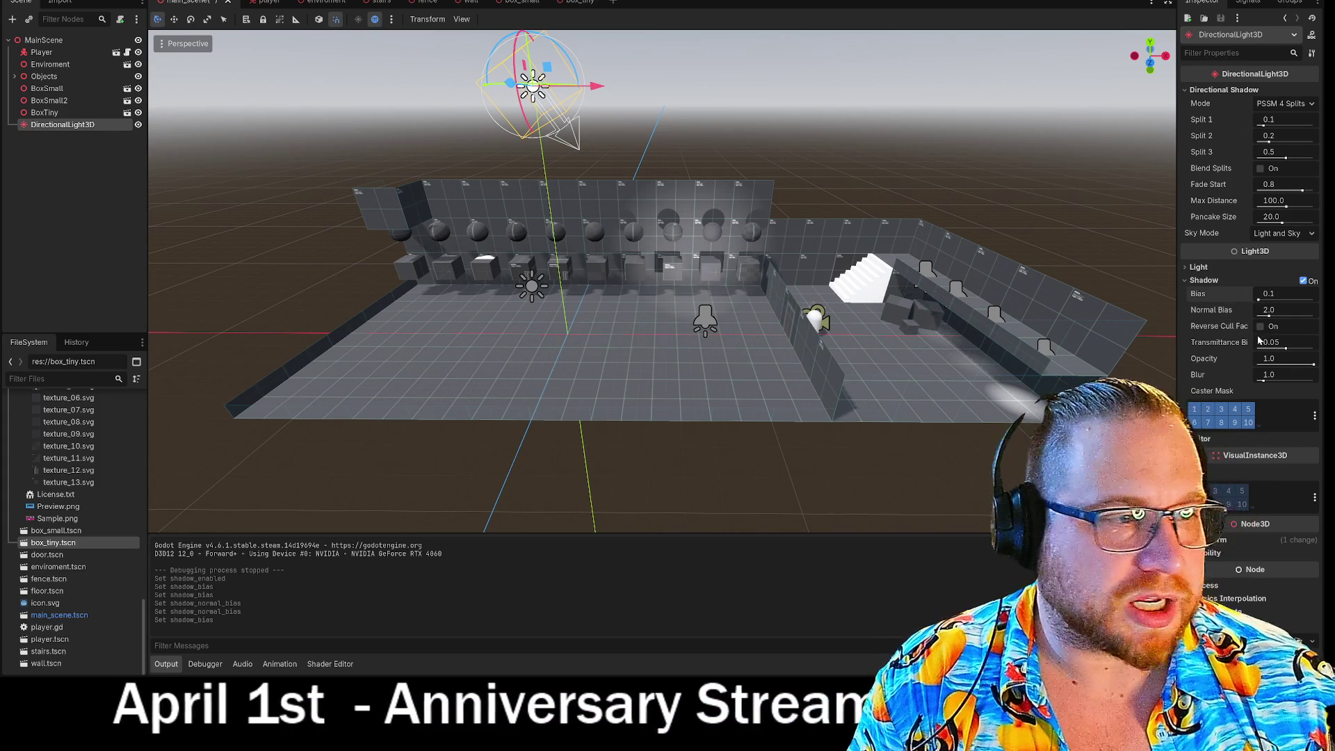
pyautogui.press('Return')
pyautogui.click(1262, 326)
pyautogui.click(1261, 326)
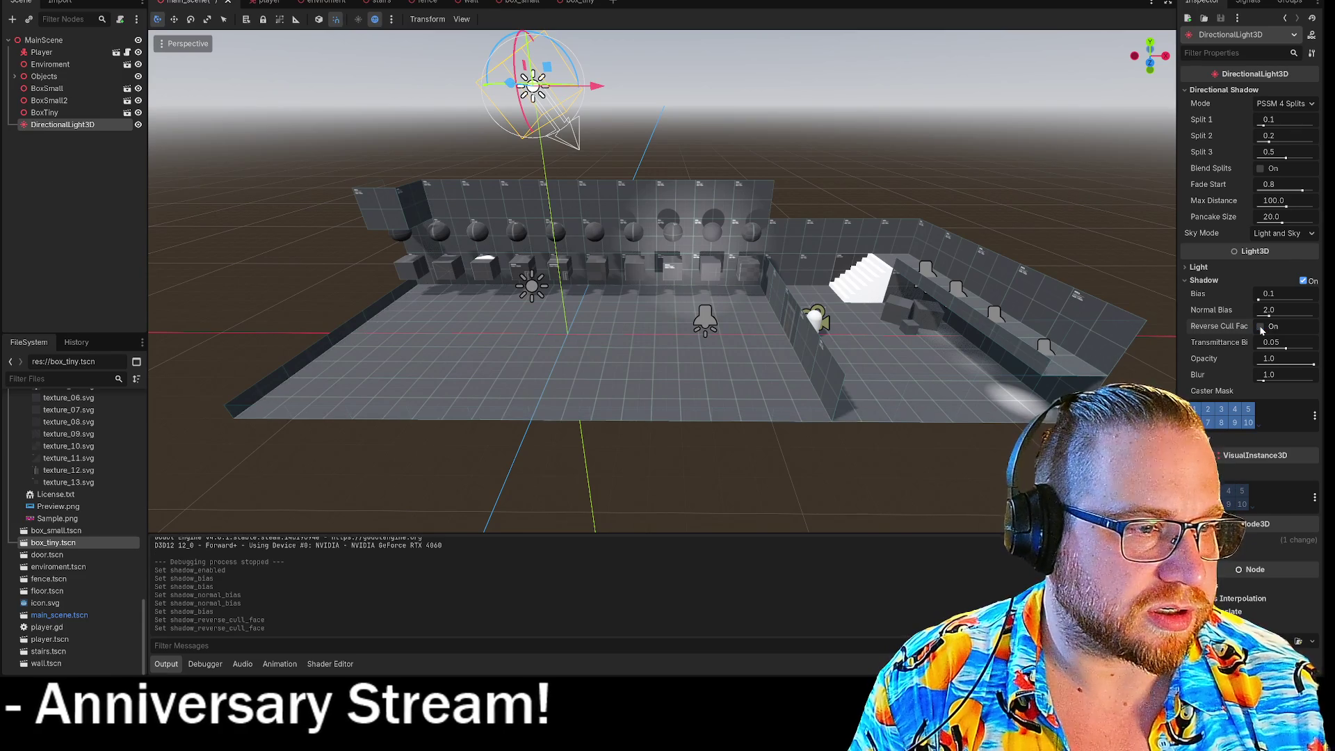
pyautogui.click(1261, 326)
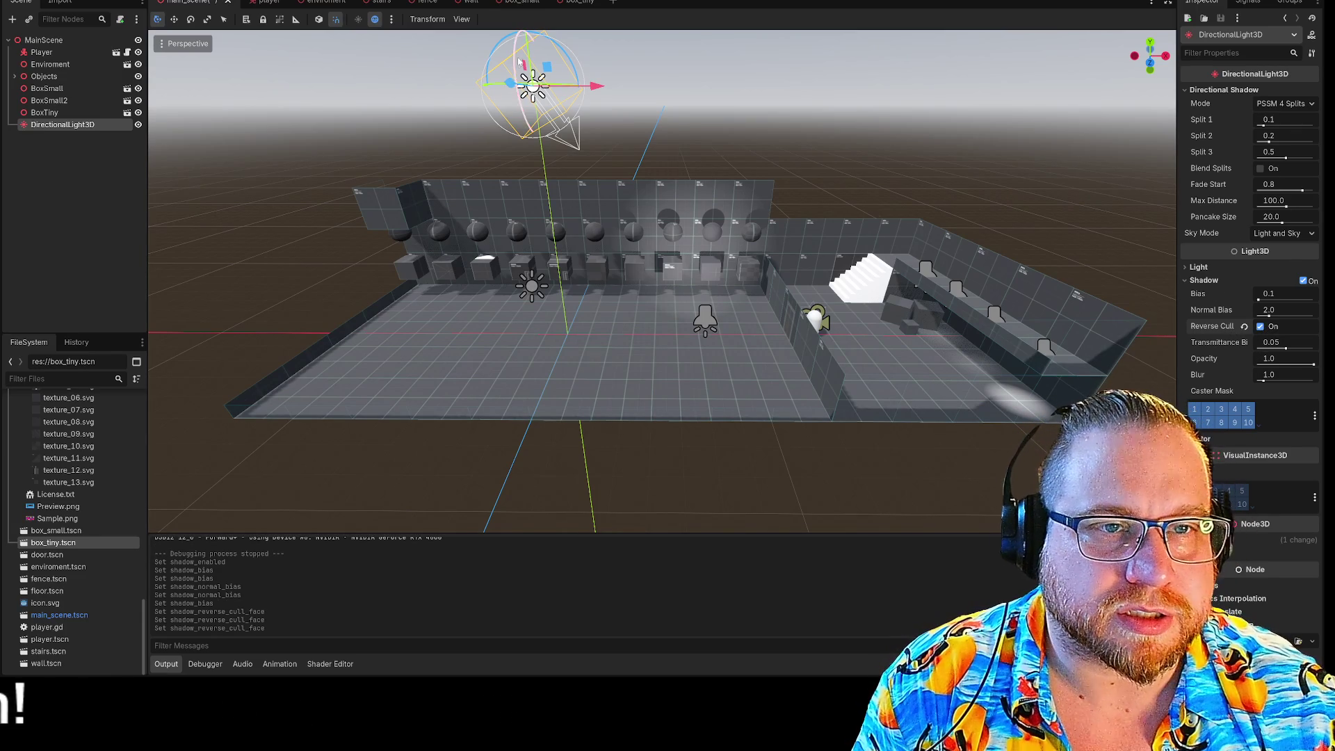
# Rotate the light 30 degrees, test transmittance bias and opacity, restoring 0.05 and 1.0, then collapse Shadow
pyautogui.moveTo(515, 70)
pyautogui.mouseDown()
pyautogui.moveTo(526, 20)
pyautogui.moveTo(510, 25)
pyautogui.moveTo(523, 88)
pyautogui.moveTo(513, 61)
pyautogui.mouseUp()
pyautogui.moveTo(1265, 351)
pyautogui.mouseDown()
pyautogui.moveTo(1314, 348)
pyautogui.moveTo(1277, 347)
pyautogui.mouseUp()
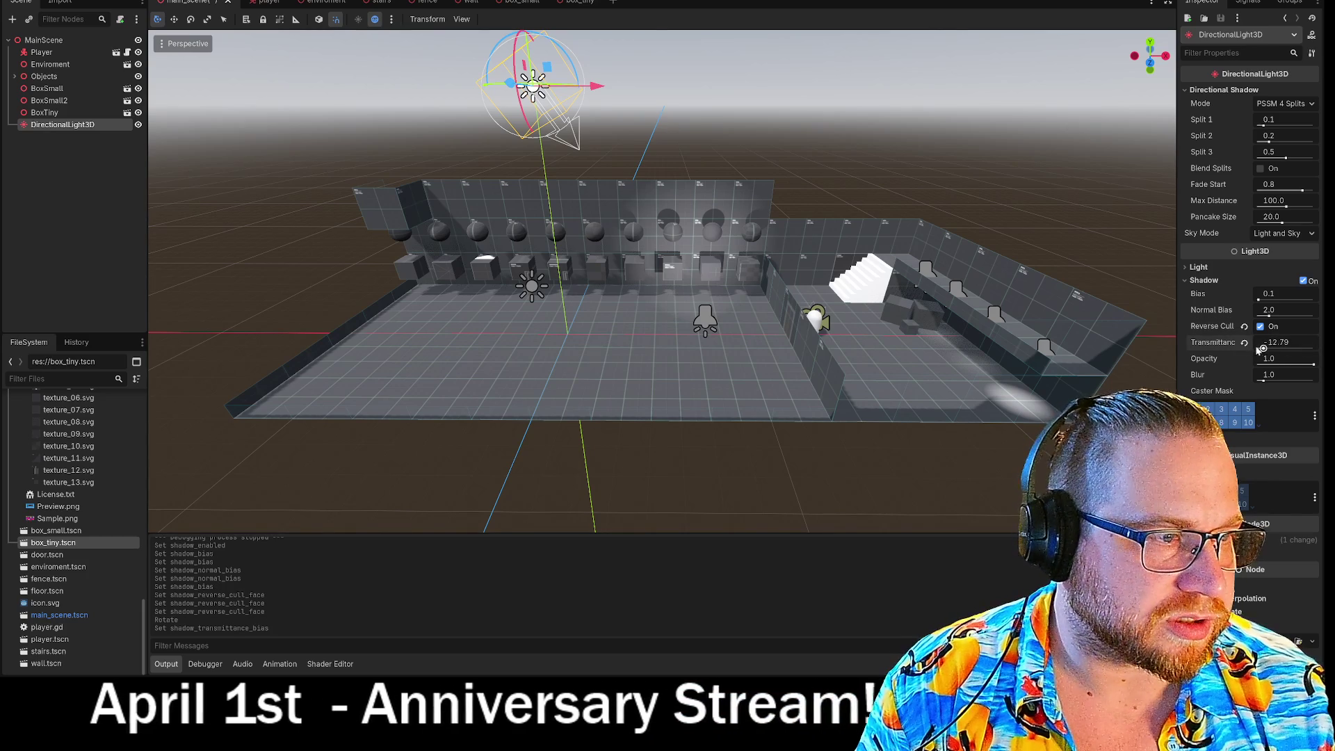
pyautogui.click(1273, 342)
pyautogui.click(1244, 342)
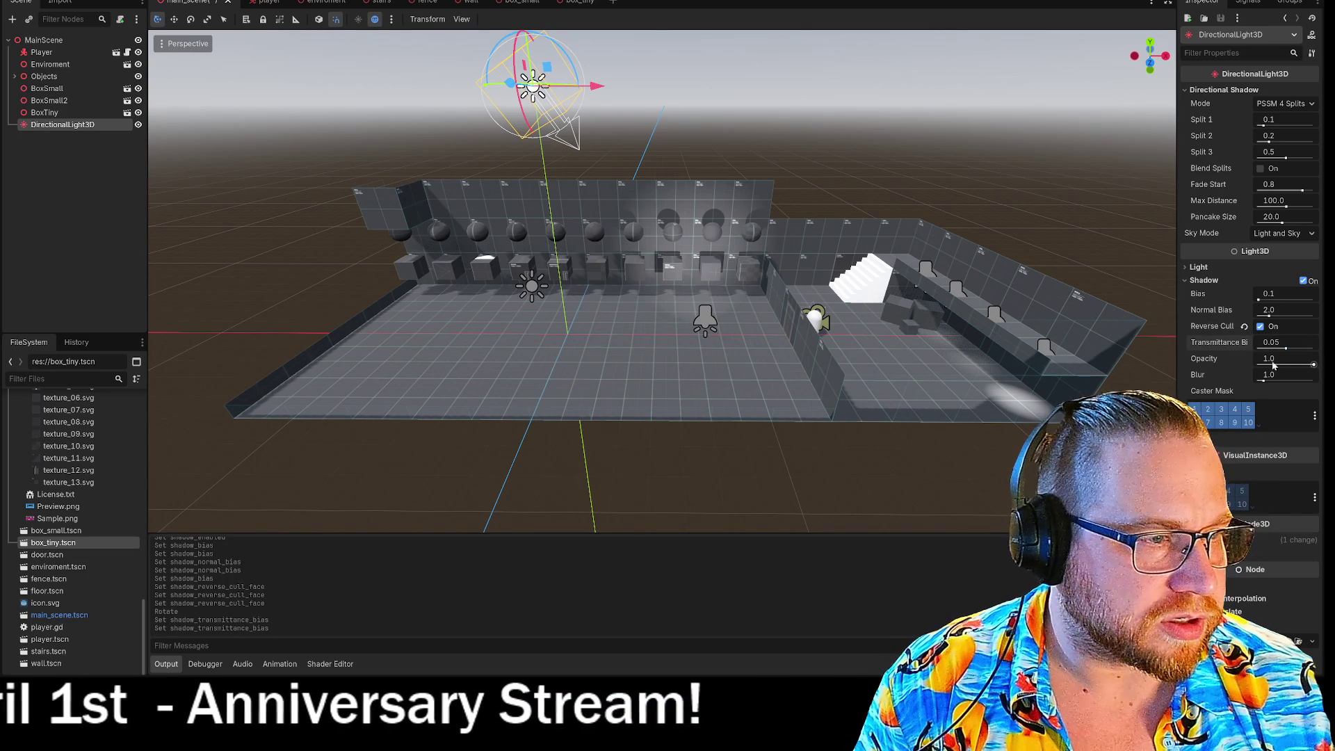
pyautogui.moveTo(1308, 362)
pyautogui.mouseDown()
pyautogui.moveTo(1259, 362)
pyautogui.moveTo(1293, 381)
pyautogui.moveTo(1237, 394)
pyautogui.mouseUp()
pyautogui.click(1244, 358)
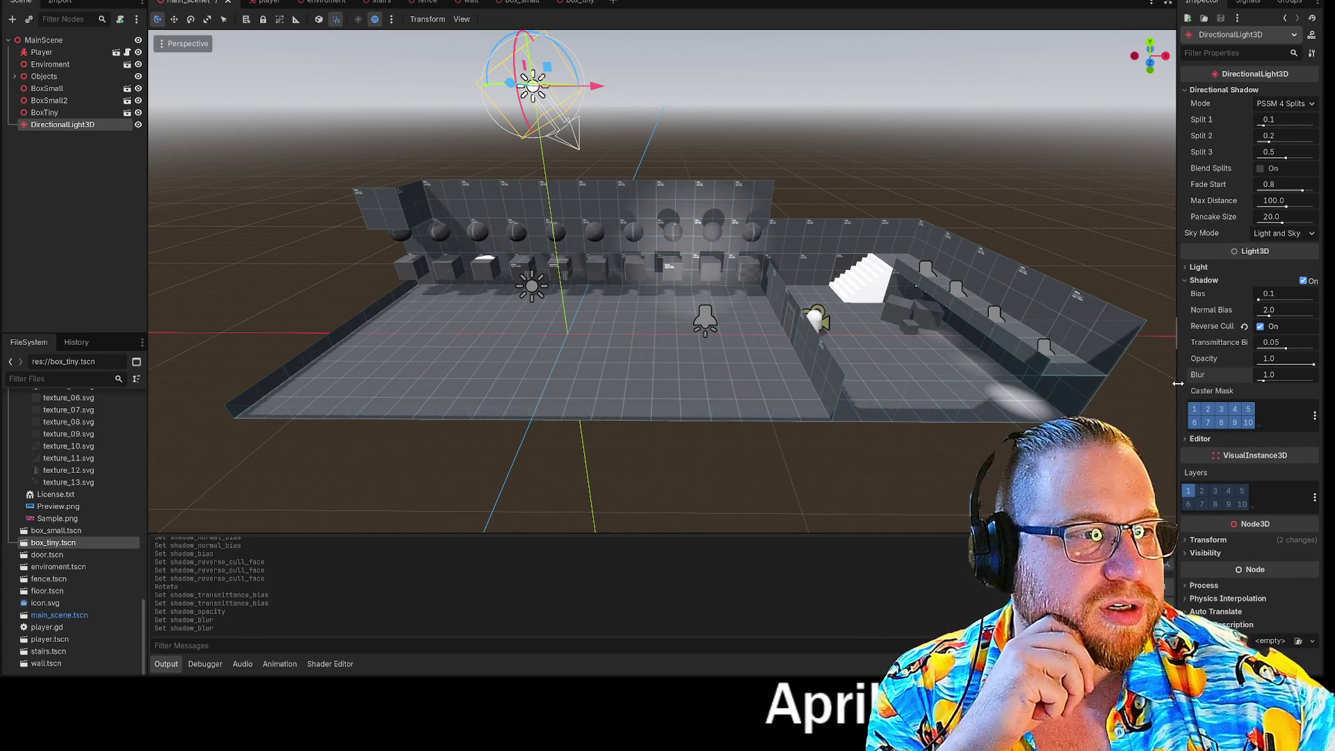
pyautogui.click(1201, 280)
pyautogui.click(1198, 267)
pyautogui.moveTo(1264, 307); pyautogui.dragTo(1307, 303)
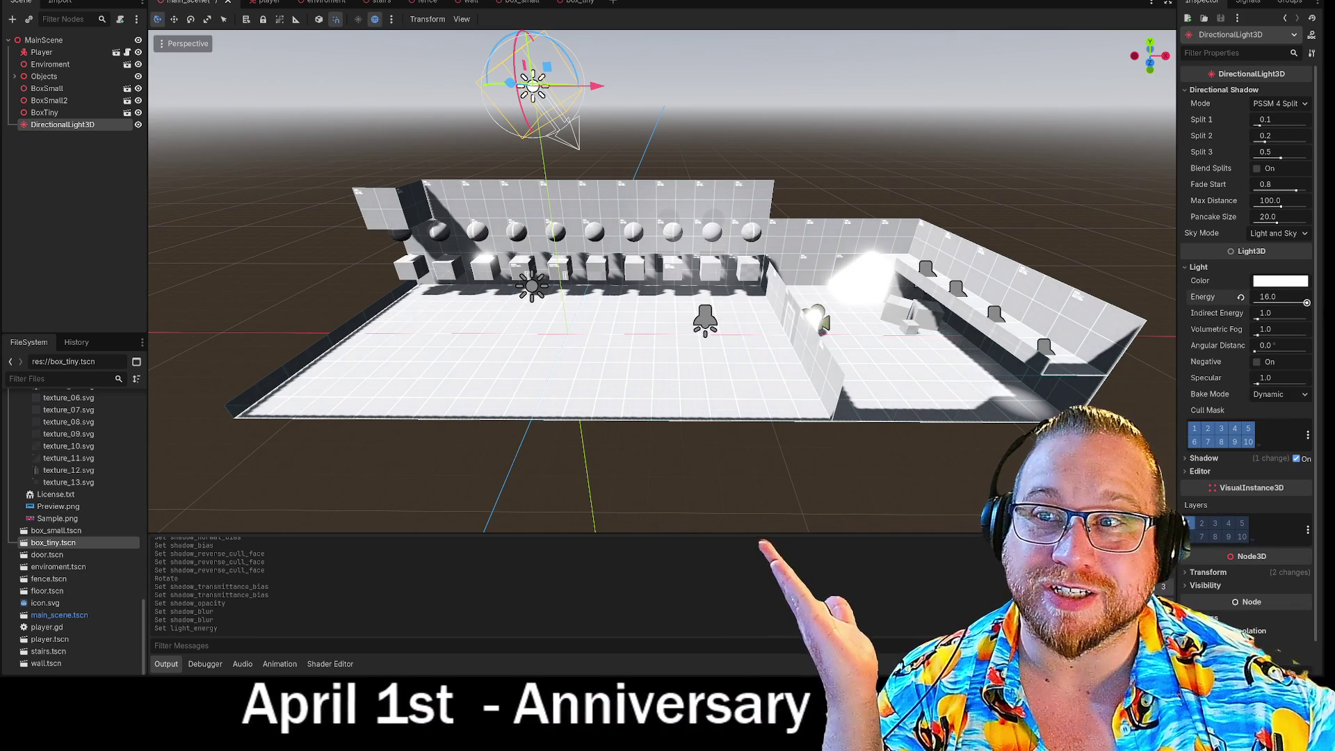
pyautogui.moveTo(1307, 303); pyautogui.dragTo(1177, 317)
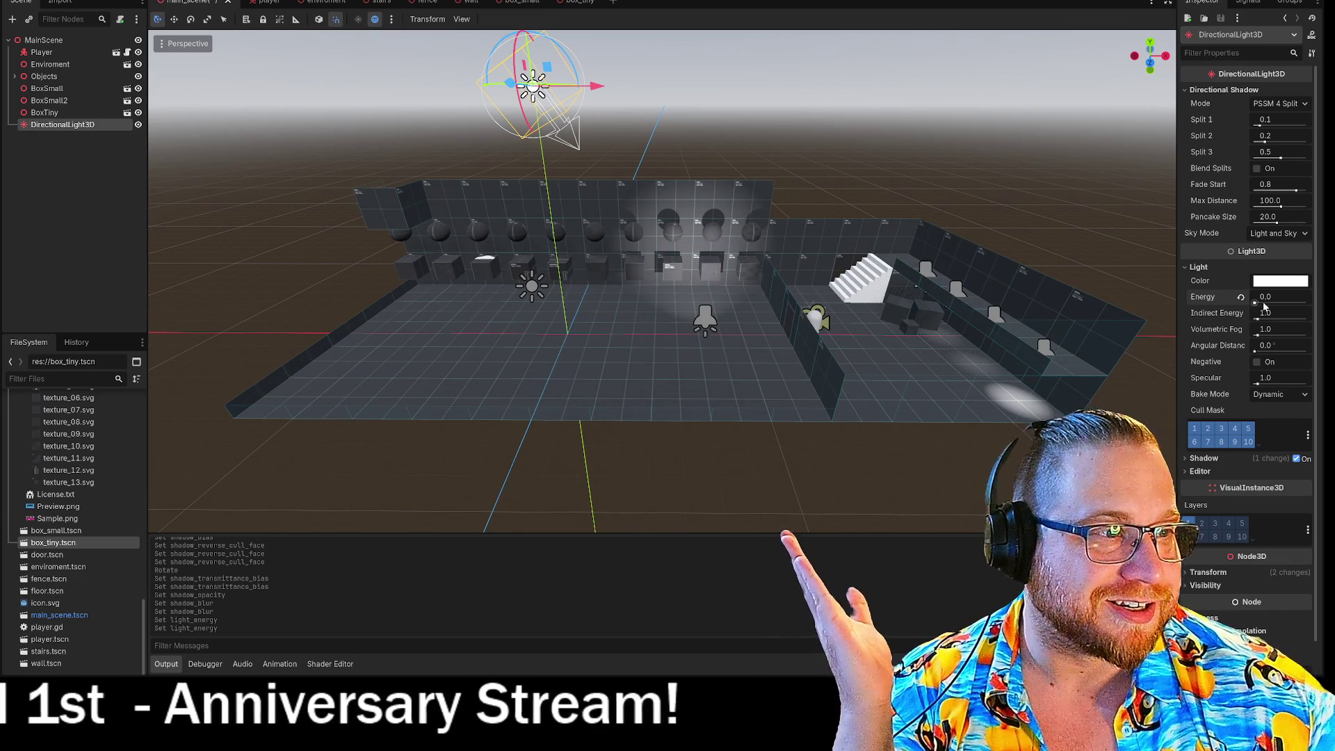
pyautogui.click(1240, 296)
pyautogui.moveTo(1259, 318); pyautogui.dragTo(1307, 319)
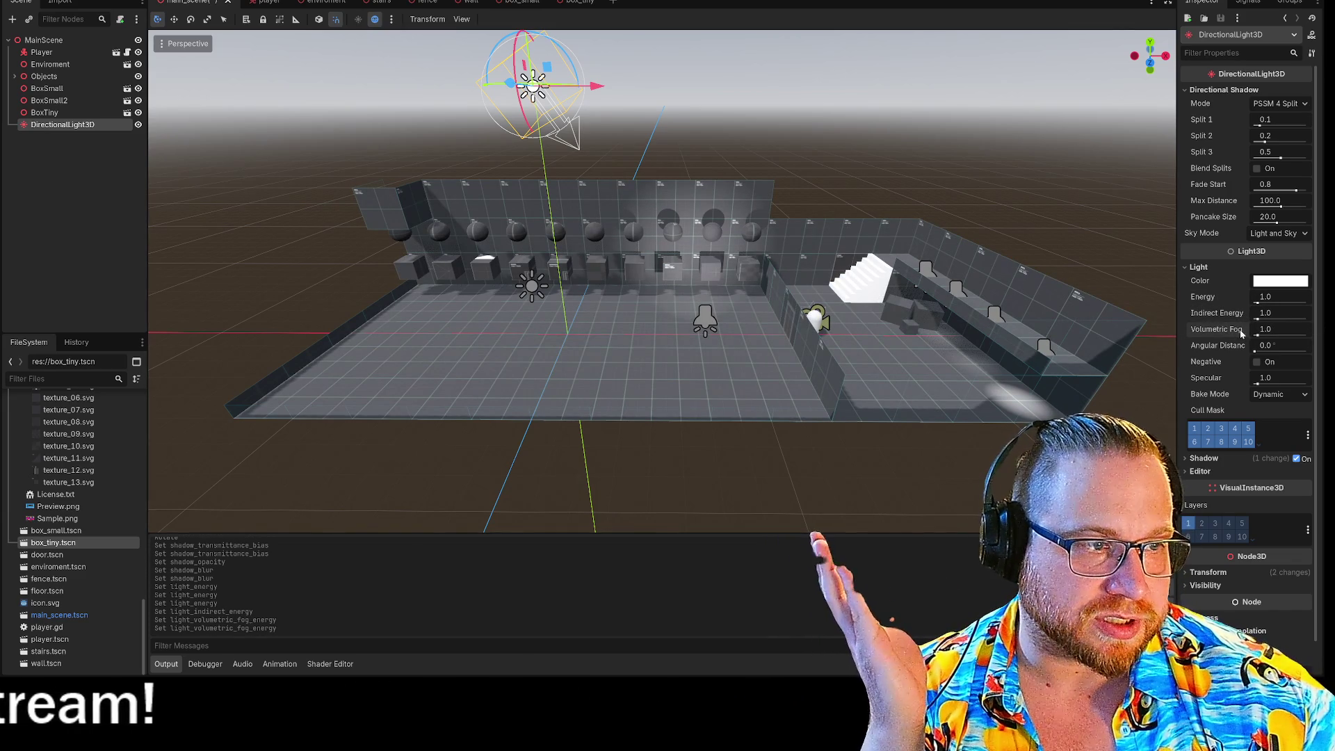
pyautogui.moveTo(1256, 353)
pyautogui.mouseDown()
pyautogui.moveTo(1307, 351)
pyautogui.moveTo(1154, 345)
pyautogui.moveTo(1322, 352)
pyautogui.mouseUp()
pyautogui.click(1242, 346)
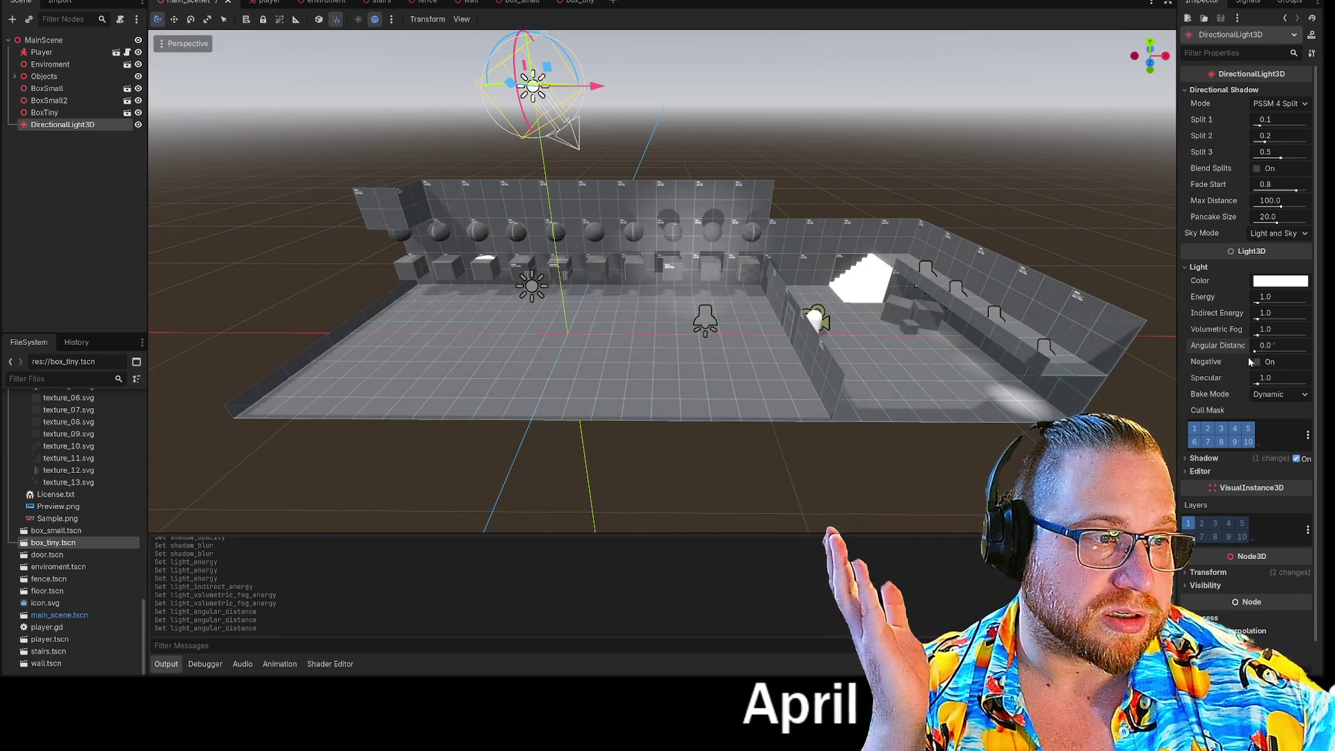
pyautogui.click(1257, 362)
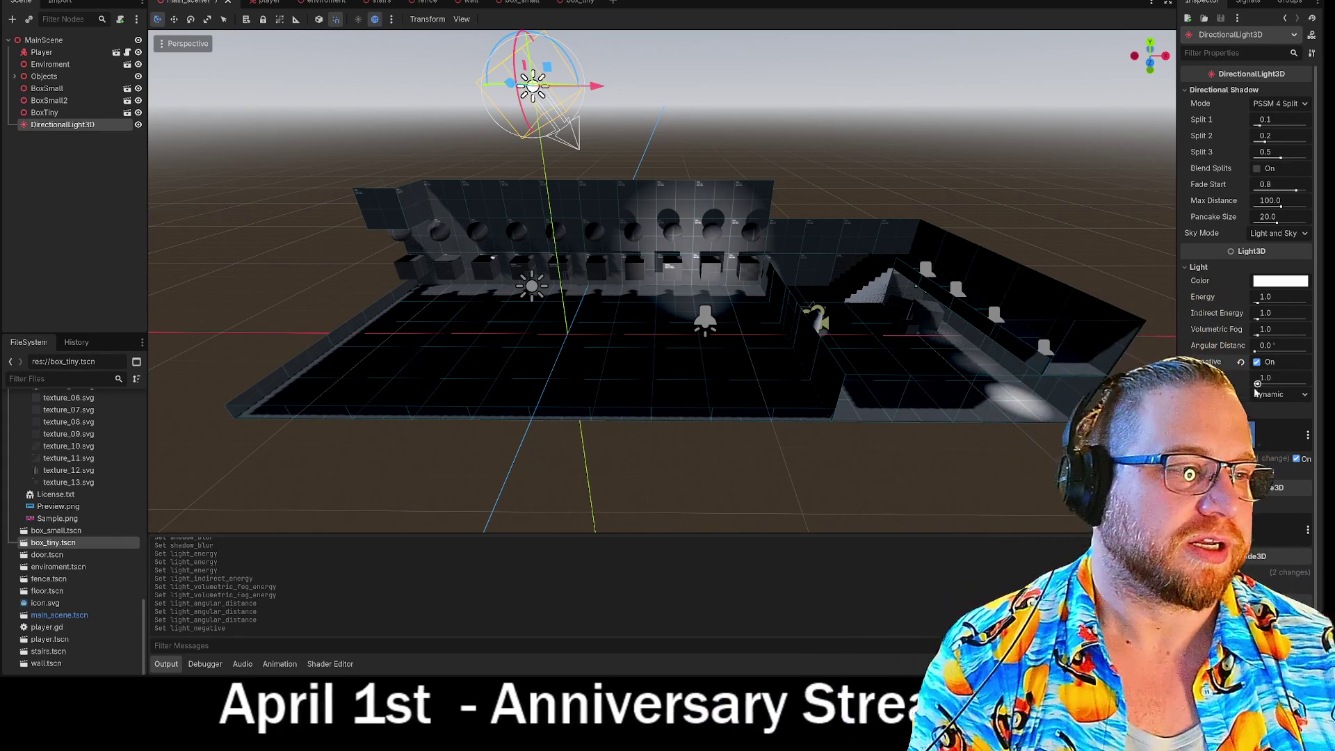
pyautogui.click(1257, 362)
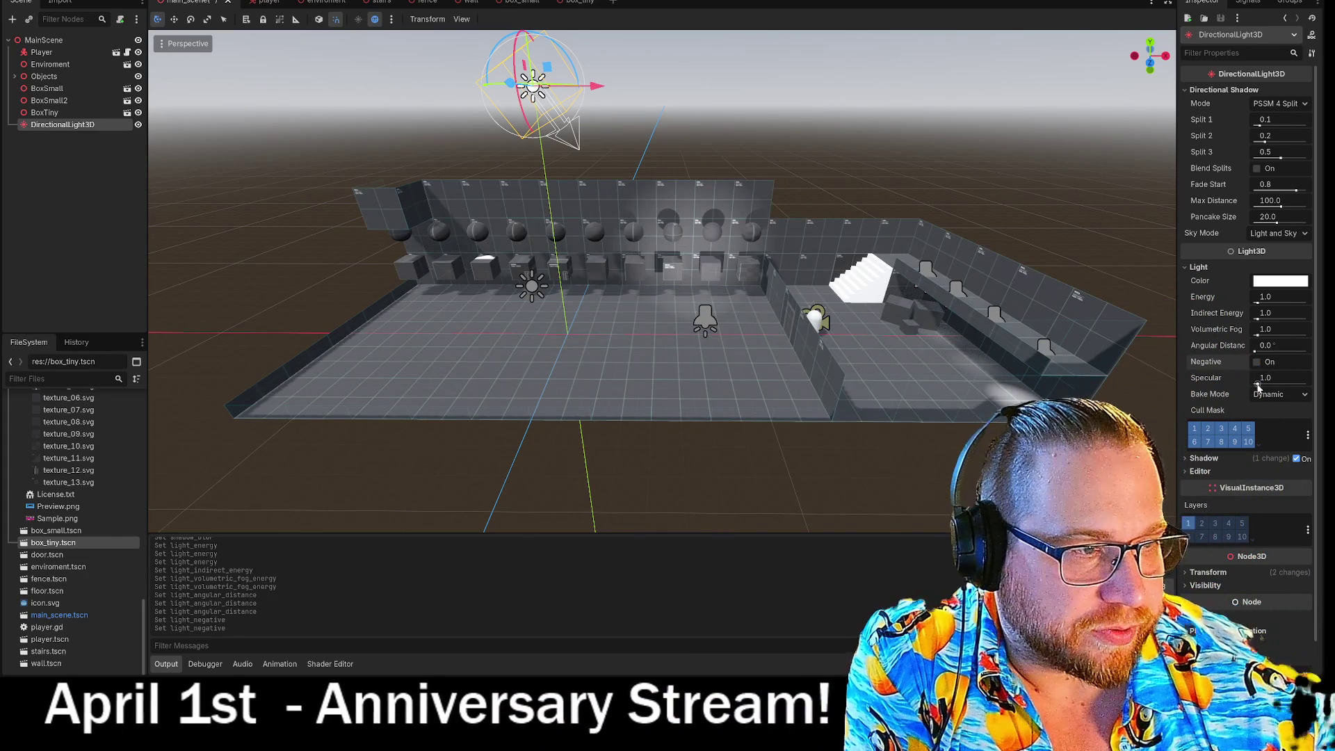
pyautogui.moveTo(1258, 384)
pyautogui.mouseDown()
pyautogui.moveTo(1315, 385)
pyautogui.moveTo(1246, 397)
pyautogui.mouseUp()
pyautogui.click(1242, 379)
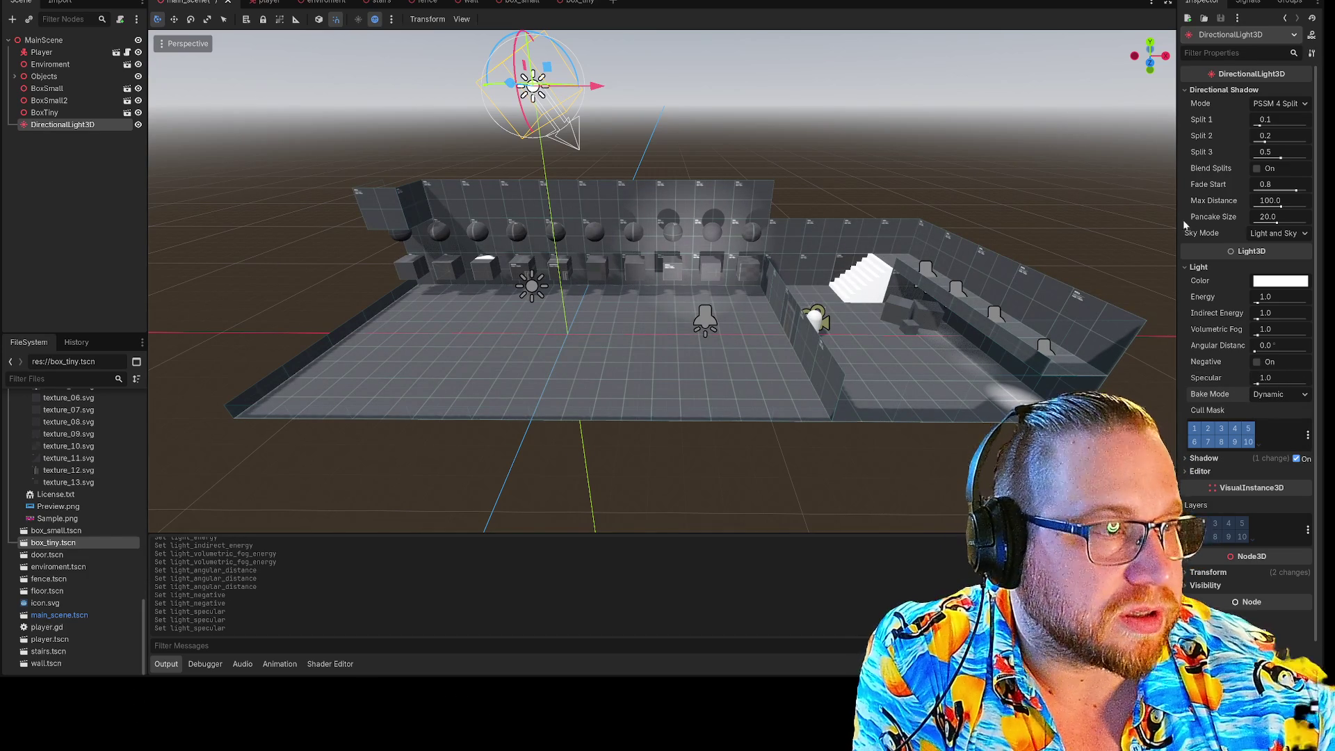
pyautogui.press('F5')
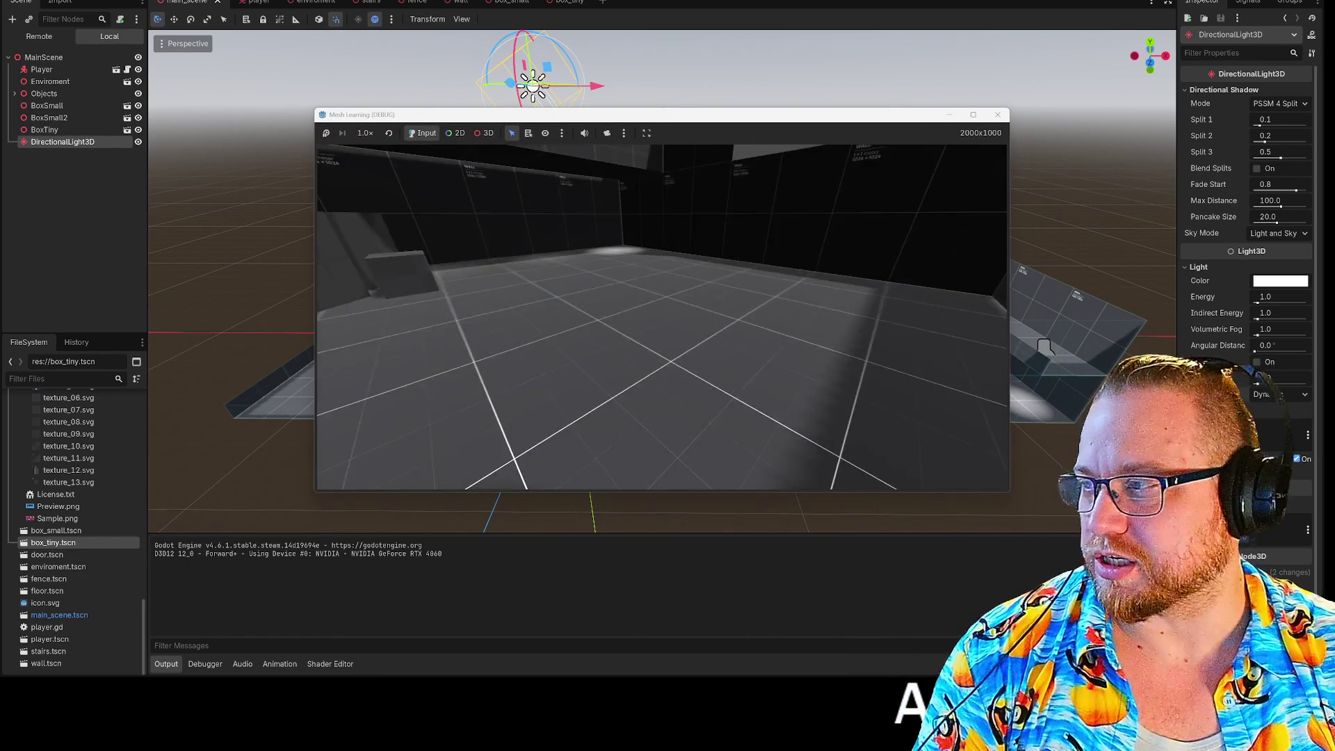
# Restart the game, climb the stairs and look around, then stop it and expand the bottom panel
pyautogui.press('F8')
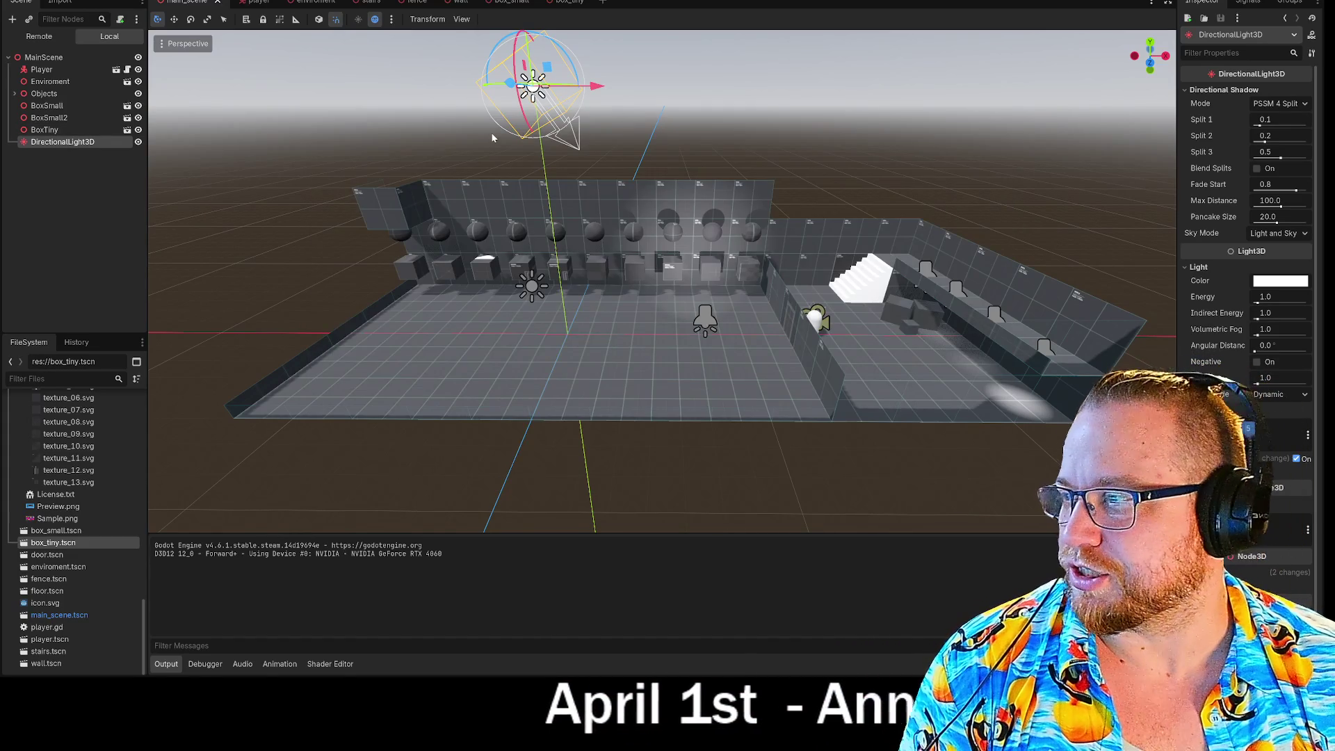
pyautogui.press('F5')
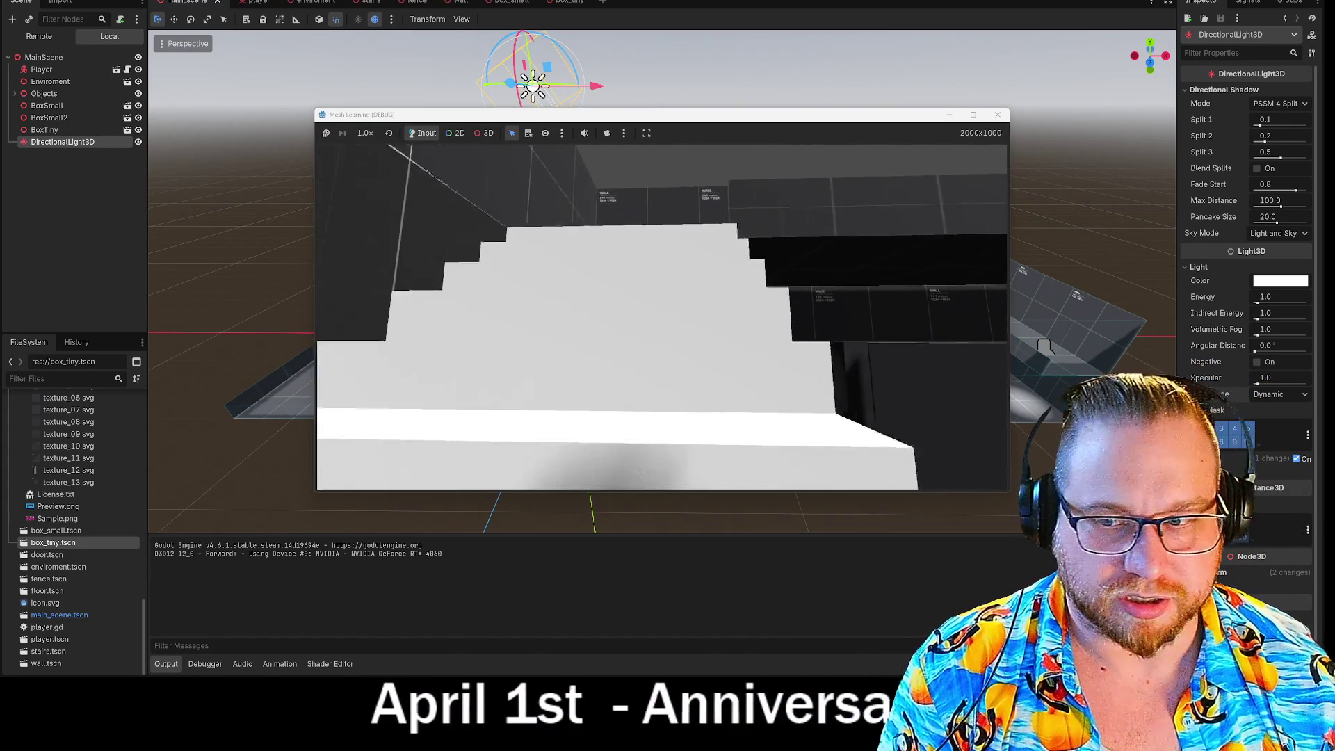
pyautogui.press('w')
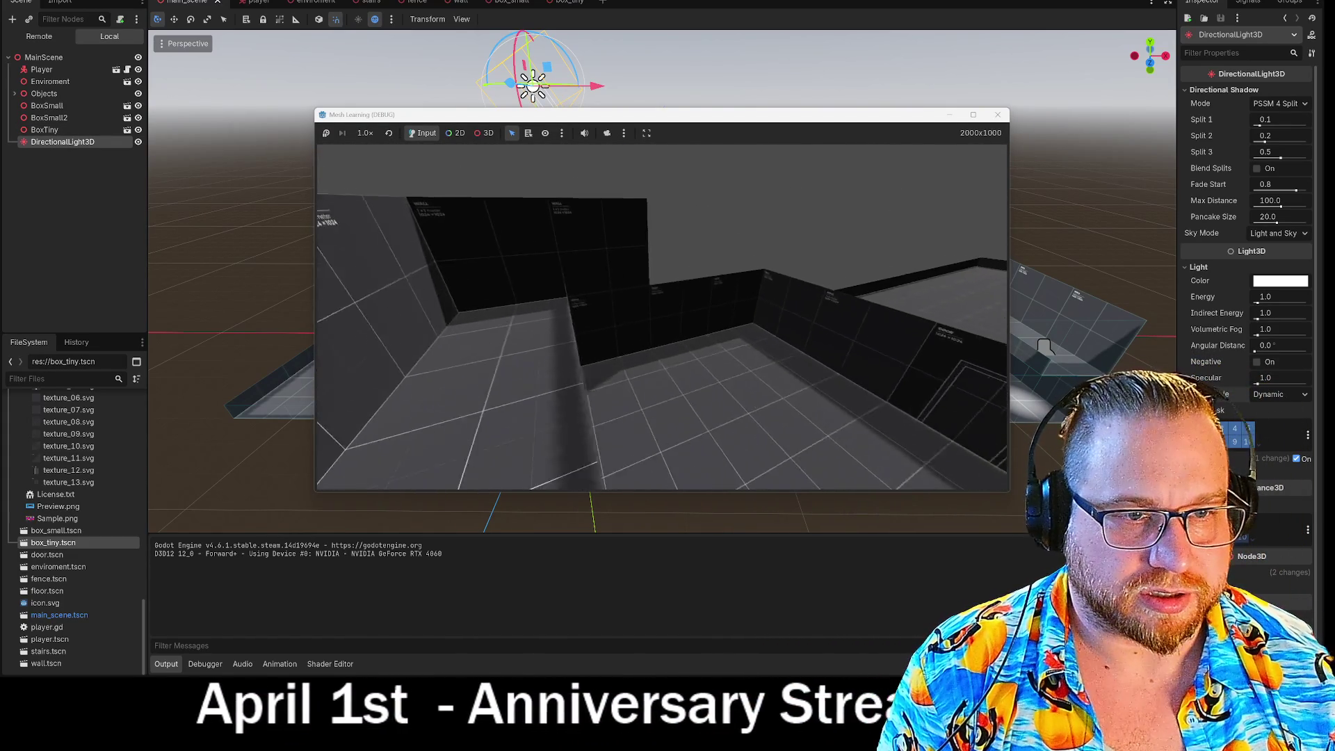
pyautogui.press('w')
pyautogui.press('w')
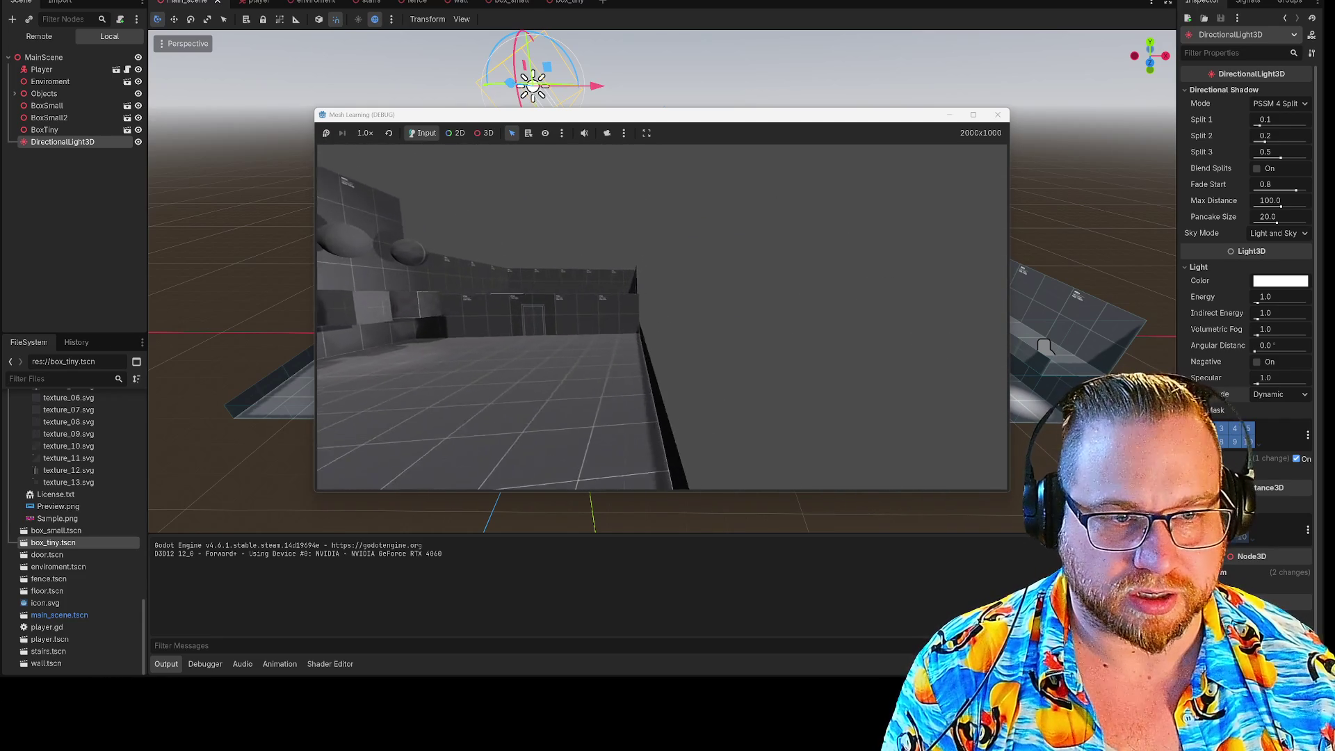
pyautogui.press('Escape')
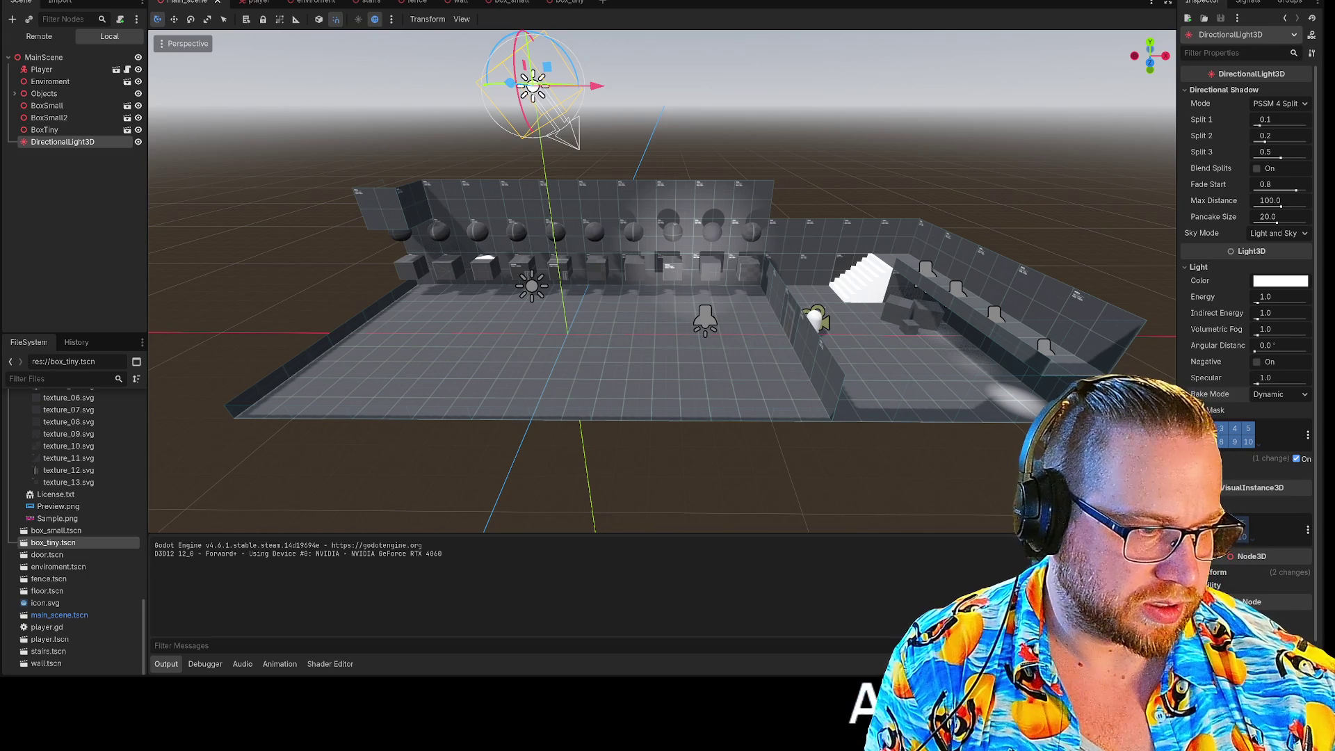
pyautogui.hotkey('shift', 'F12')
pyautogui.hotkey('shift', 'F12')
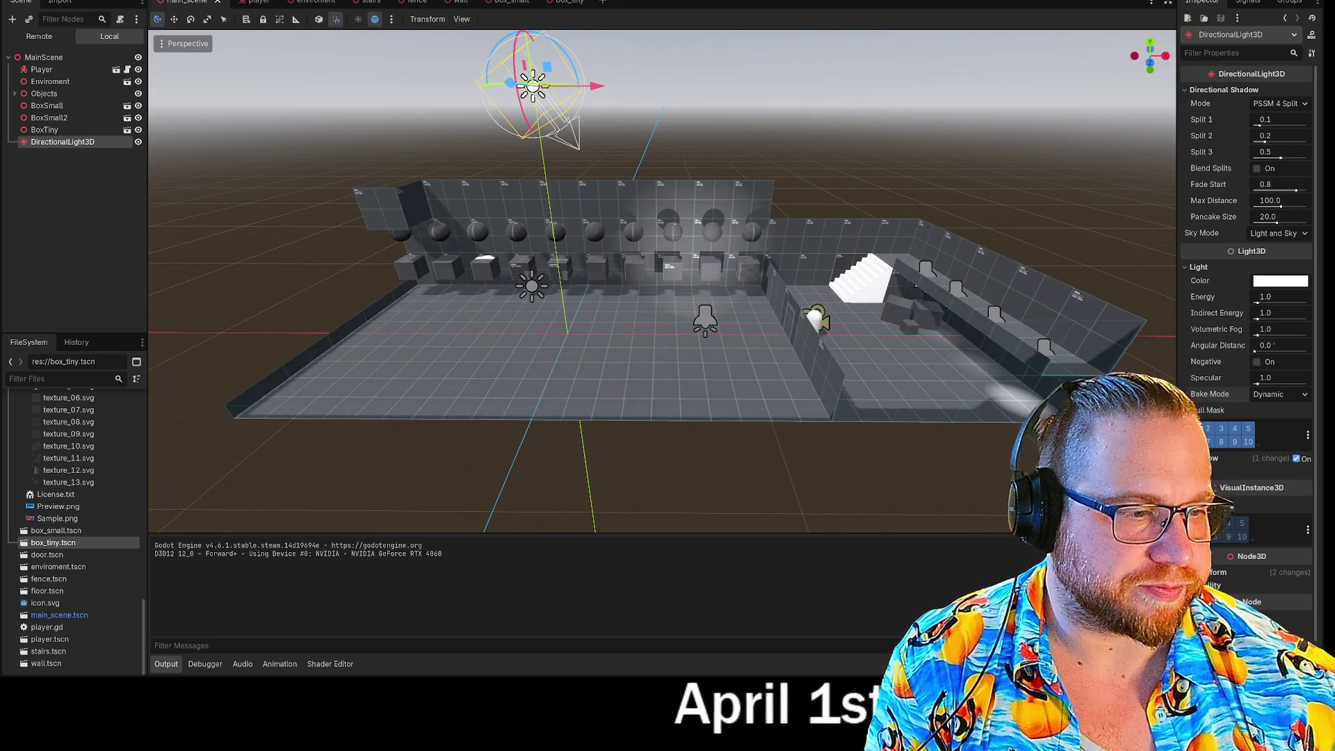
# Open the Debugger panel and browse its Video RAM, Monitors, Evaluator and Stack Trace tabs
pyautogui.click(211, 666)
pyautogui.click(278, 664)
pyautogui.click(242, 664)
pyautogui.click(208, 664)
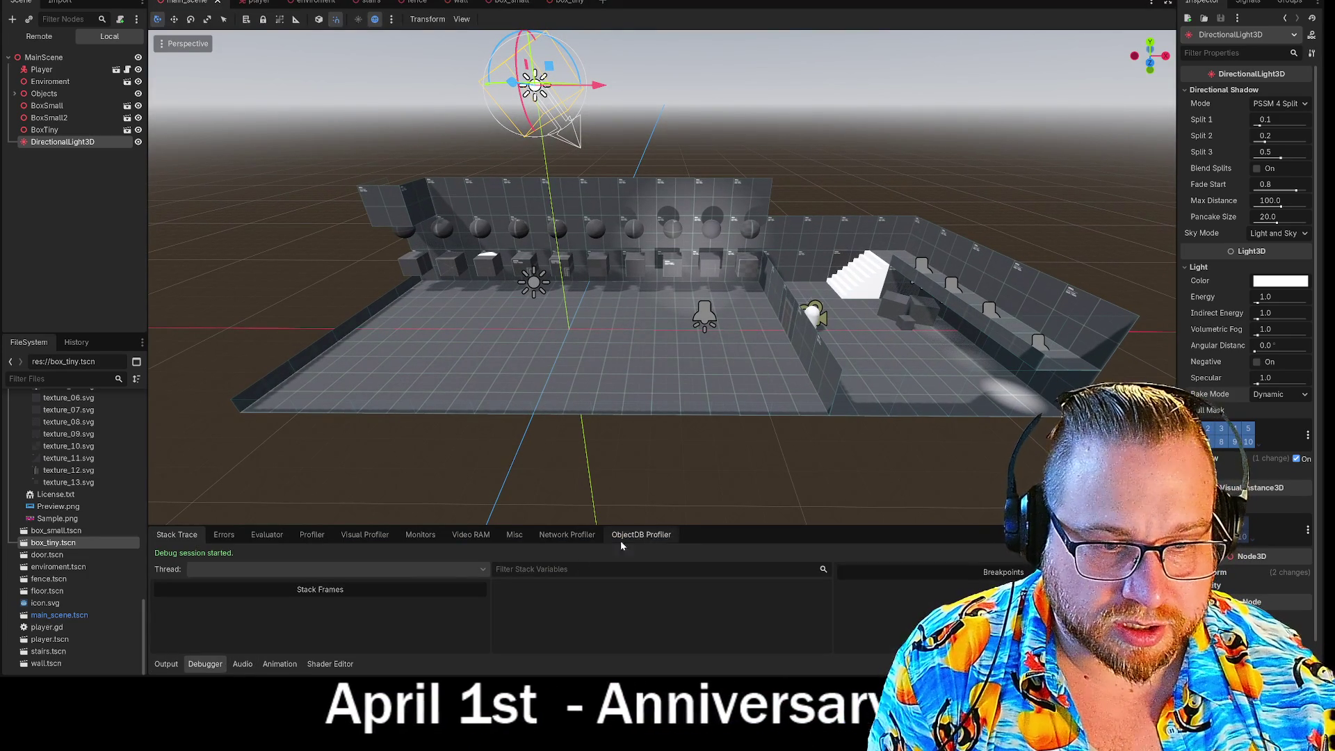
pyautogui.click(466, 538)
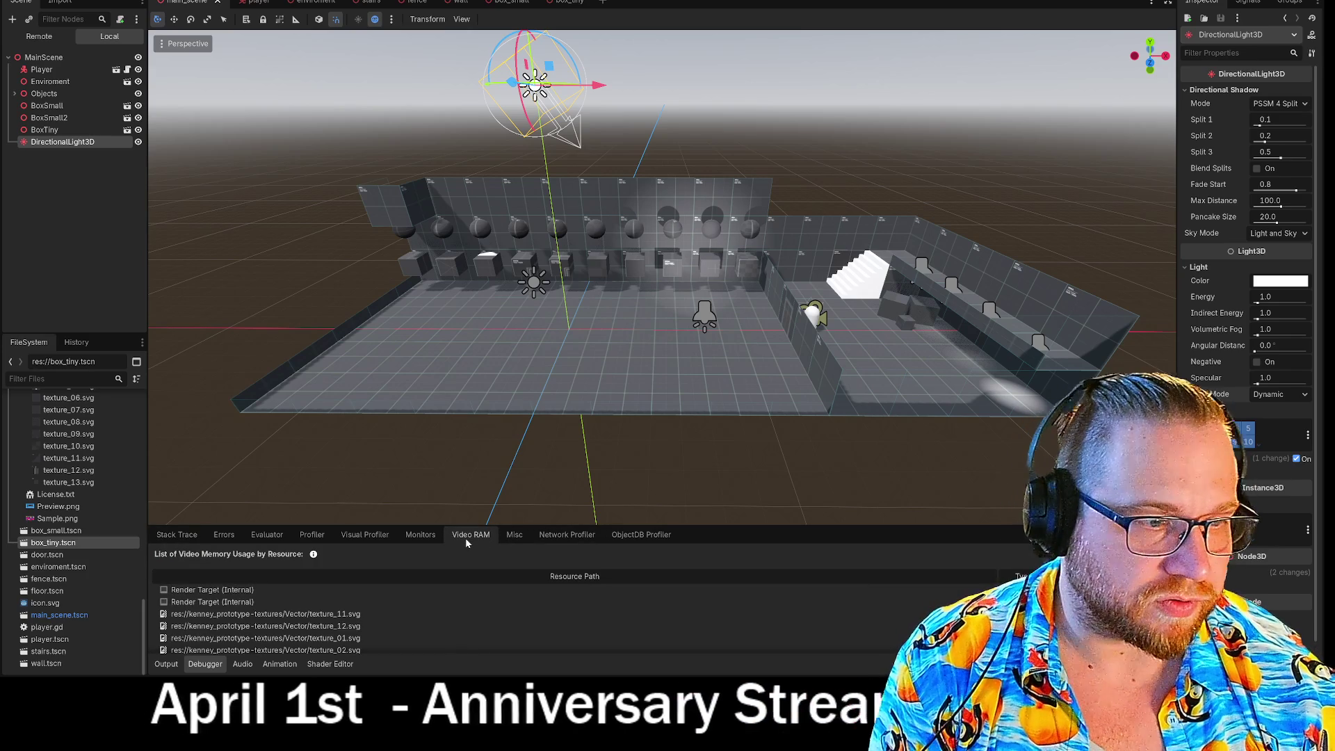
pyautogui.click(420, 535)
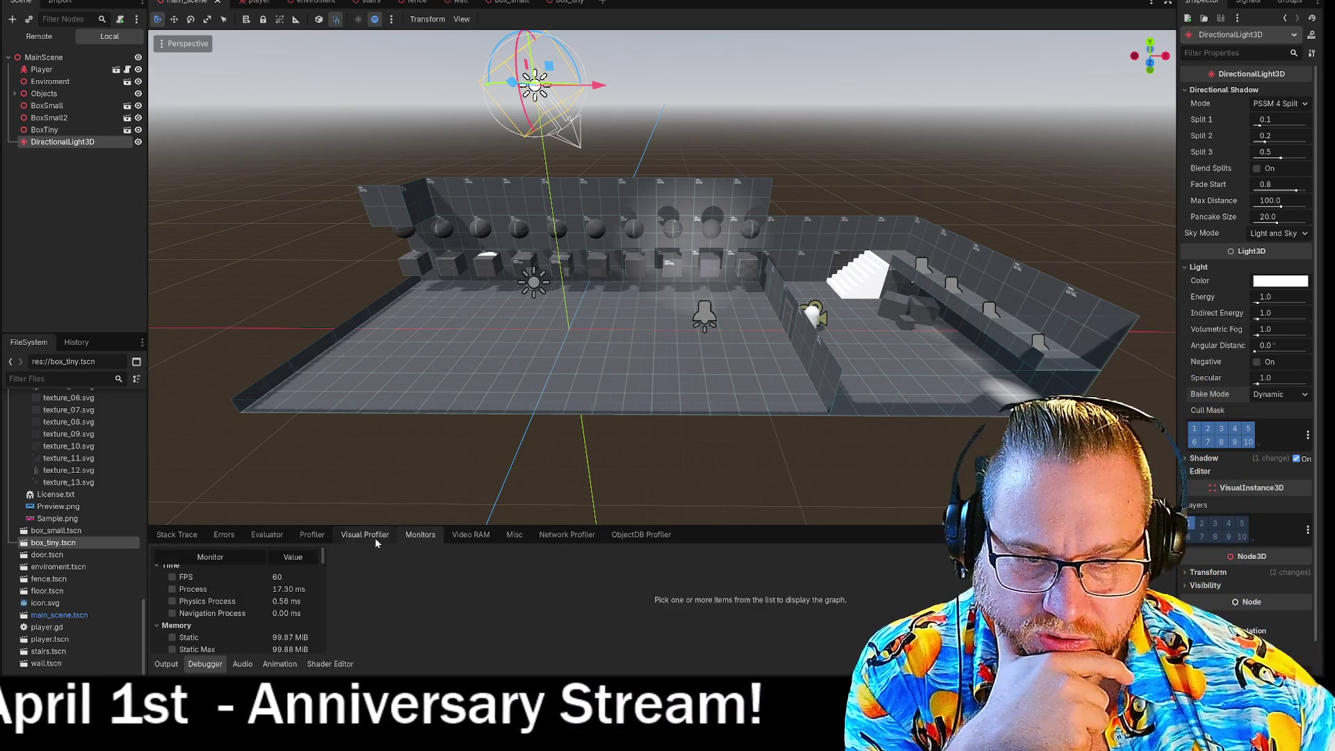
pyautogui.click(374, 536)
pyautogui.click(278, 534)
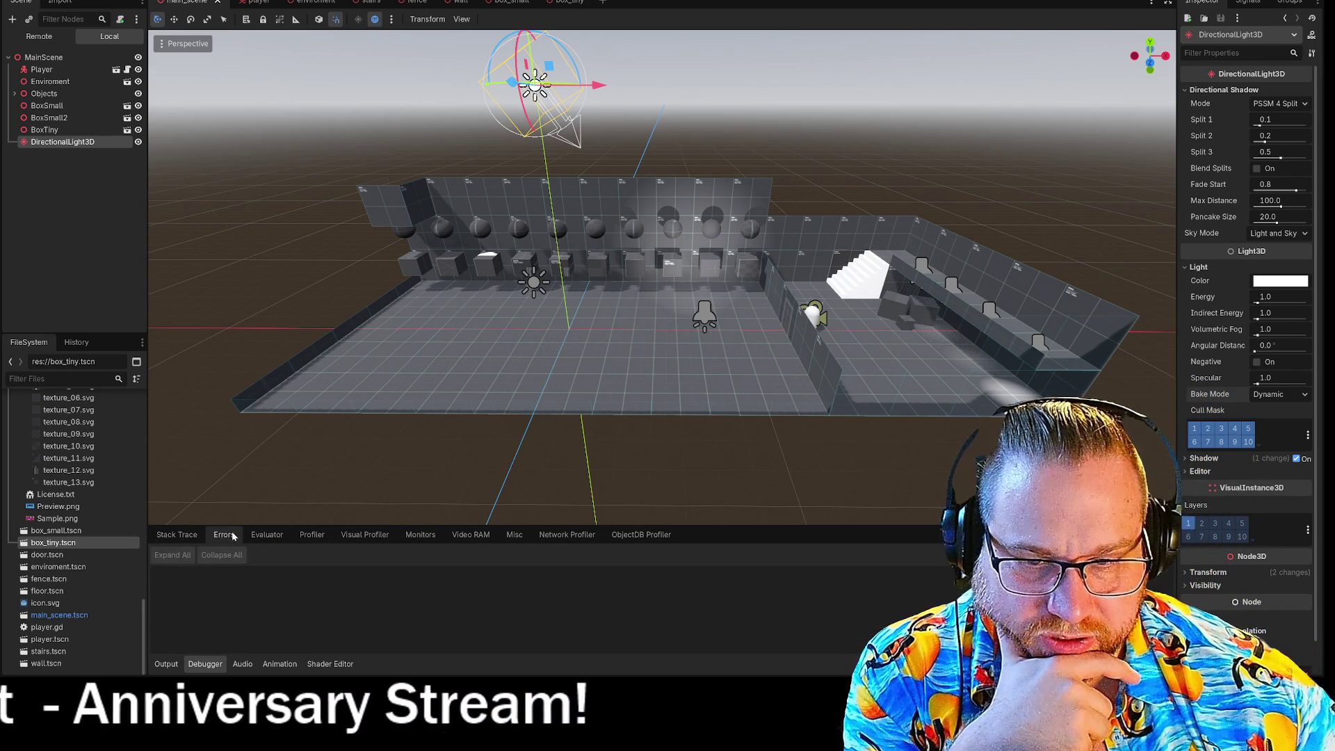
pyautogui.click(182, 535)
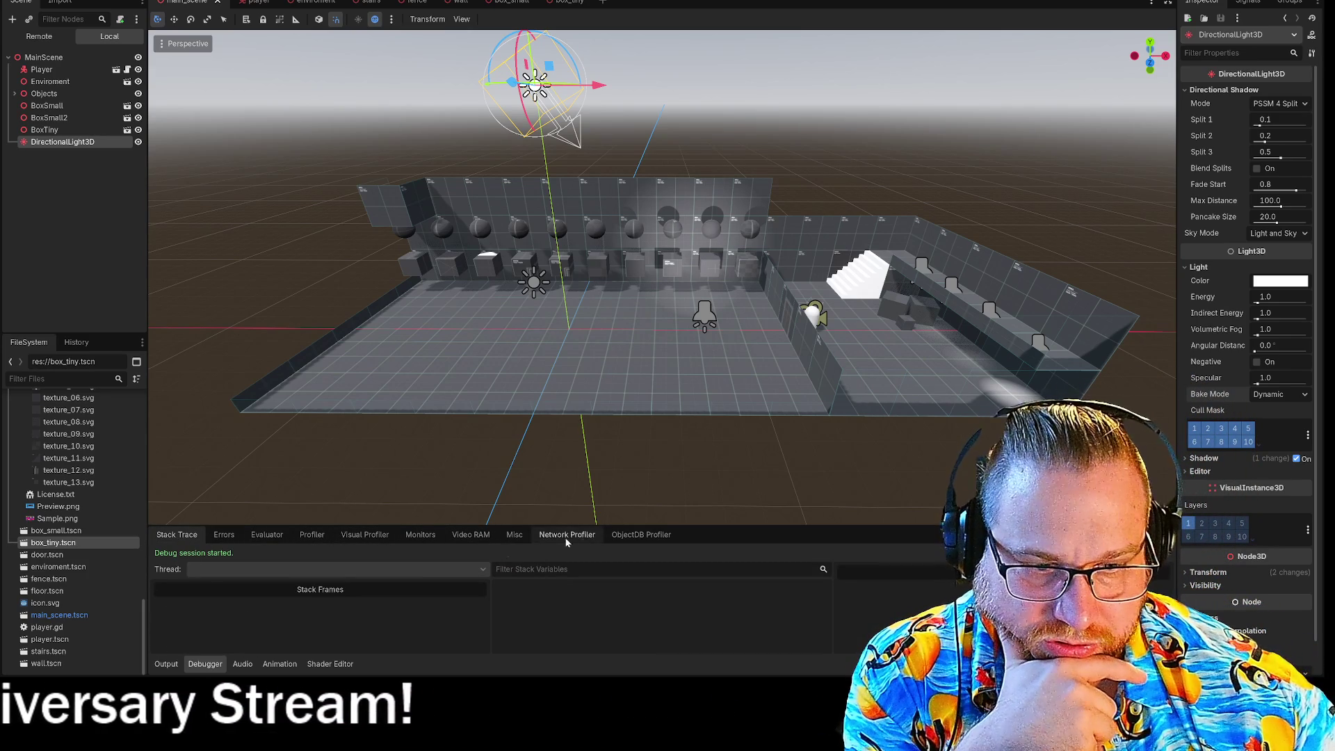
pyautogui.click(280, 664)
pyautogui.click(243, 664)
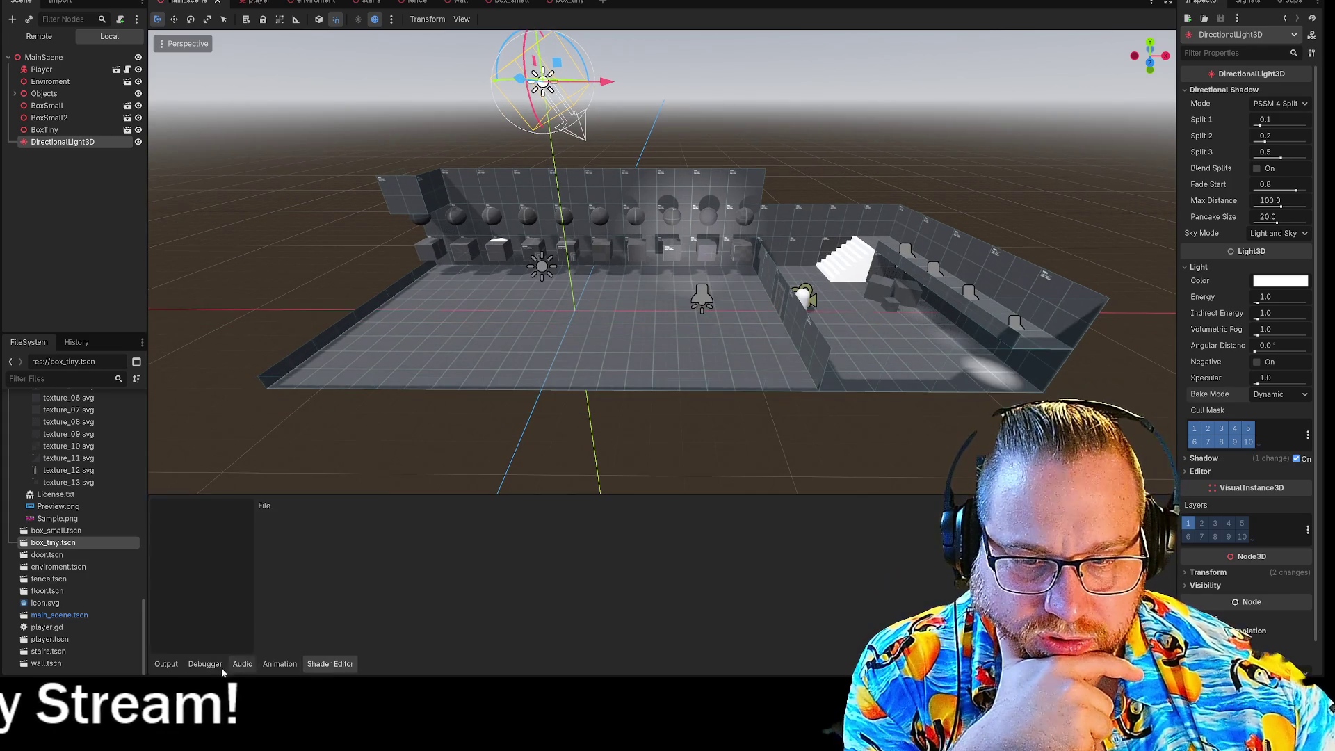
pyautogui.click(166, 664)
pyautogui.click(205, 664)
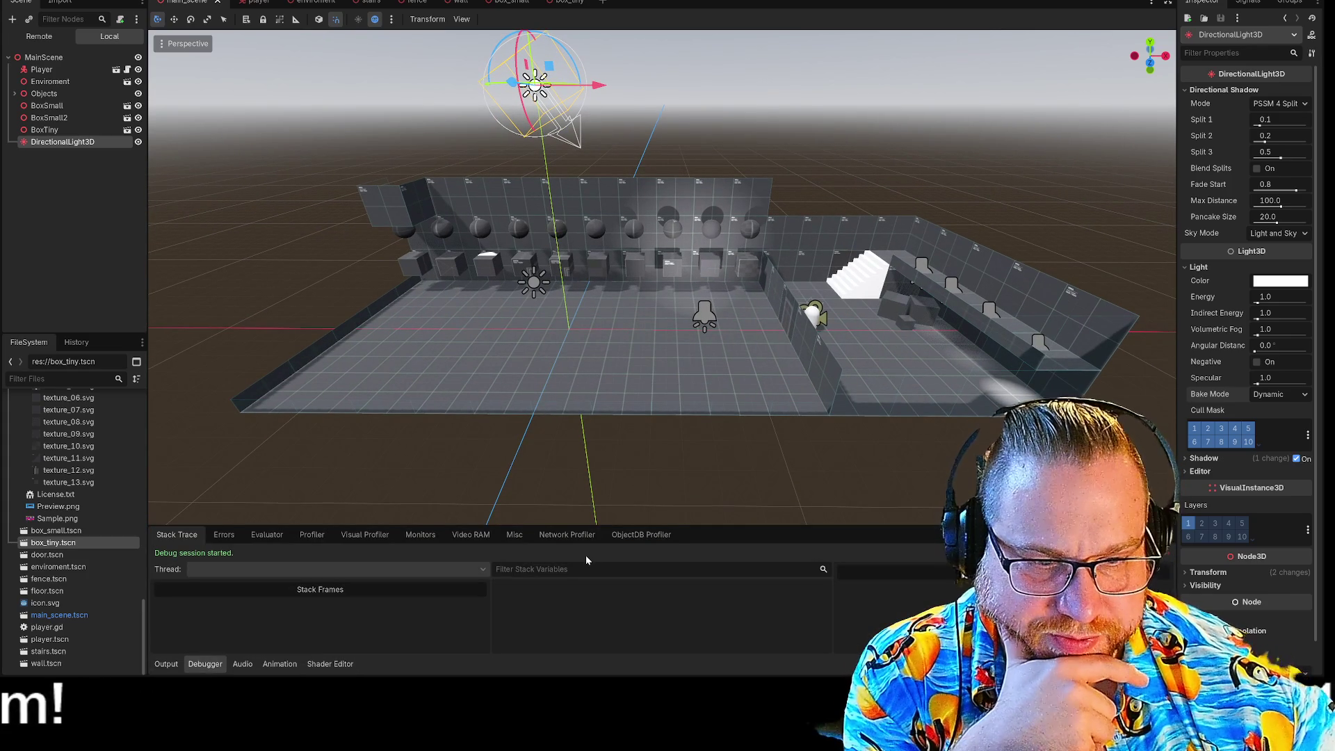
# Check the Network Profiler and Misc tabs, then scroll the Monitors list of FPS, memory and objects
pyautogui.click(640, 534)
pyautogui.click(573, 537)
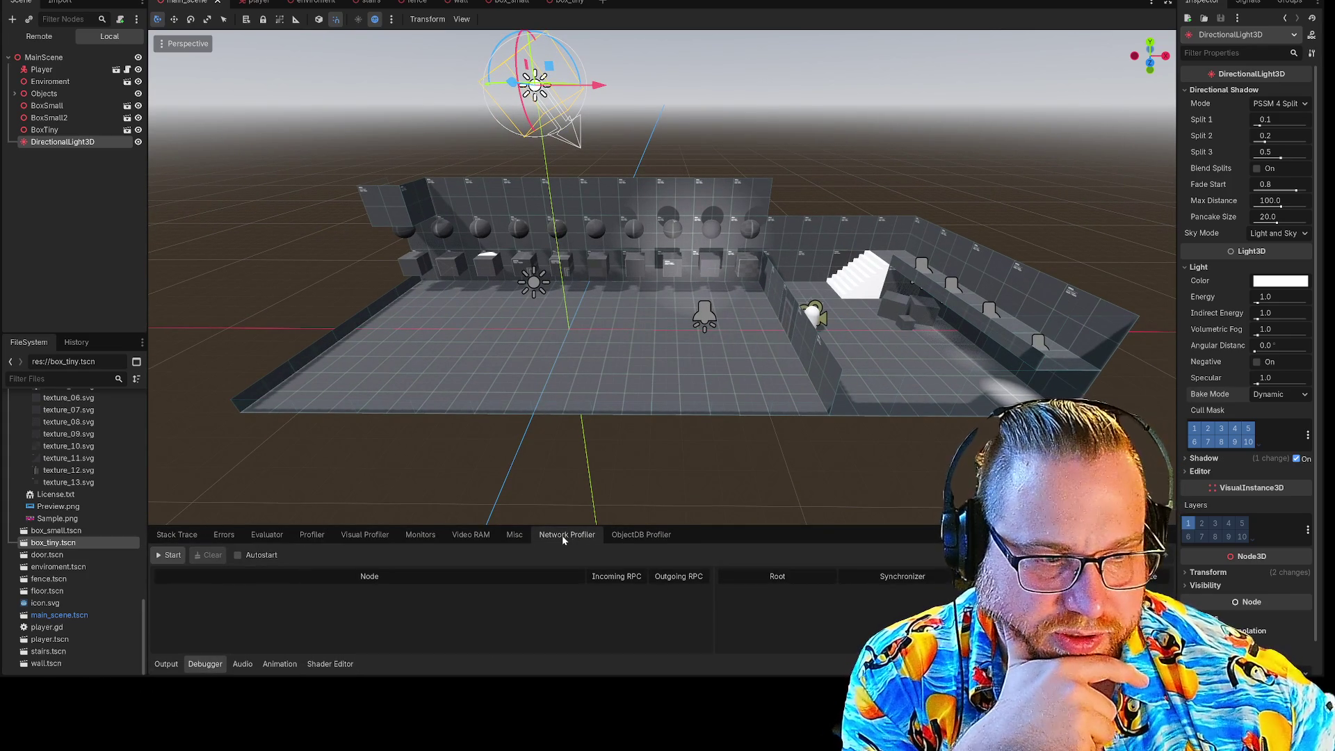
pyautogui.click(518, 535)
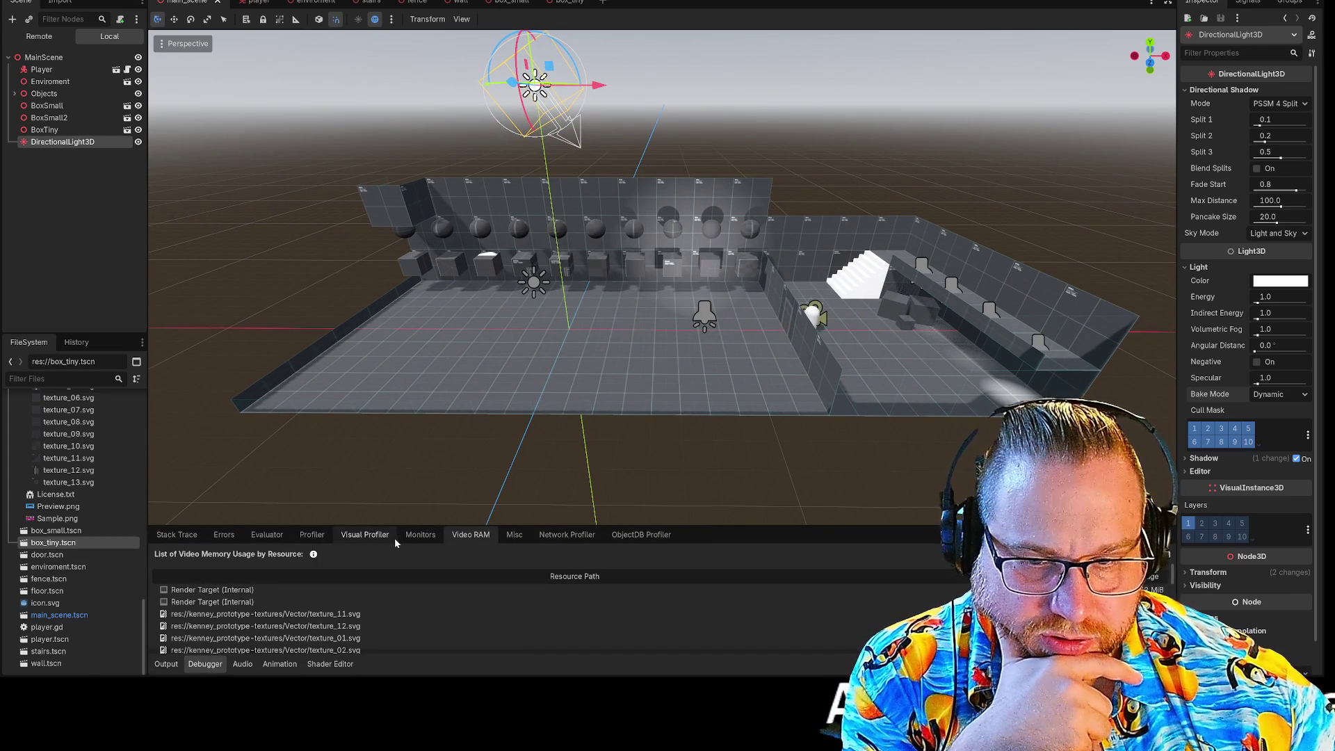
pyautogui.scroll(-2, 278, 606)
pyautogui.scroll(-2, 278, 612)
pyautogui.scroll(5, 877, 610)
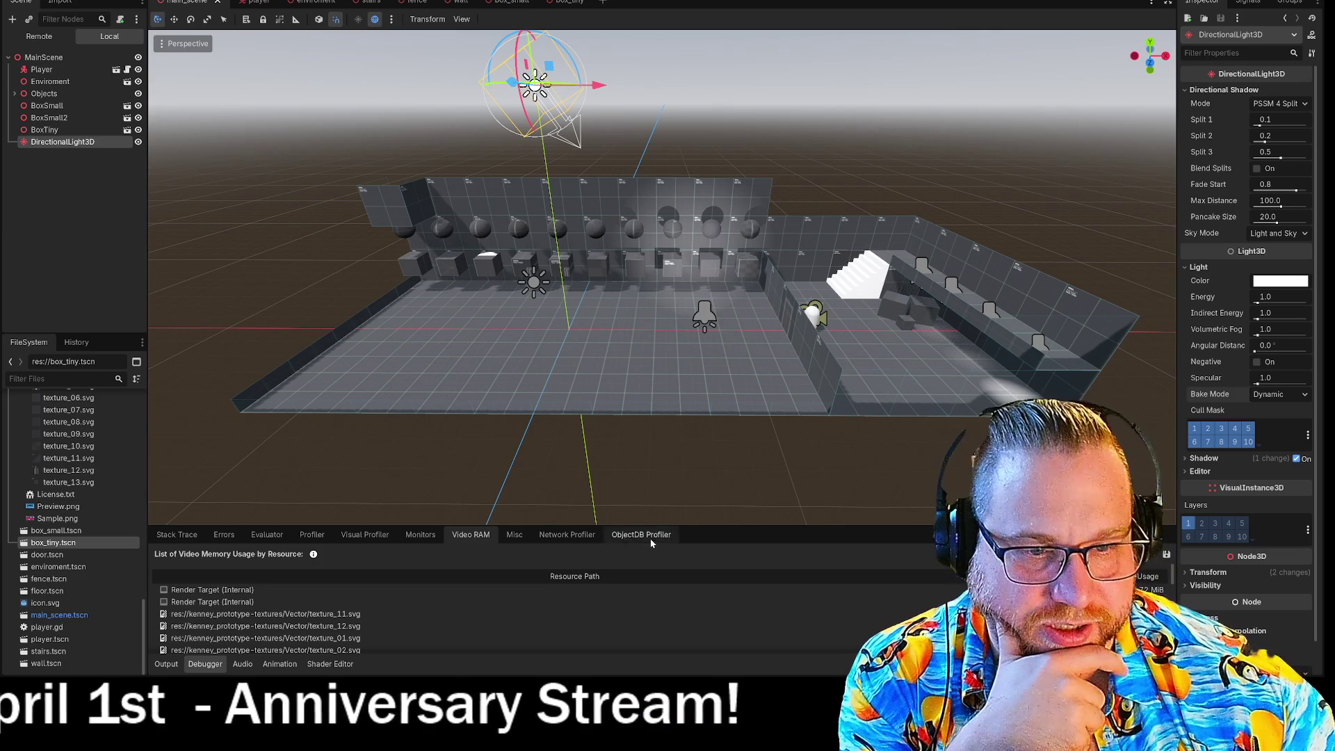
pyautogui.click(421, 535)
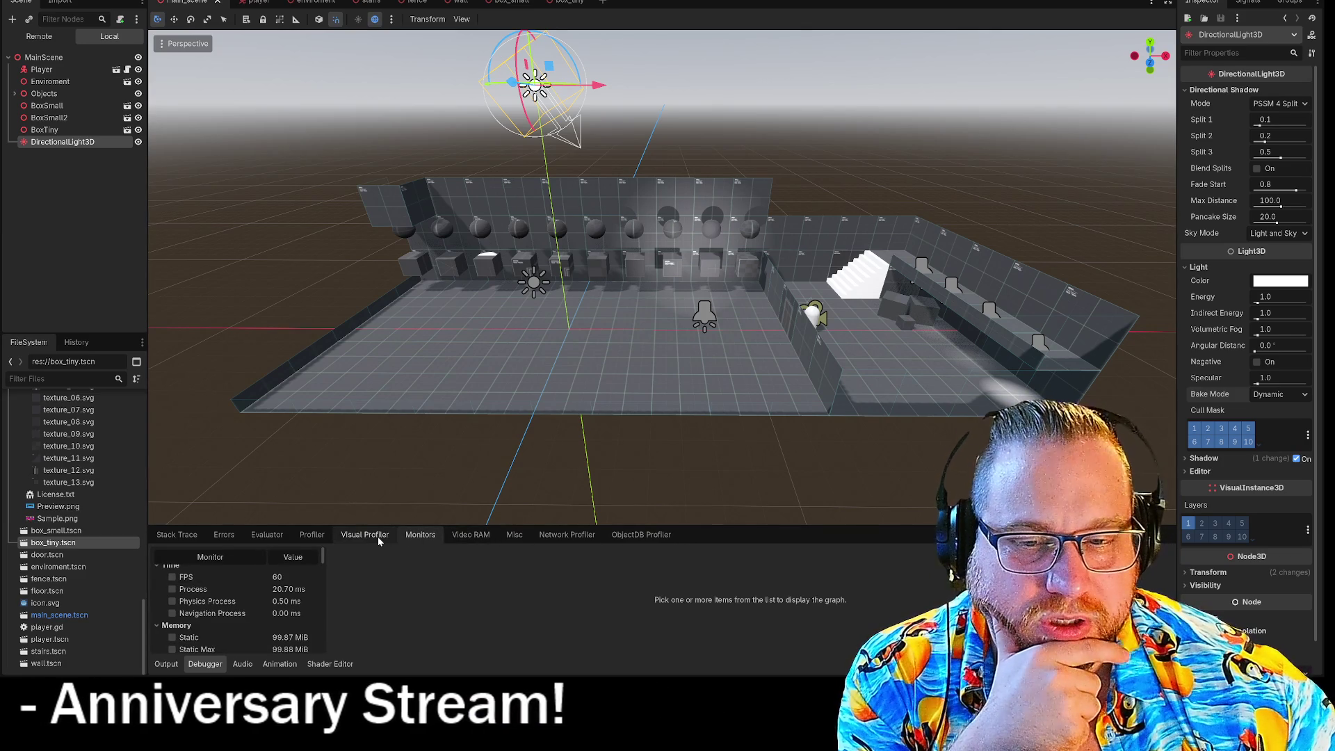
pyautogui.scroll(1, 223, 591)
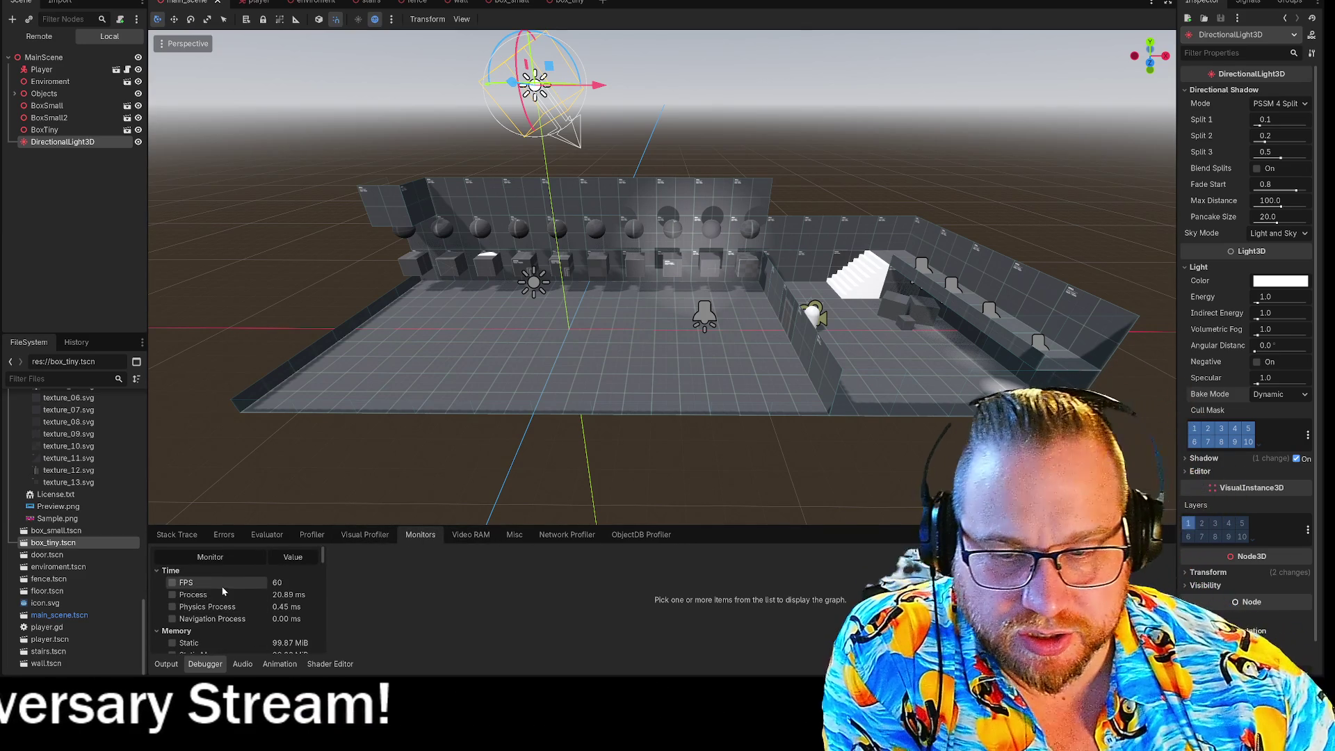
pyautogui.scroll(-2, 232, 594)
pyautogui.scroll(-1, 286, 590)
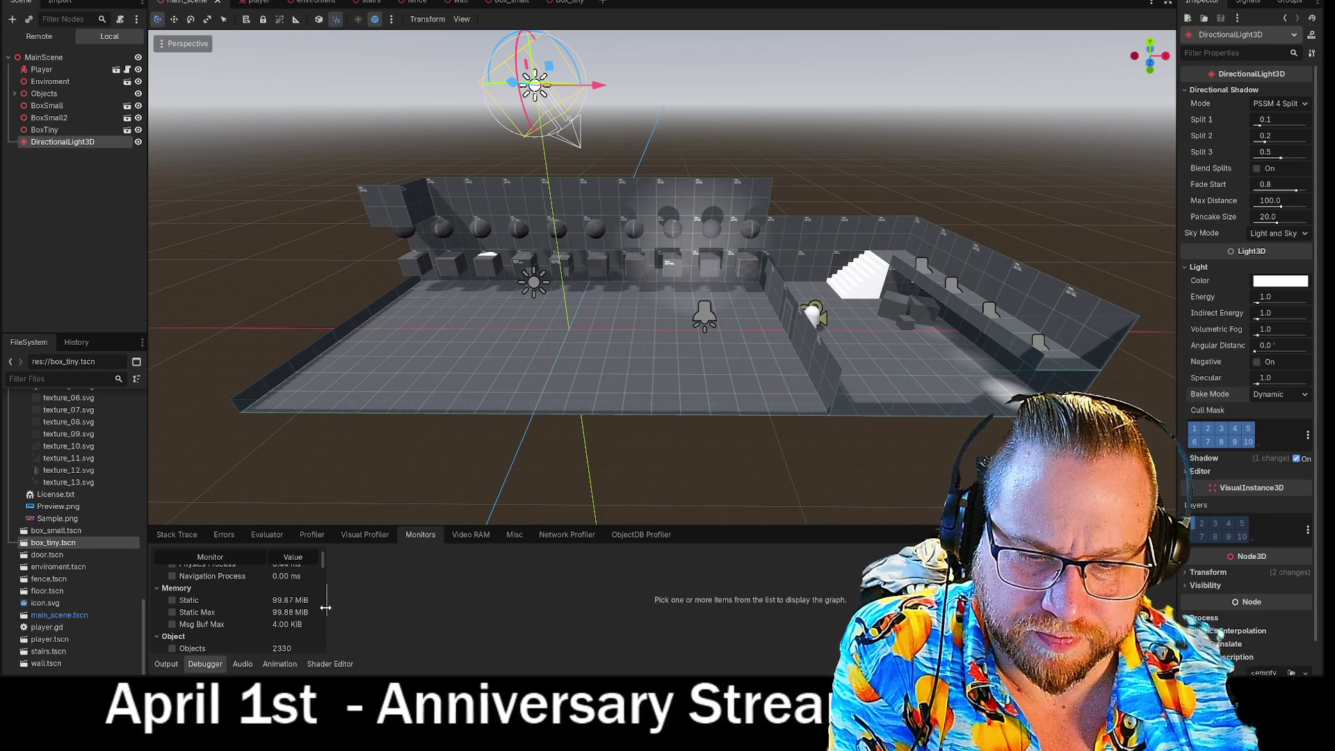
pyautogui.click(182, 536)
pyautogui.click(224, 535)
pyautogui.click(267, 536)
pyautogui.click(312, 535)
pyautogui.click(346, 537)
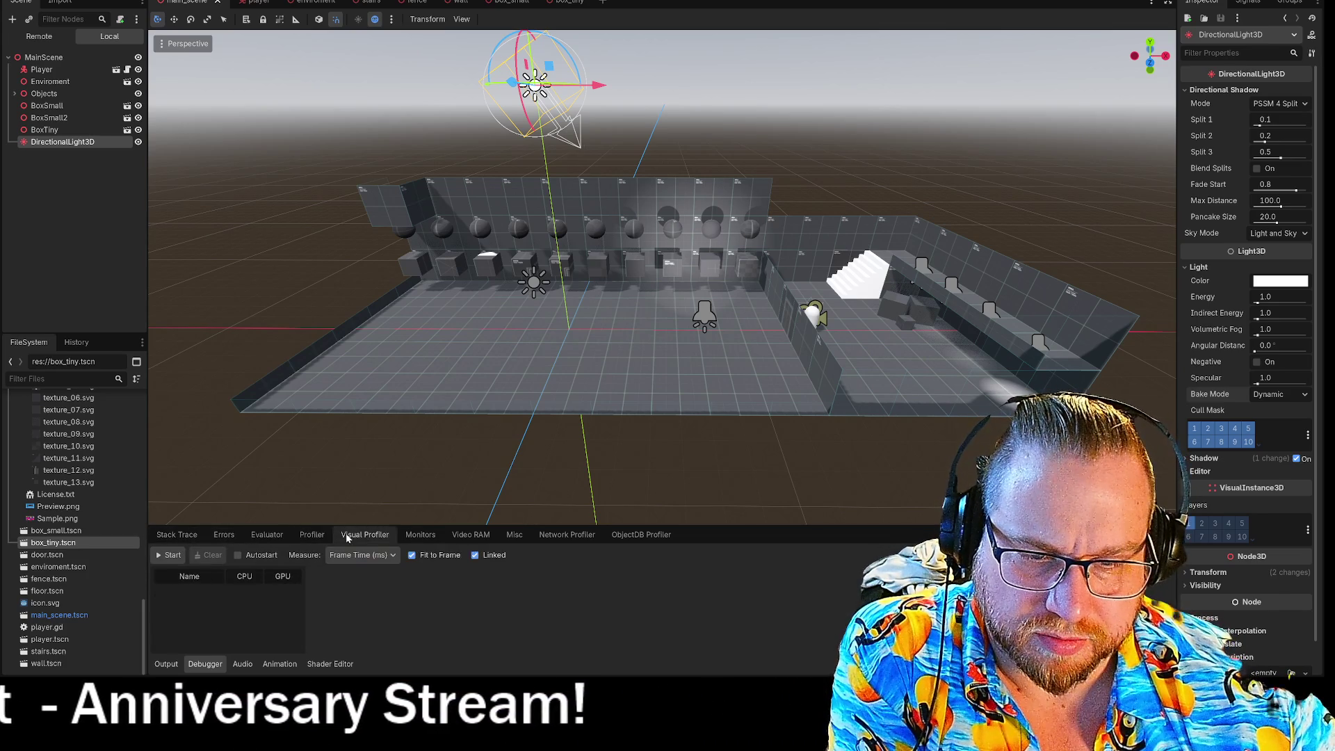
pyautogui.click(420, 535)
pyautogui.scroll(-5, 247, 614)
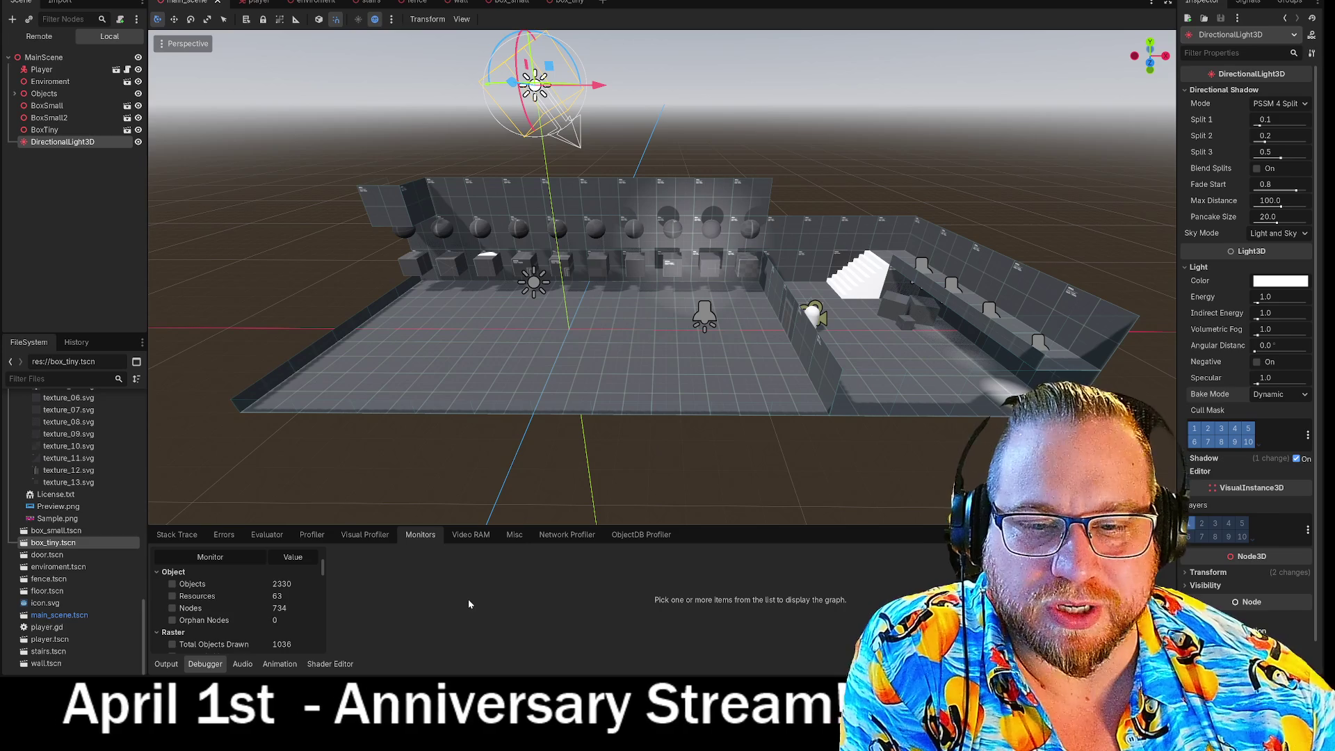
pyautogui.scroll(-4, 260, 622)
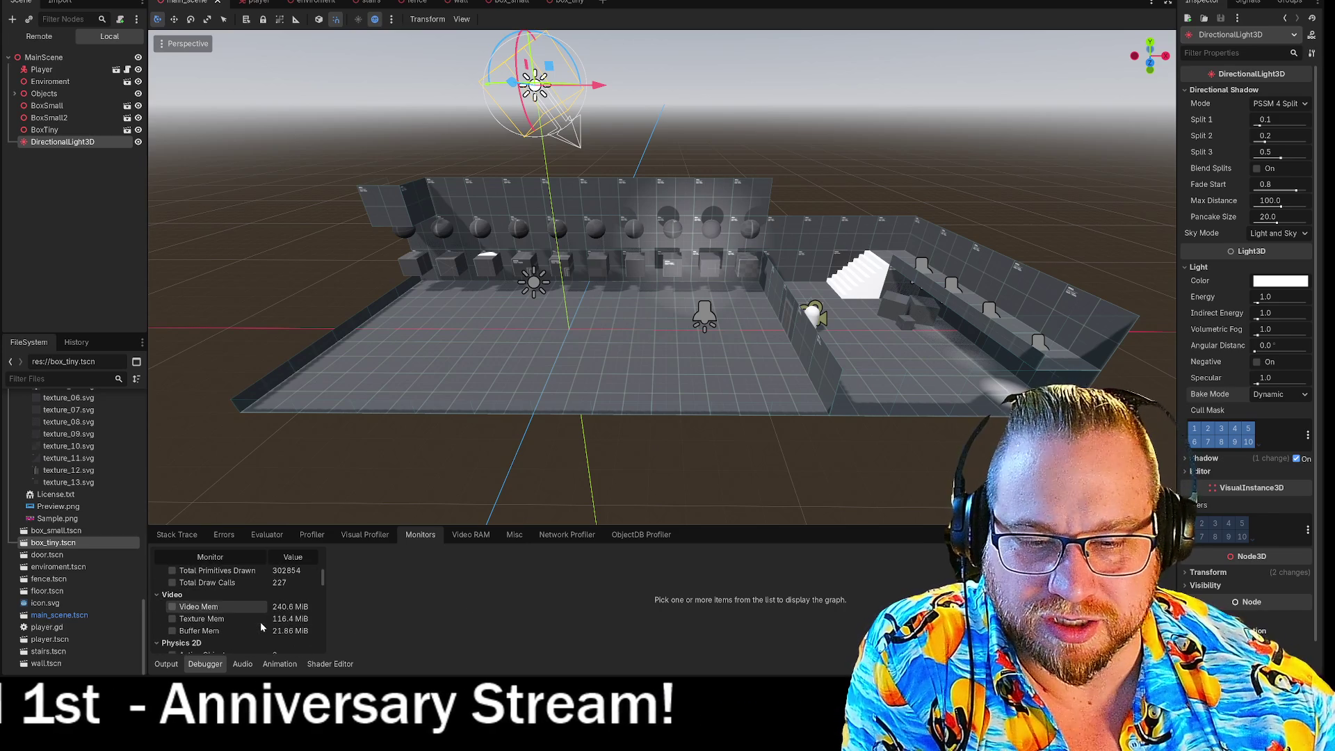
pyautogui.scroll(-3, 260, 622)
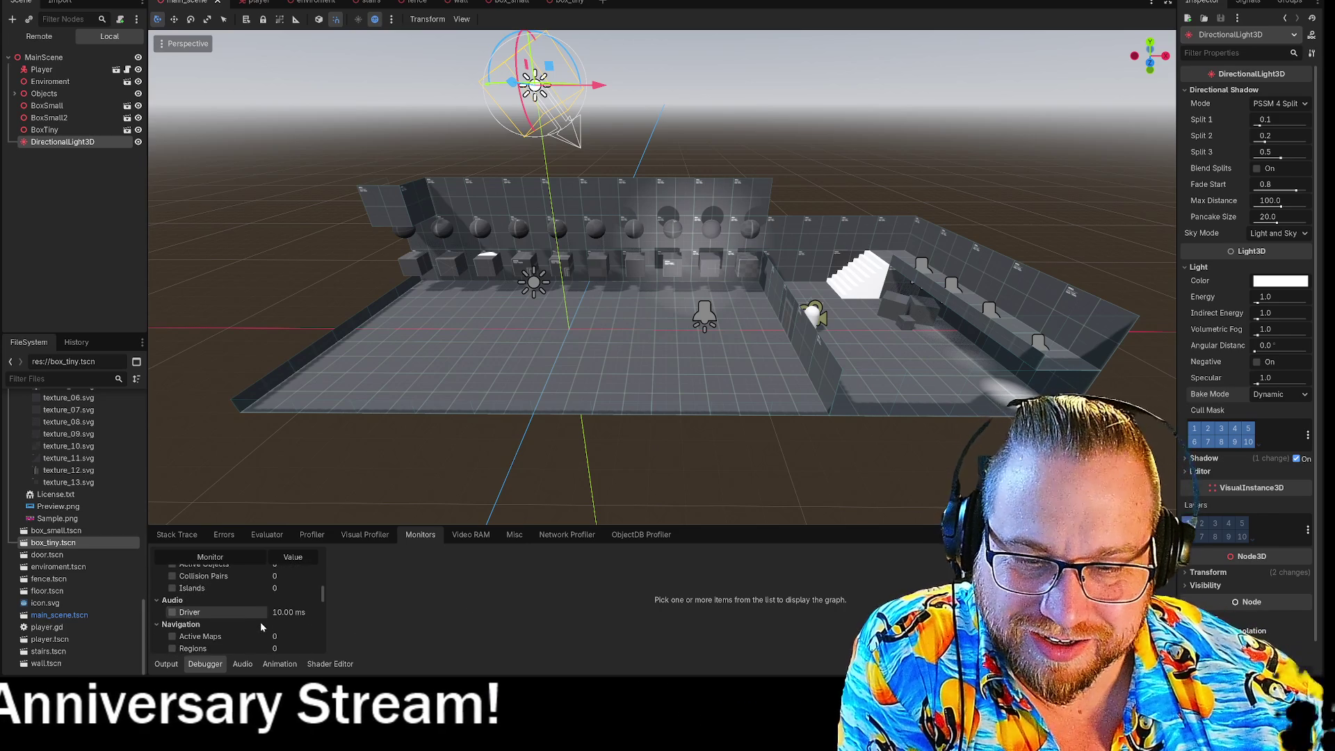
pyautogui.scroll(-3, 260, 621)
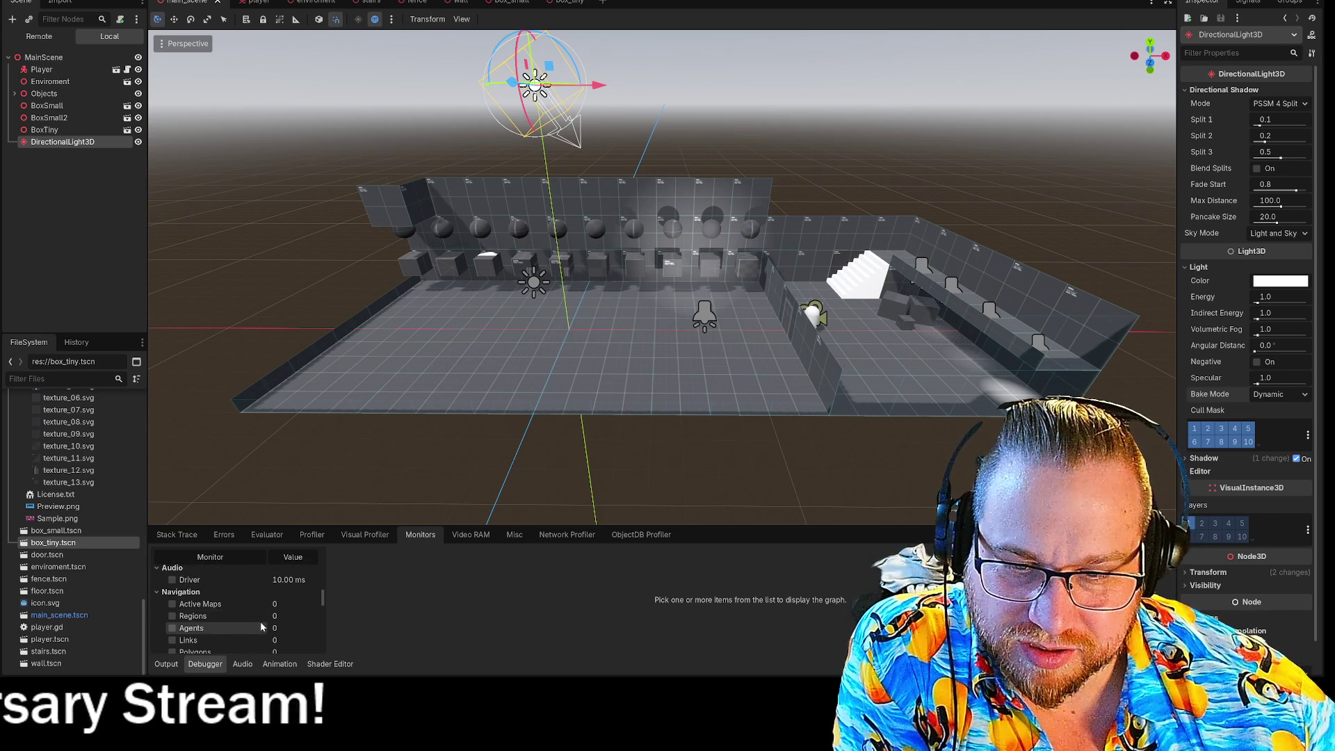
pyautogui.scroll(-4, 260, 621)
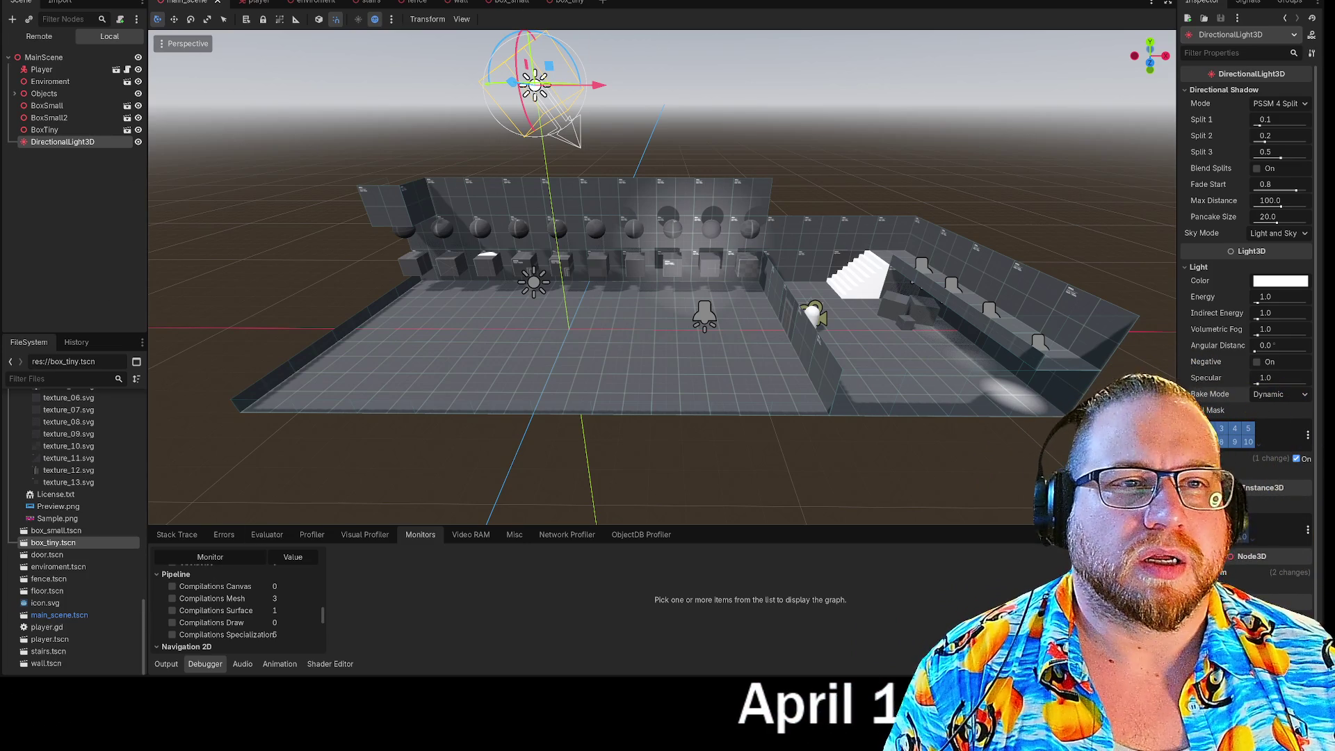
pyautogui.press('F5')
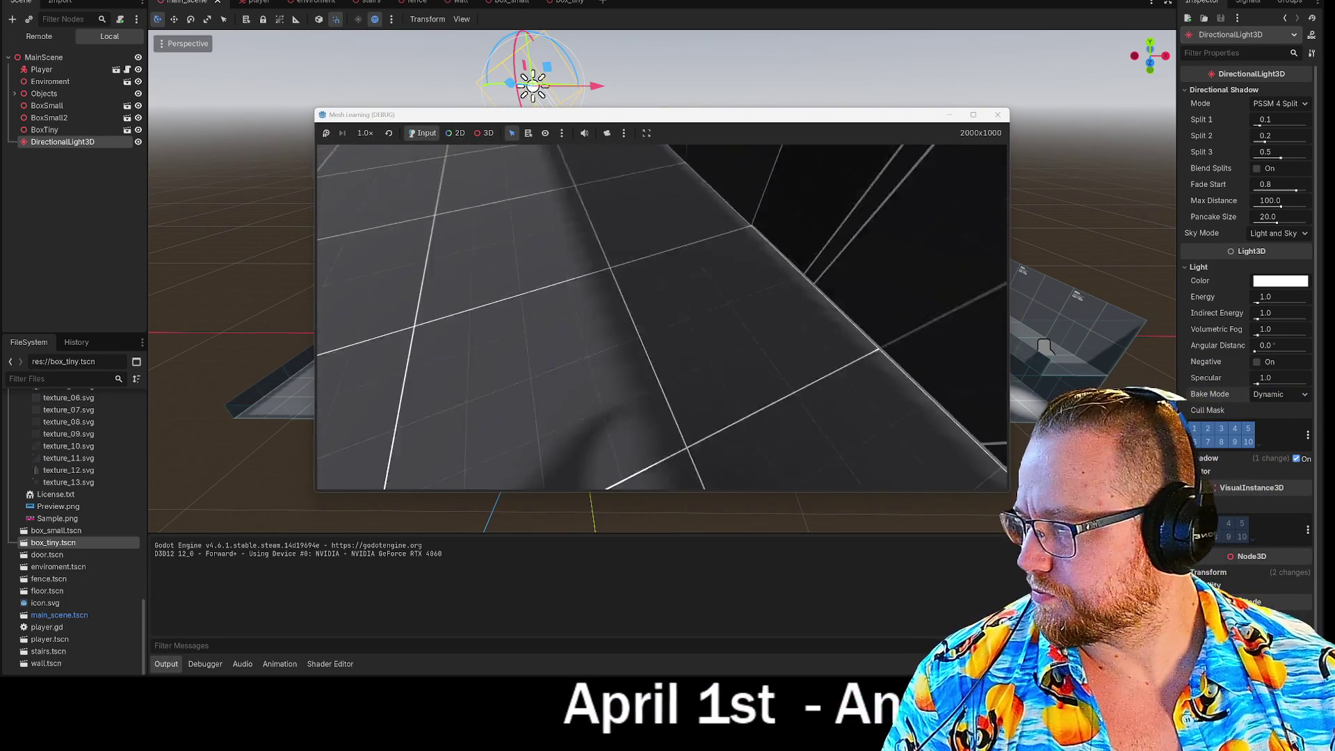
# Restart the game with the light deselected and walk past the stairs, boxes and along the long wall
pyautogui.press('F8')
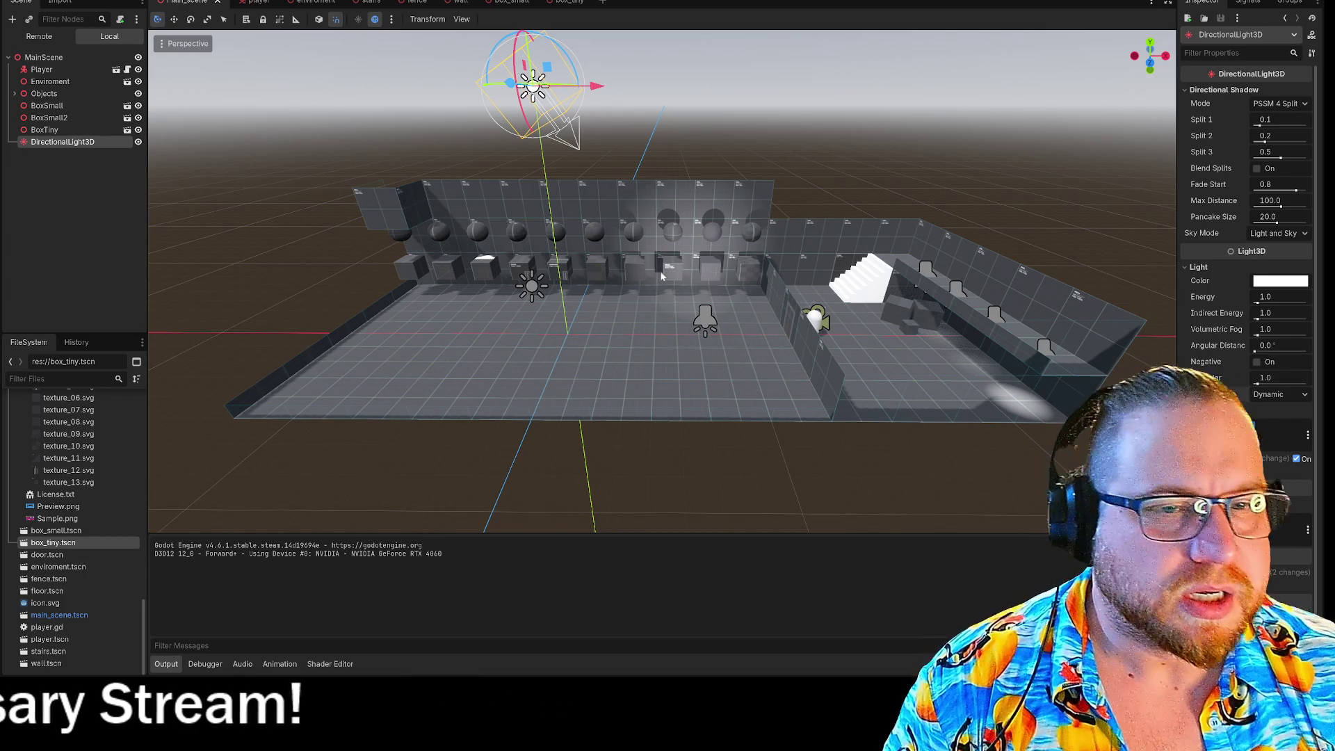
pyautogui.click(776, 117)
pyautogui.press('F5')
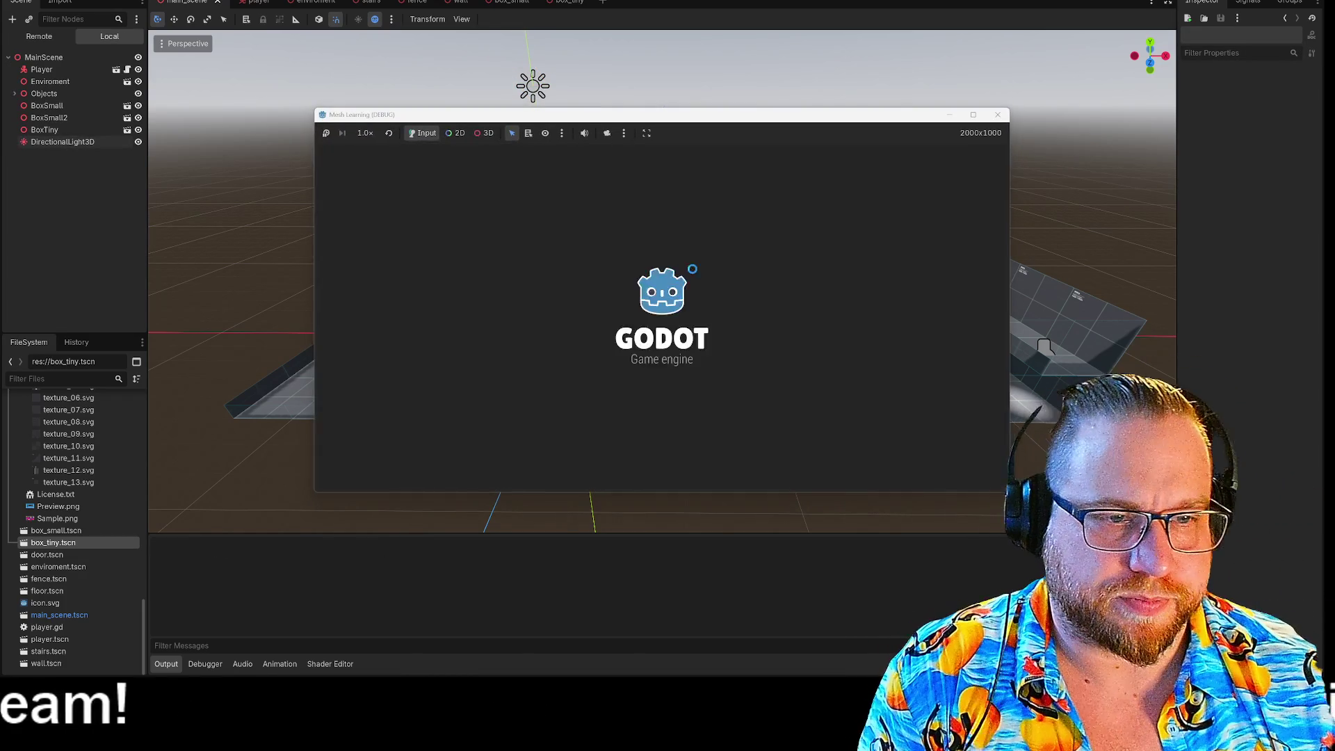
pyautogui.press('w')
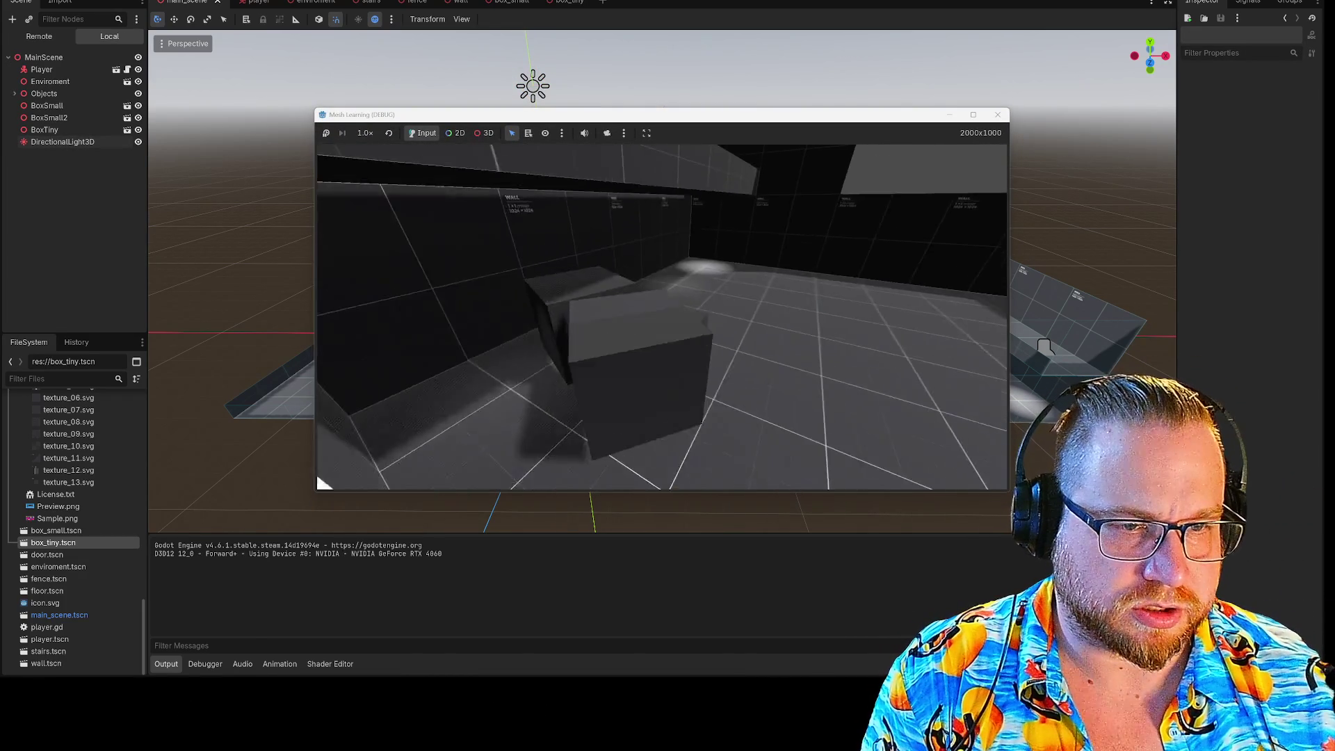
pyautogui.press('w')
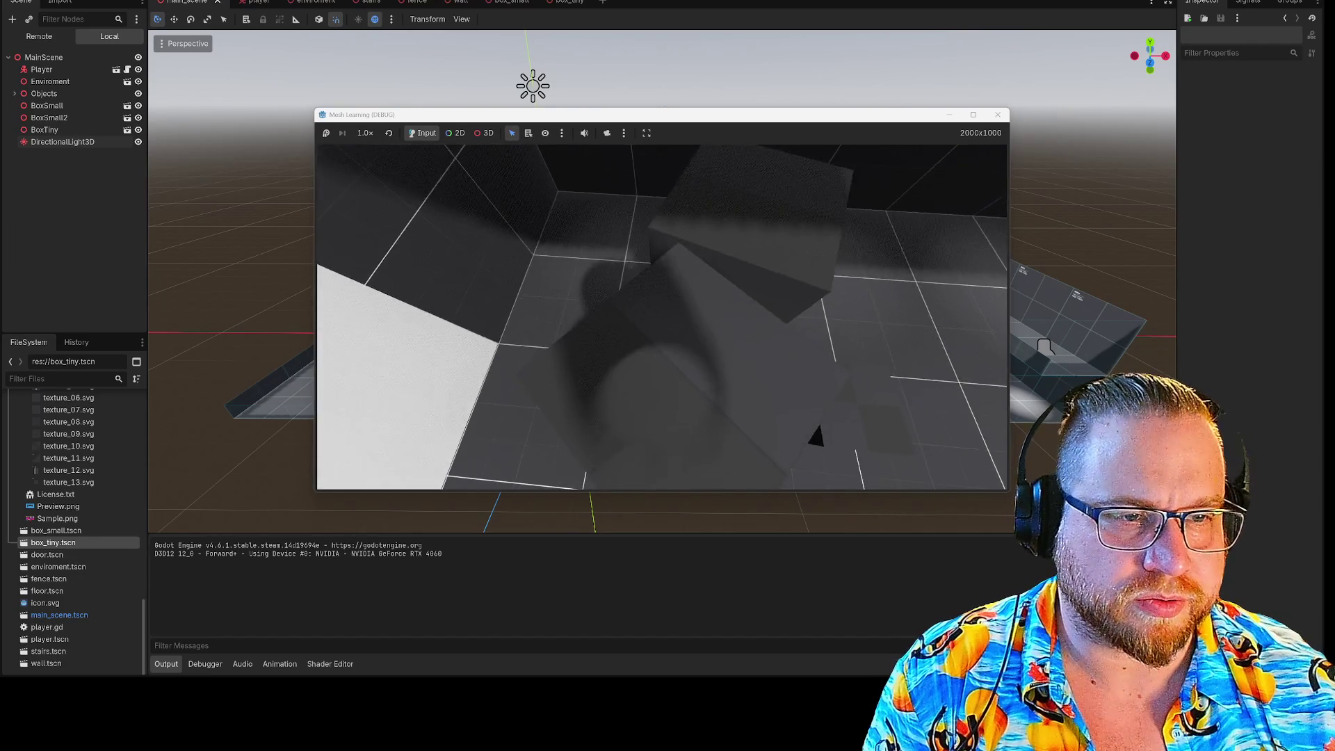
pyautogui.press('w')
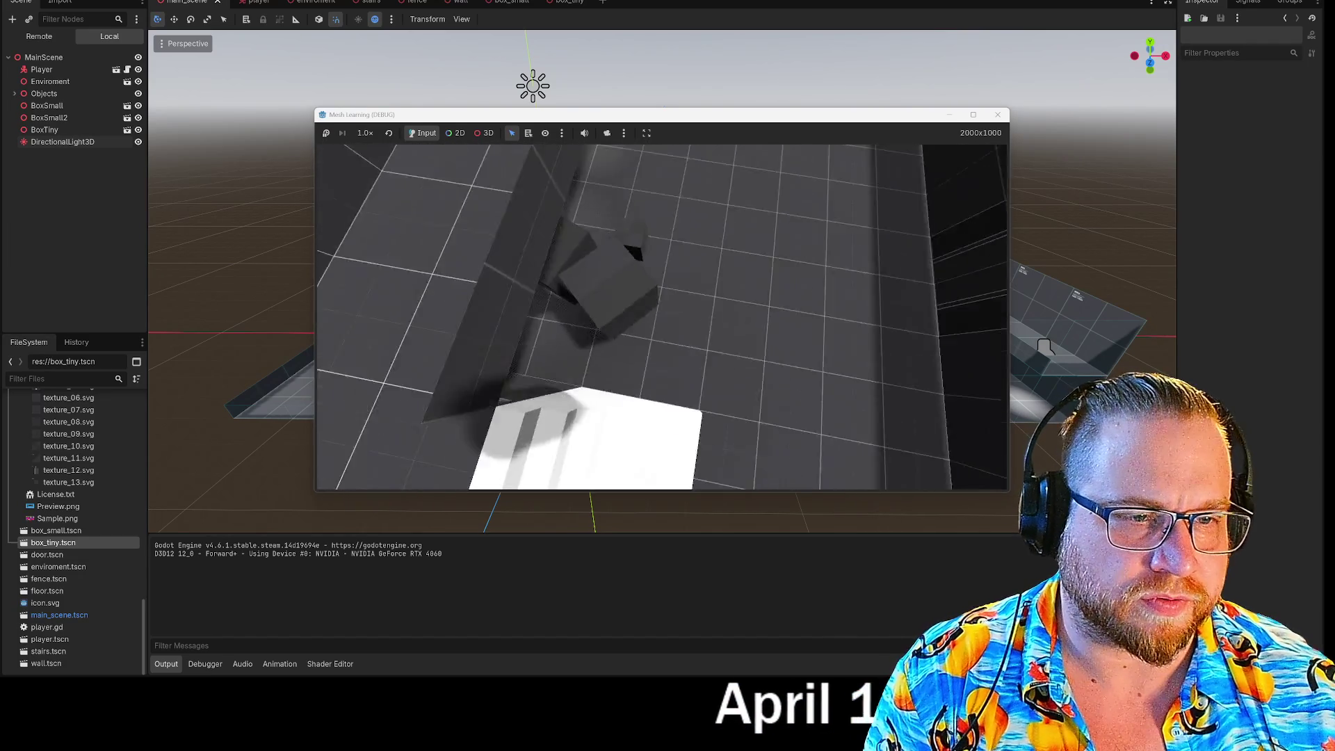
pyautogui.press('w')
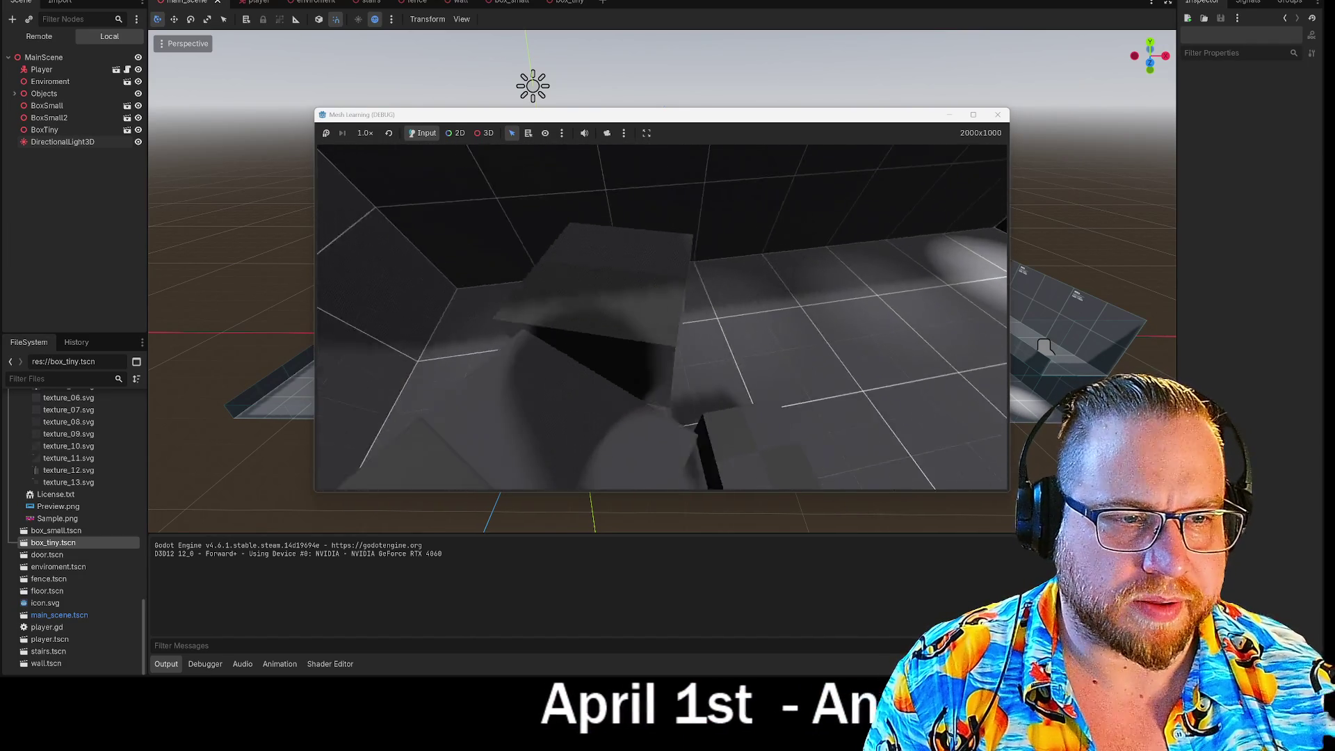
pyautogui.press('w')
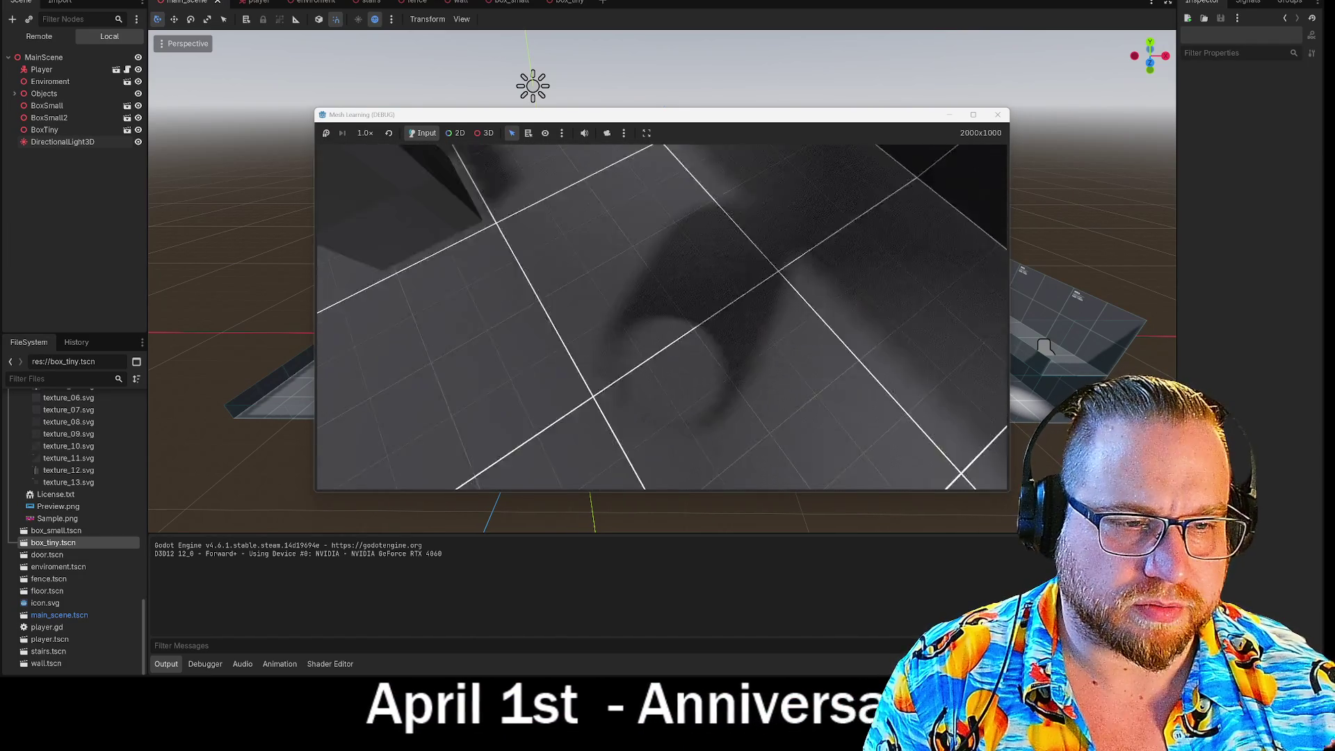
pyautogui.press('w')
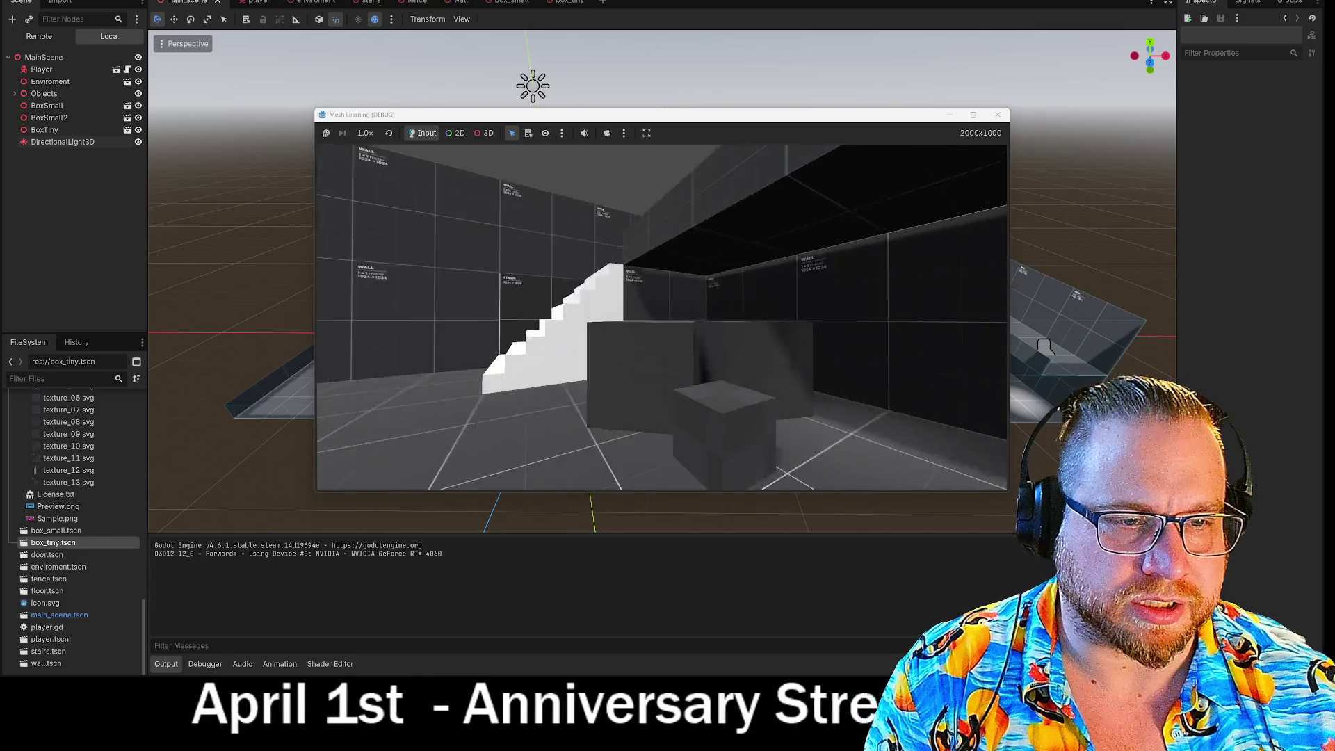
# Continue into the dark-walled room, view the spheres, boxes and door frame, then stop the game
pyautogui.press('w')
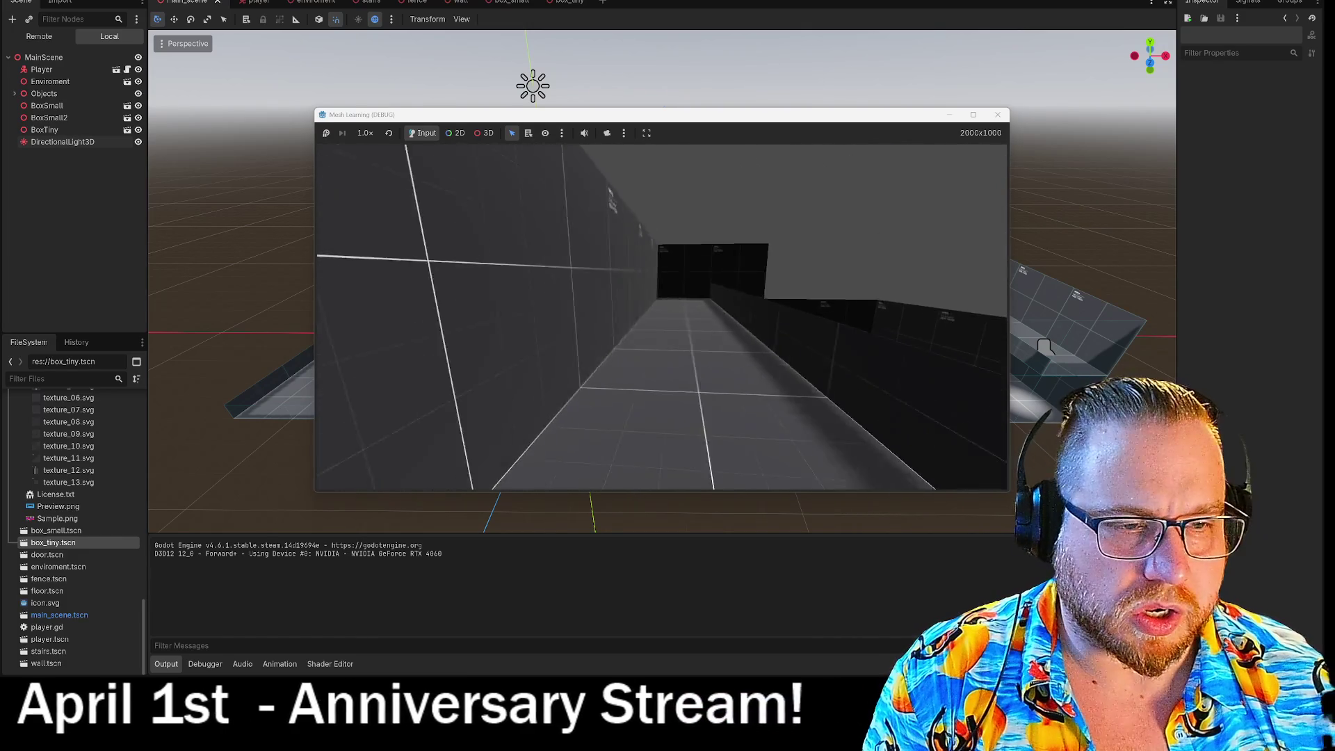
pyautogui.press('w')
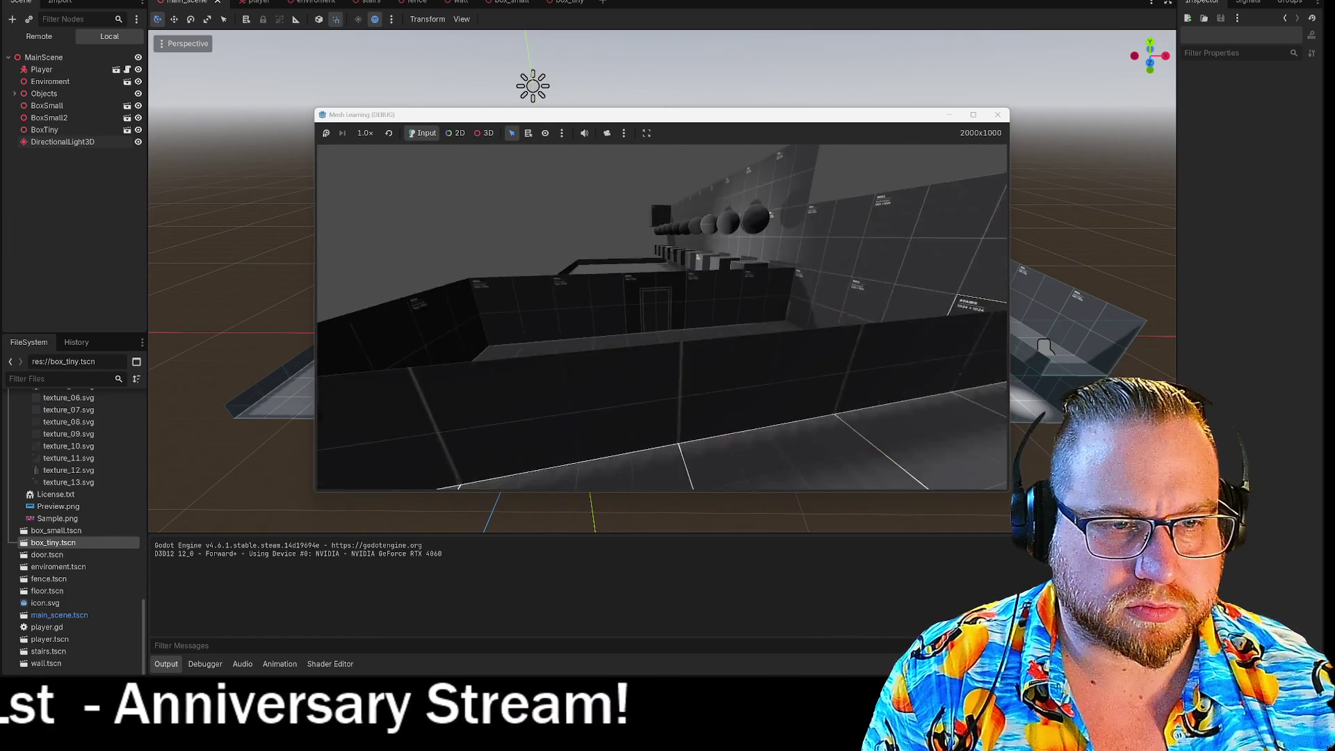
pyautogui.press('w')
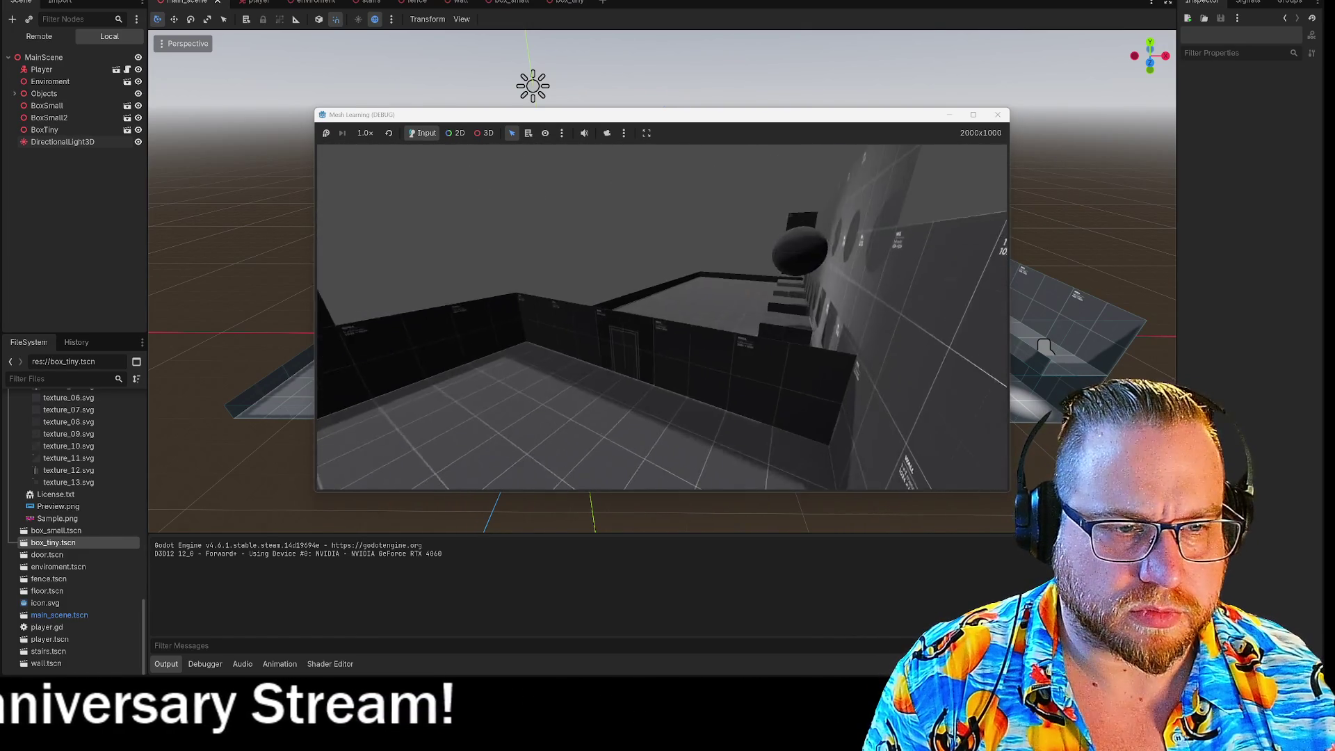
pyautogui.press('w')
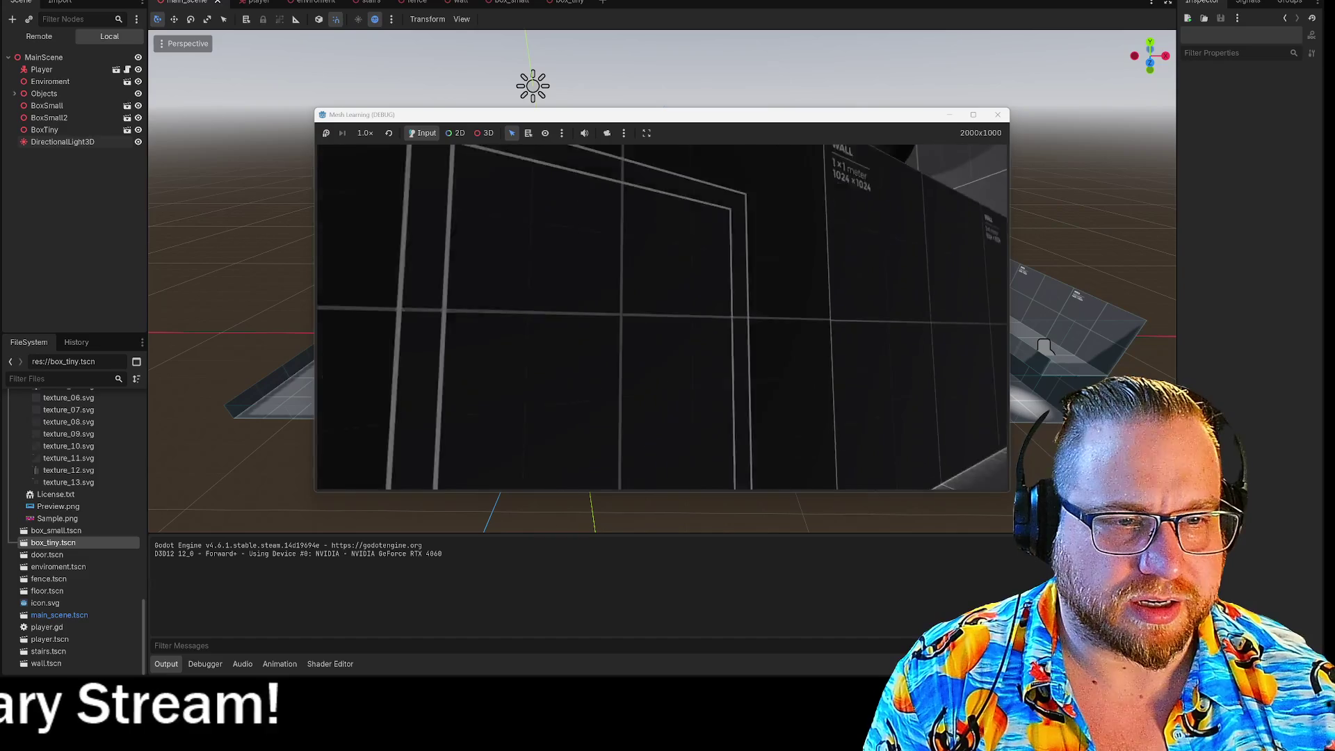
pyautogui.press('w')
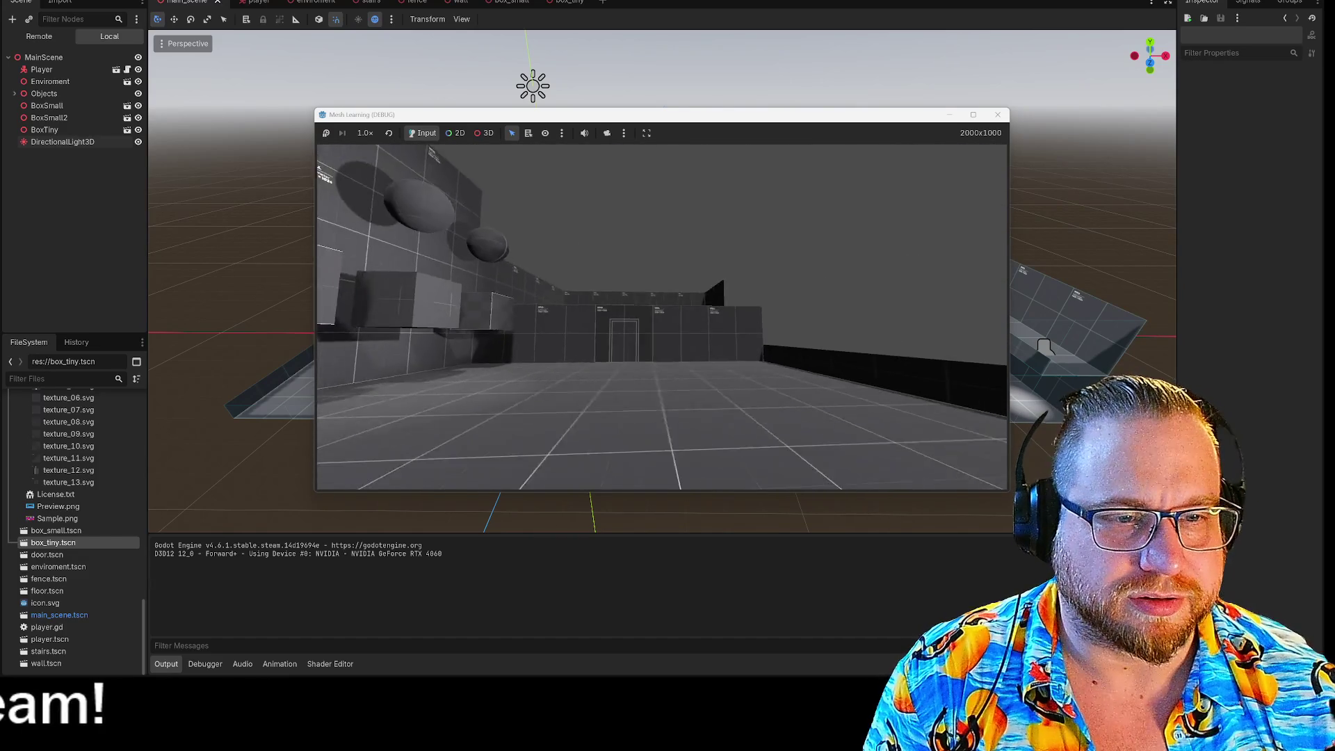
pyautogui.press('w')
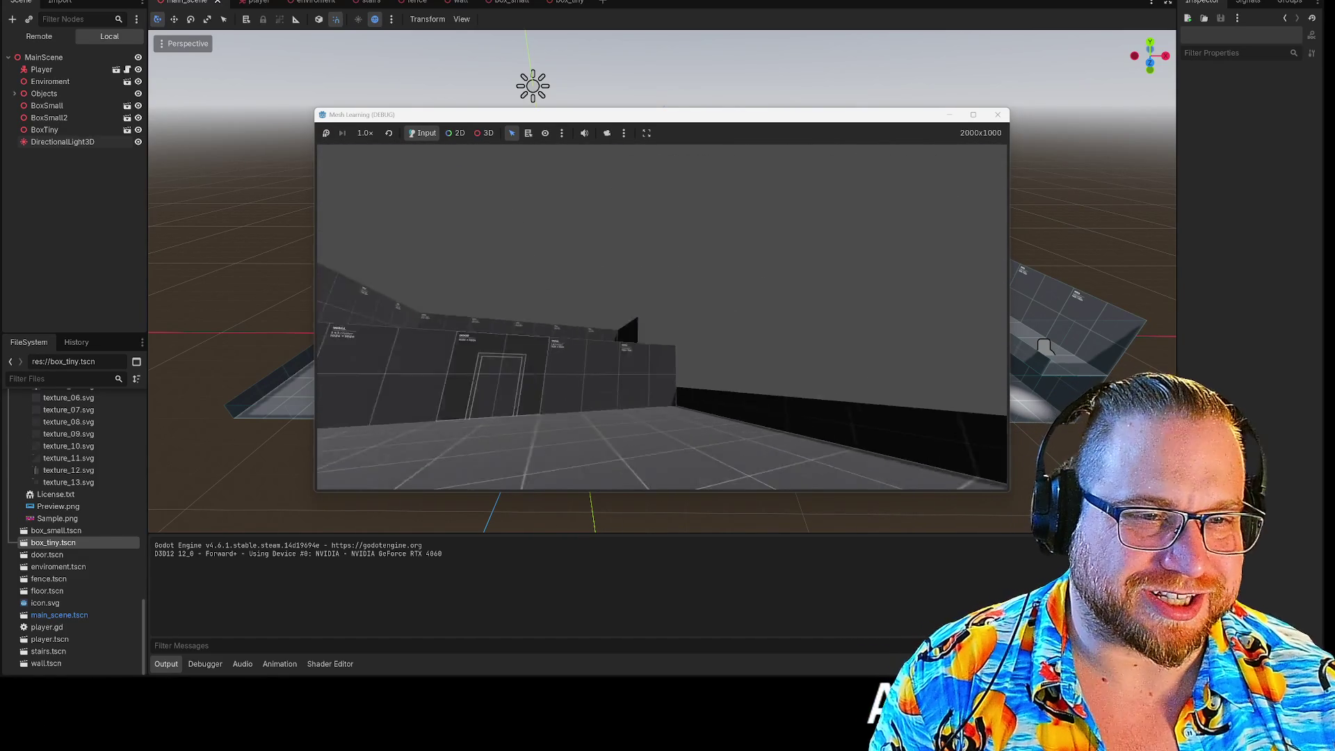
pyautogui.press('w')
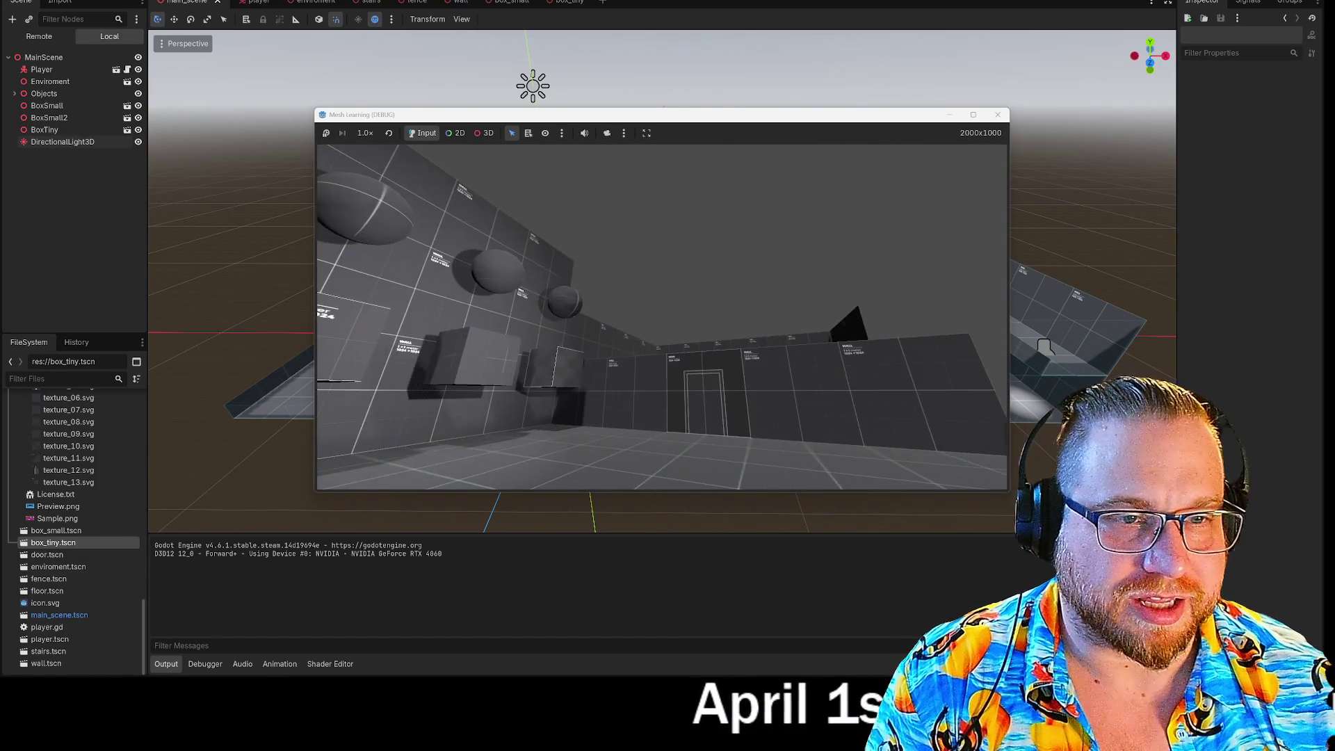
pyautogui.press('w')
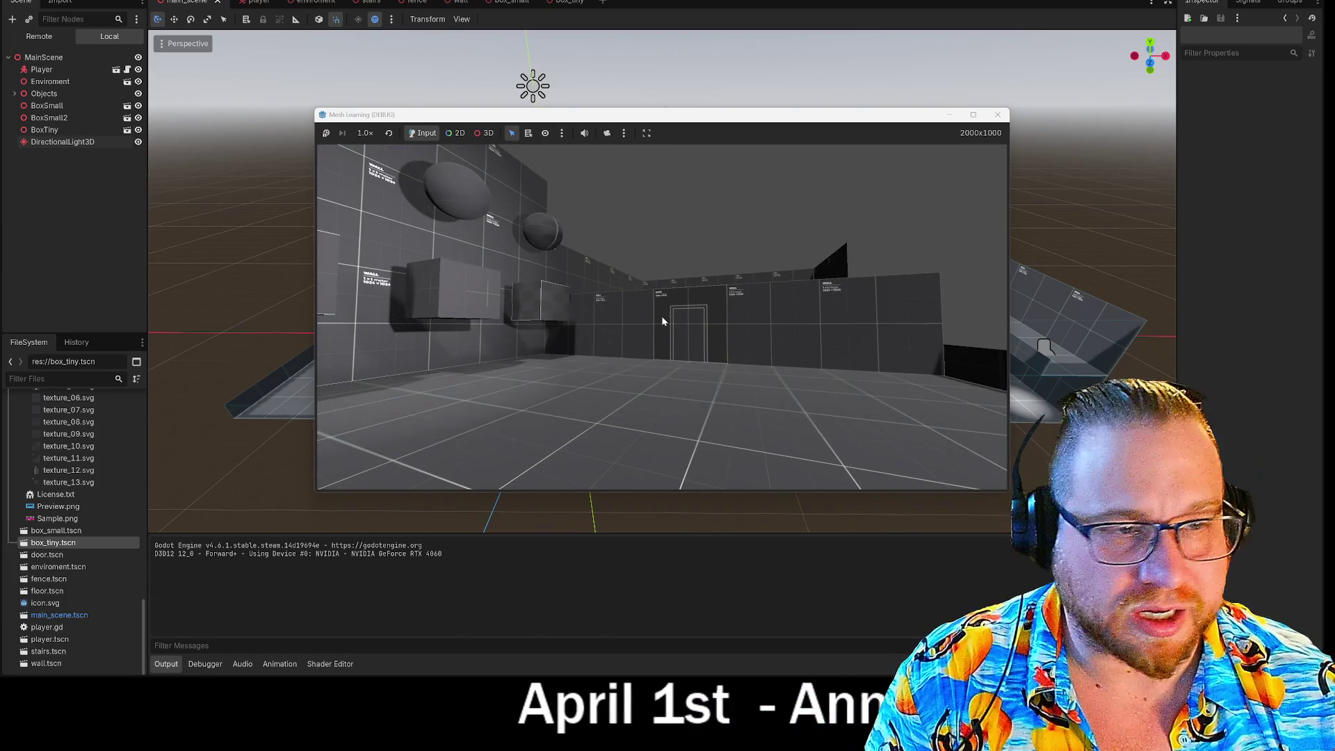
pyautogui.click(1000, 115)
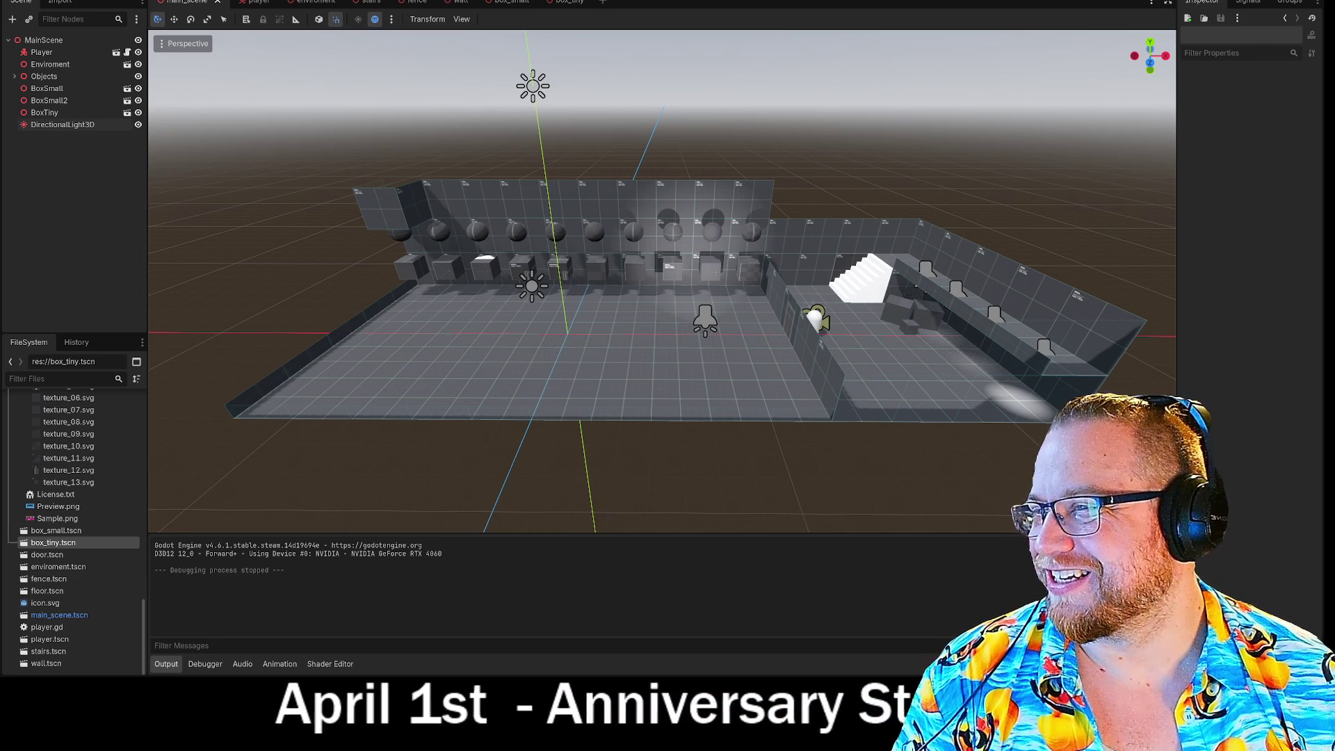
# Switch to the player scene showing the capsule's Body, CameraPivot and Camera3D nodes
pyautogui.click(249, 3)
# In the player scene, add a Label3D node as a child of Camera3D
pyautogui.click(42, 41)
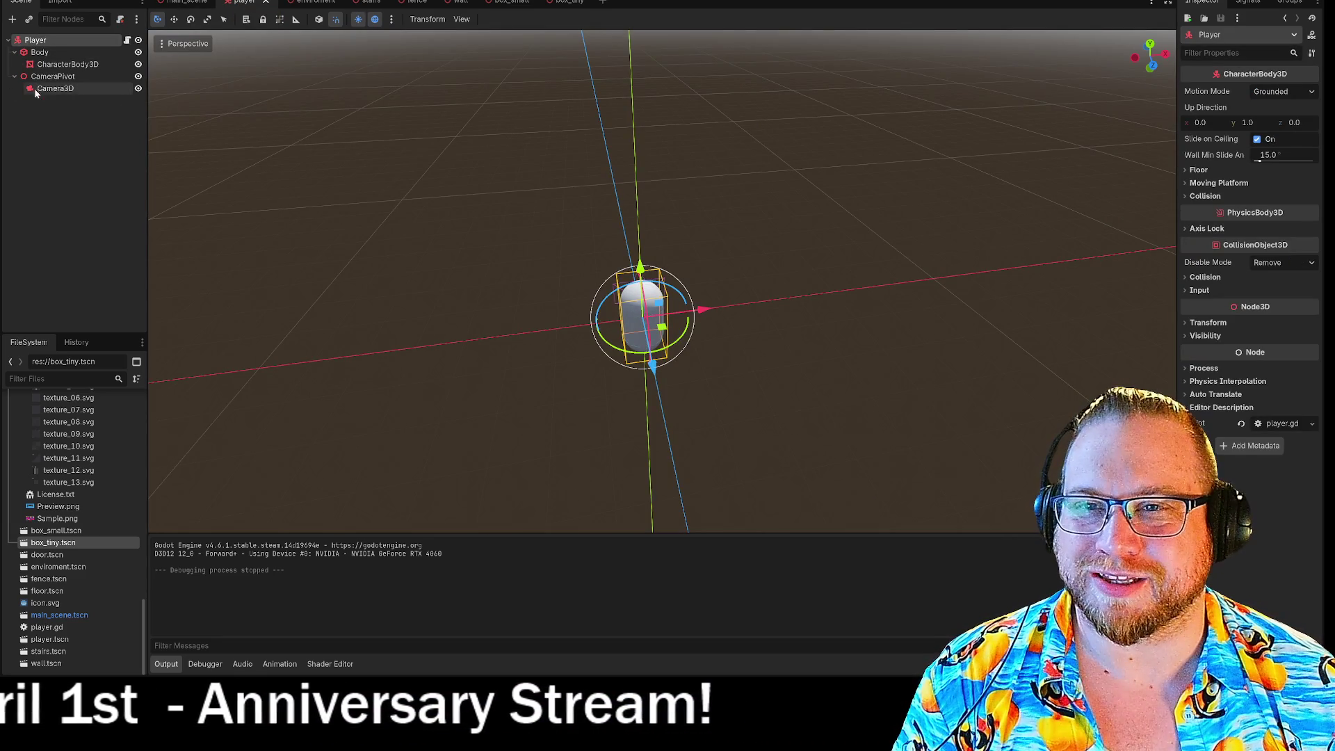
pyautogui.rightClick(52, 90)
pyautogui.click(132, 102)
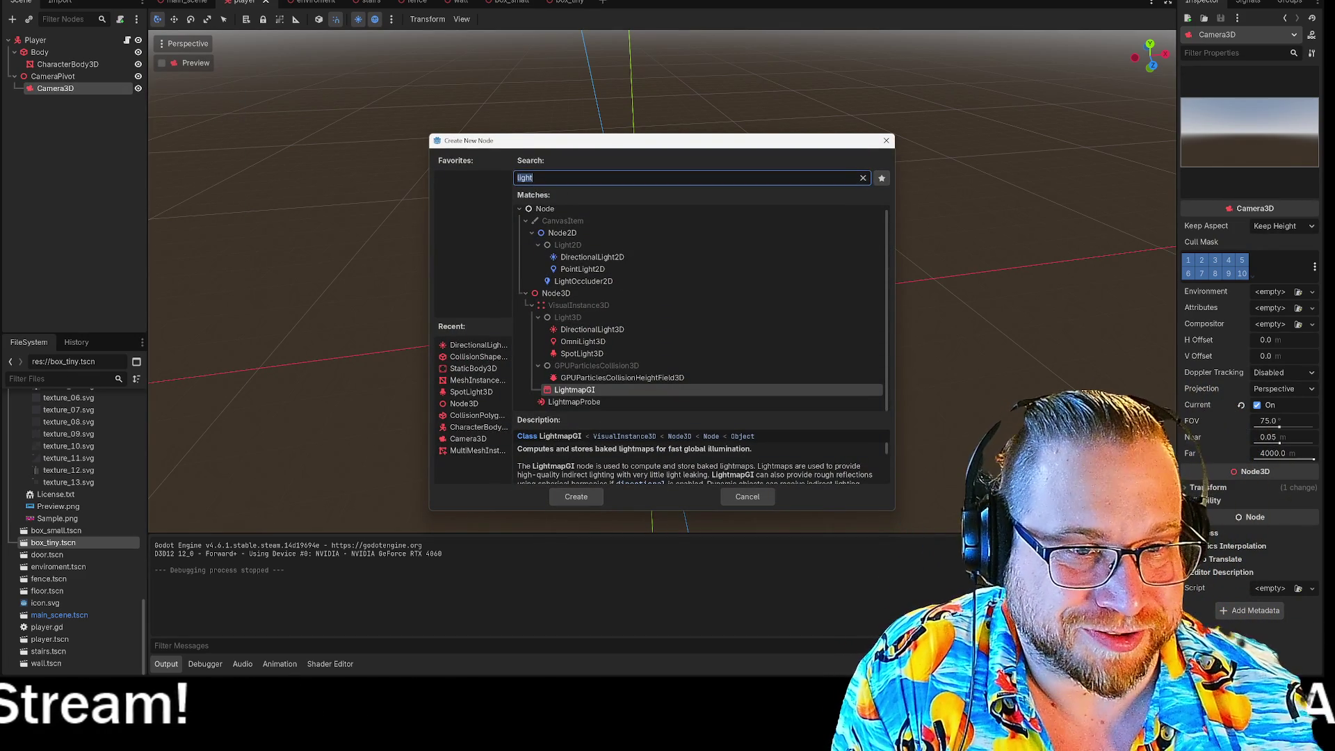
pyautogui.write('lab')
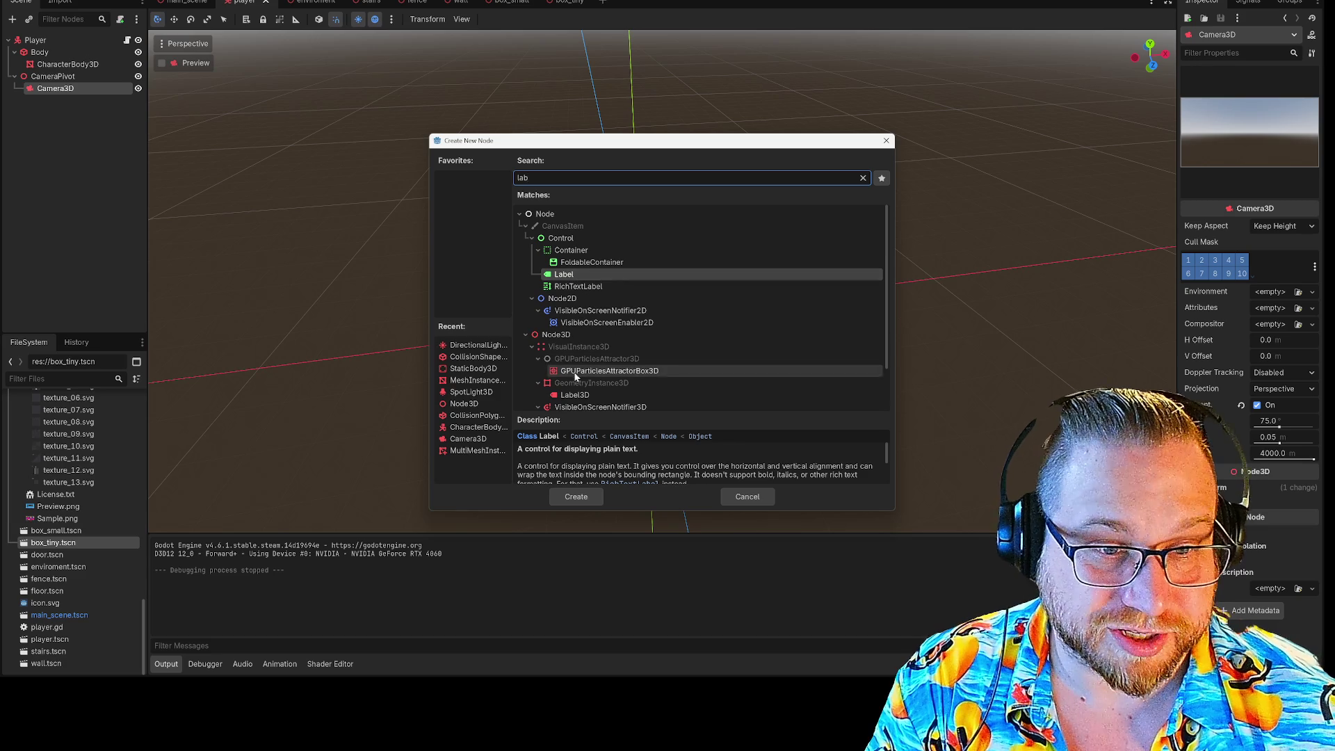
pyautogui.click(584, 395)
pyautogui.click(576, 496)
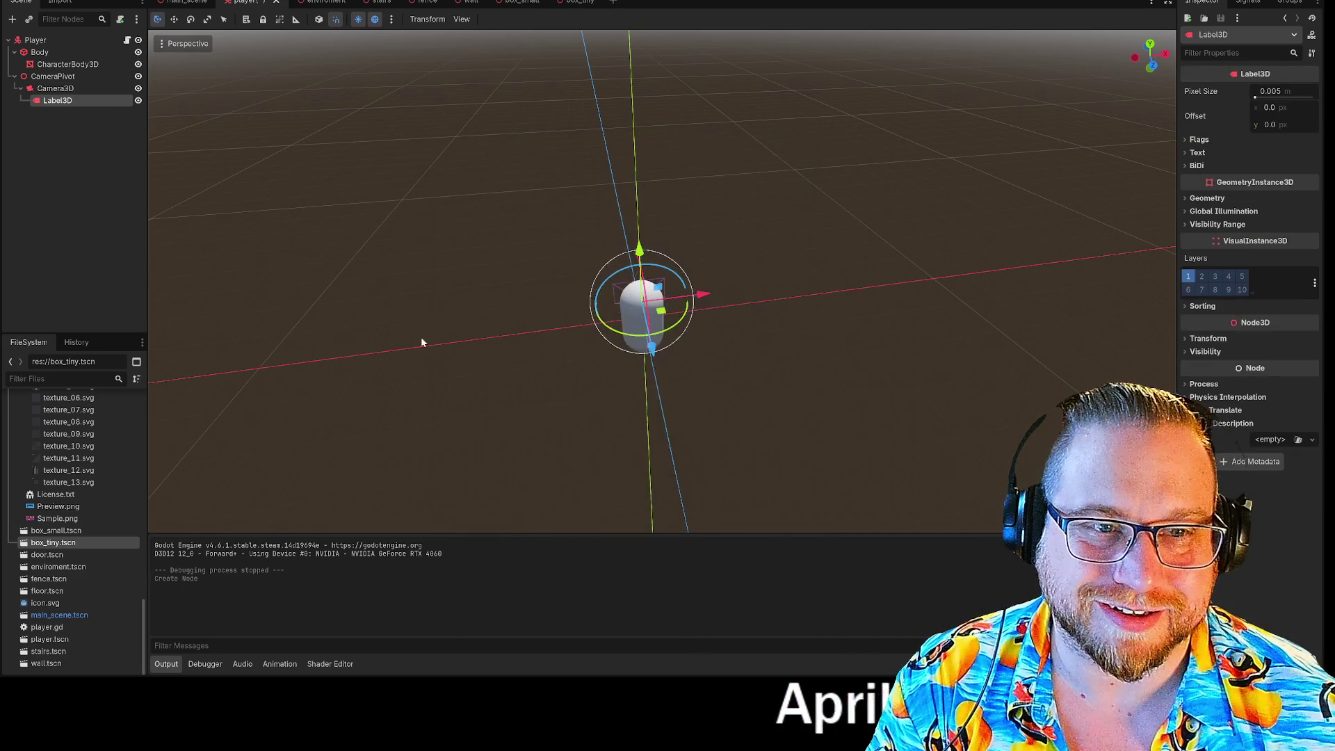
pyautogui.rightClick(66, 103)
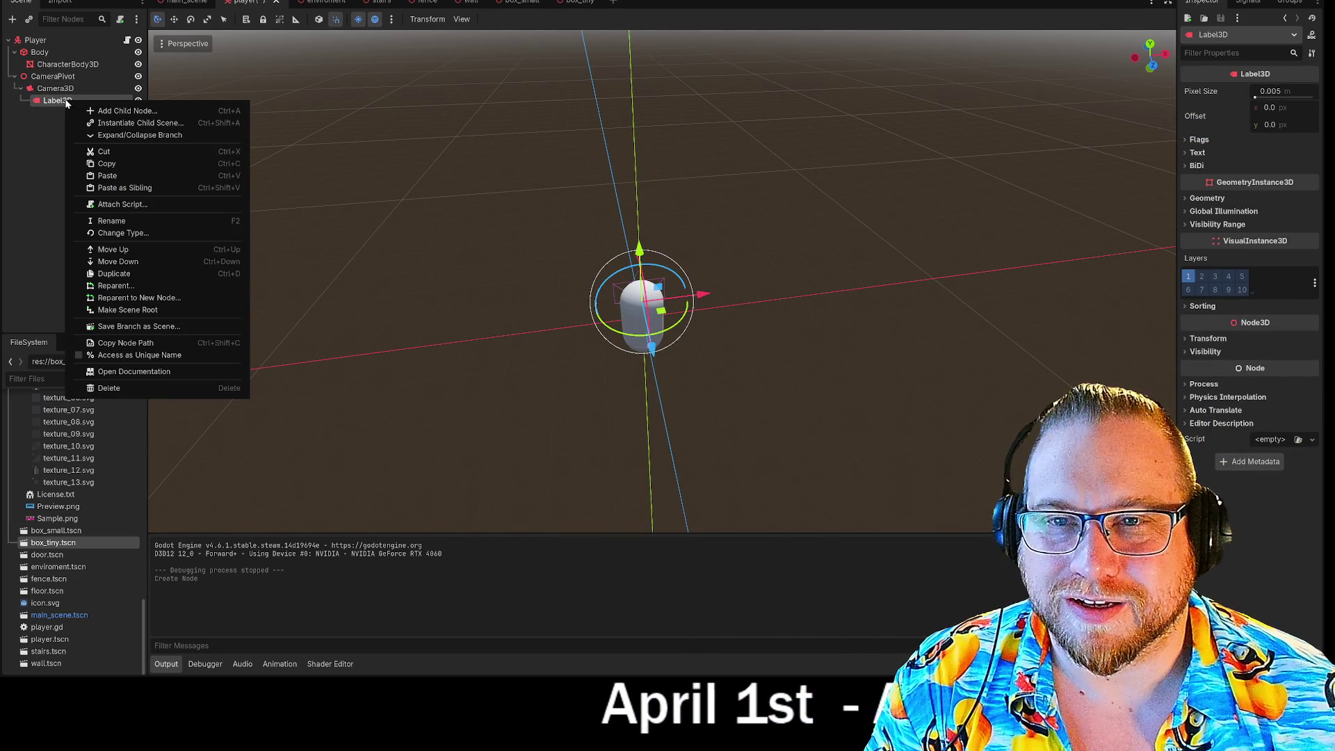
pyautogui.click(83, 101)
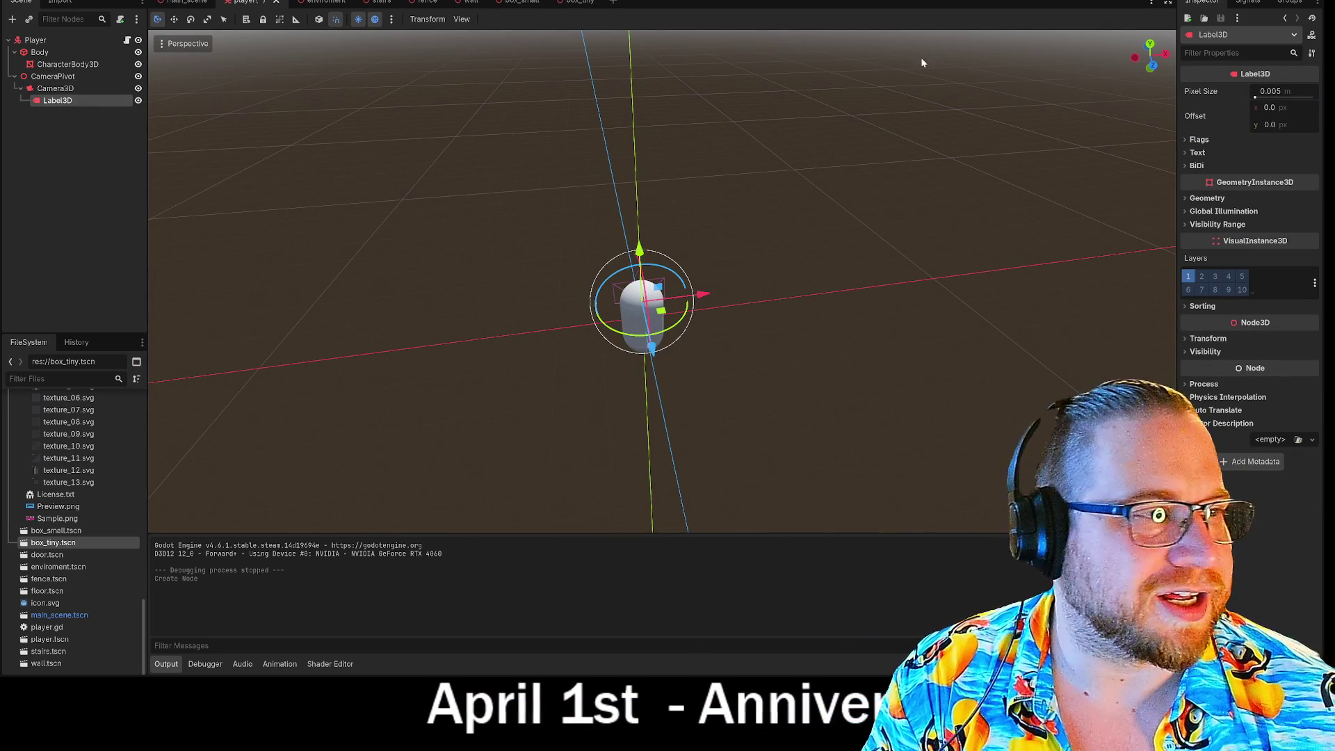
# Set the Label3D's text to 'O' and orbit close to the player capsule to view it
pyautogui.click(1186, 153)
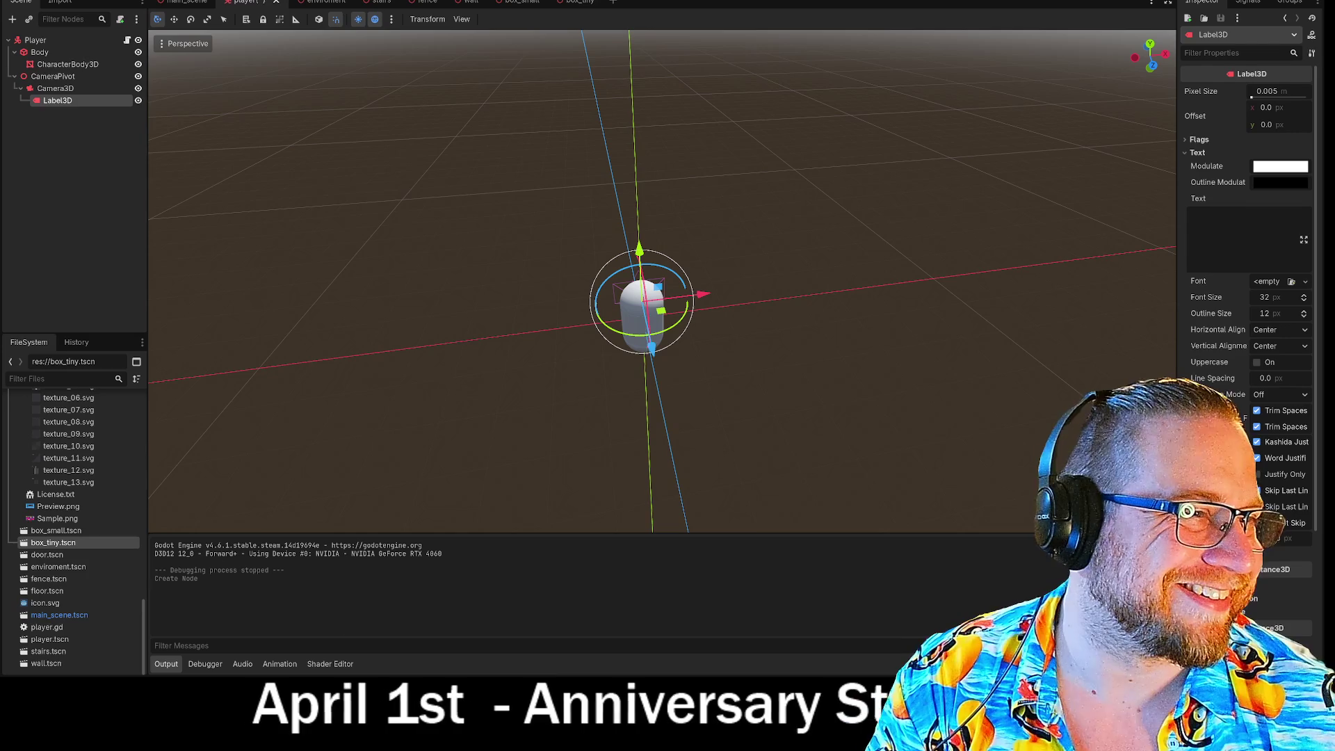
pyautogui.write('O')
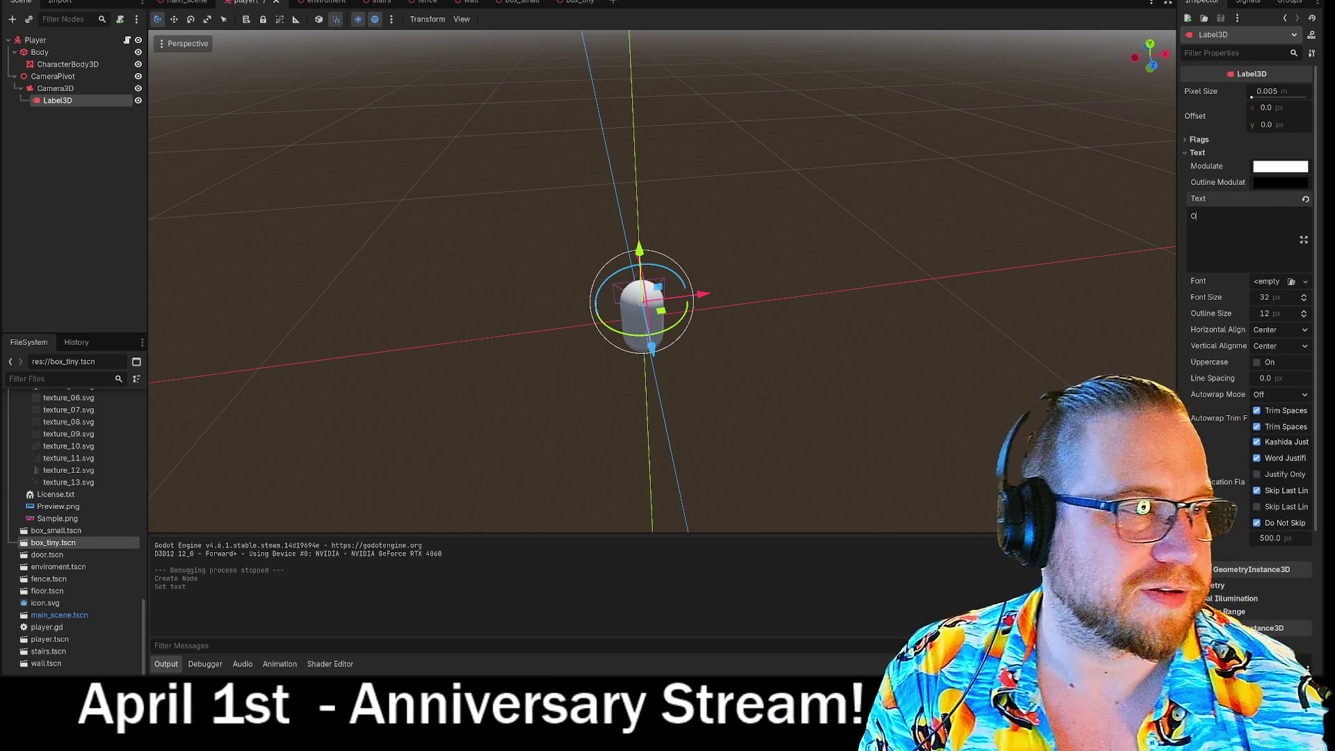
pyautogui.click(1244, 141)
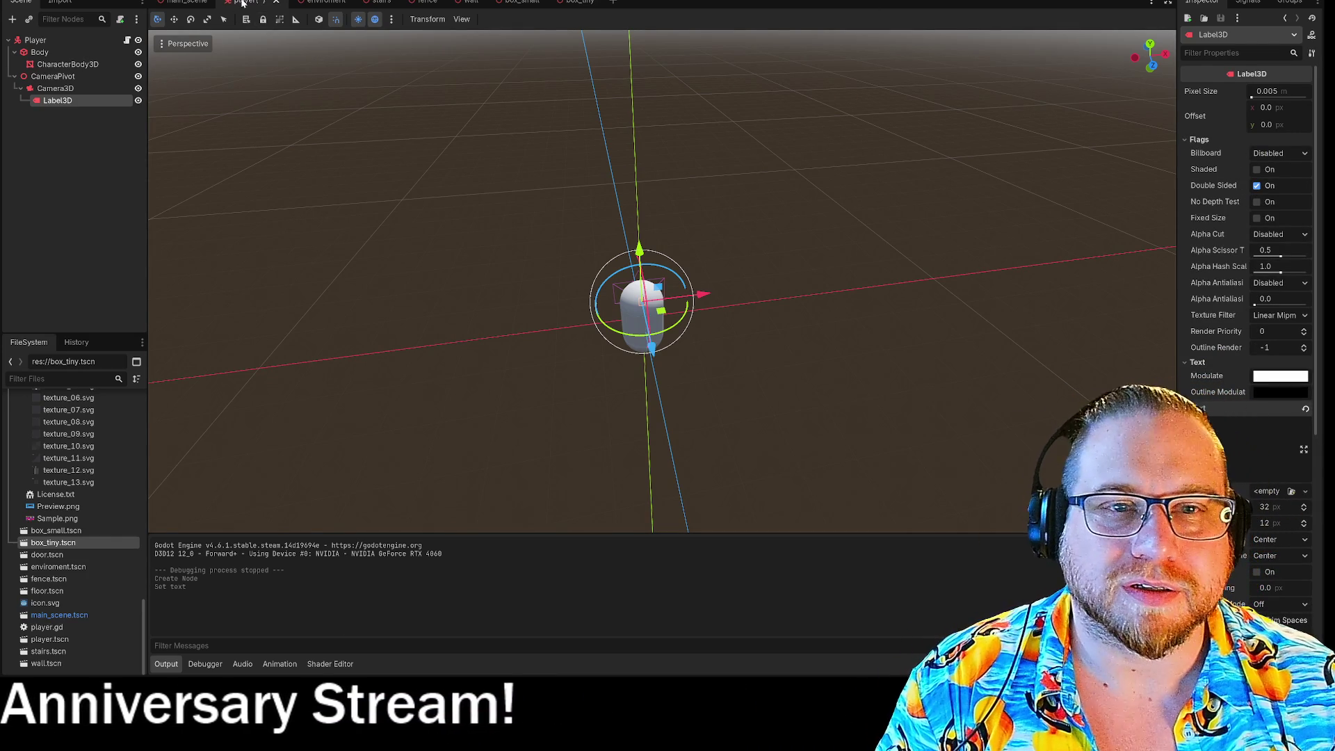
pyautogui.moveTo(418, 247)
pyautogui.mouseDown()
pyautogui.moveTo(445, 265)
pyautogui.moveTo(487, 236)
pyautogui.moveTo(459, 278)
pyautogui.moveTo(431, 251)
pyautogui.mouseUp()
pyautogui.moveTo(660, 278)
pyautogui.mouseDown()
pyautogui.moveTo(647, 264)
pyautogui.moveTo(682, 278)
pyautogui.moveTo(506, 310)
pyautogui.mouseUp()
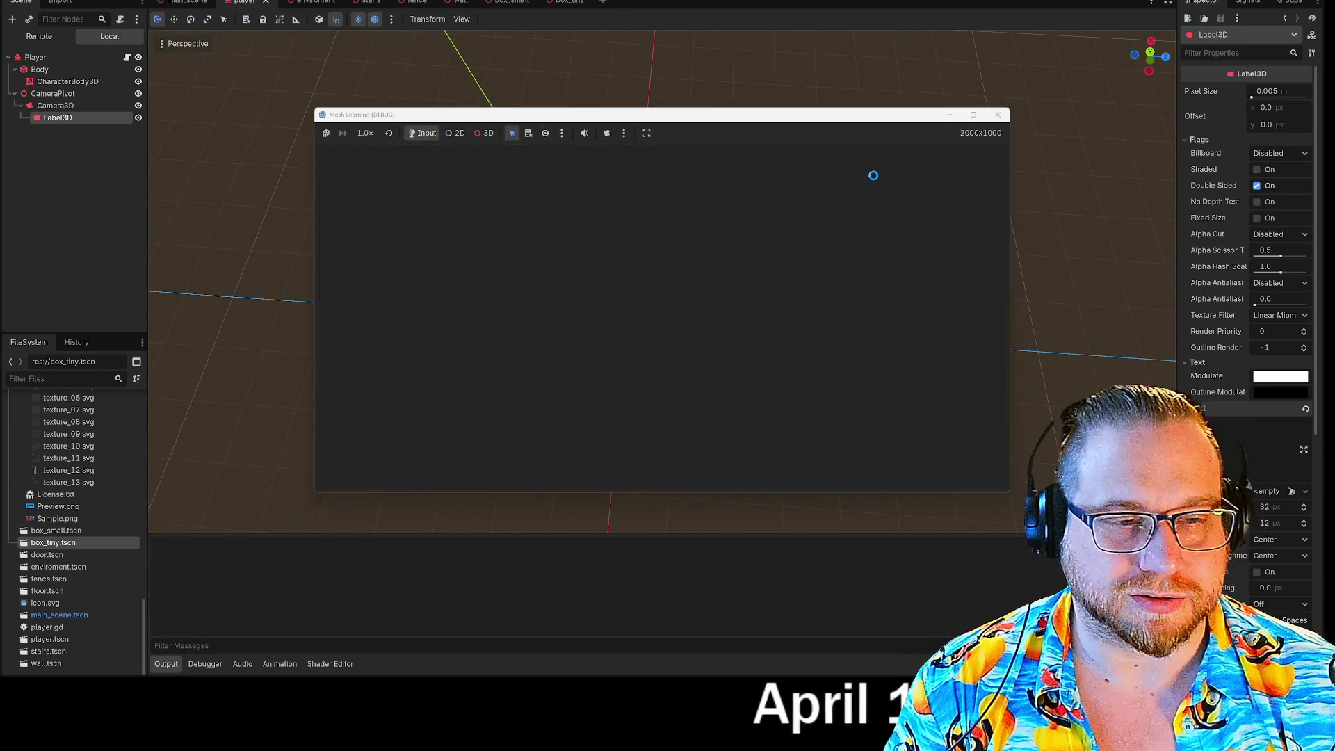
# Walk past the stairs, ledge, and box-lined corridor watching the O crosshair, then stop the game
pyautogui.press('w')
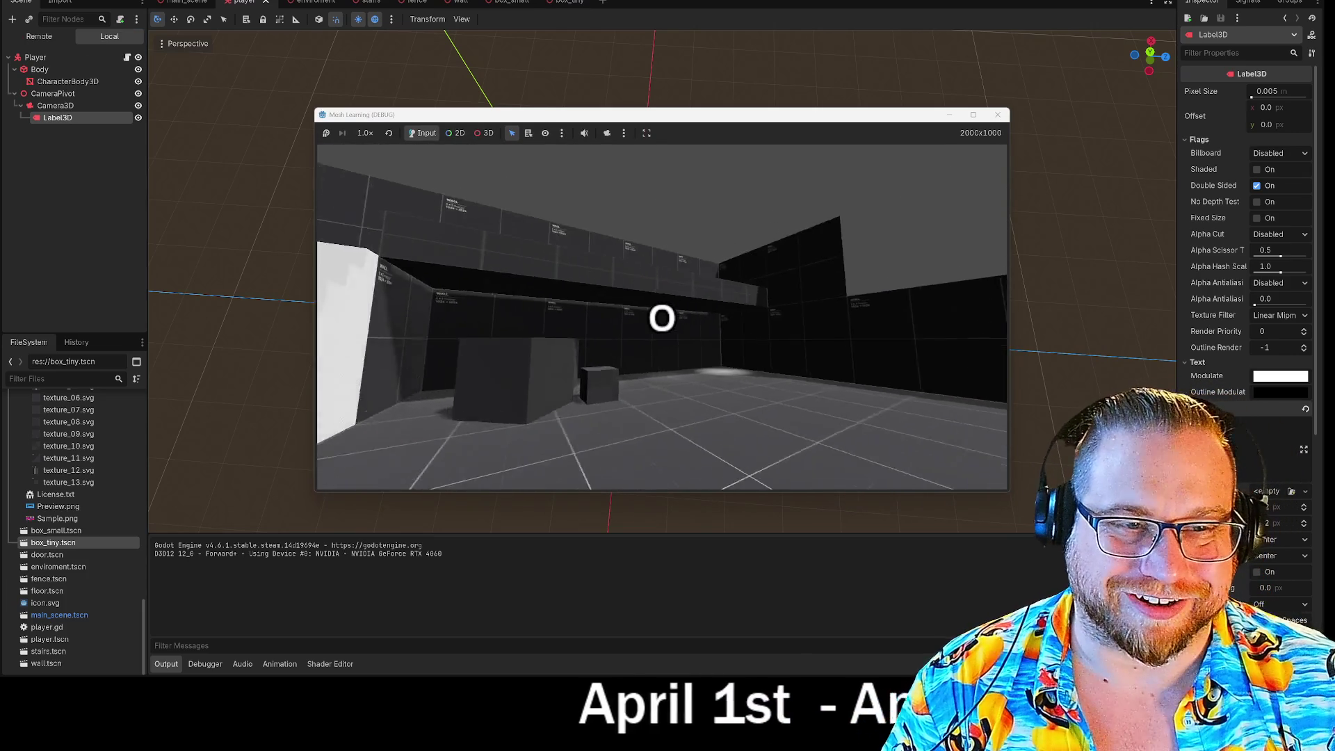
pyautogui.press('w')
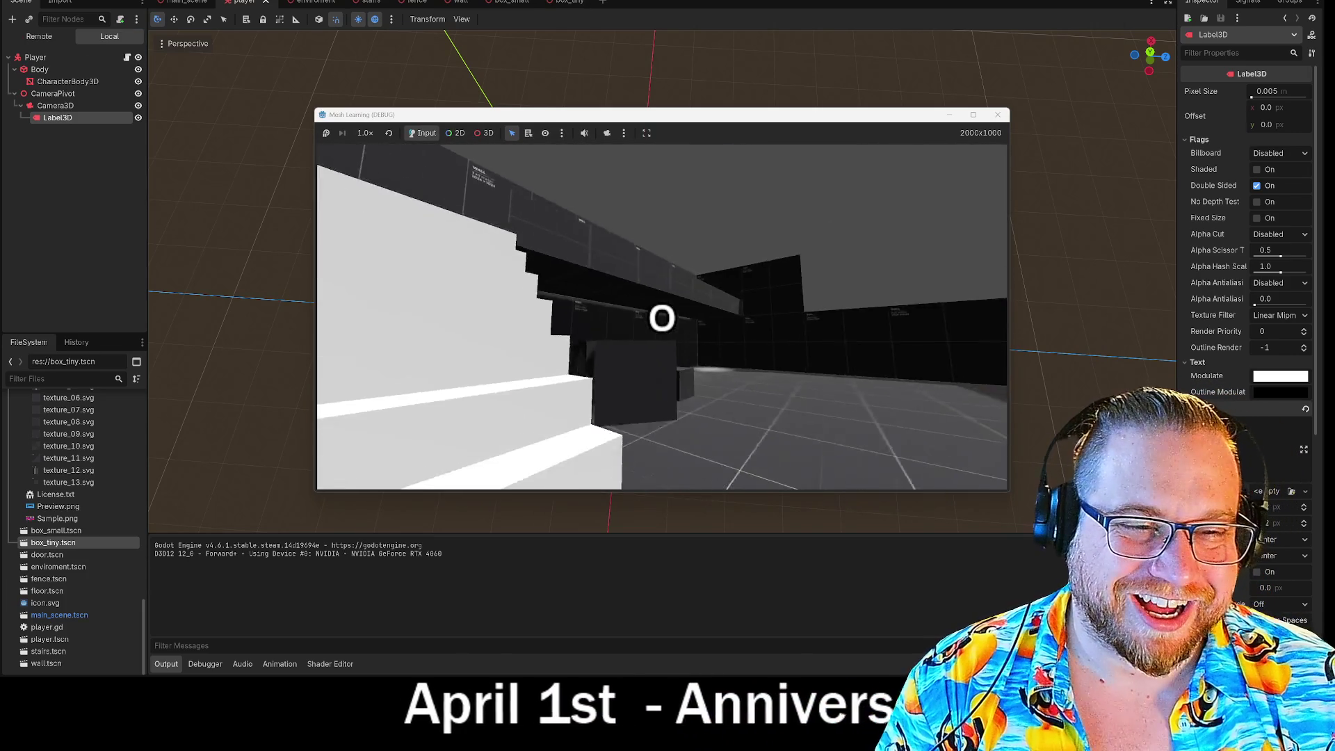
pyautogui.press('w')
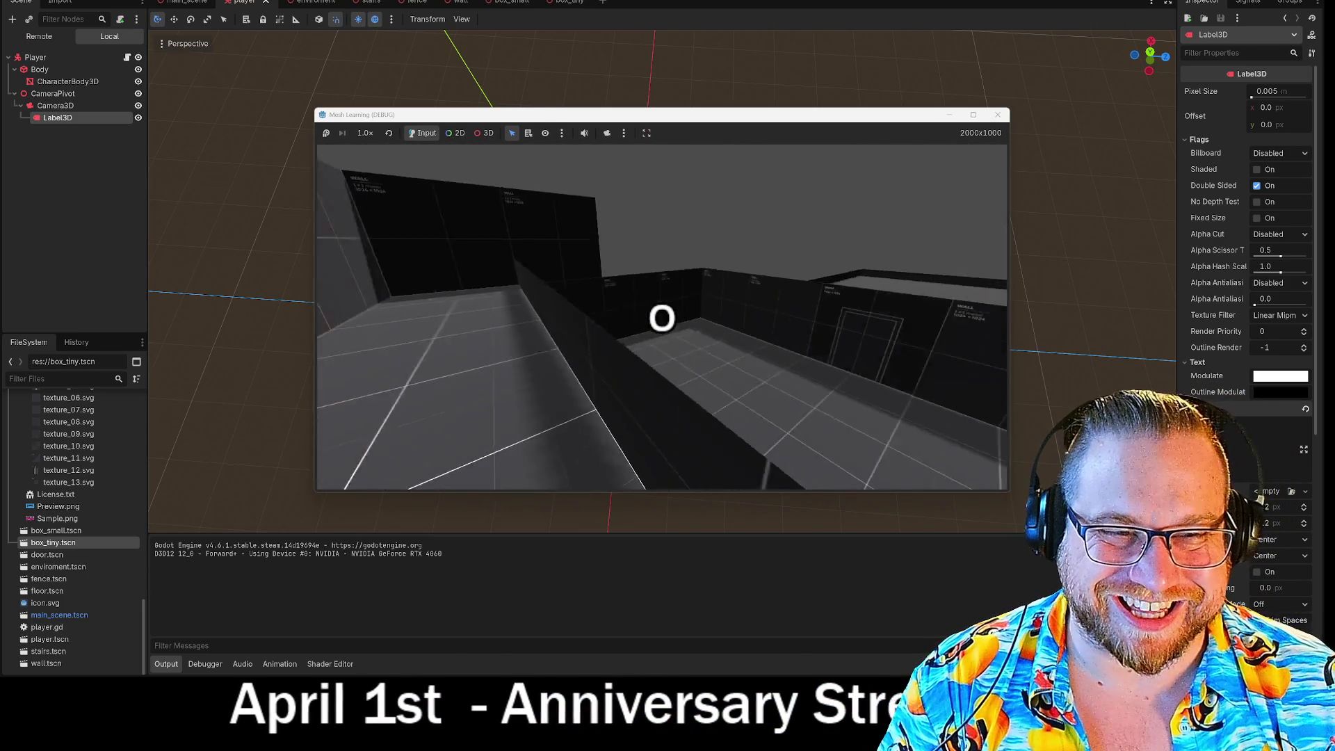
pyautogui.press('w')
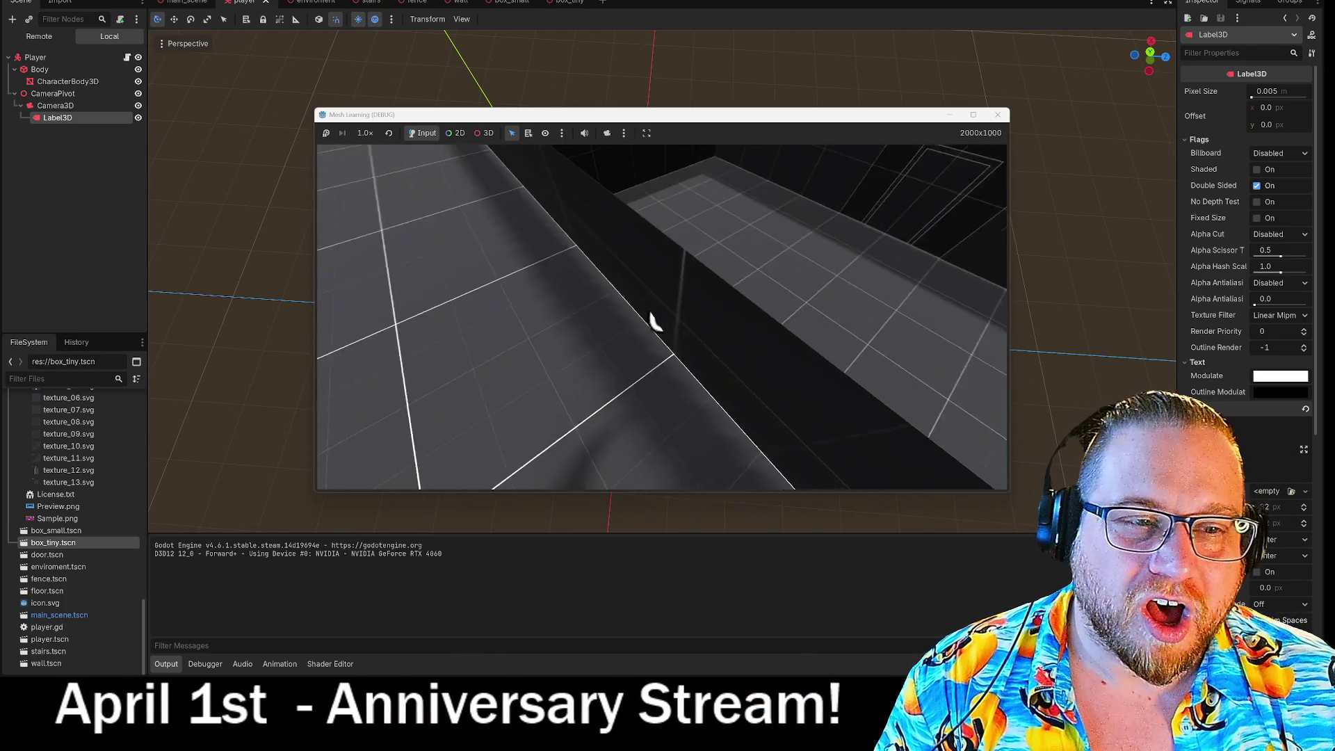
pyautogui.press('w')
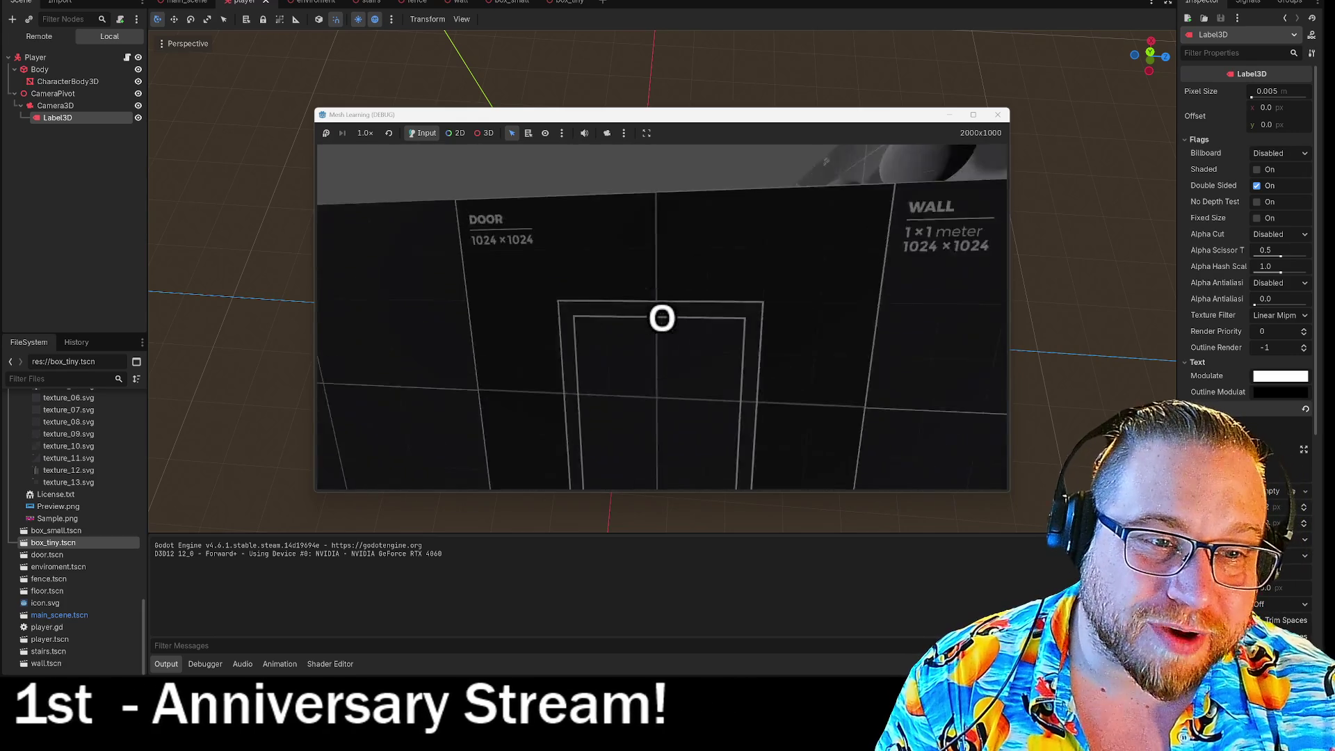
pyautogui.press('w')
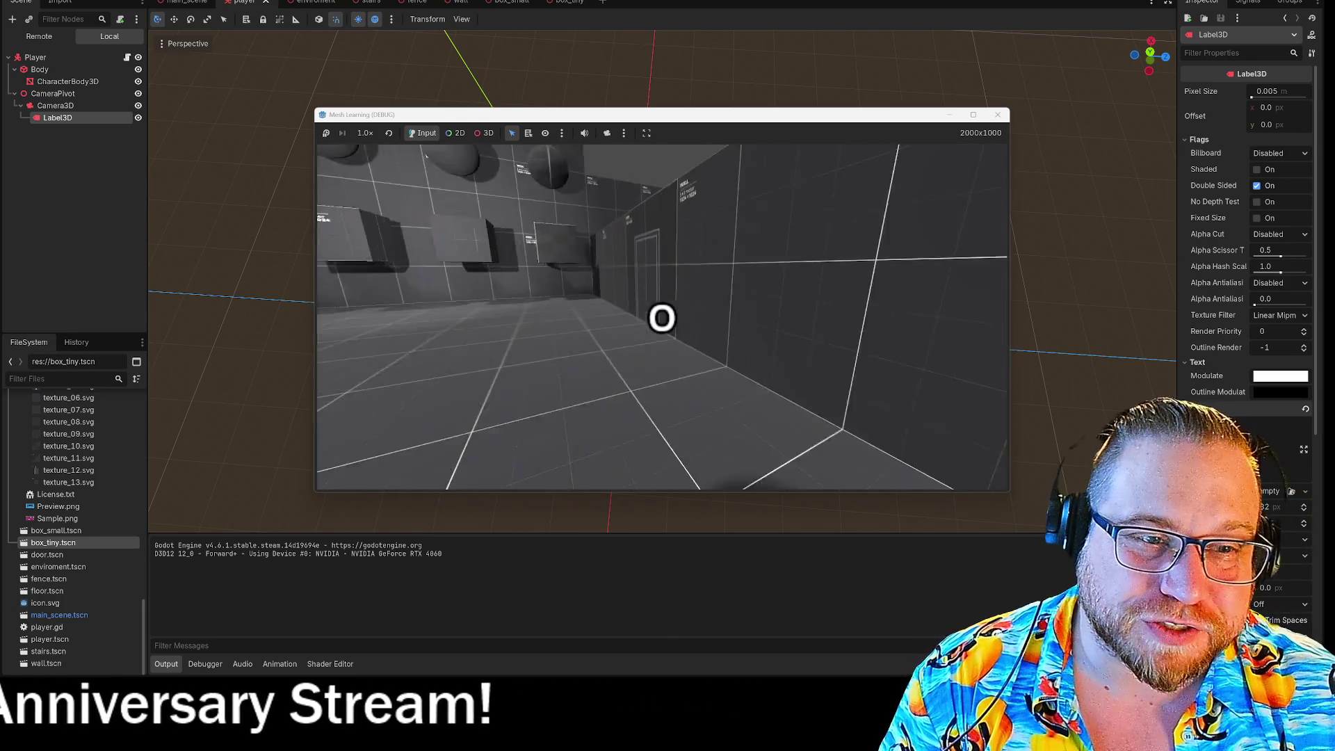
pyautogui.press('w')
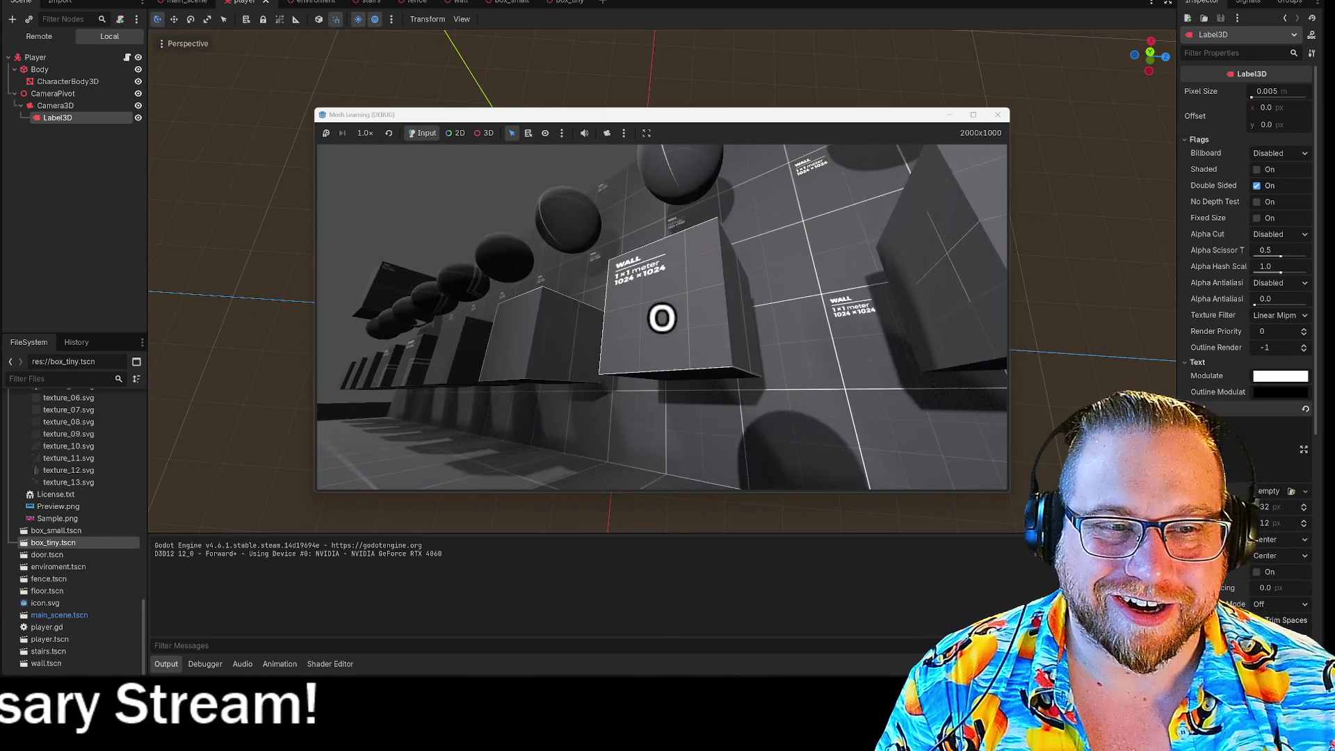
pyautogui.press('w')
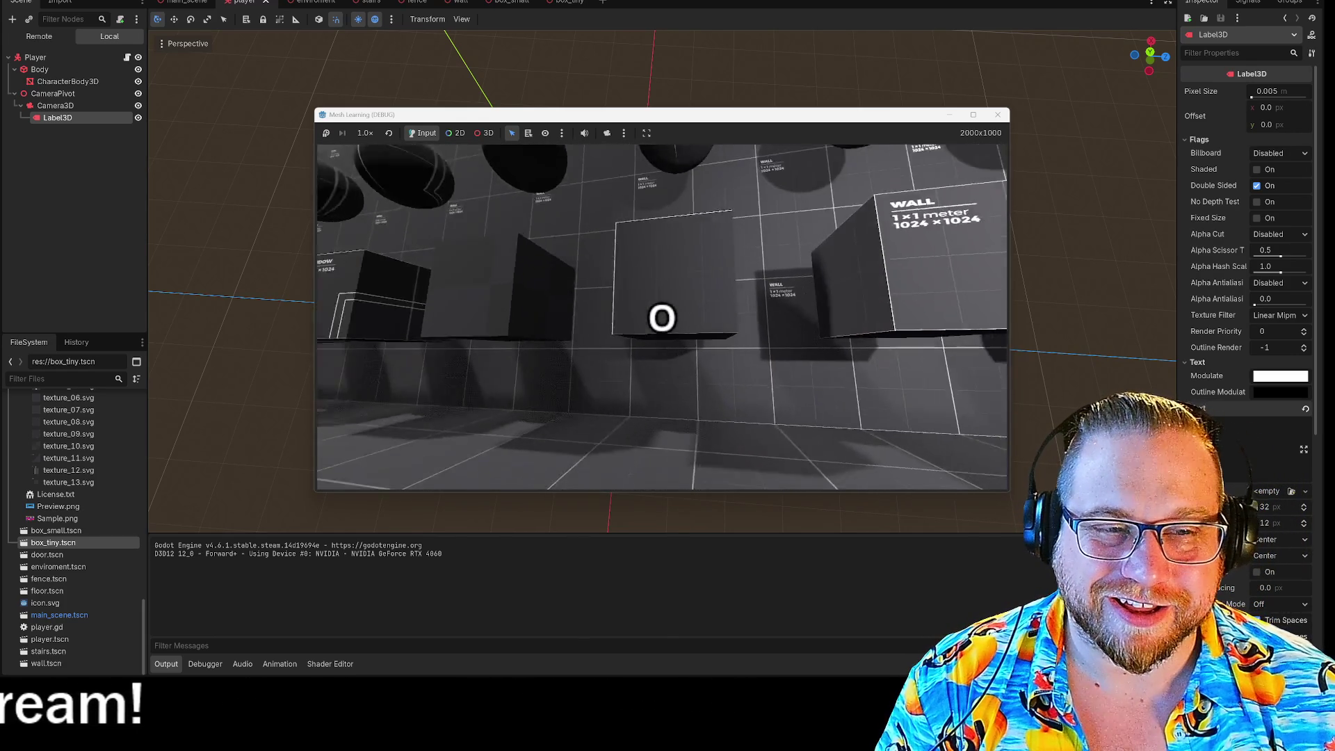
pyautogui.press('w')
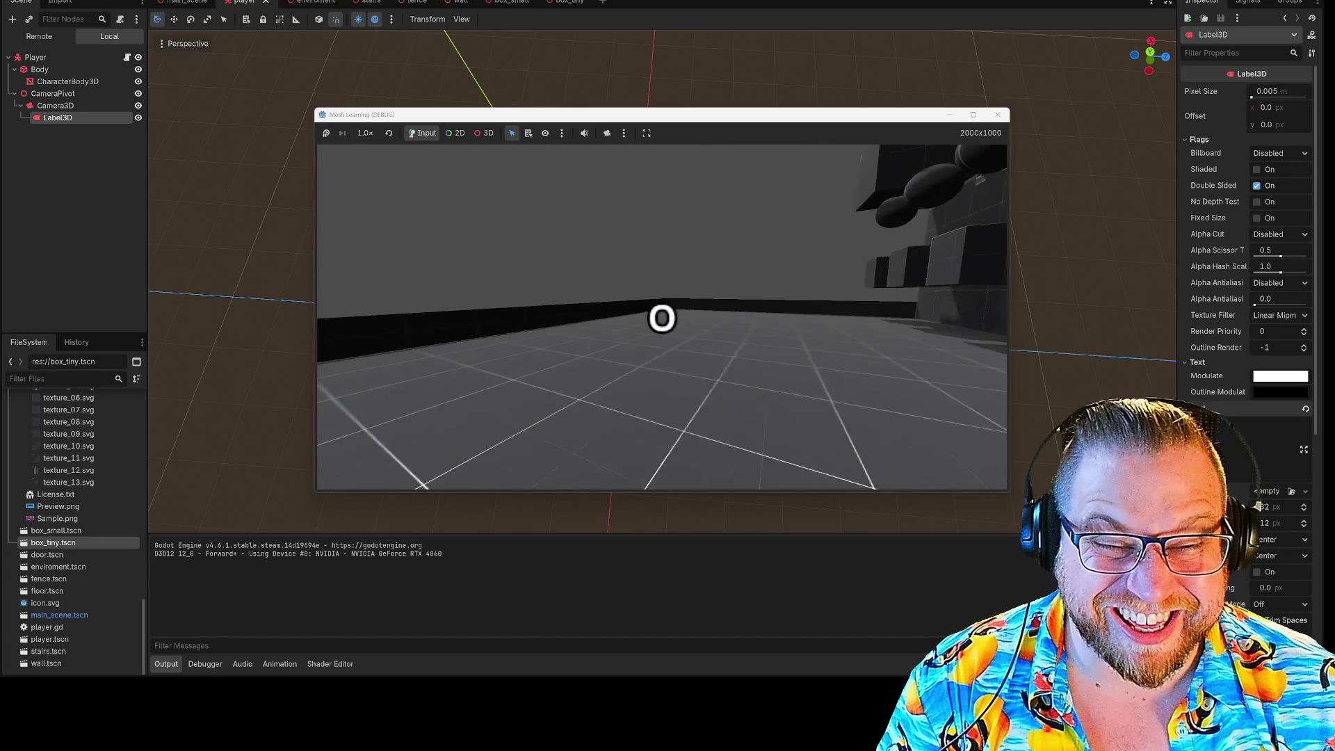
pyautogui.press('w')
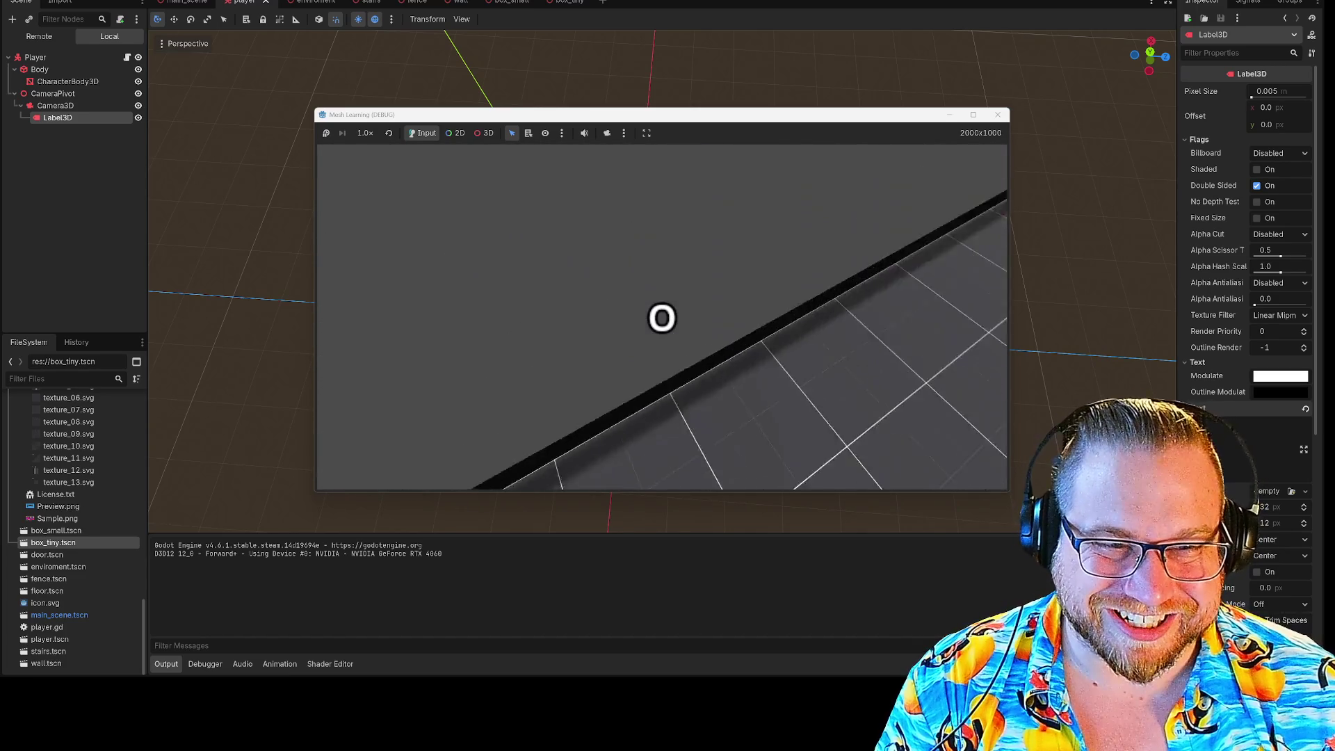
pyautogui.press('w')
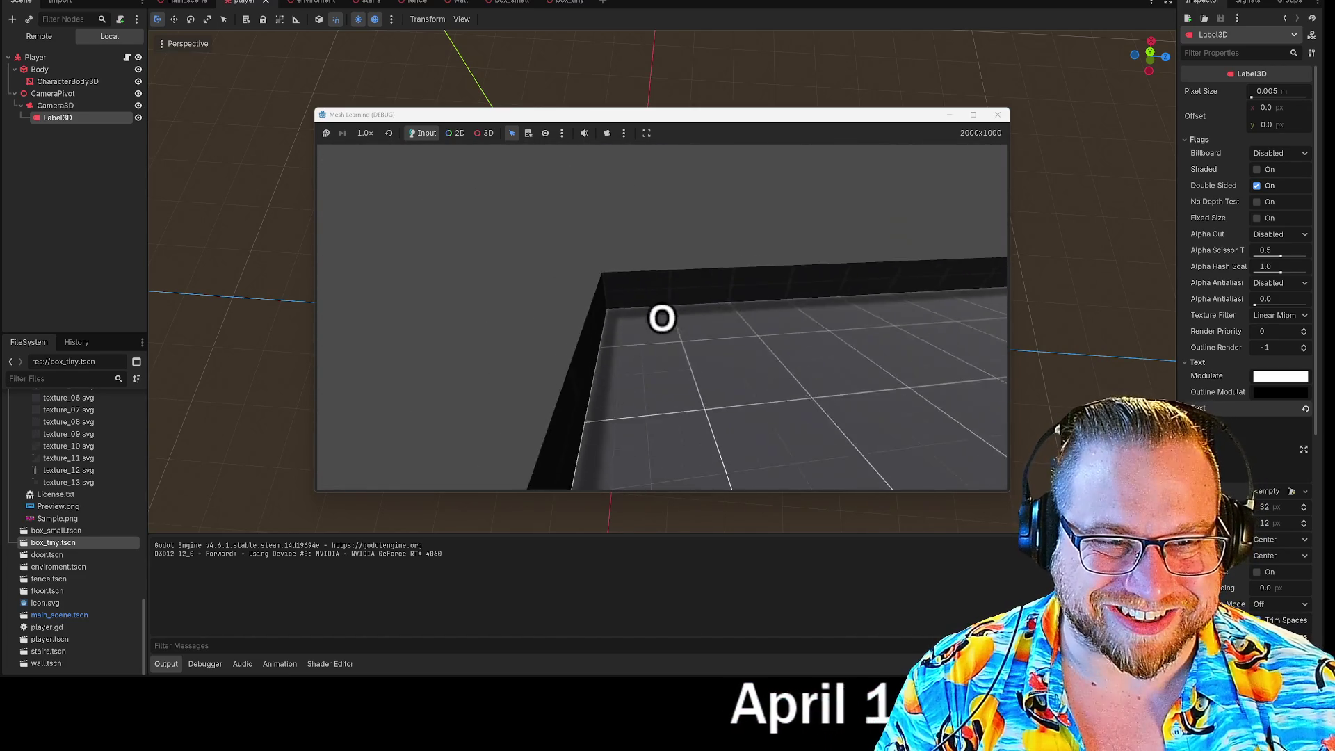
pyautogui.press('w')
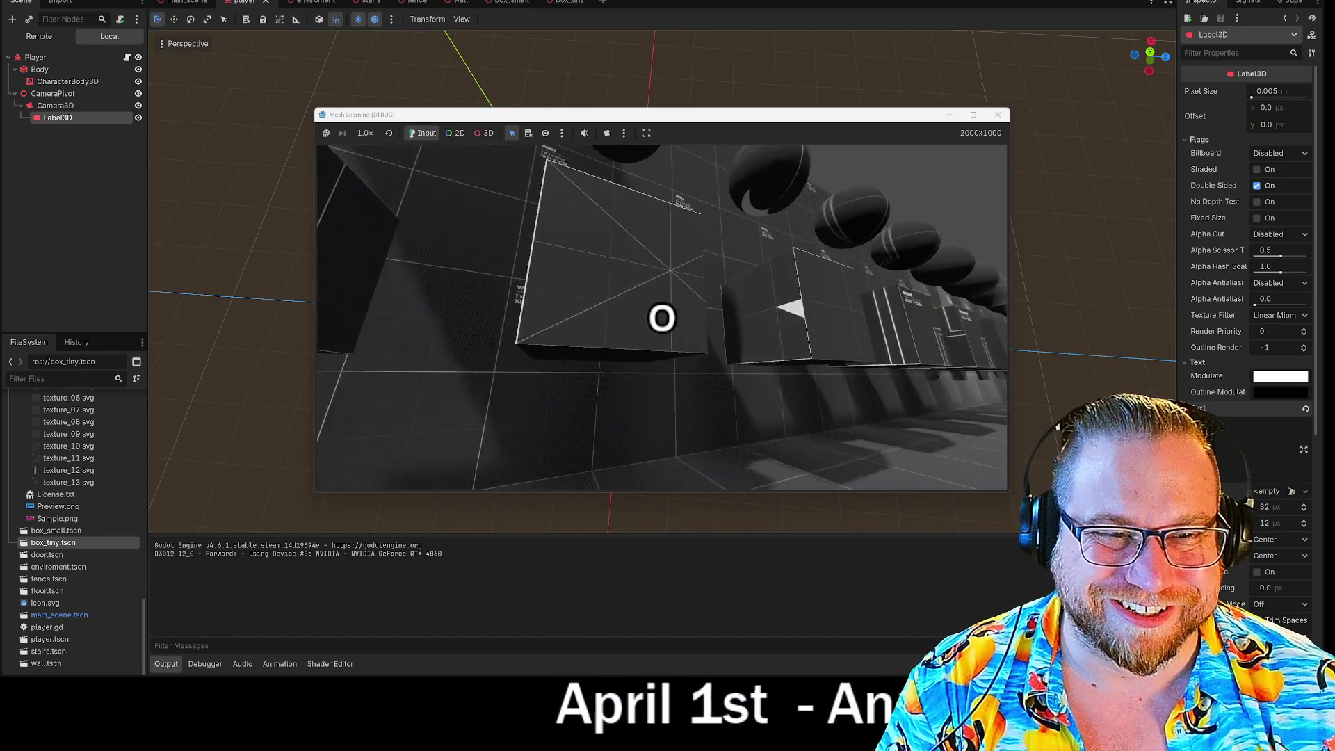
pyautogui.press('w')
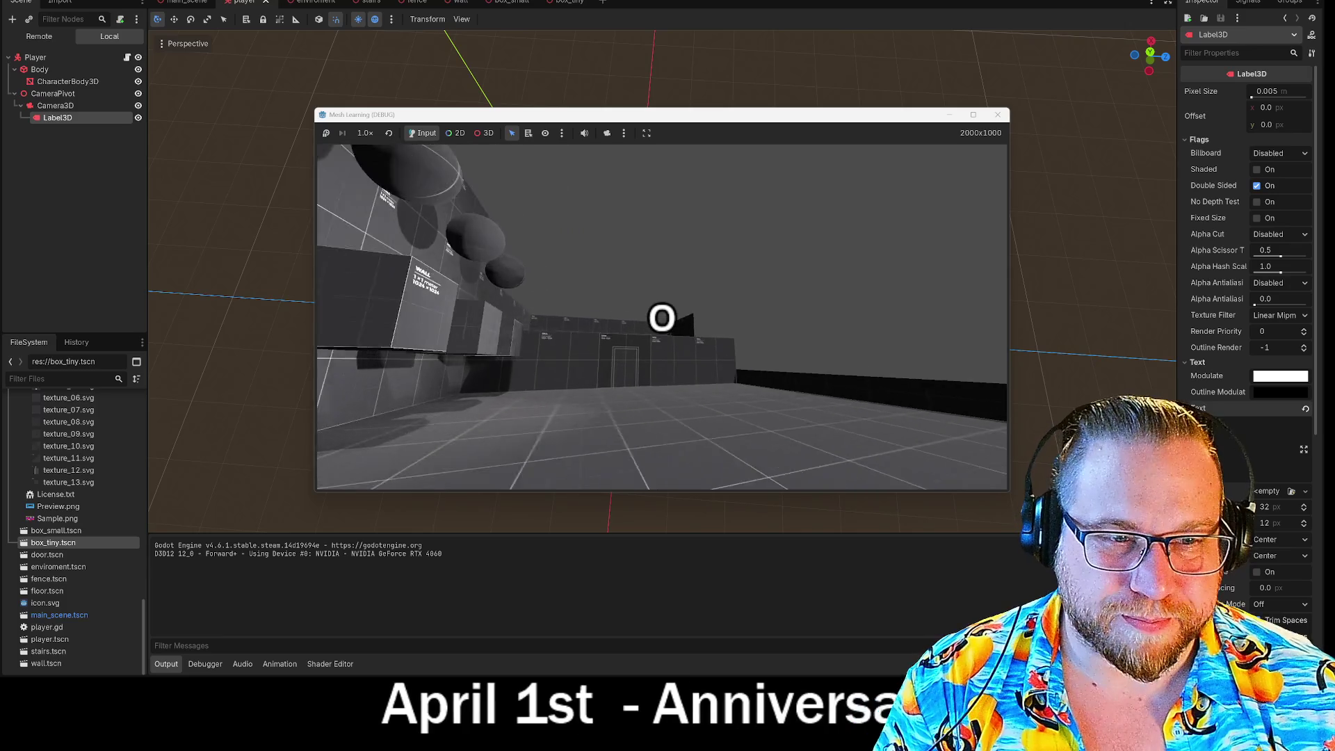
pyautogui.press('w')
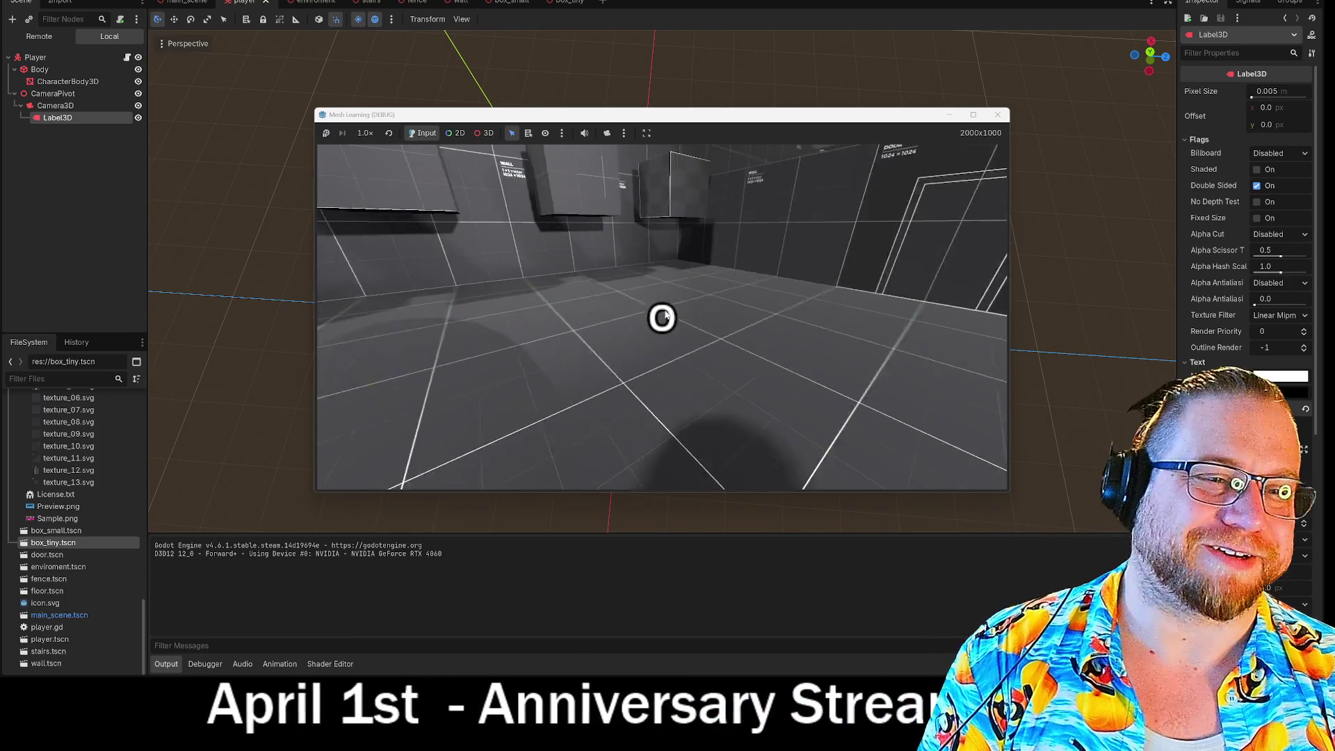
pyautogui.click(998, 114)
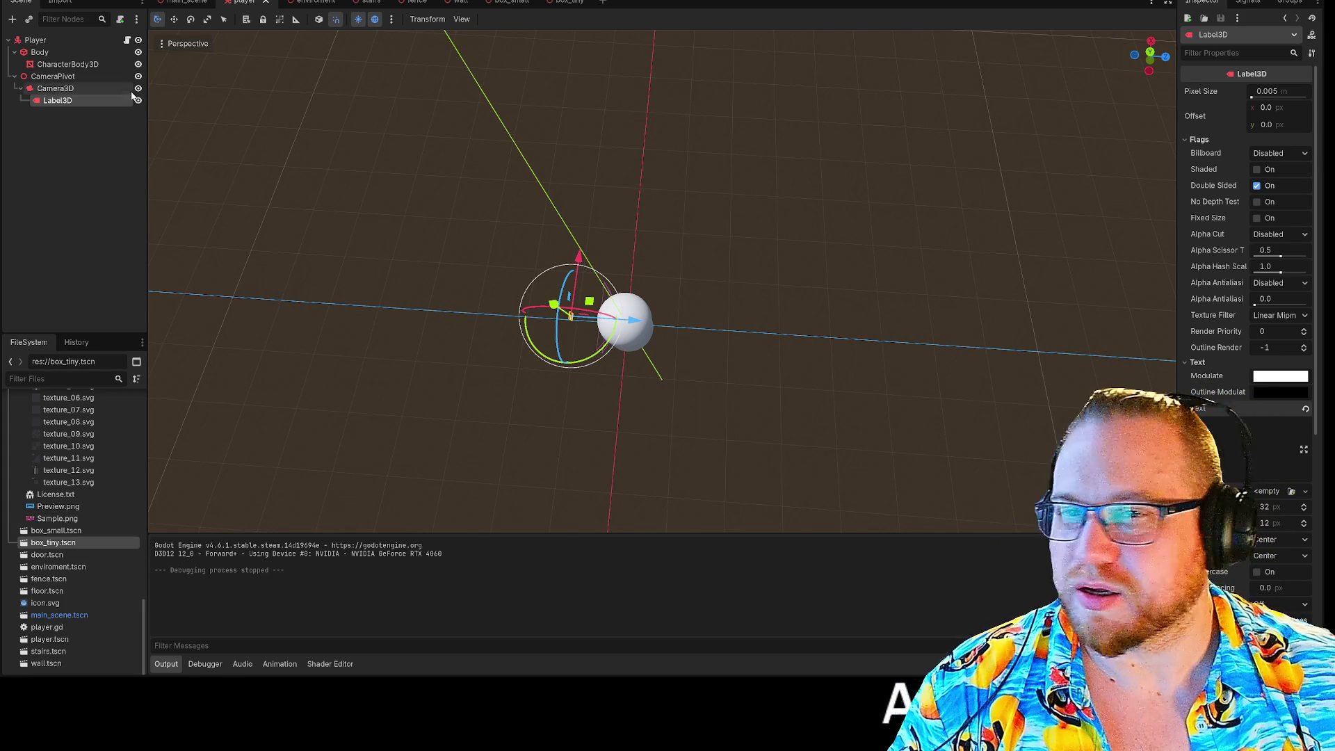
# Delete the Label3D from Camera3D and begin adding a new child node to Camera3D
pyautogui.press('Delete')
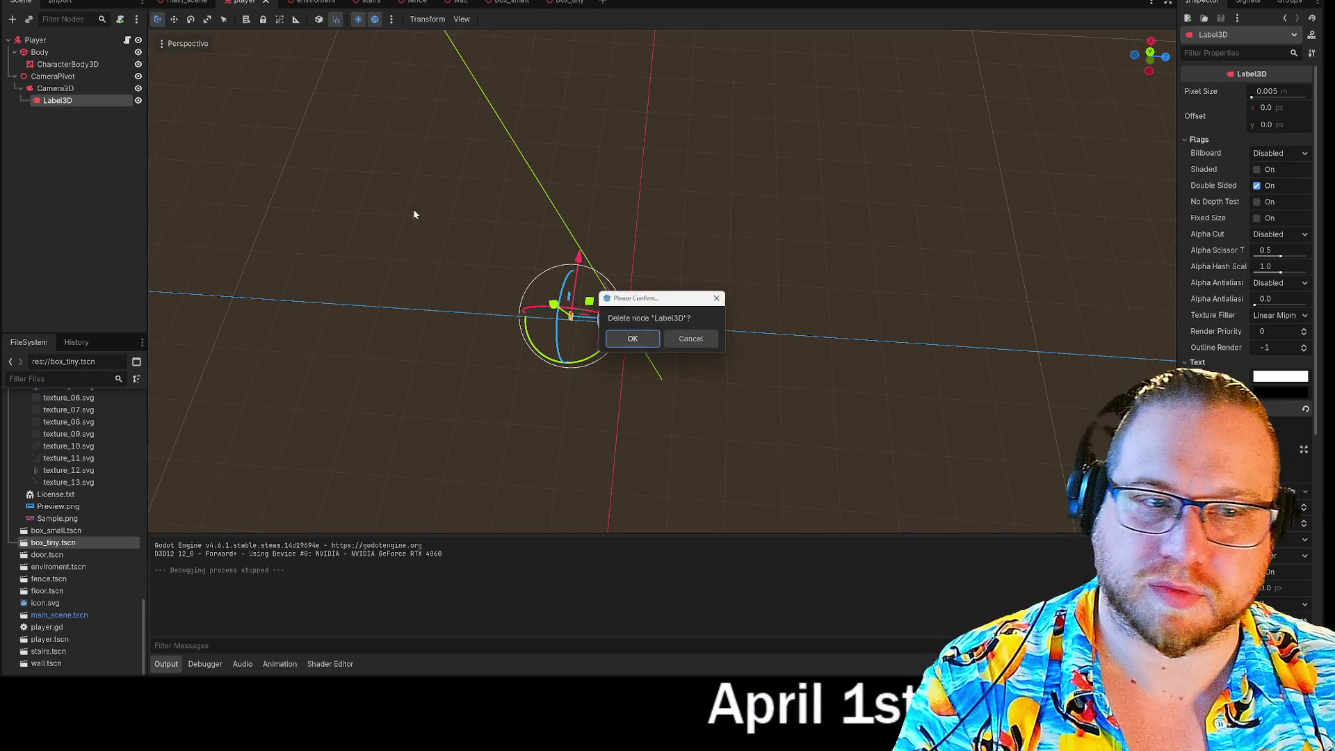
pyautogui.press('Return')
pyautogui.rightClick(66, 90)
pyautogui.click(116, 103)
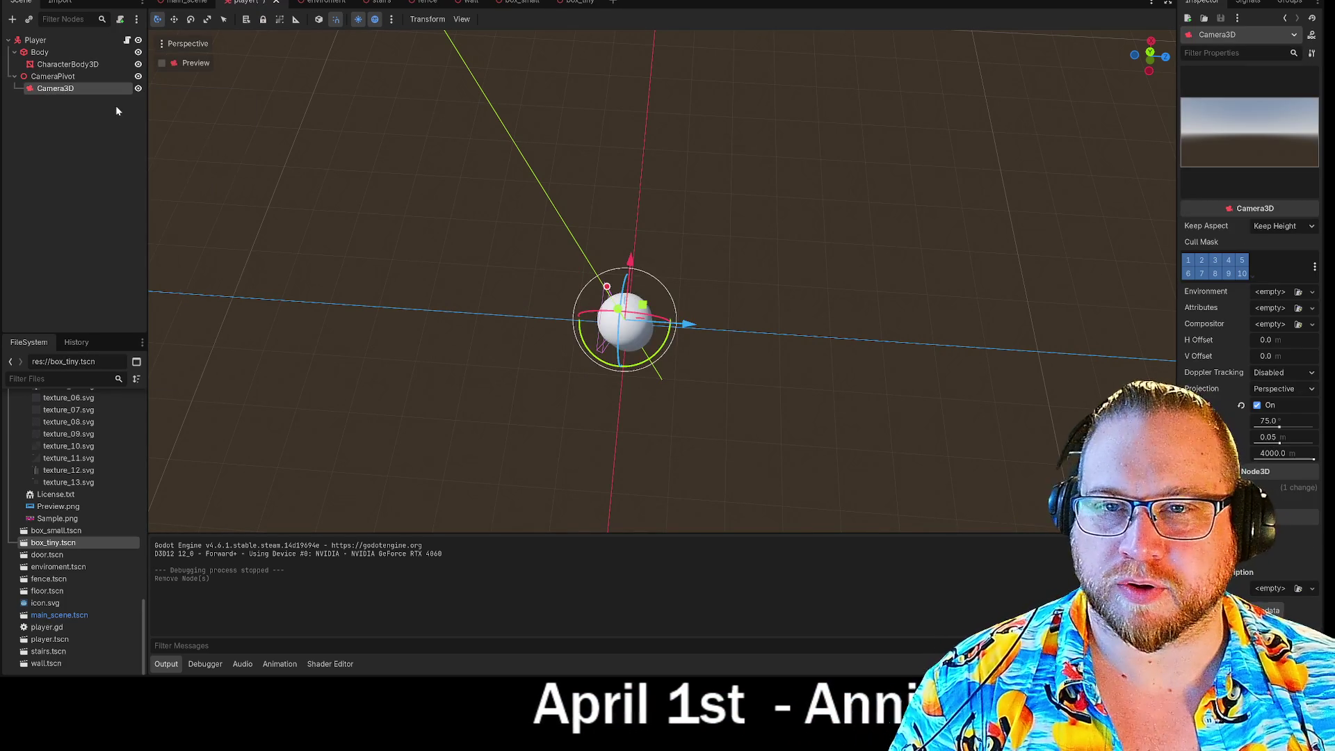
# Create a CanvasLayer under Camera3D and inspect its layer and transform settings in 2D view
pyautogui.write('can')
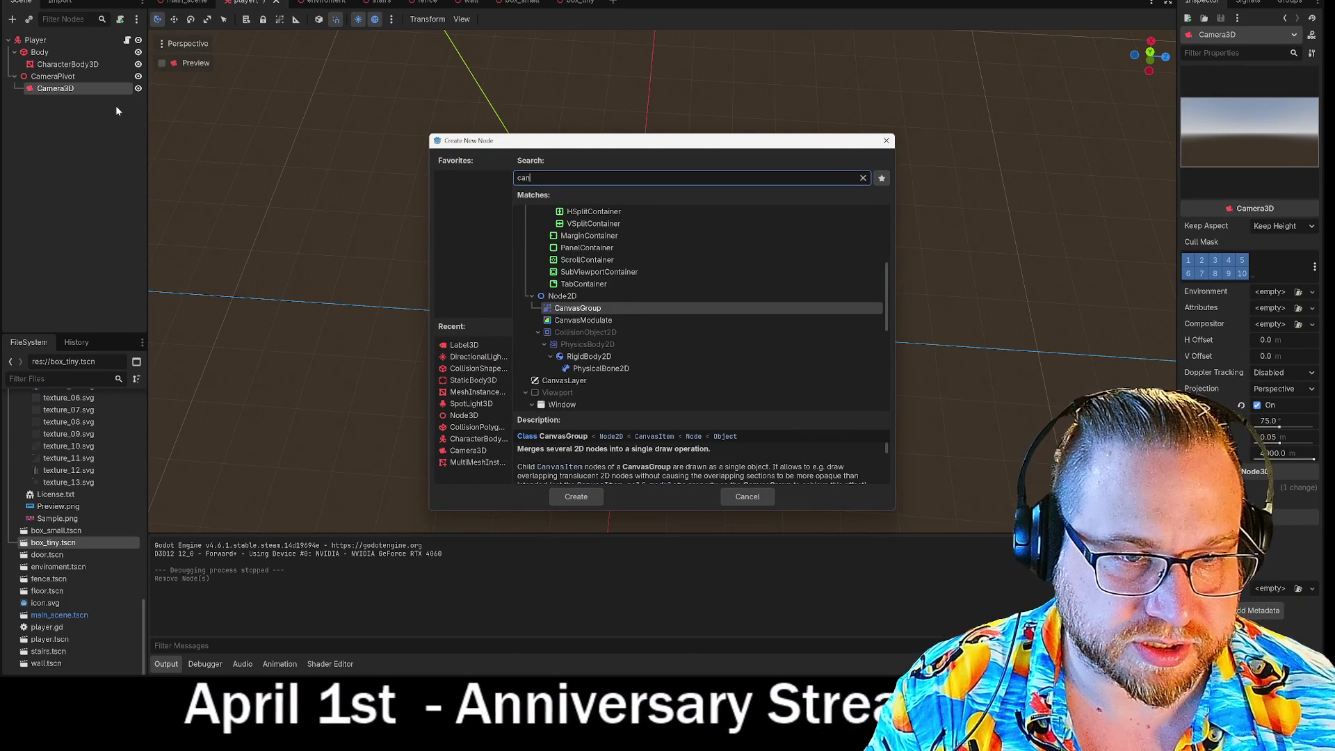
pyautogui.write('vas')
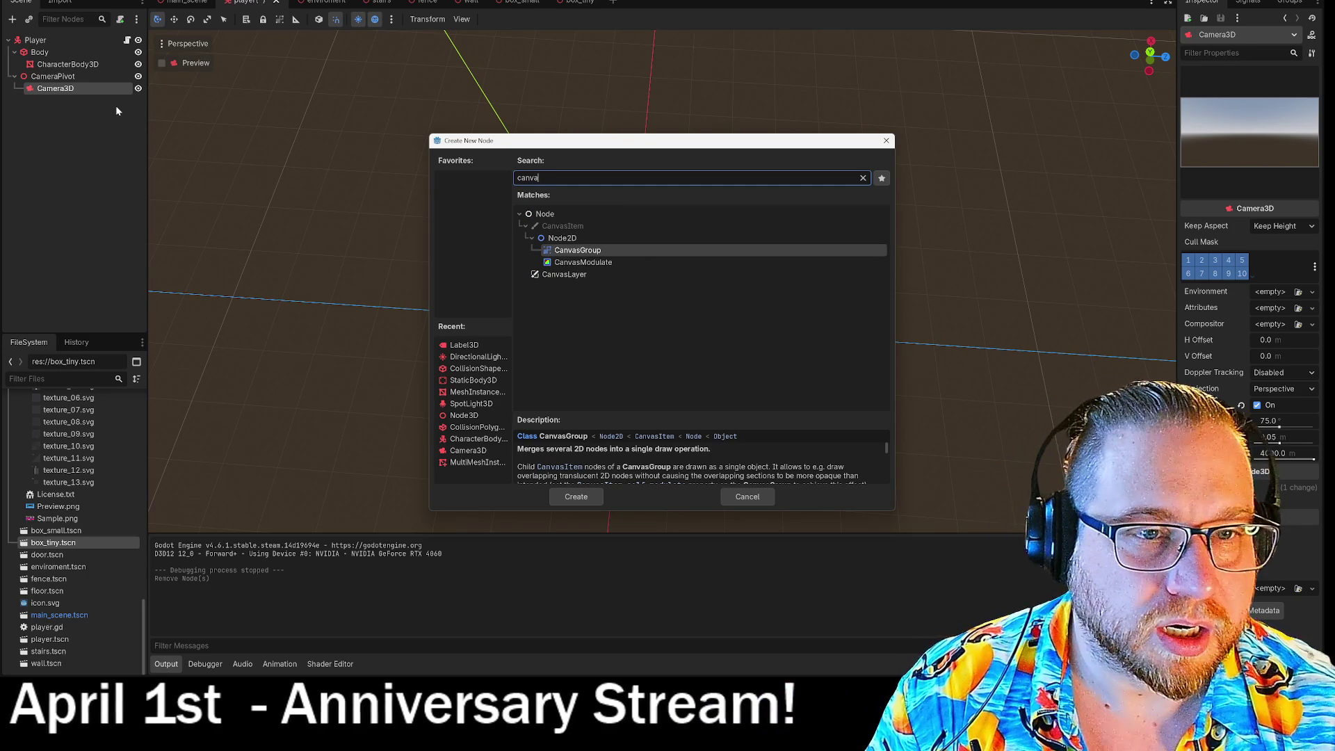
pyautogui.click(560, 274)
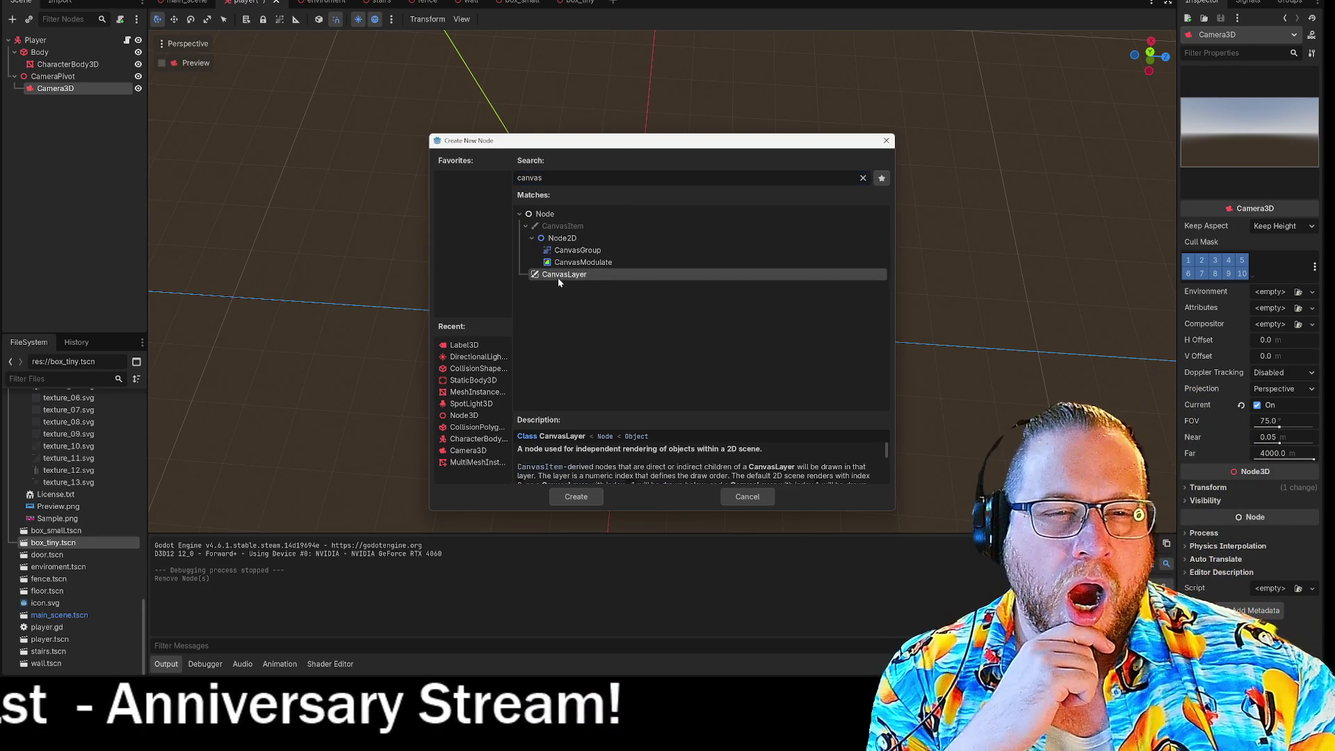
pyautogui.click(575, 496)
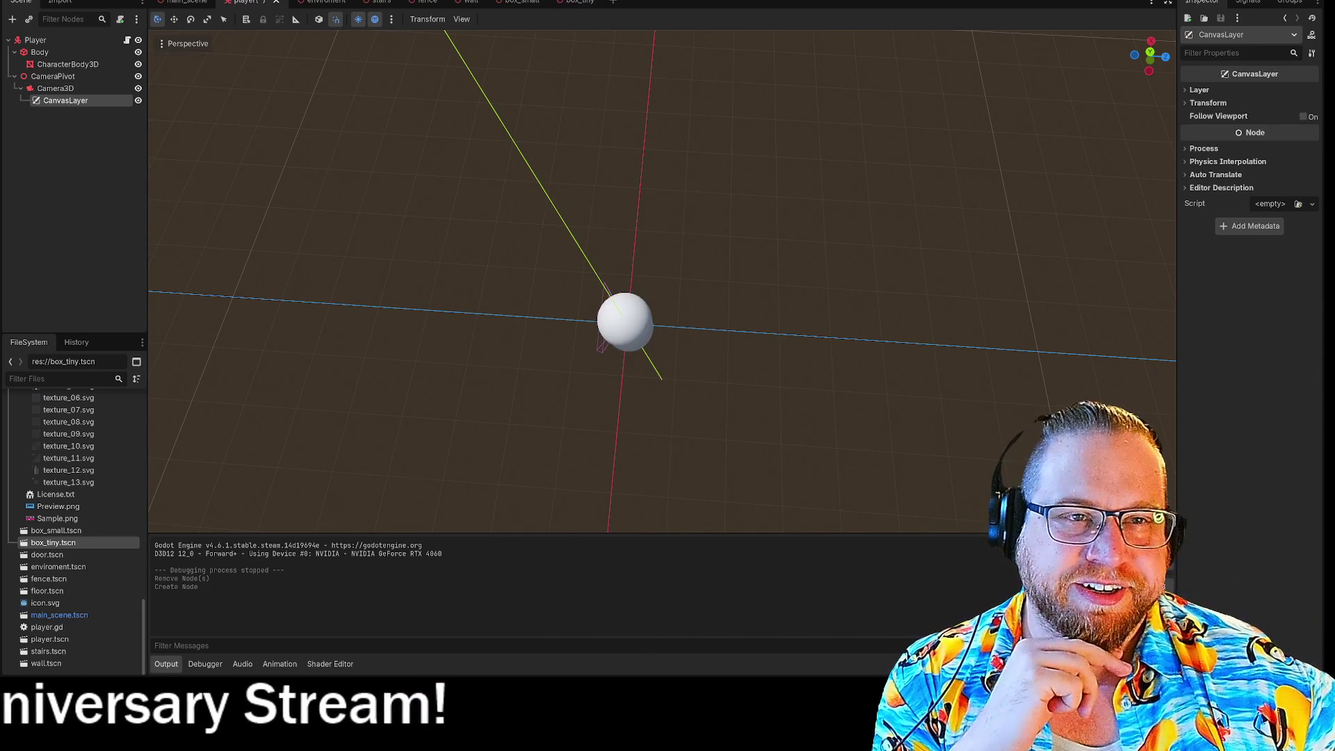
pyautogui.click(584, 0)
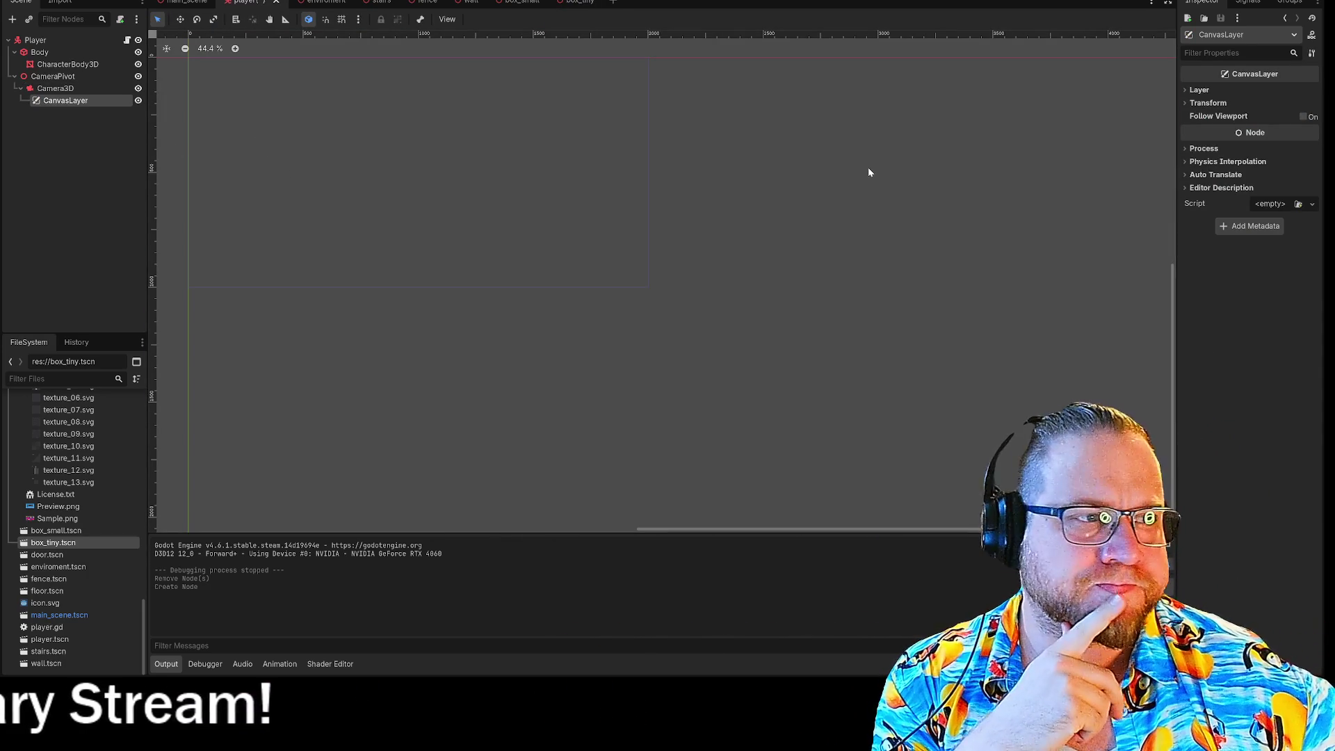
pyautogui.click(1184, 91)
pyautogui.click(1187, 90)
pyautogui.click(1187, 103)
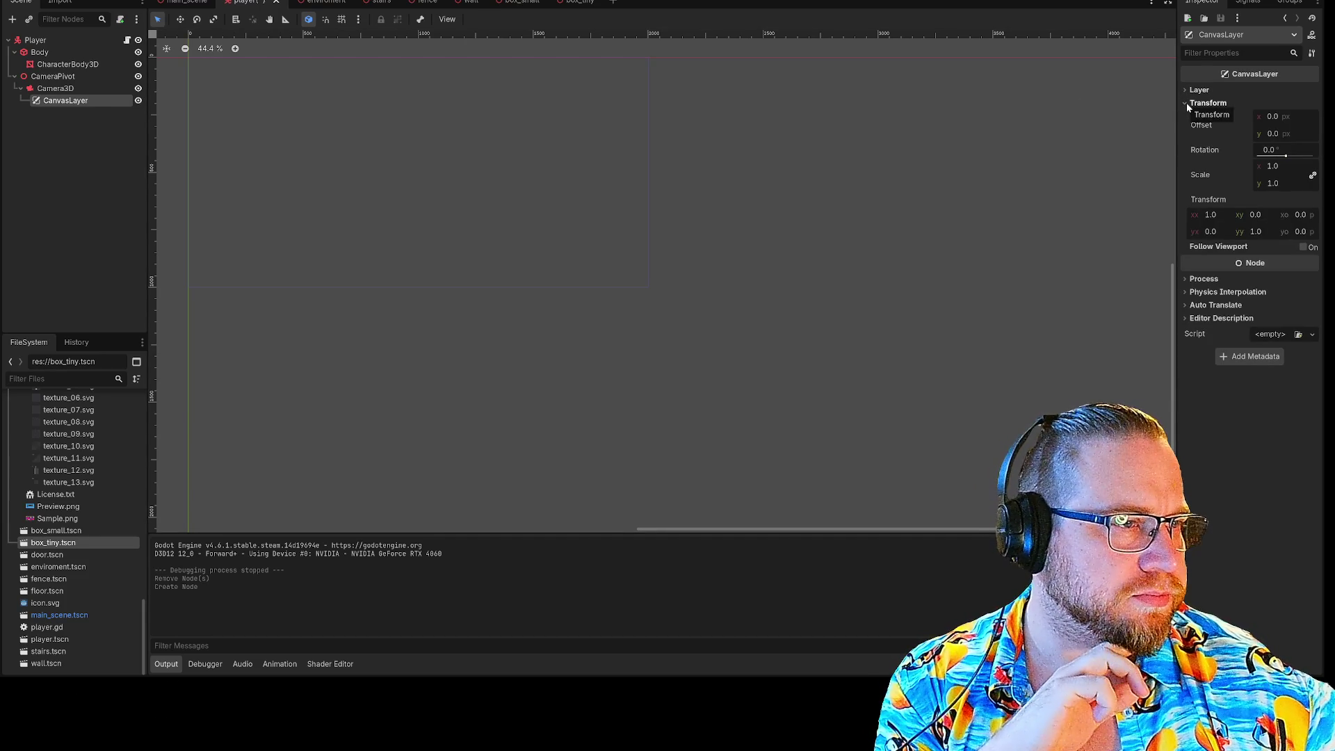
pyautogui.click(1186, 102)
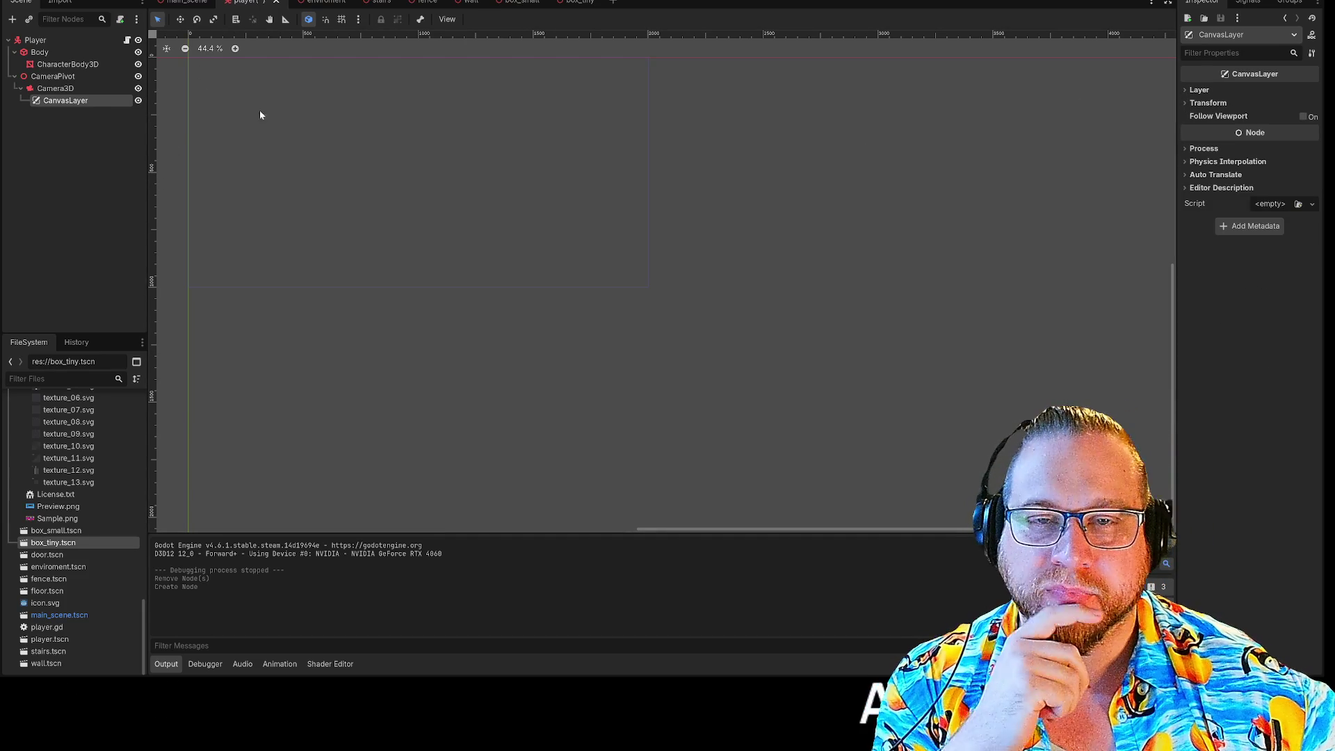
# Open a new empty scene, look at it in 3D, then close it and return to the player scene
pyautogui.rightClick(238, 4)
pyautogui.click(281, 13)
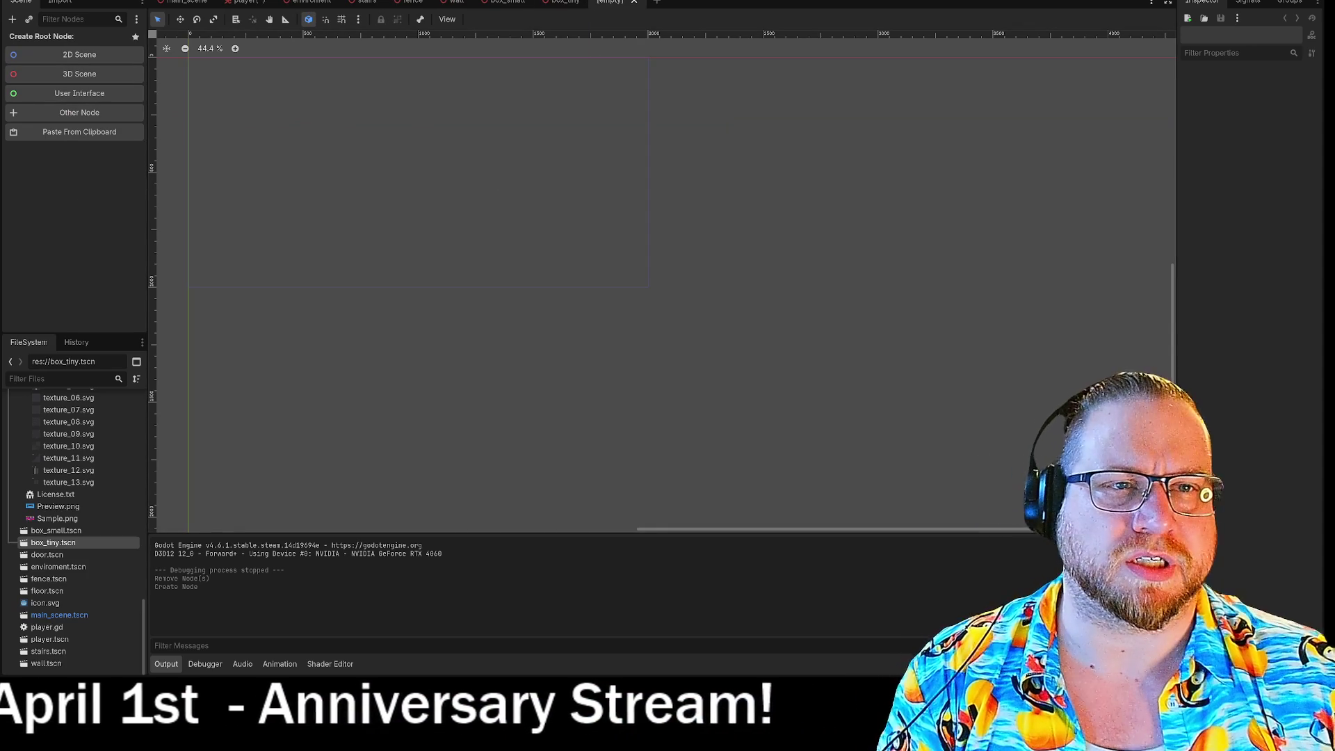
pyautogui.hotkey('ctrl', 'F2')
pyautogui.moveTo(377, 226)
pyautogui.mouseDown()
pyautogui.moveTo(271, 191)
pyautogui.moveTo(369, 250)
pyautogui.mouseUp()
pyautogui.click(632, 3)
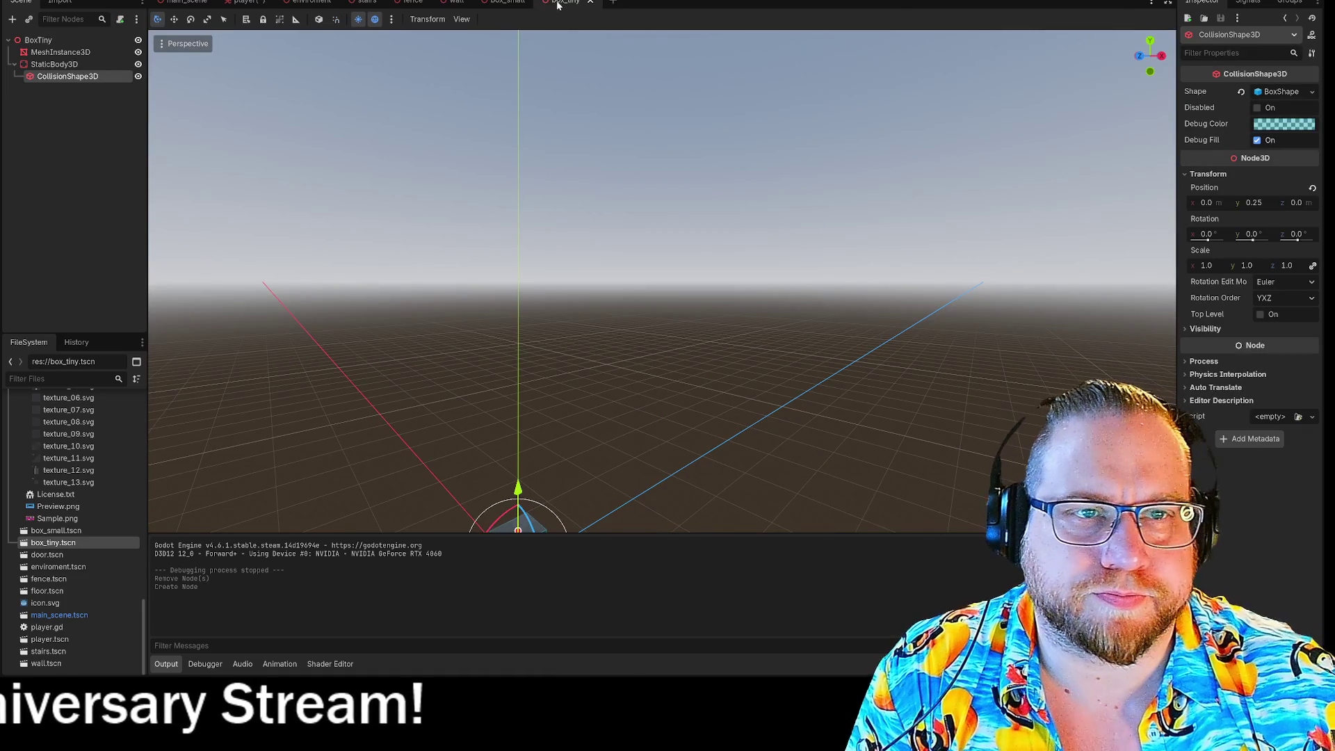
pyautogui.click(244, 2)
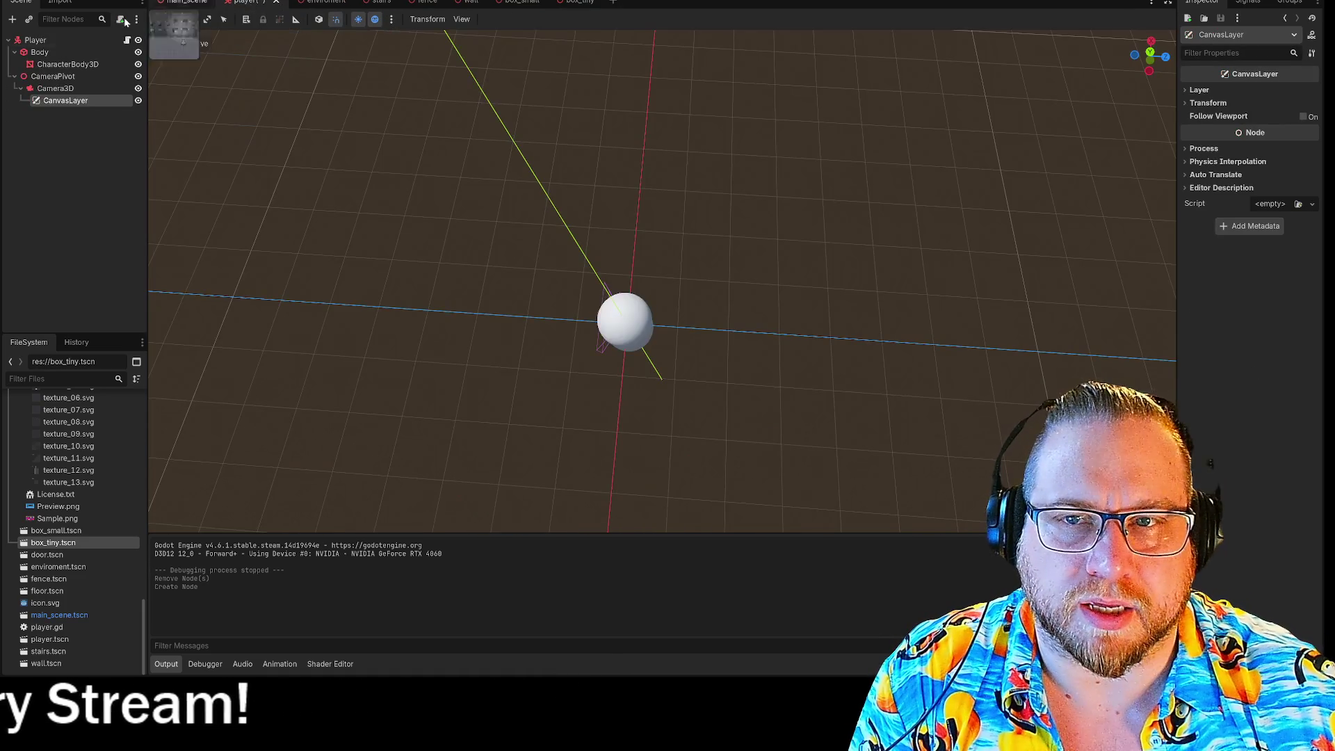
# Switch the player scene to the 2D view and save it
pyautogui.hotkey('ctrl', 'F1')
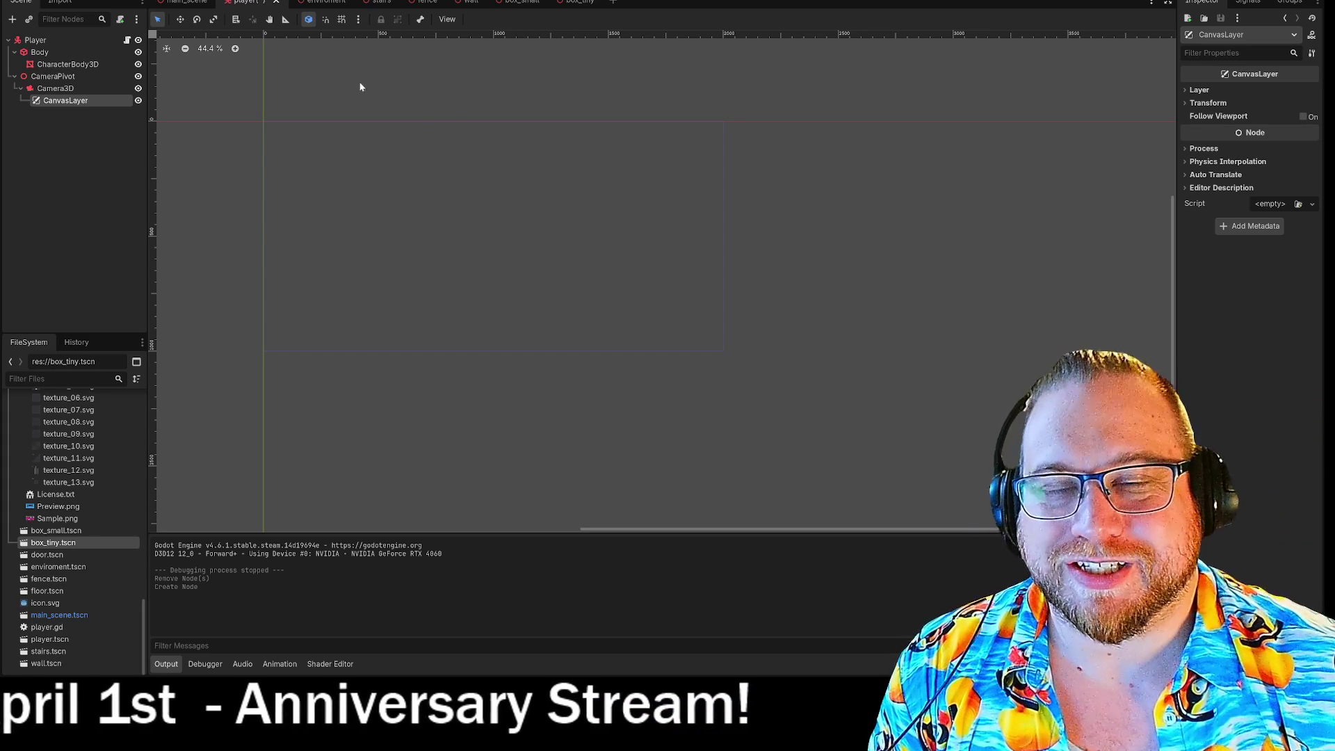
pyautogui.rightClick(255, 2)
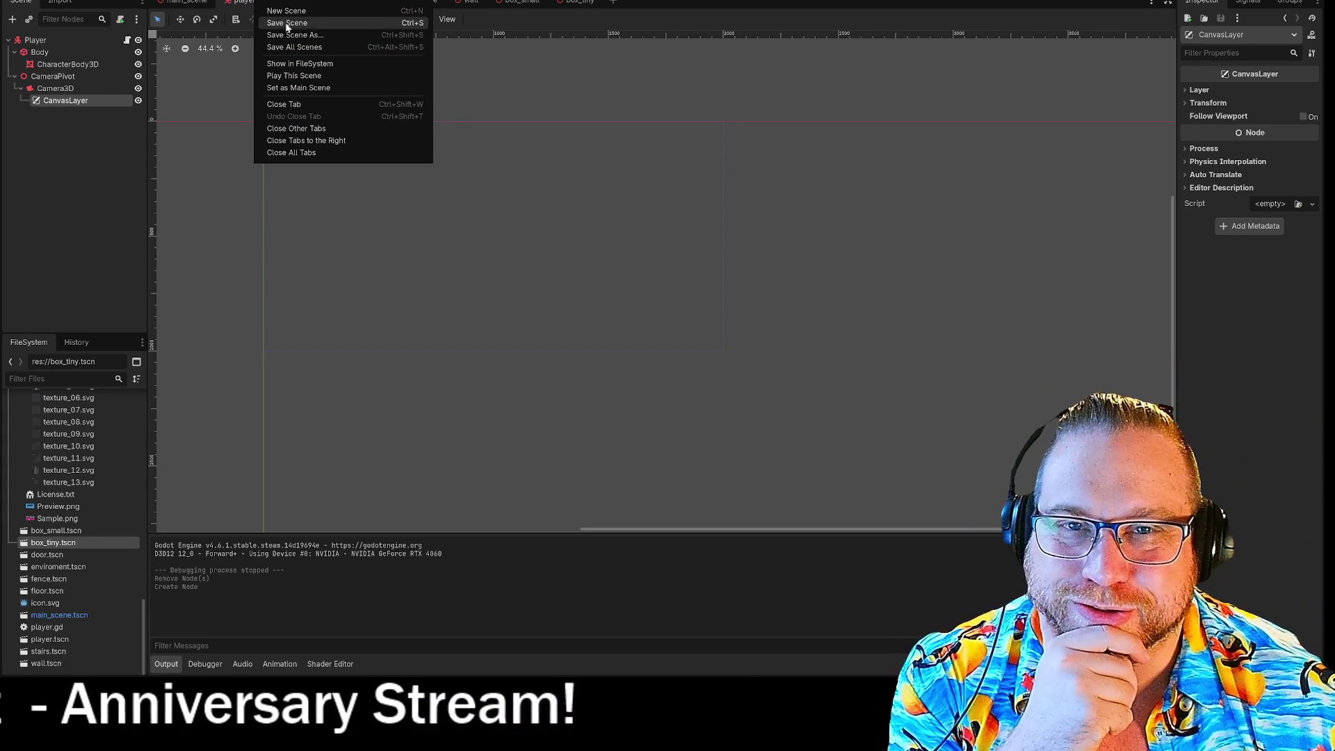
pyautogui.click(286, 23)
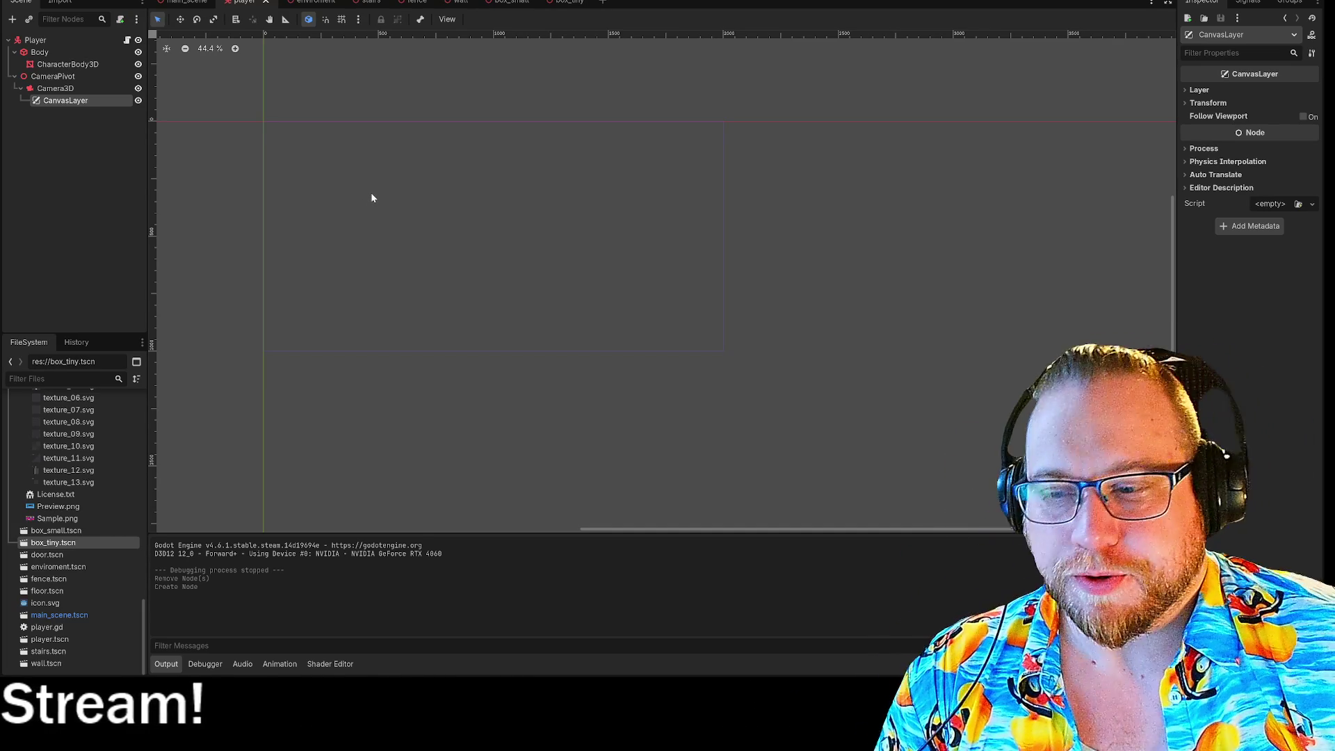
pyautogui.click(397, 173)
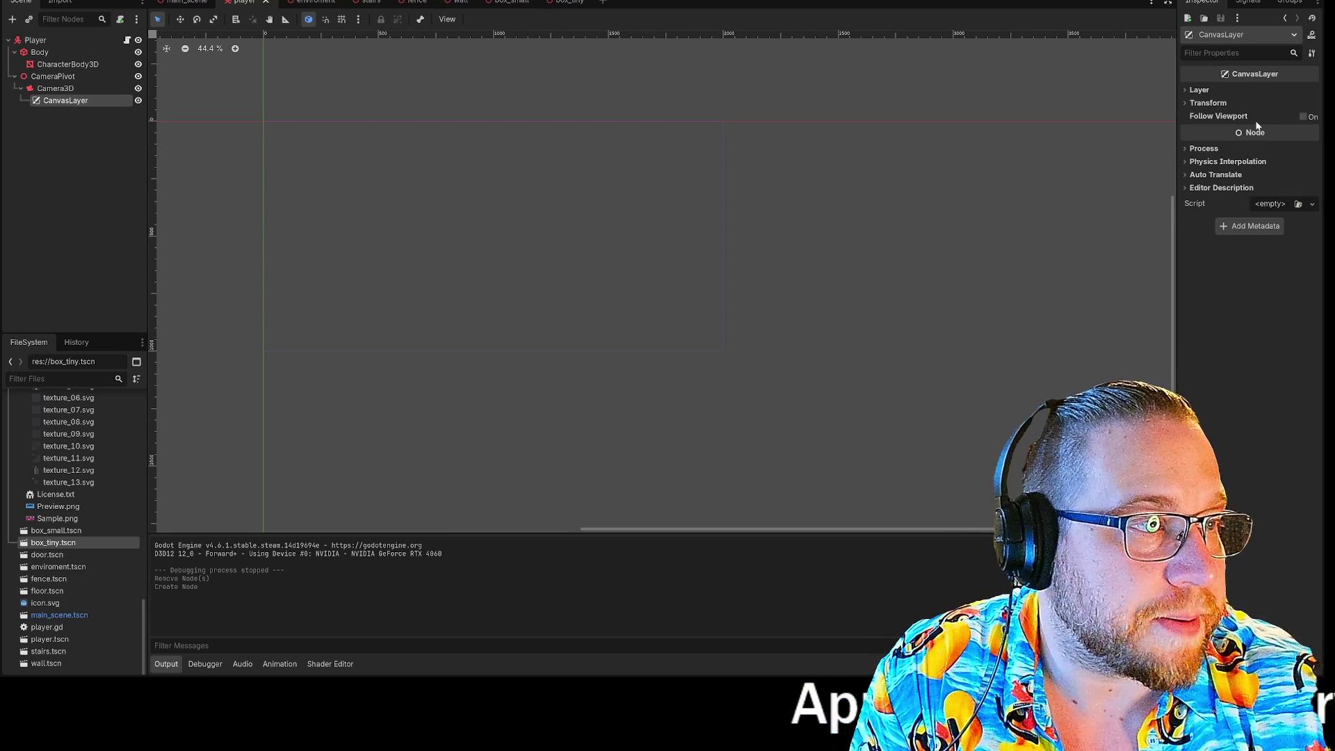
# Toggle the CanvasLayer's Follow Viewport on and off and check its transform and layer settings
pyautogui.click(1303, 117)
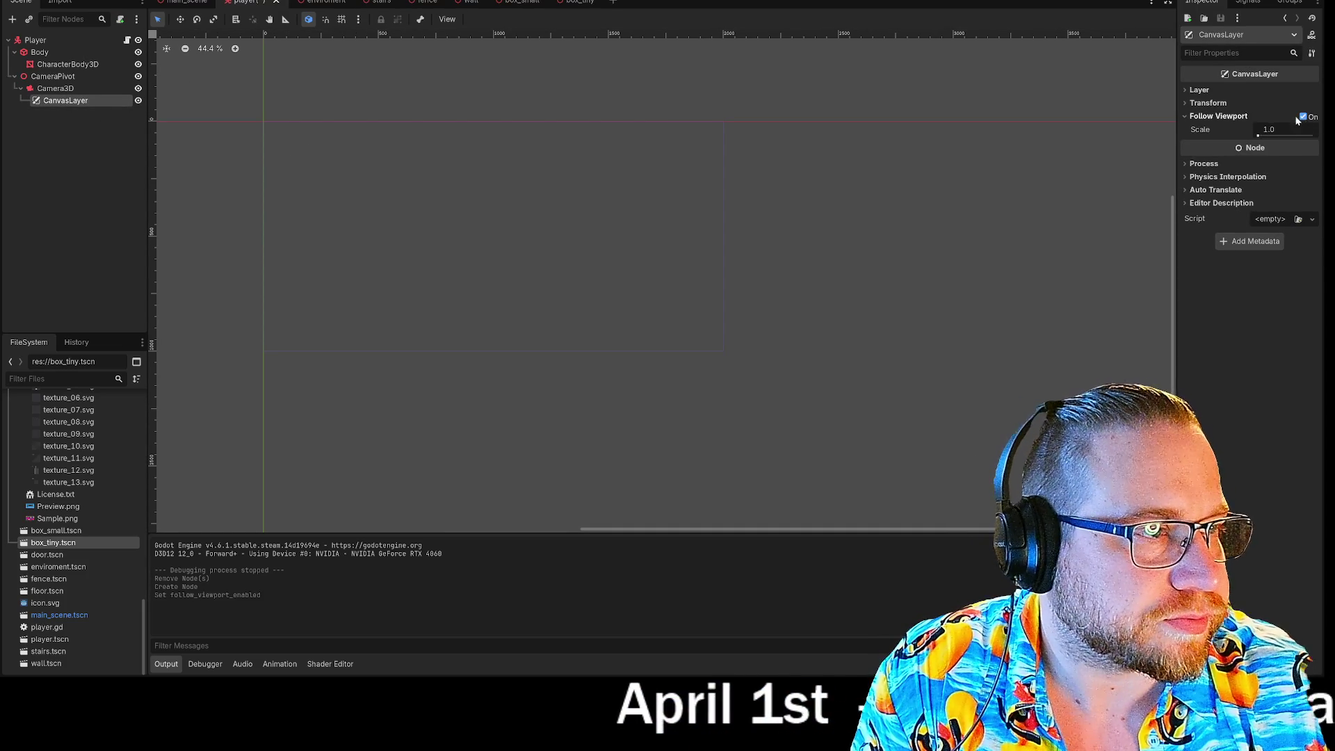
pyautogui.click(1301, 117)
pyautogui.click(1185, 103)
pyautogui.click(1185, 103)
pyautogui.click(1185, 89)
pyautogui.click(1185, 89)
pyautogui.click(1186, 103)
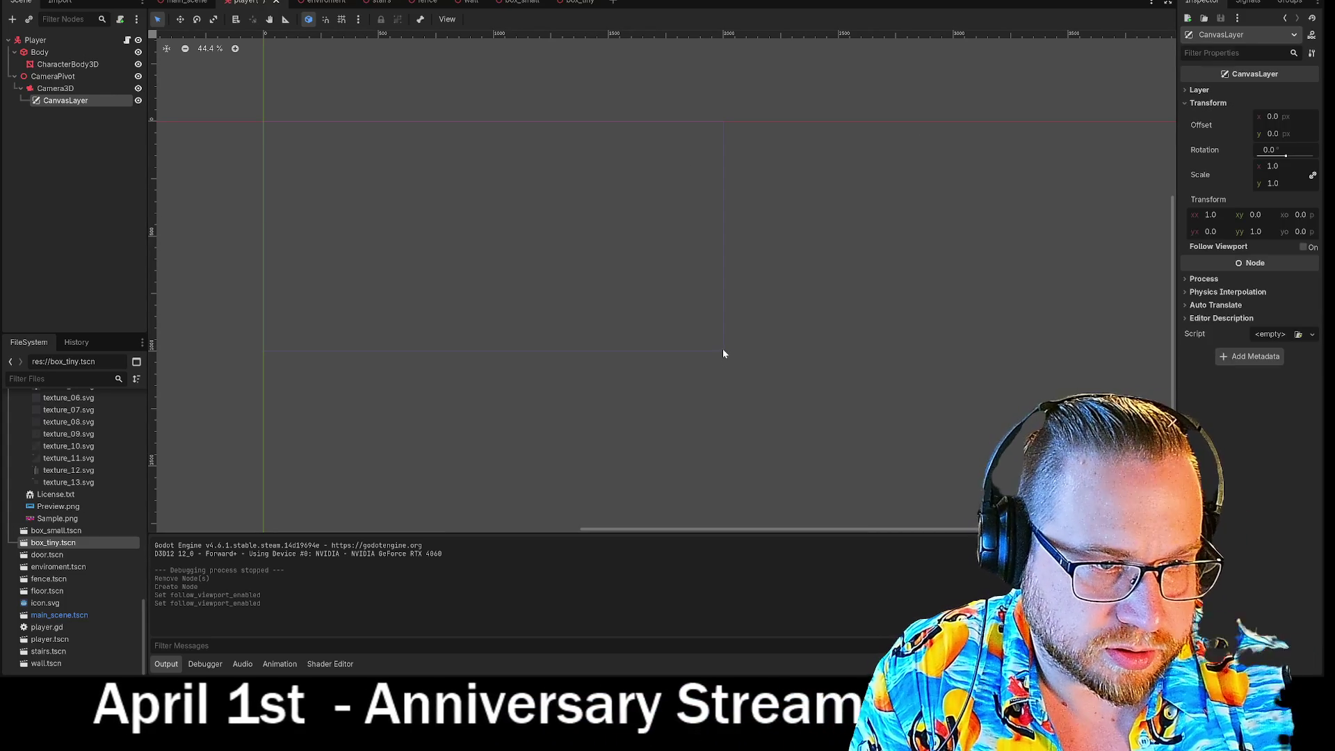
pyautogui.click(723, 349)
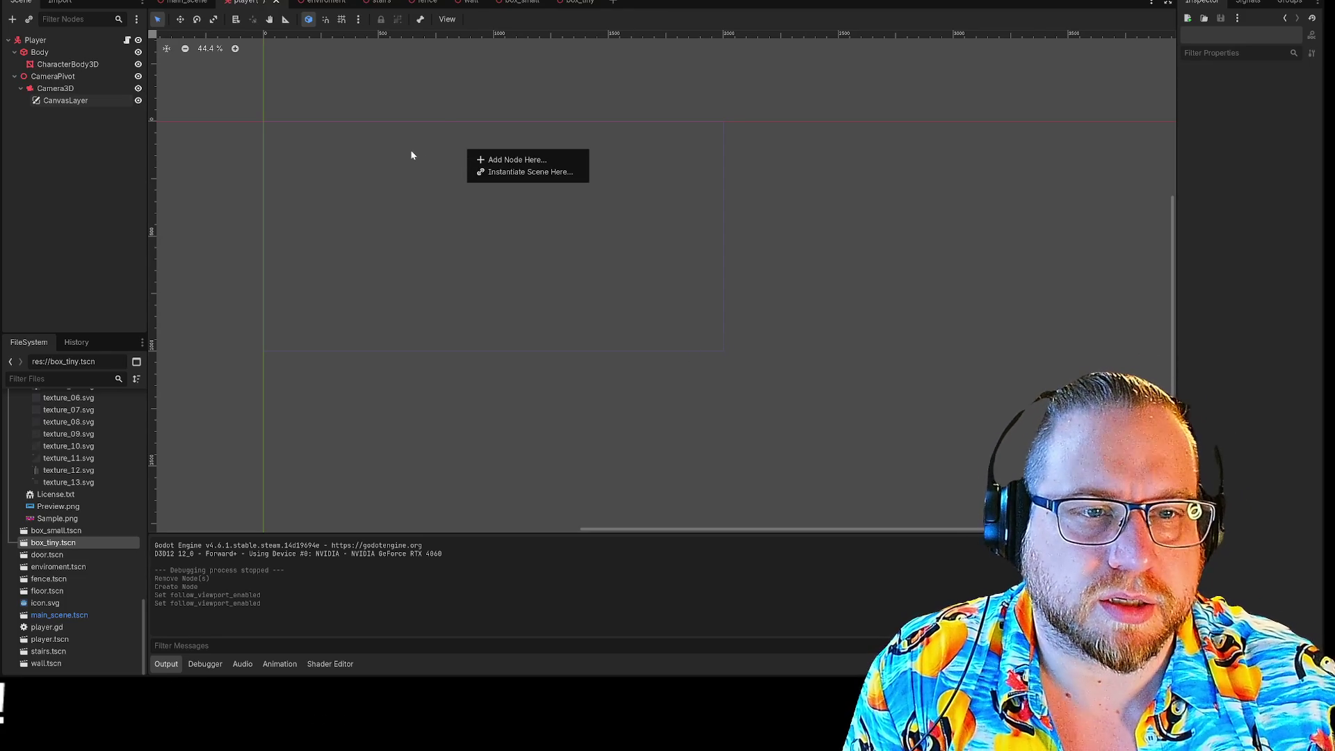
# Check the 2000 by 1000 window size under Display > Window in Project Settings, then close it
pyautogui.click(49, 0)
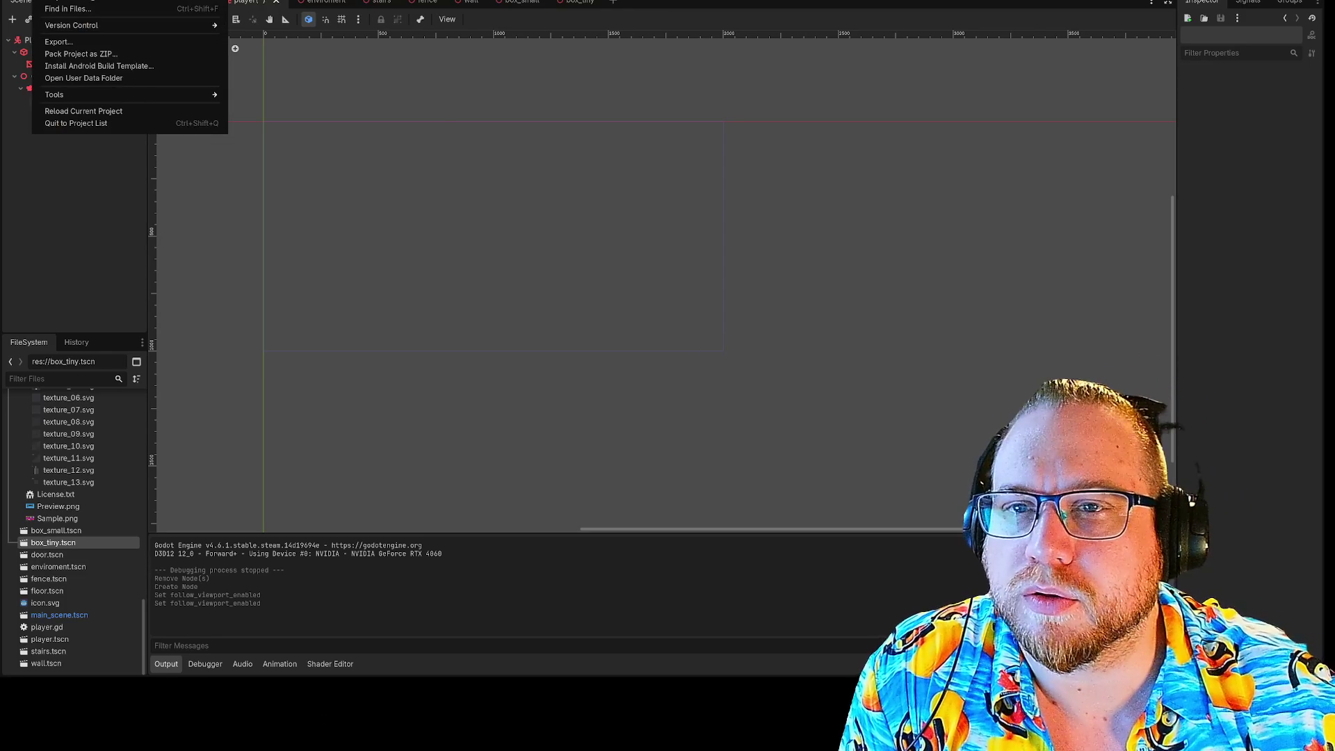
pyautogui.click(86, 1)
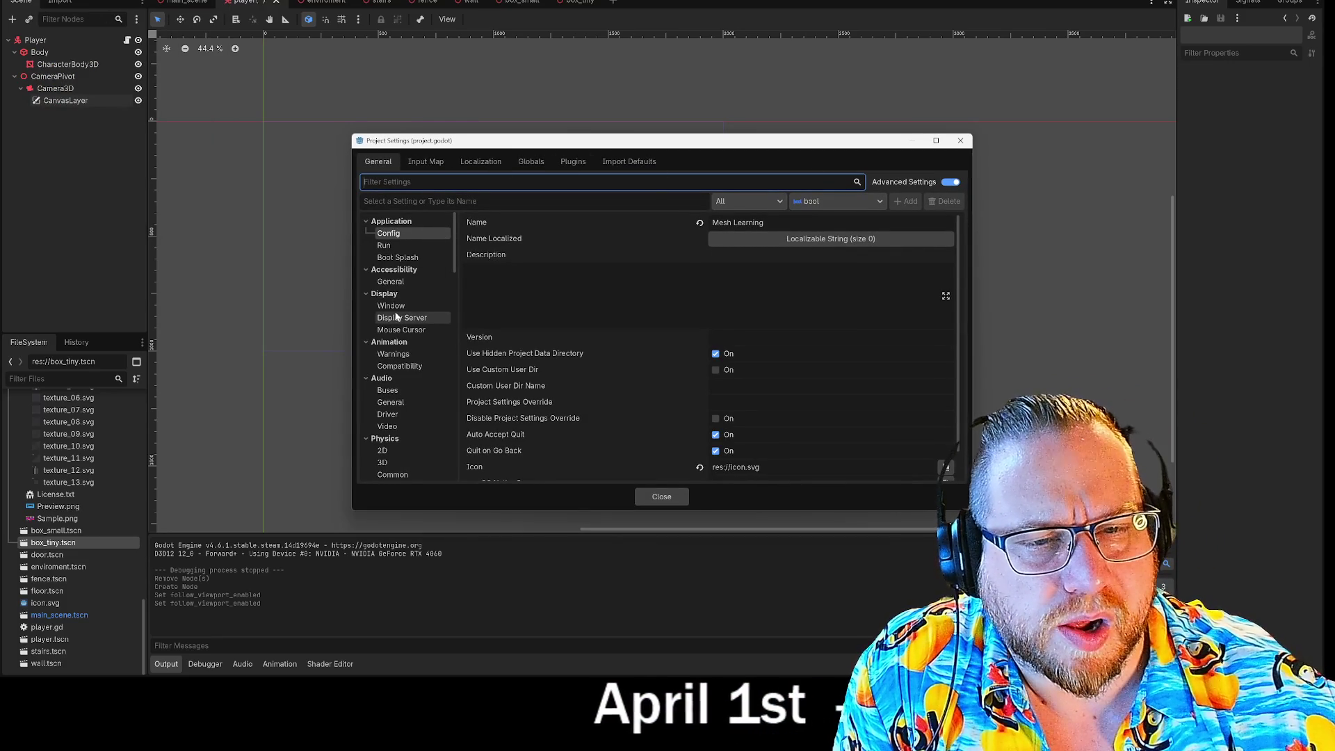
pyautogui.click(391, 306)
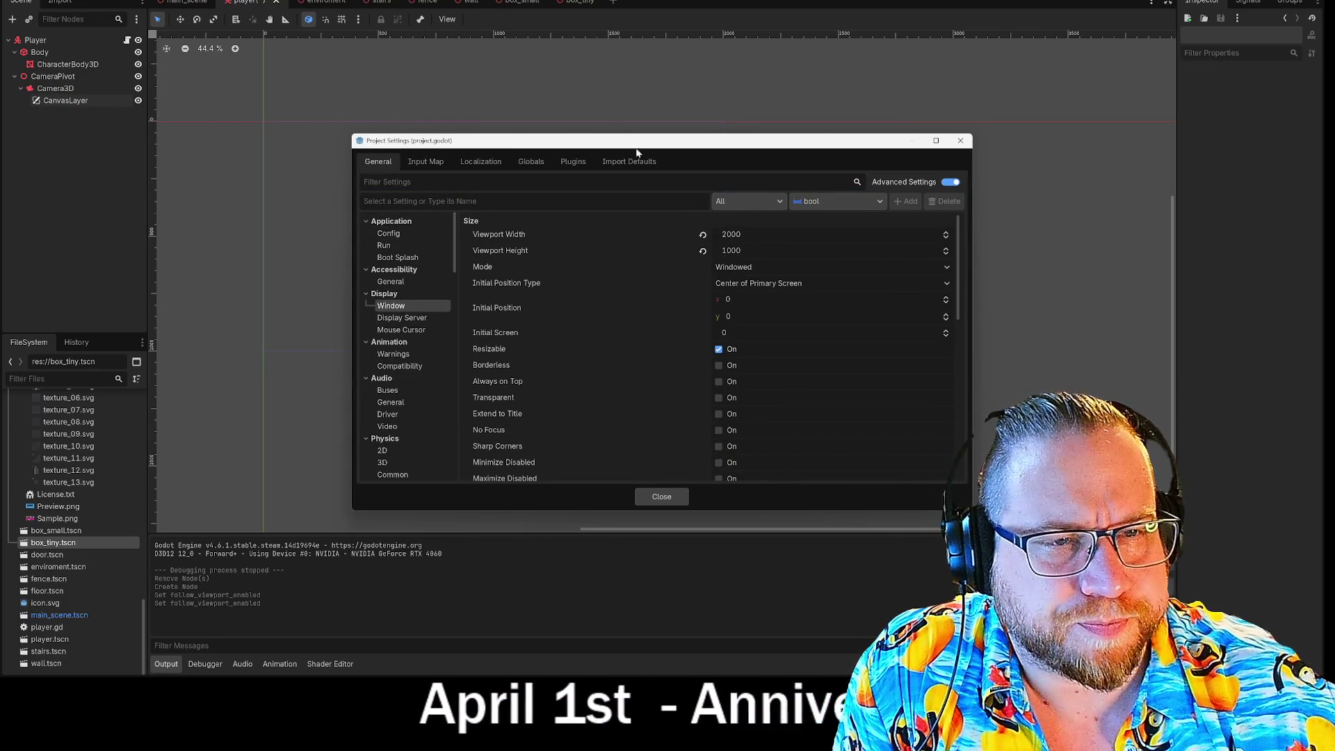
pyautogui.moveTo(609, 144)
pyautogui.mouseDown()
pyautogui.moveTo(1038, 178)
pyautogui.moveTo(1023, 106)
pyautogui.moveTo(698, 82)
pyautogui.moveTo(1026, 108)
pyautogui.moveTo(962, 104)
pyautogui.mouseUp()
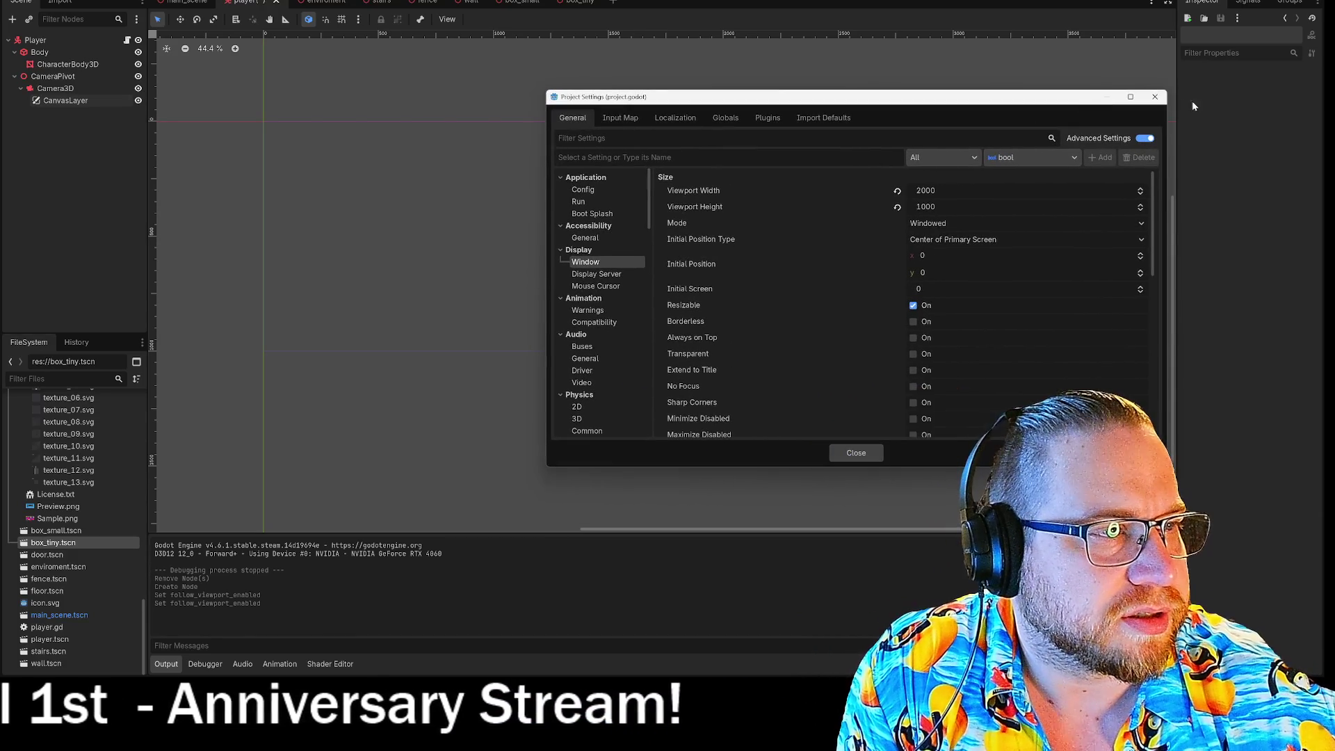
pyautogui.click(1155, 97)
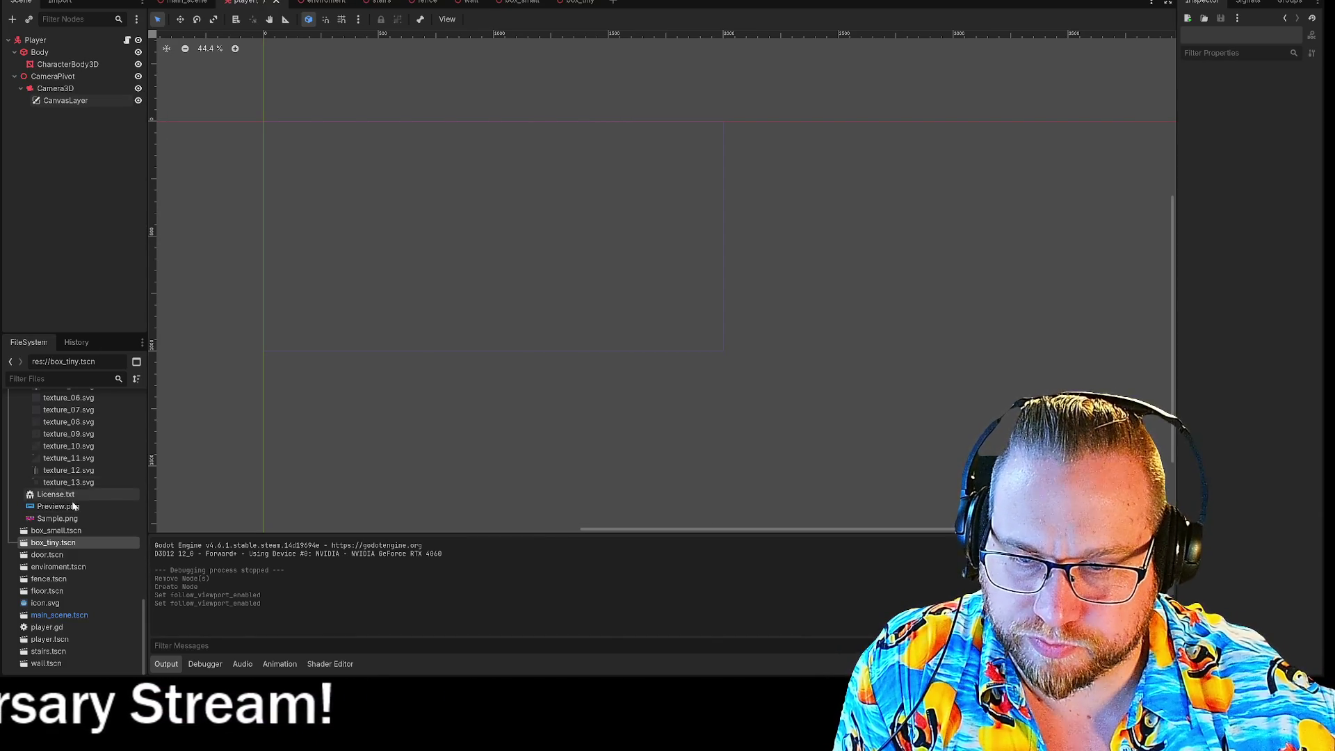
# Add a Sprite2D under CanvasLayer and give it the icon.svg texture
pyautogui.rightClick(65, 101)
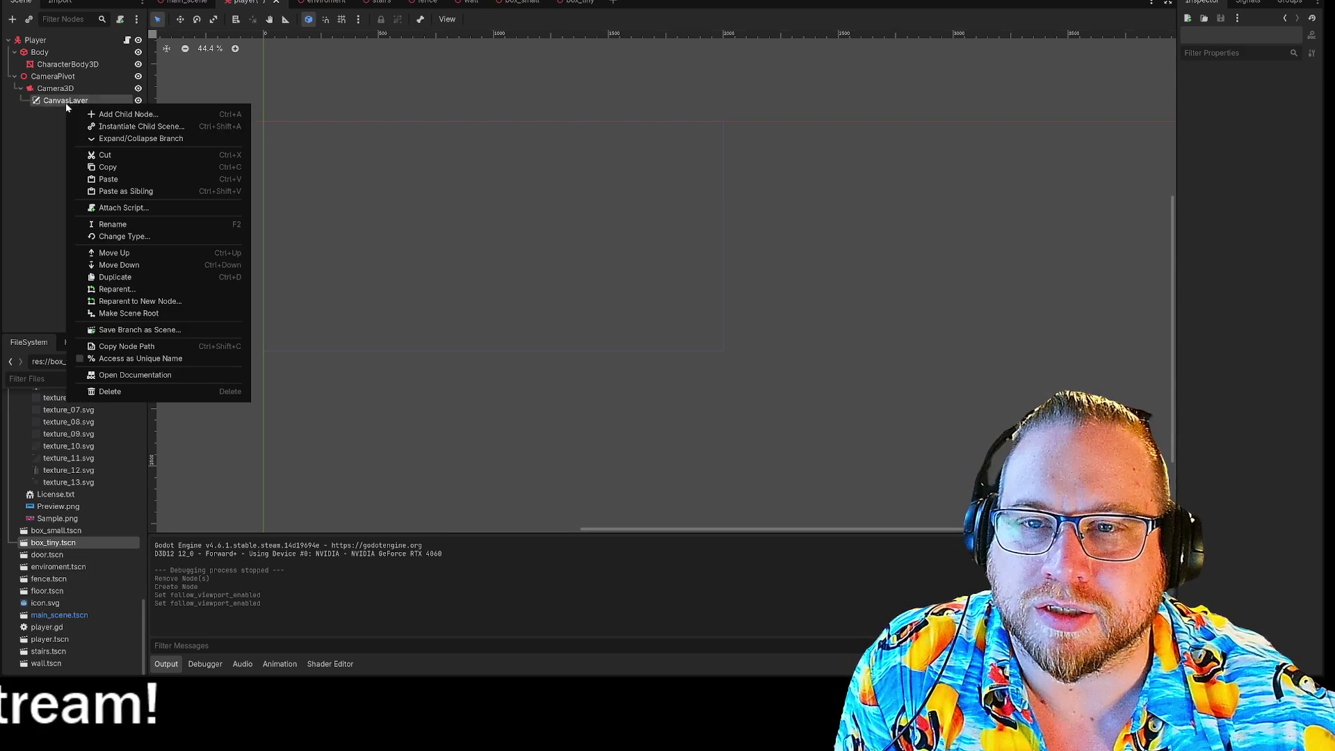
pyautogui.click(113, 114)
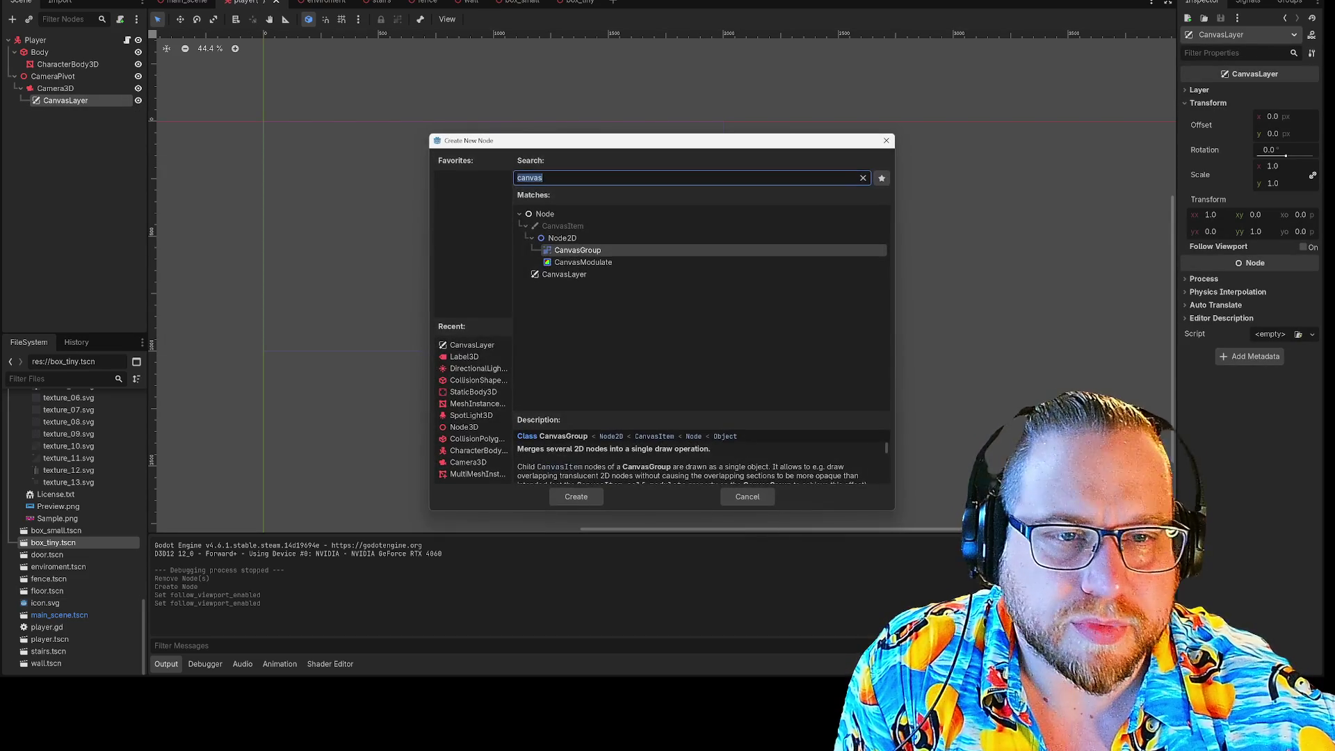
pyautogui.write('spa')
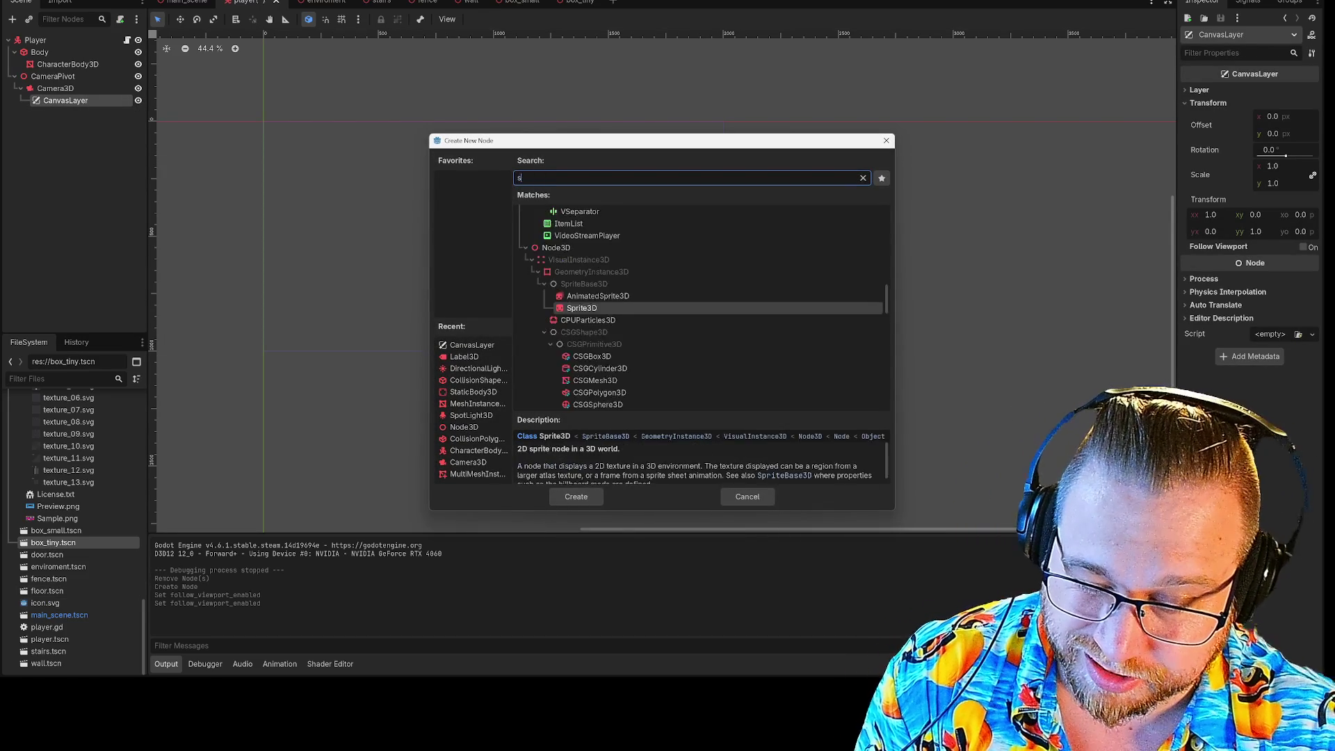
pyautogui.press('BackSpace')
pyautogui.write('ri')
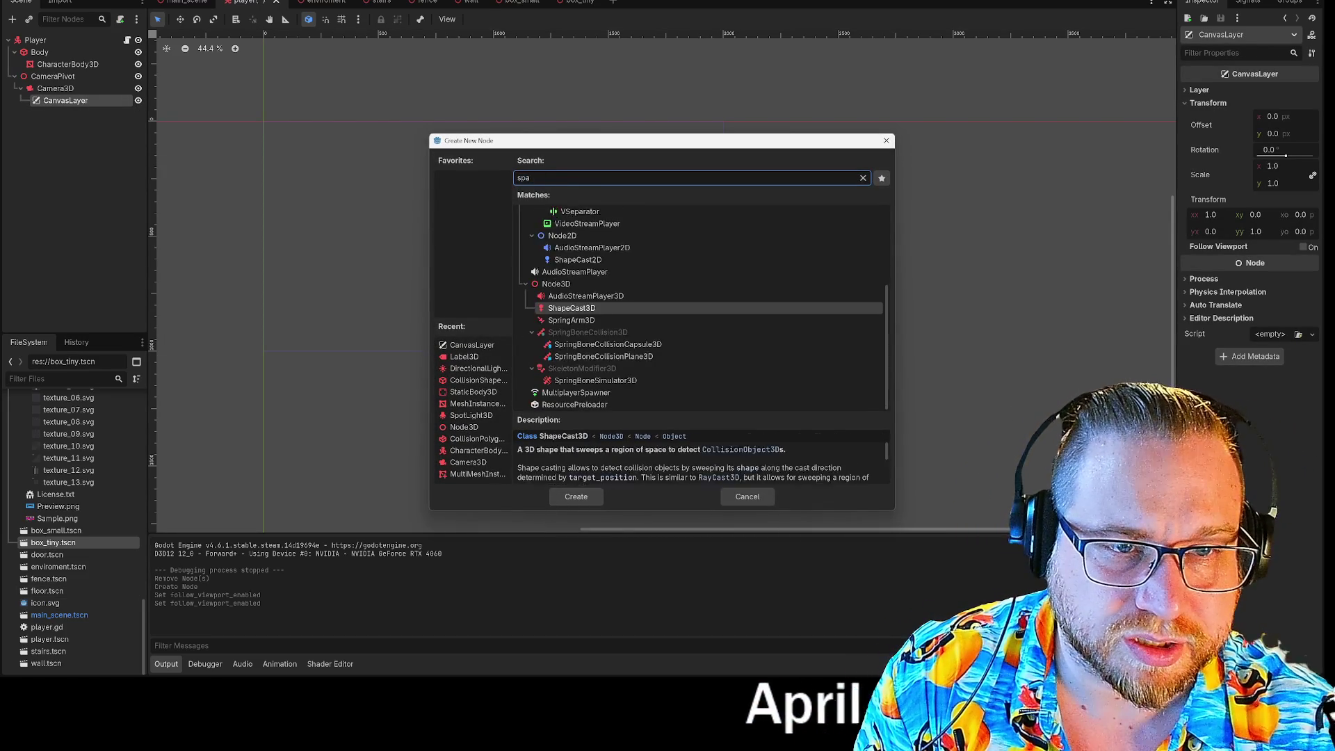
pyautogui.write('te')
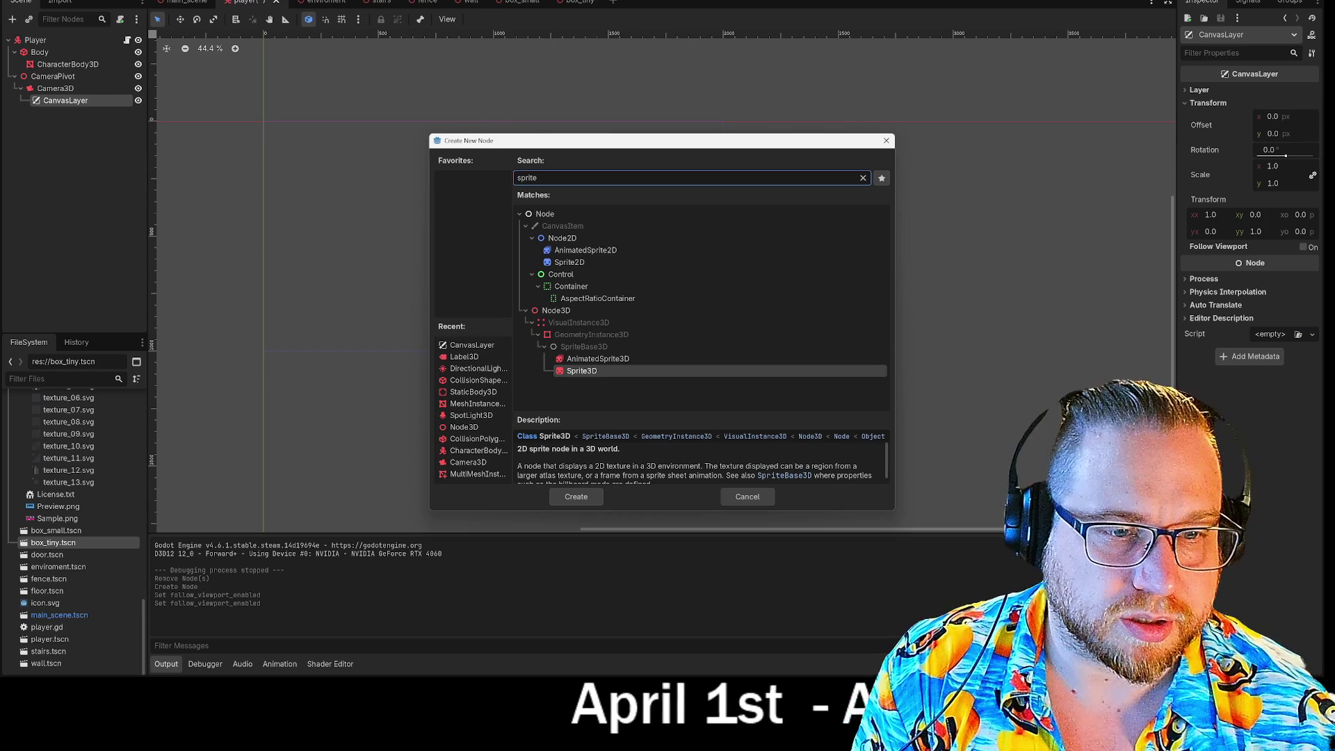
pyautogui.press('Up')
pyautogui.press('Up')
pyautogui.press('Up')
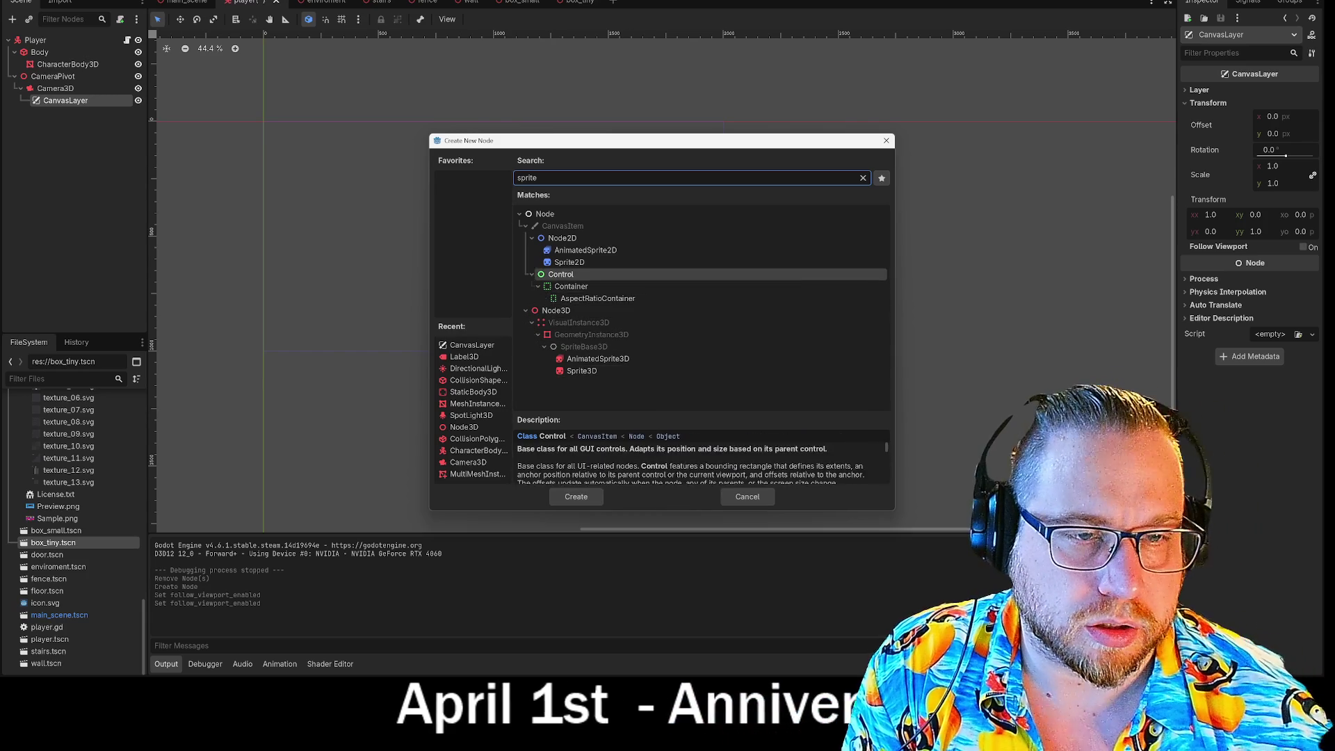
pyautogui.press('Return')
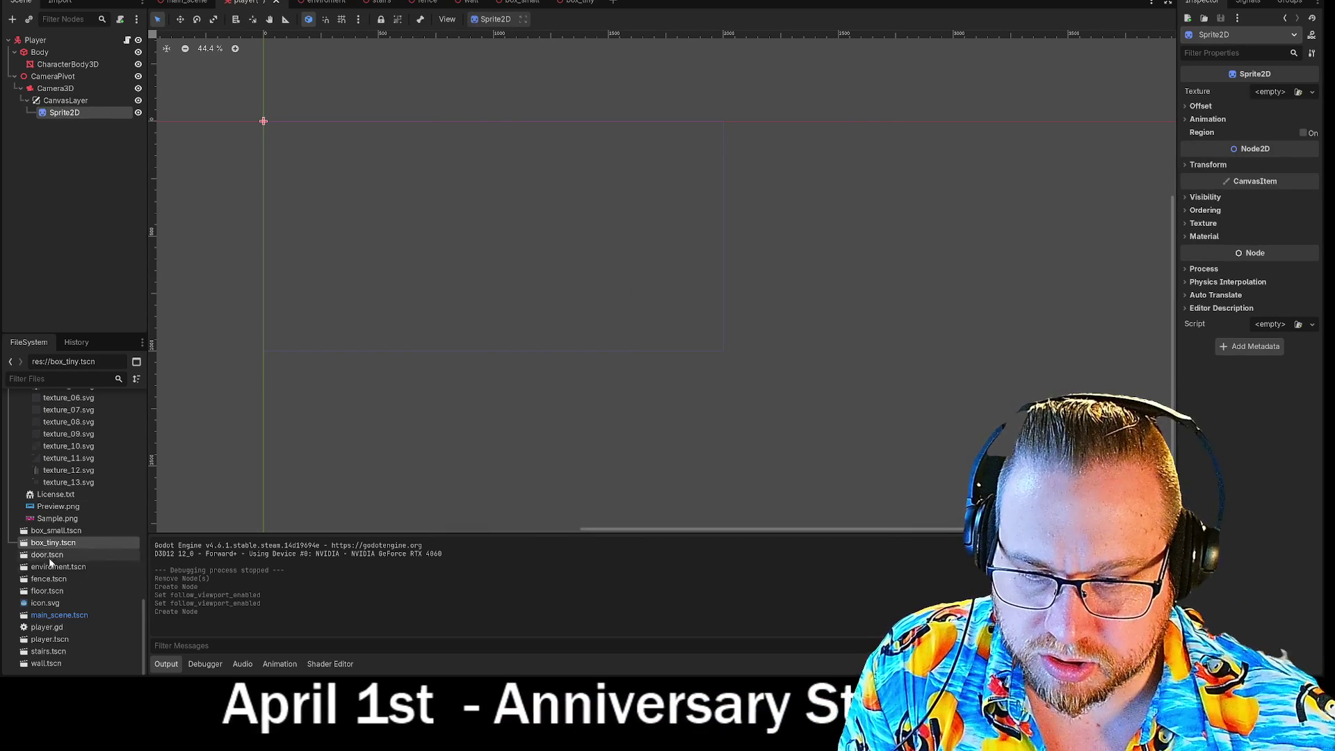
pyautogui.moveTo(45, 603)
pyautogui.mouseDown()
pyautogui.moveTo(64, 152)
pyautogui.moveTo(55, 117)
pyautogui.moveTo(1270, 91)
pyautogui.mouseUp()
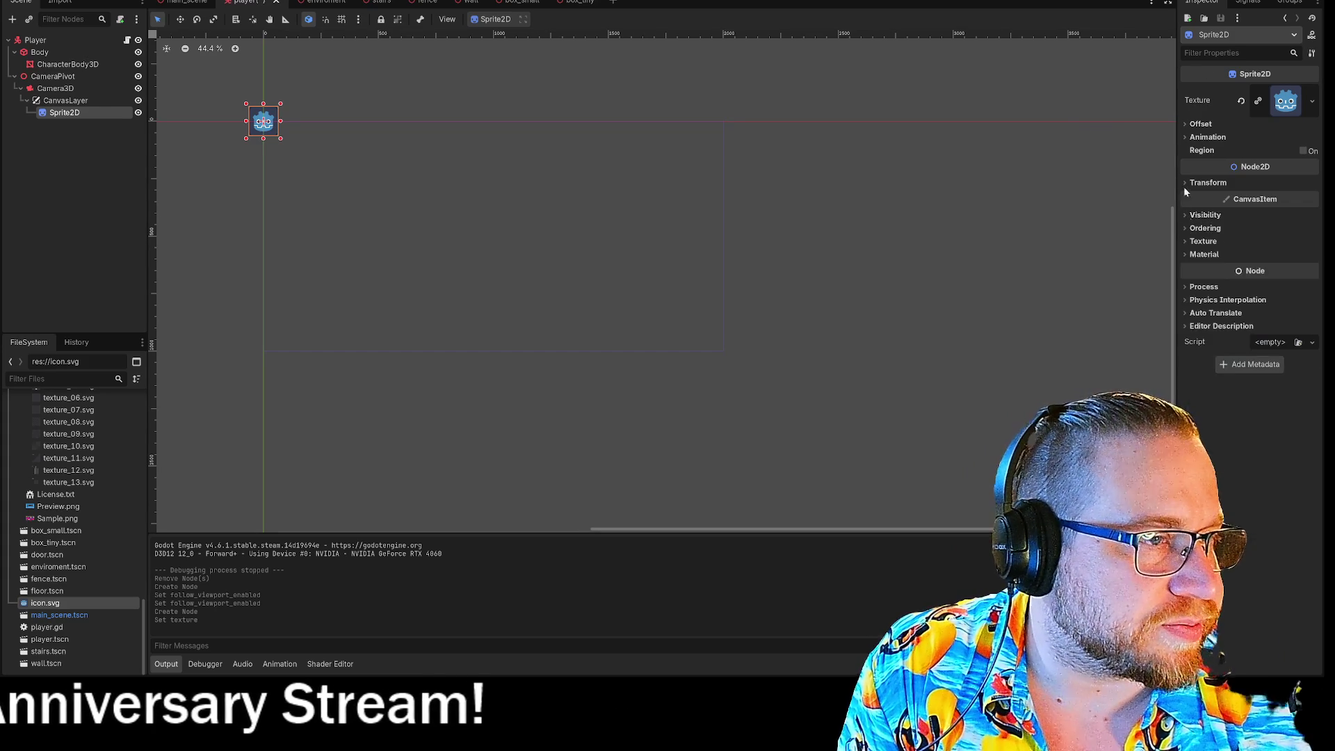
# Look through the sprite's offset, ordering, and visibility properties, confirming it is centred on its origin
pyautogui.click(1188, 123)
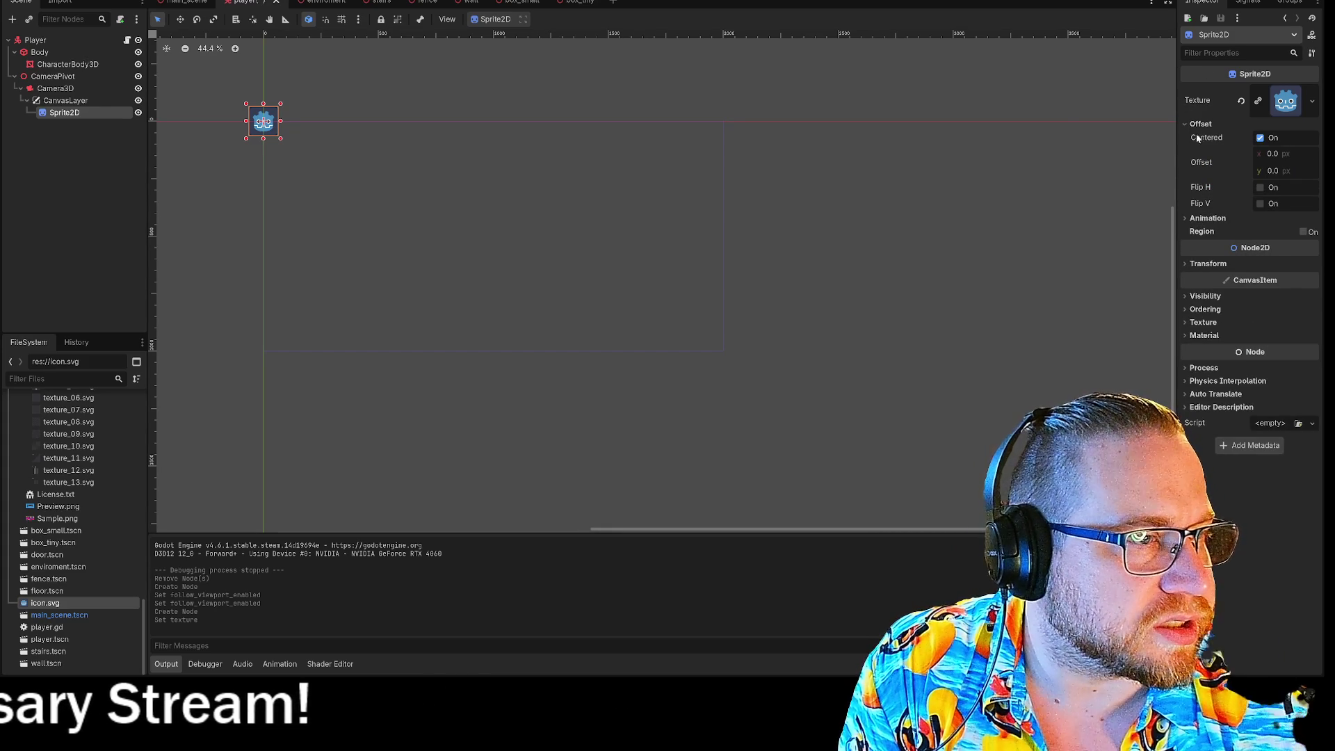
pyautogui.click(1186, 124)
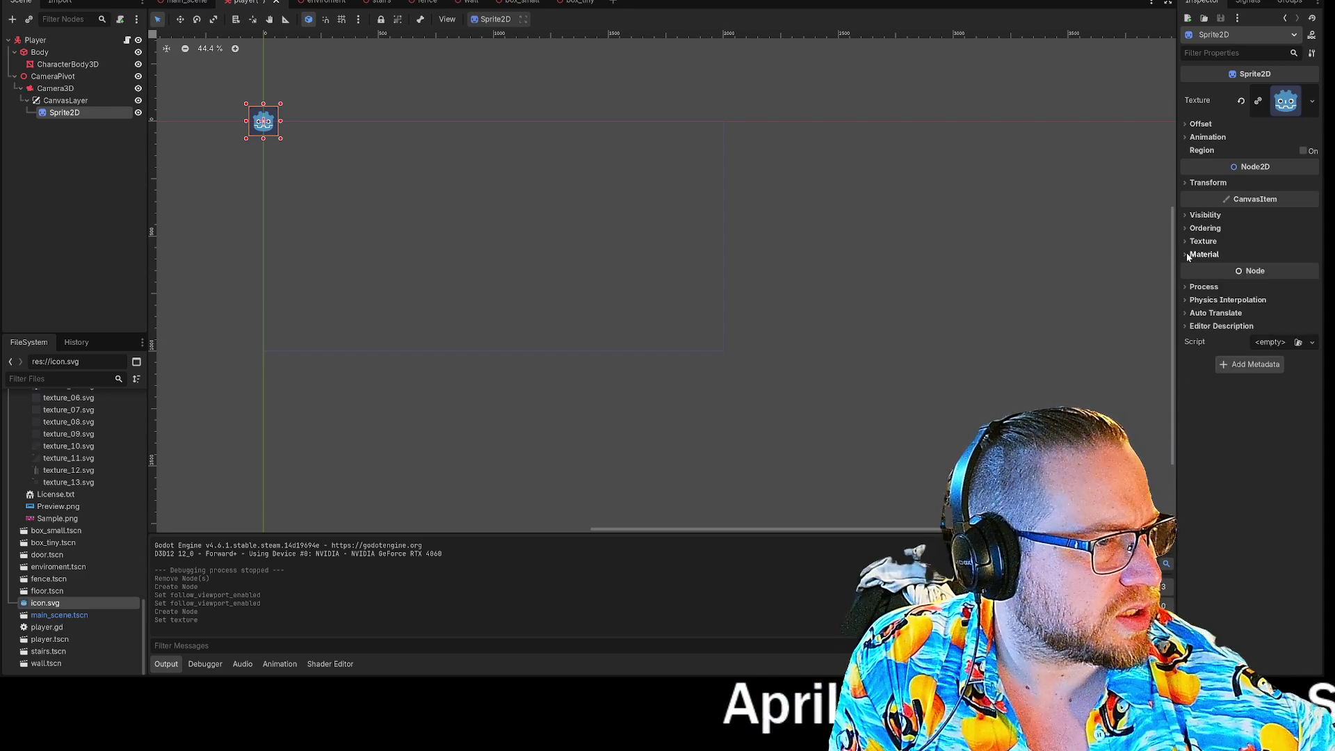
pyautogui.click(1184, 229)
pyautogui.click(1182, 228)
pyautogui.click(1183, 214)
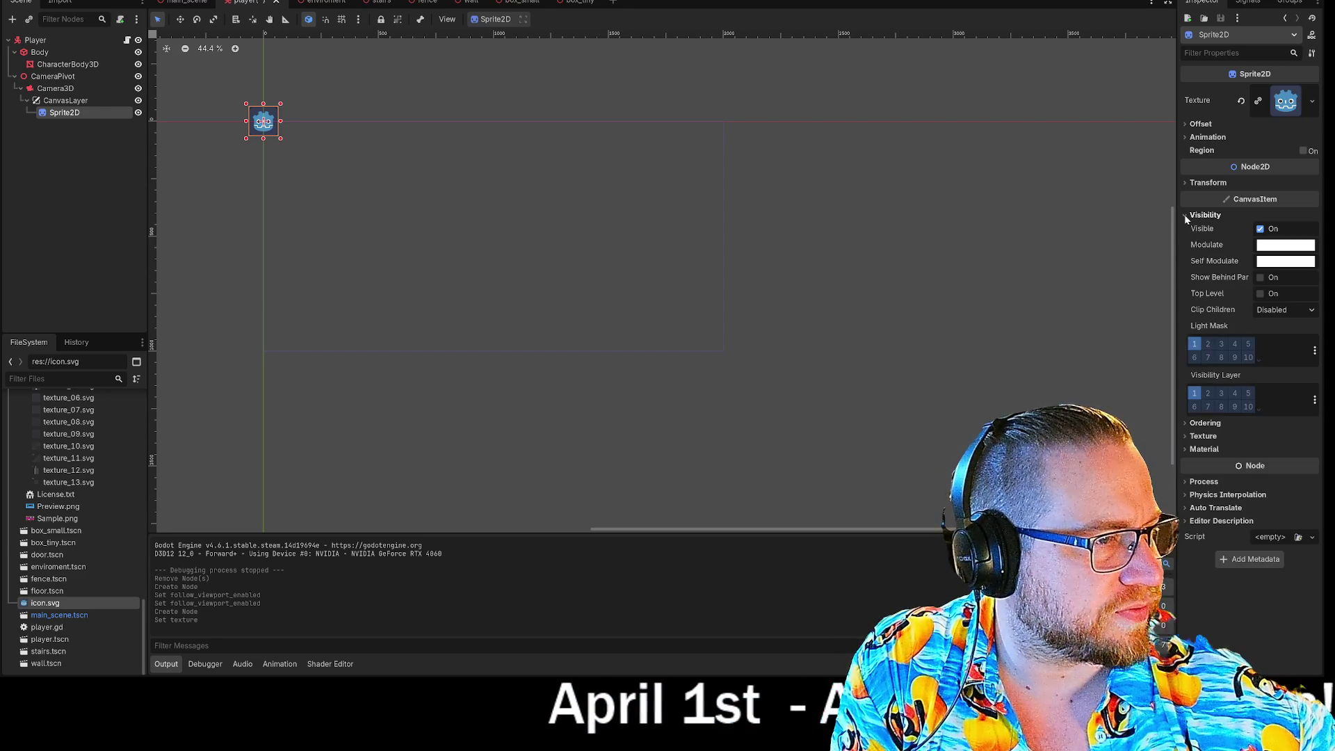
pyautogui.click(1183, 214)
pyautogui.click(1184, 183)
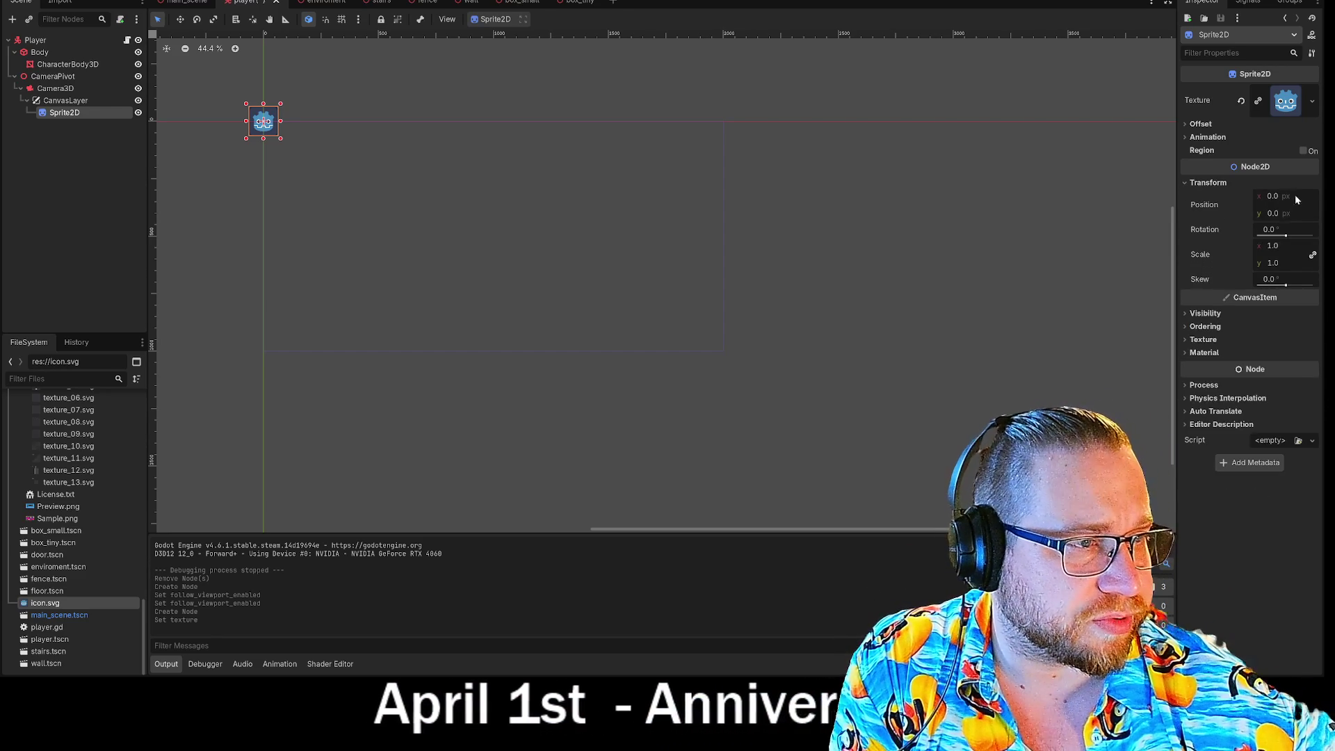
pyautogui.click(1184, 122)
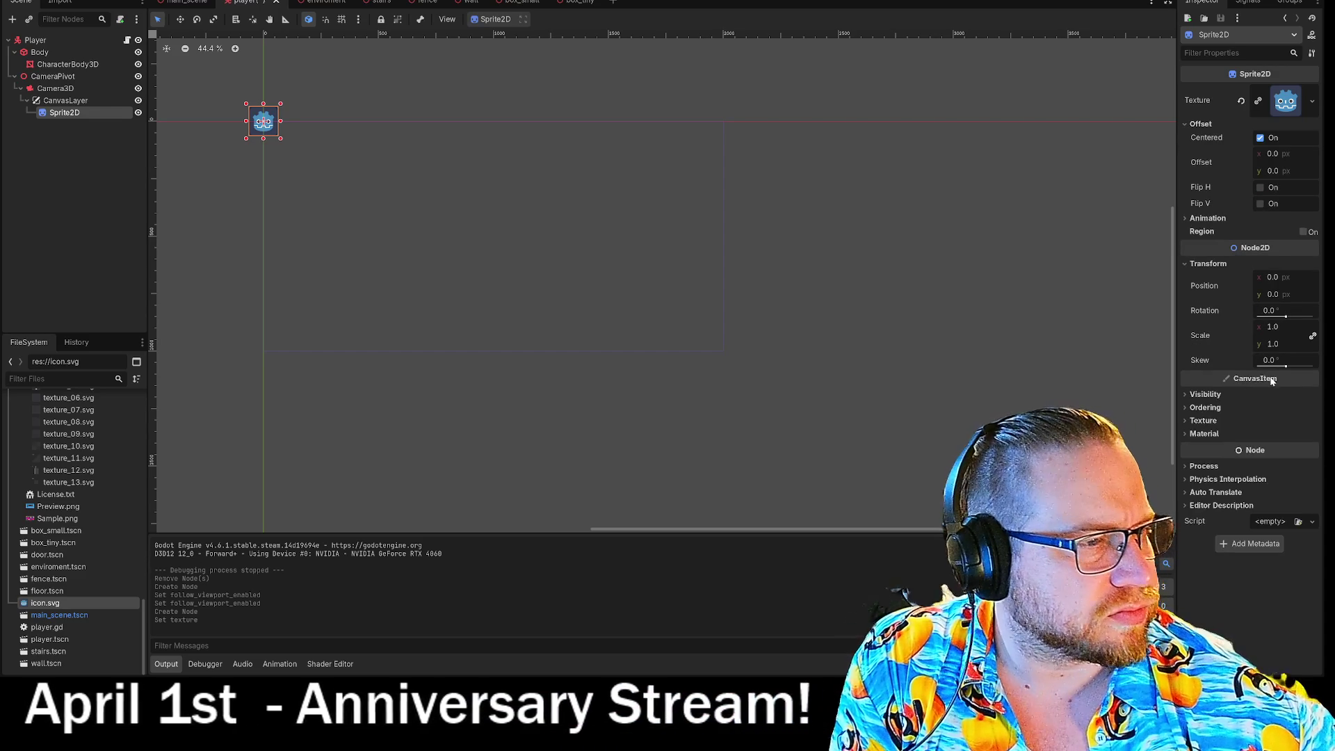
# Set the sprite's position to x 1000, y 500 and save the scene
pyautogui.click(1272, 277)
pyautogui.write('100')
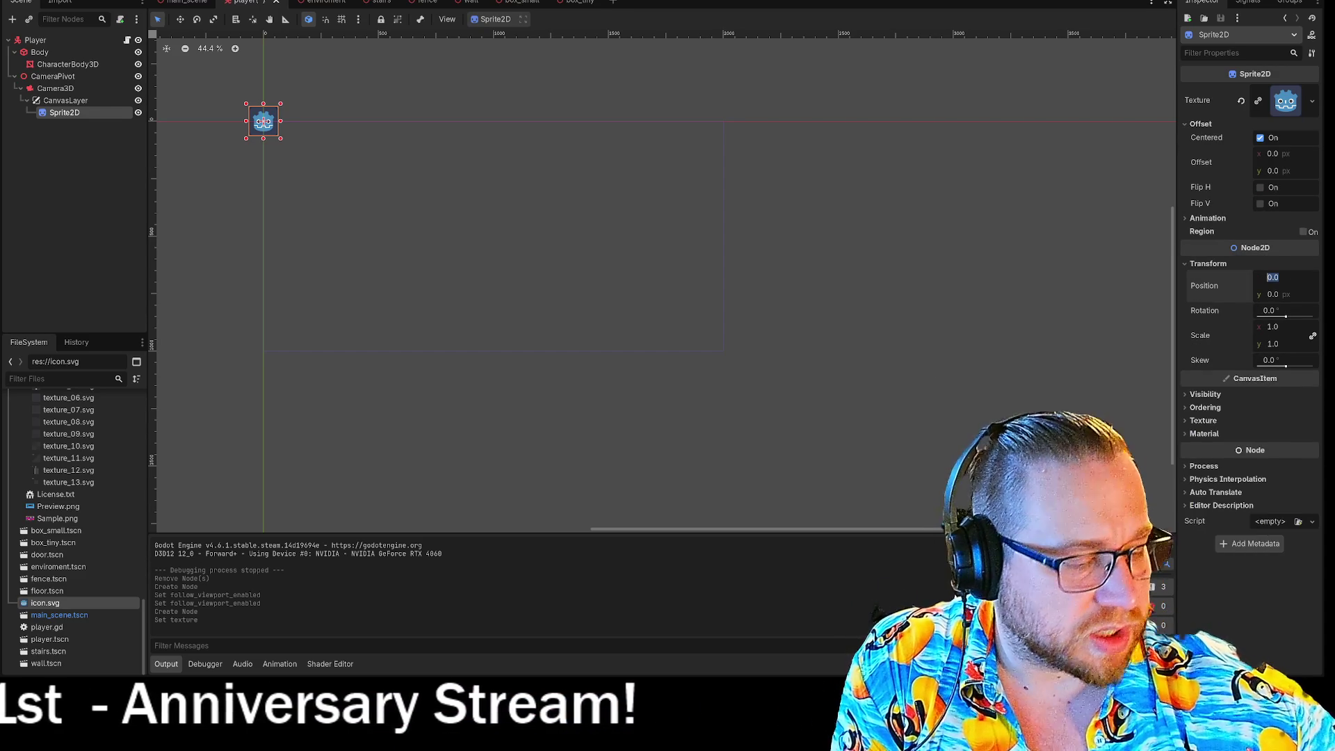
pyautogui.write('0')
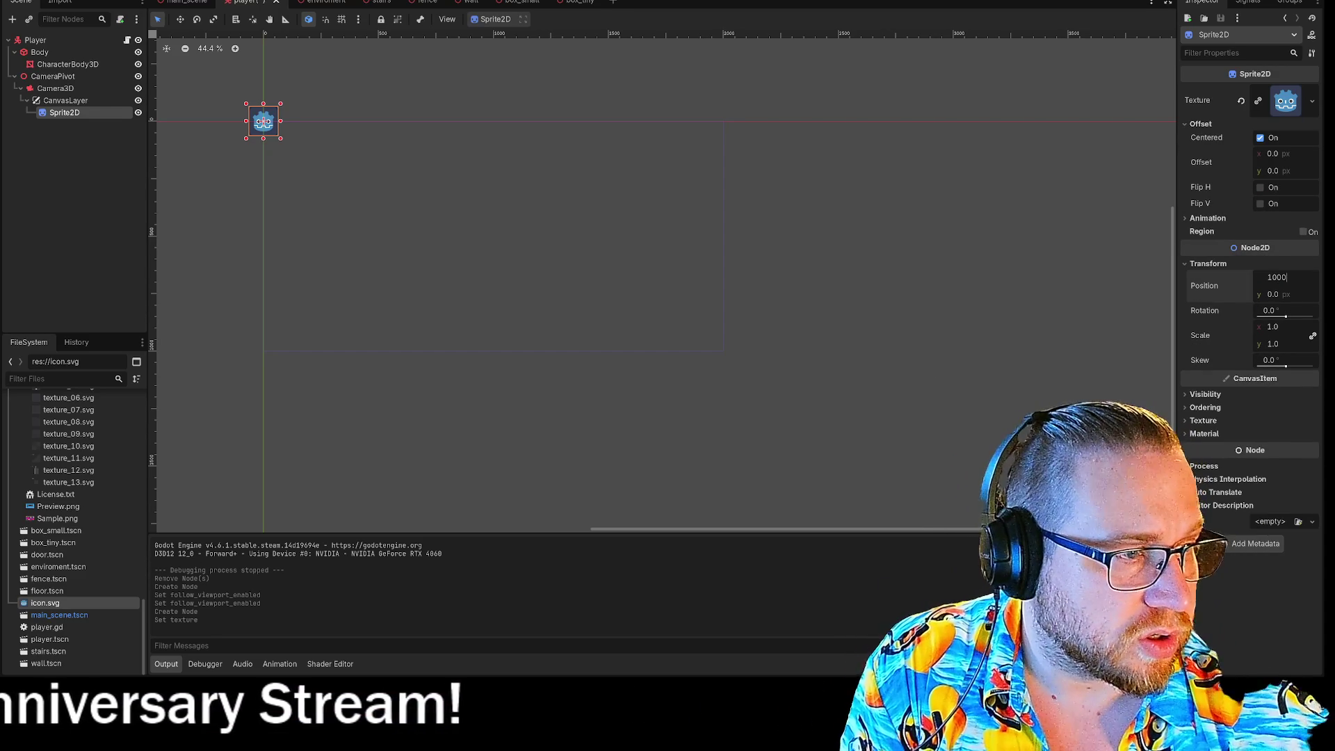
pyautogui.click(1275, 296)
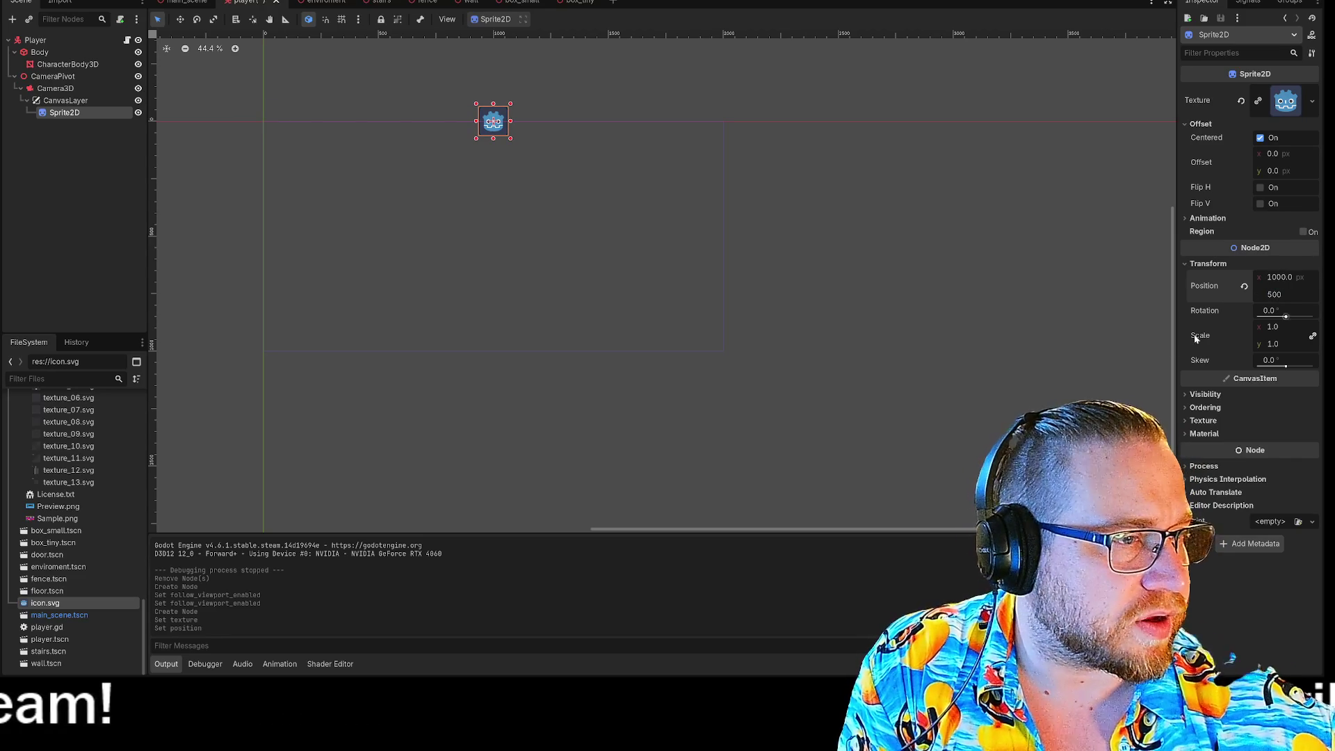
pyautogui.click(1008, 323)
pyautogui.hotkey('ctrl', 's')
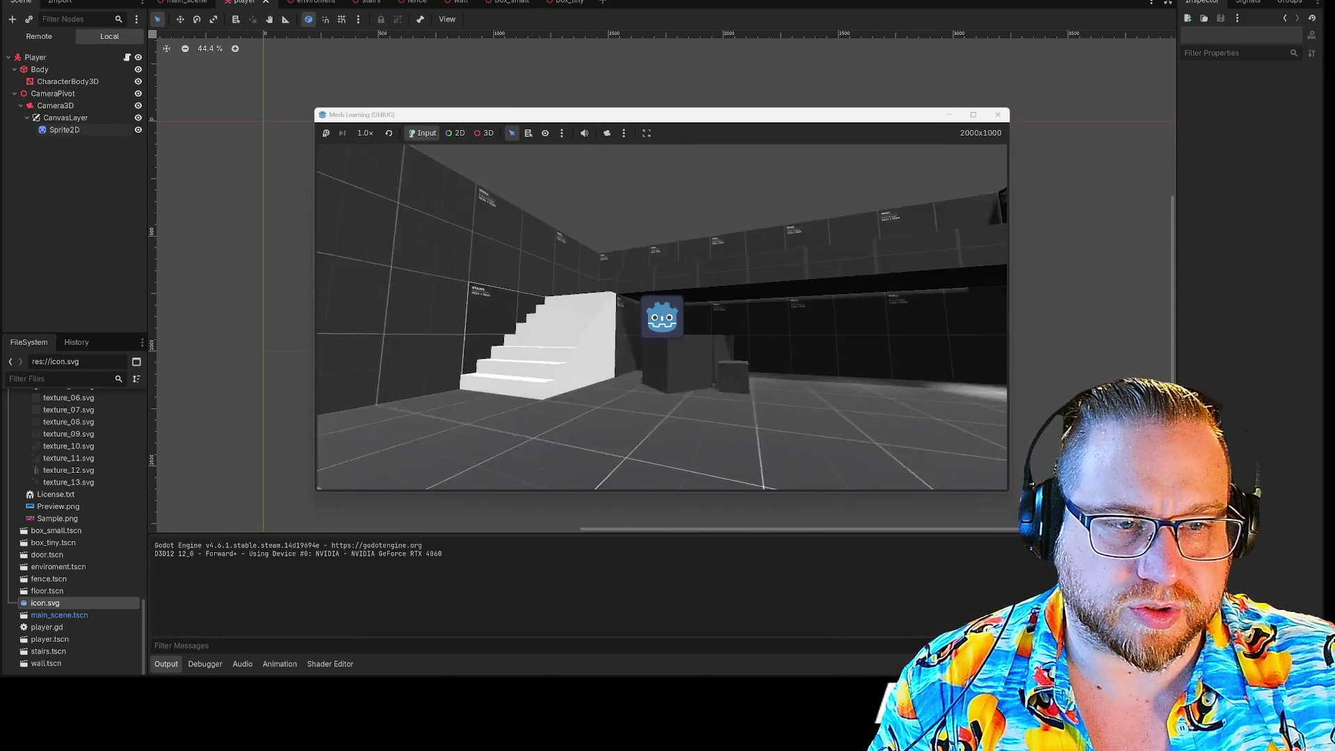
# Walk up the stairs and around the room confirming the icon crosshair stays centred, then close the game
pyautogui.press('w')
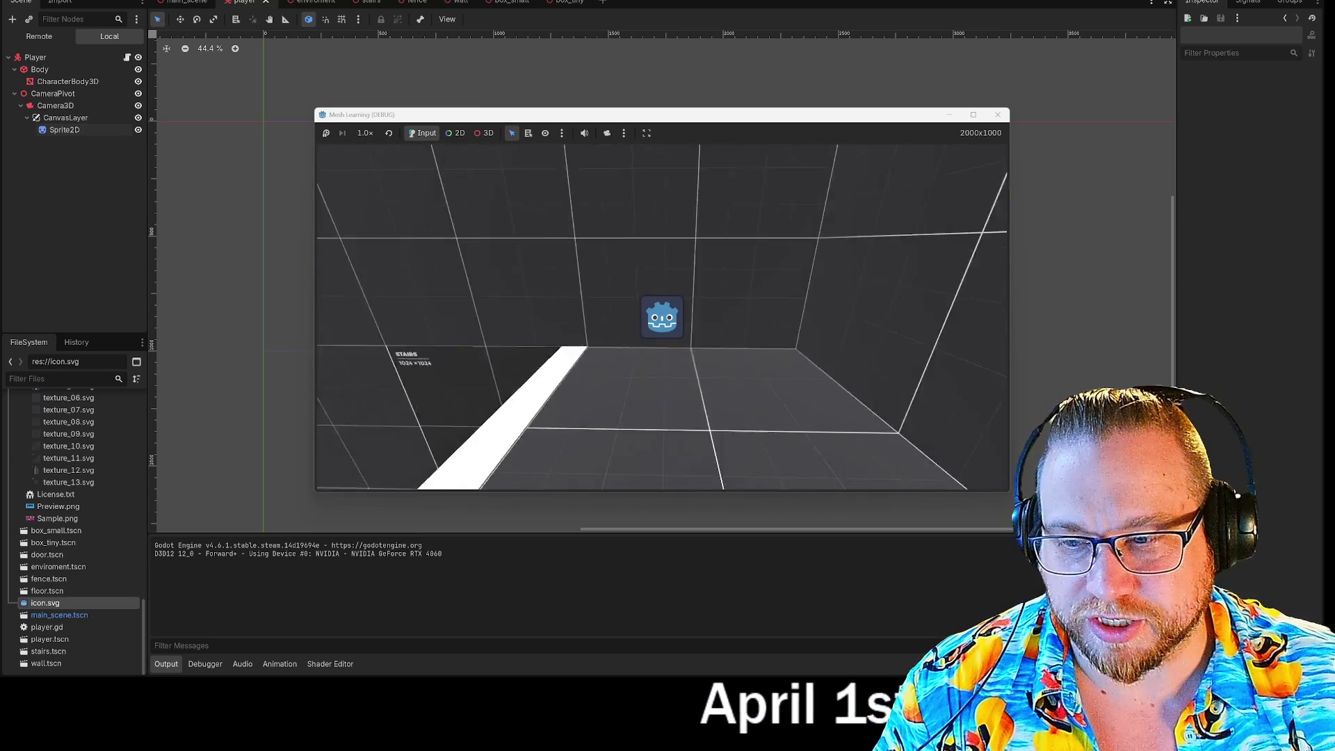
pyautogui.press('w')
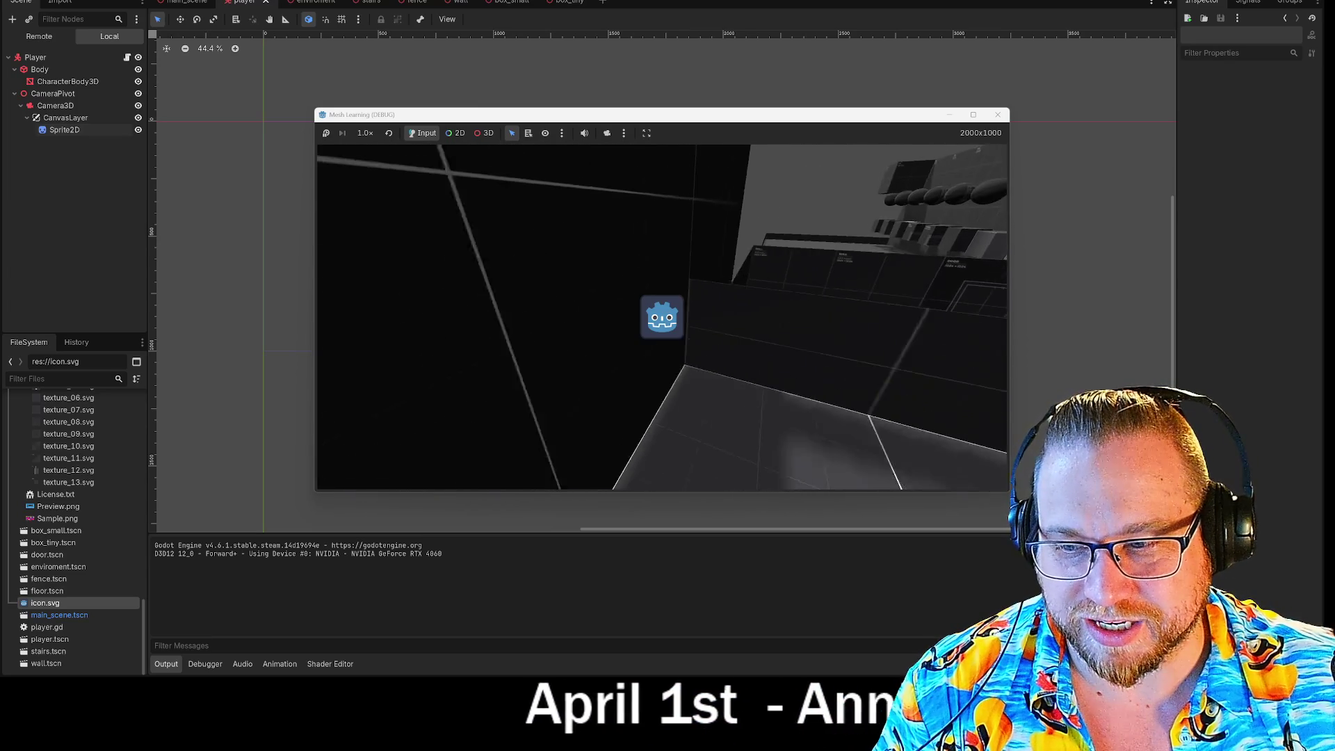
pyautogui.press('w')
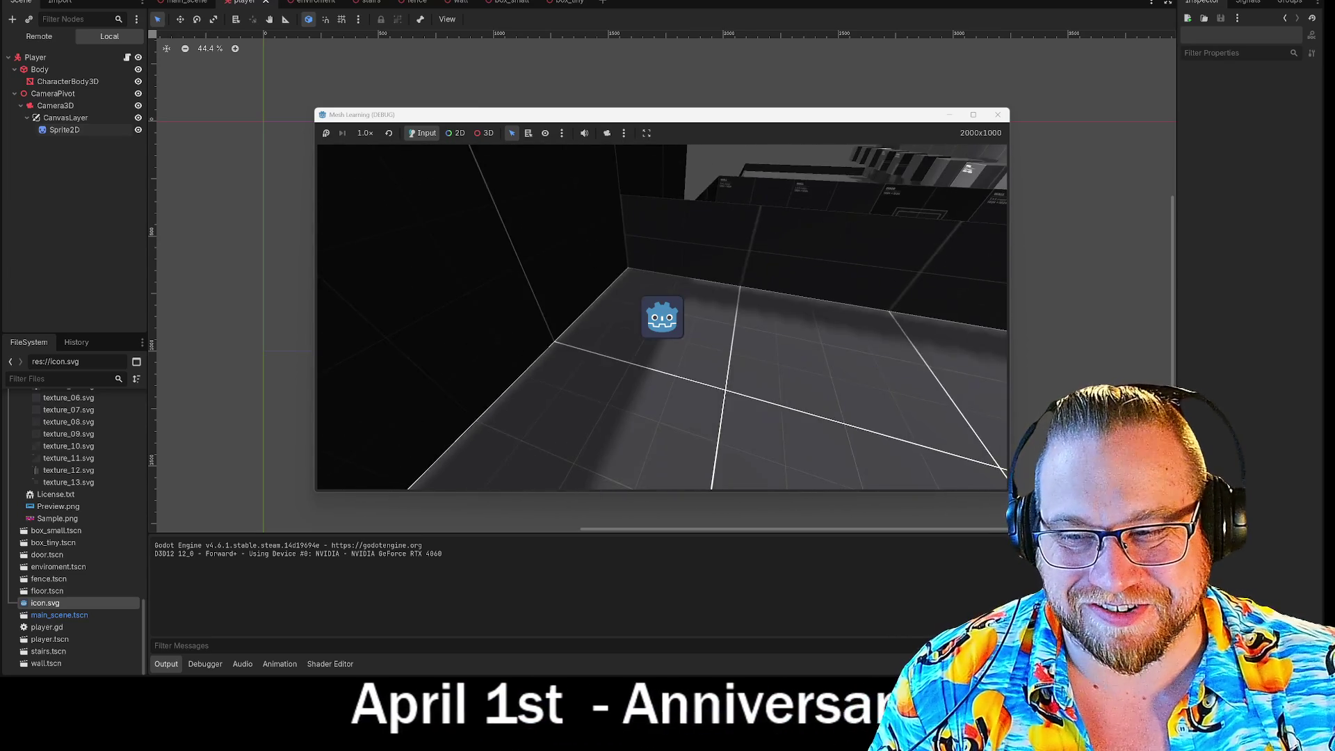
pyautogui.press('w')
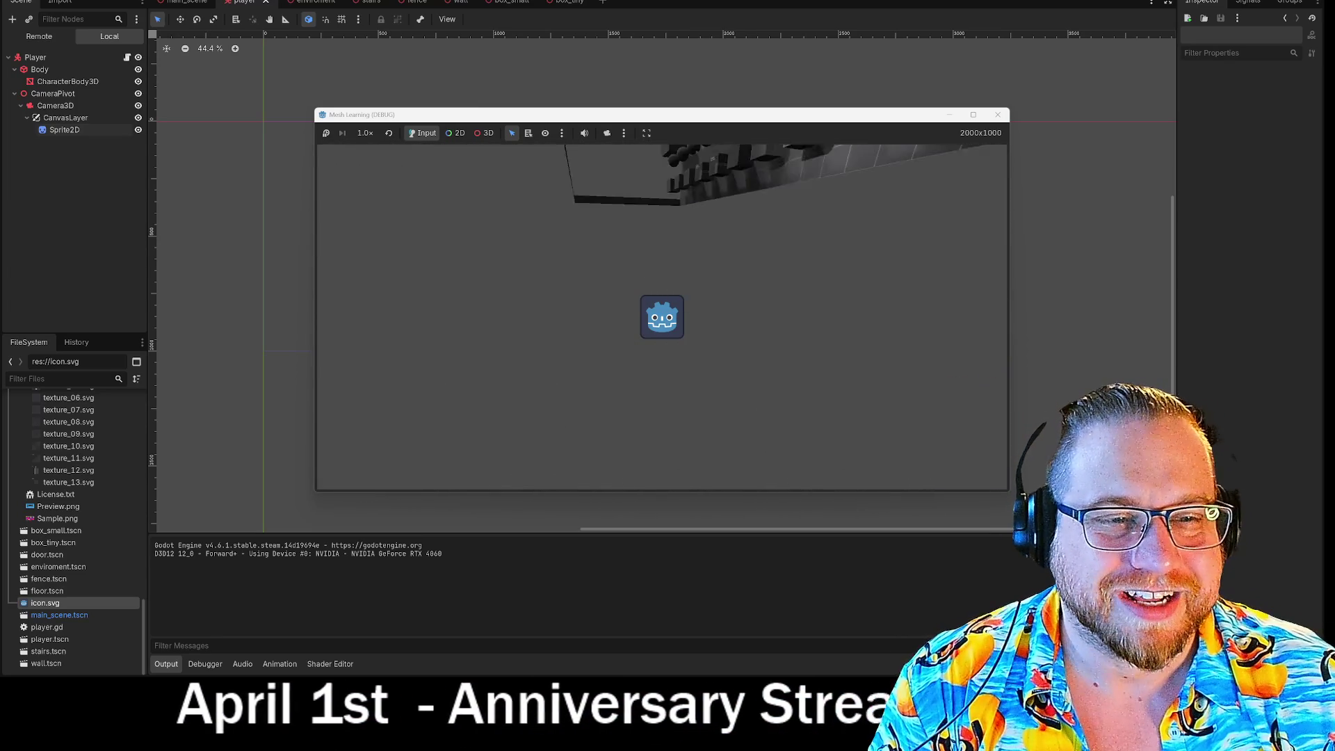
pyautogui.press('w')
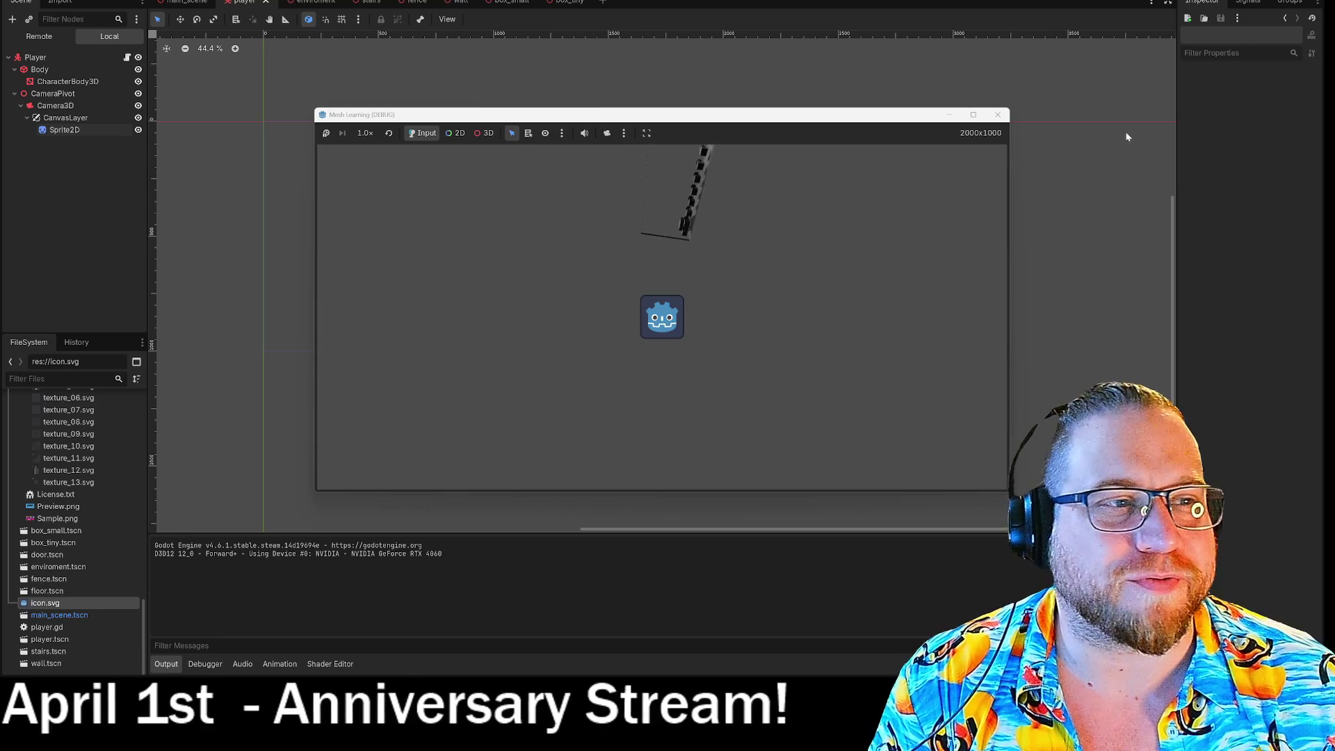
pyautogui.click(998, 114)
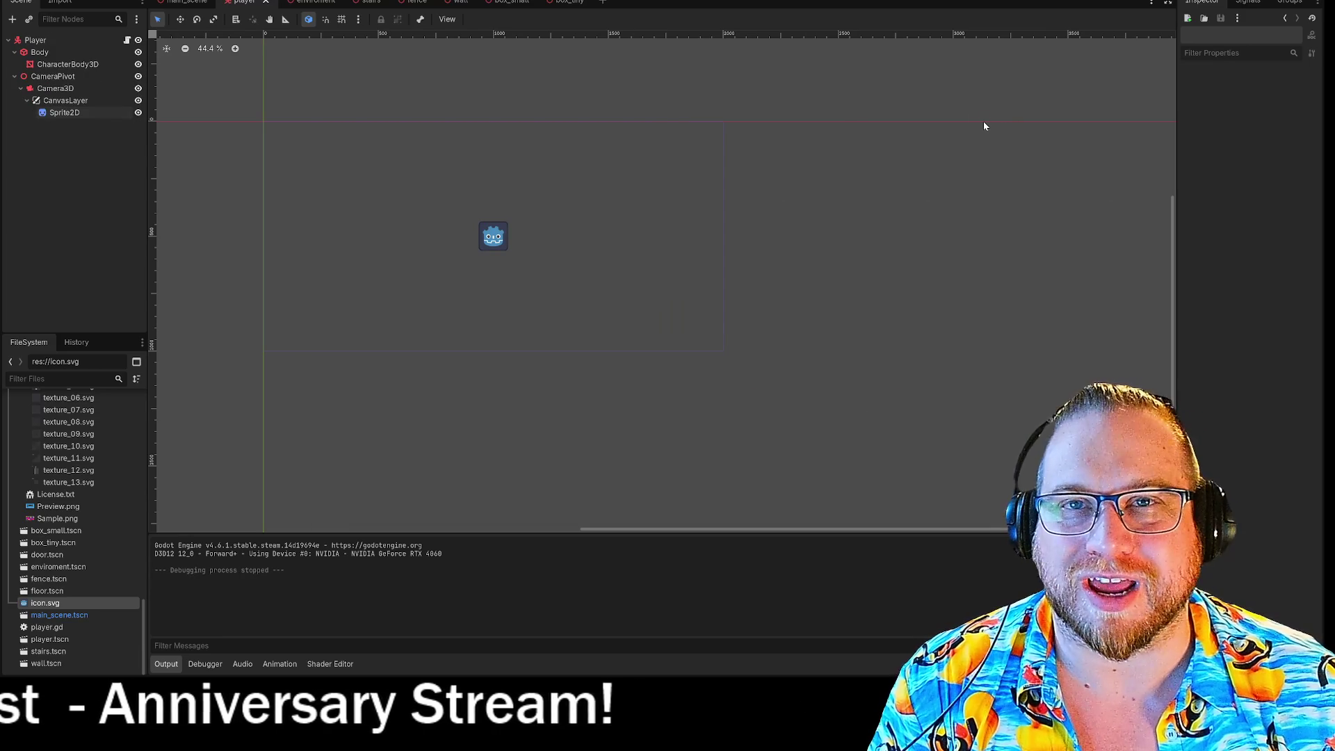
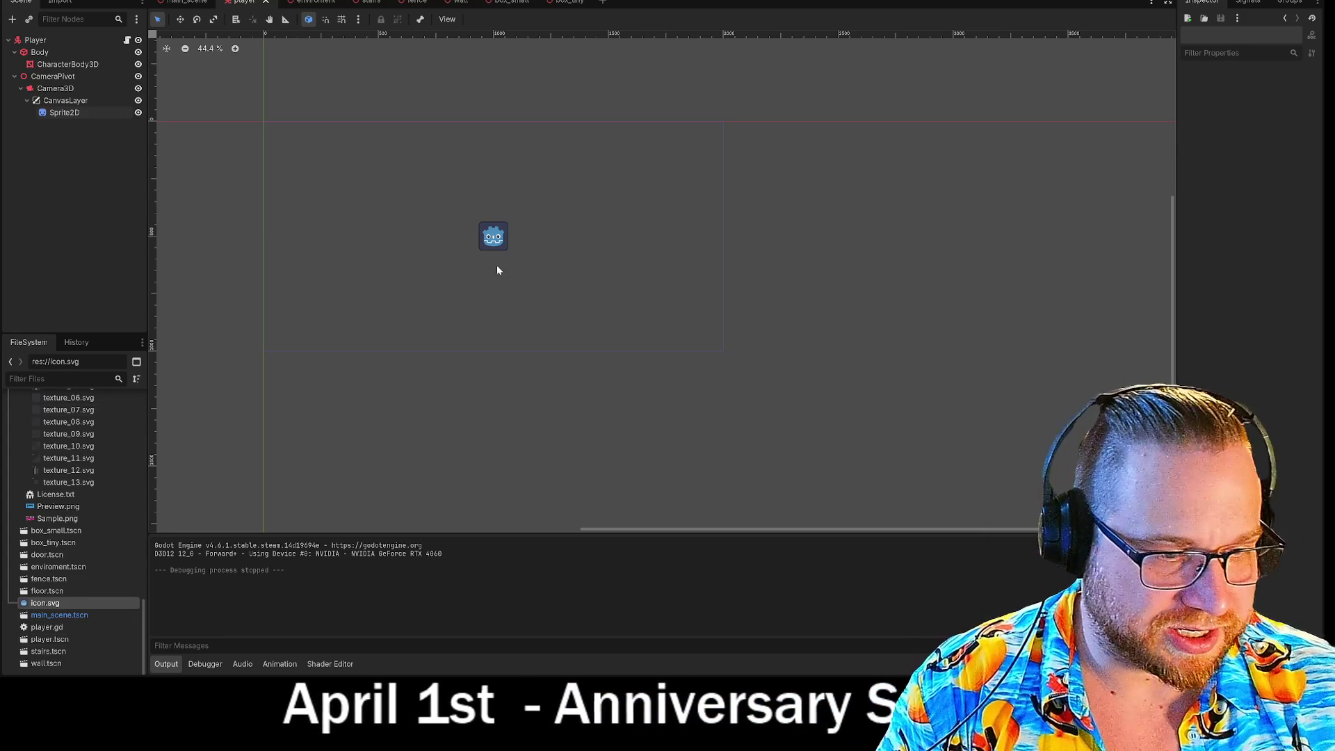
# Launch FireAlpaca64 from the Windows Search recent list and dismiss its startup ad
pyautogui.press('super')
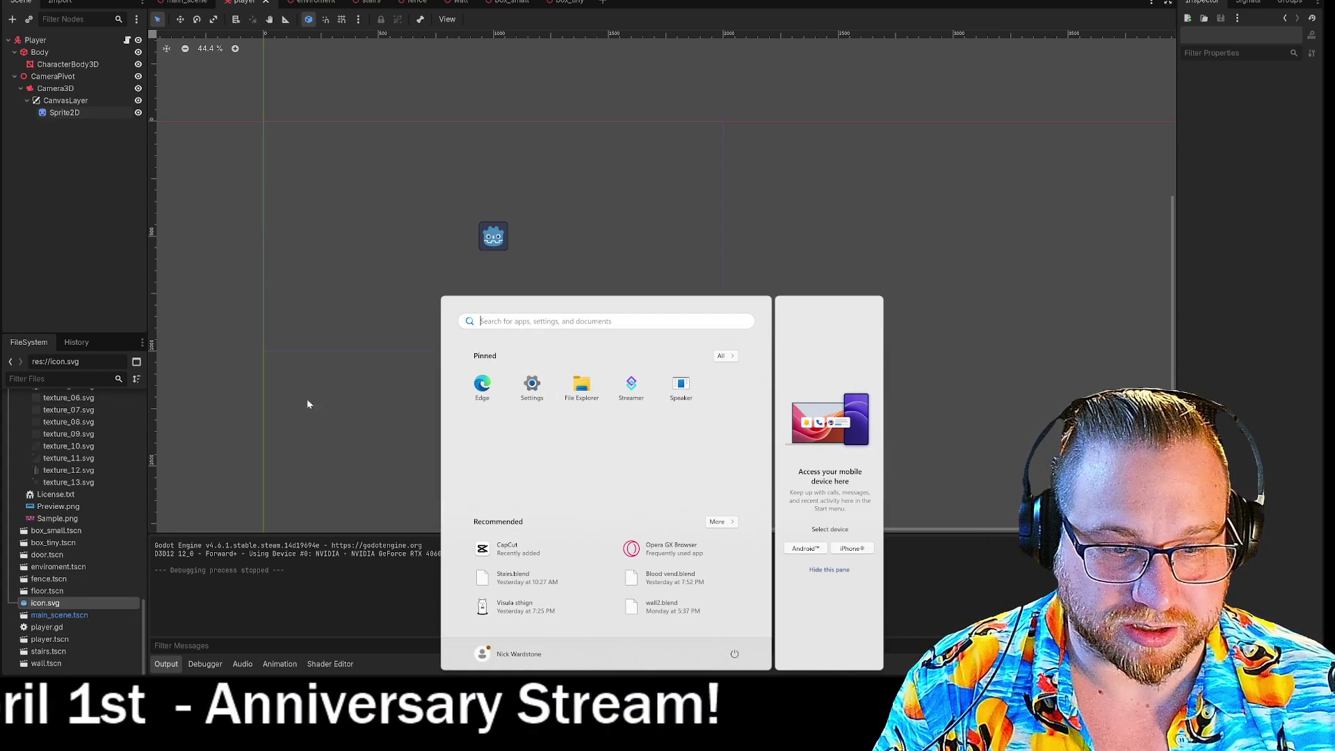
pyautogui.press('super+s')
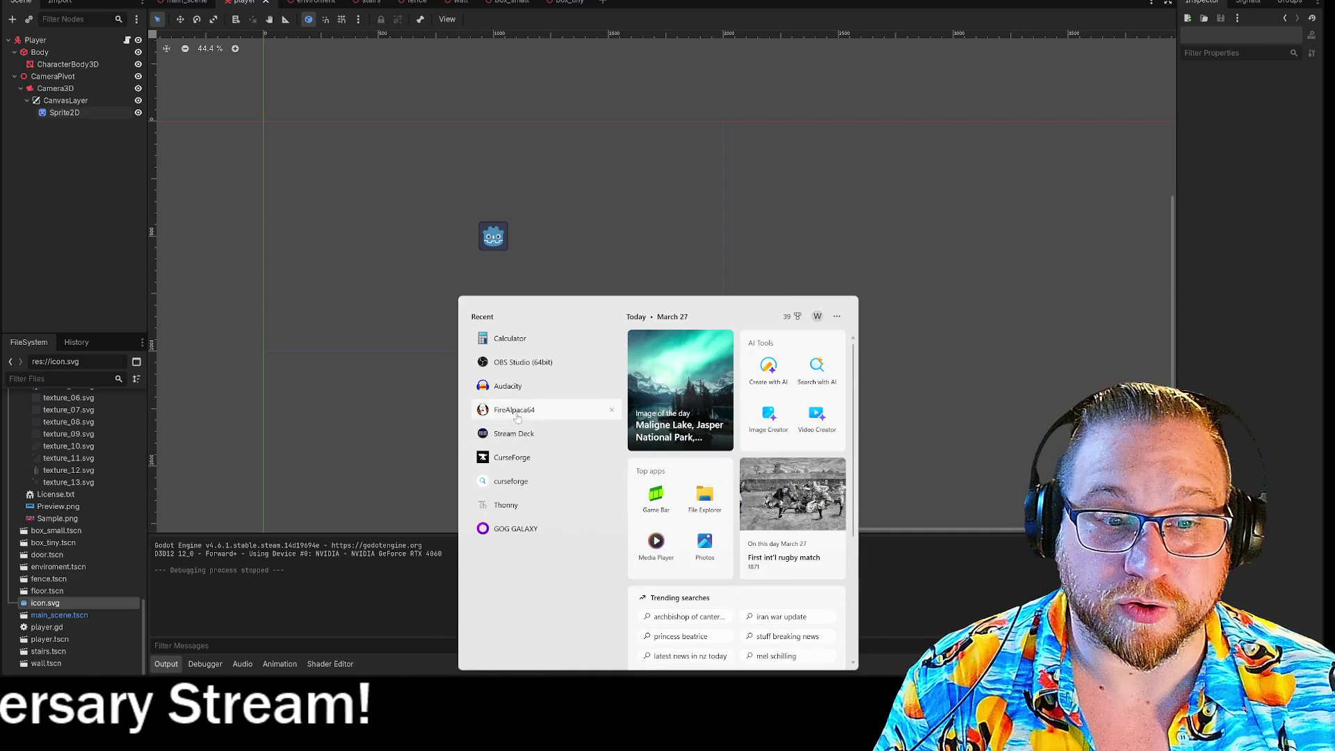
pyautogui.click(515, 412)
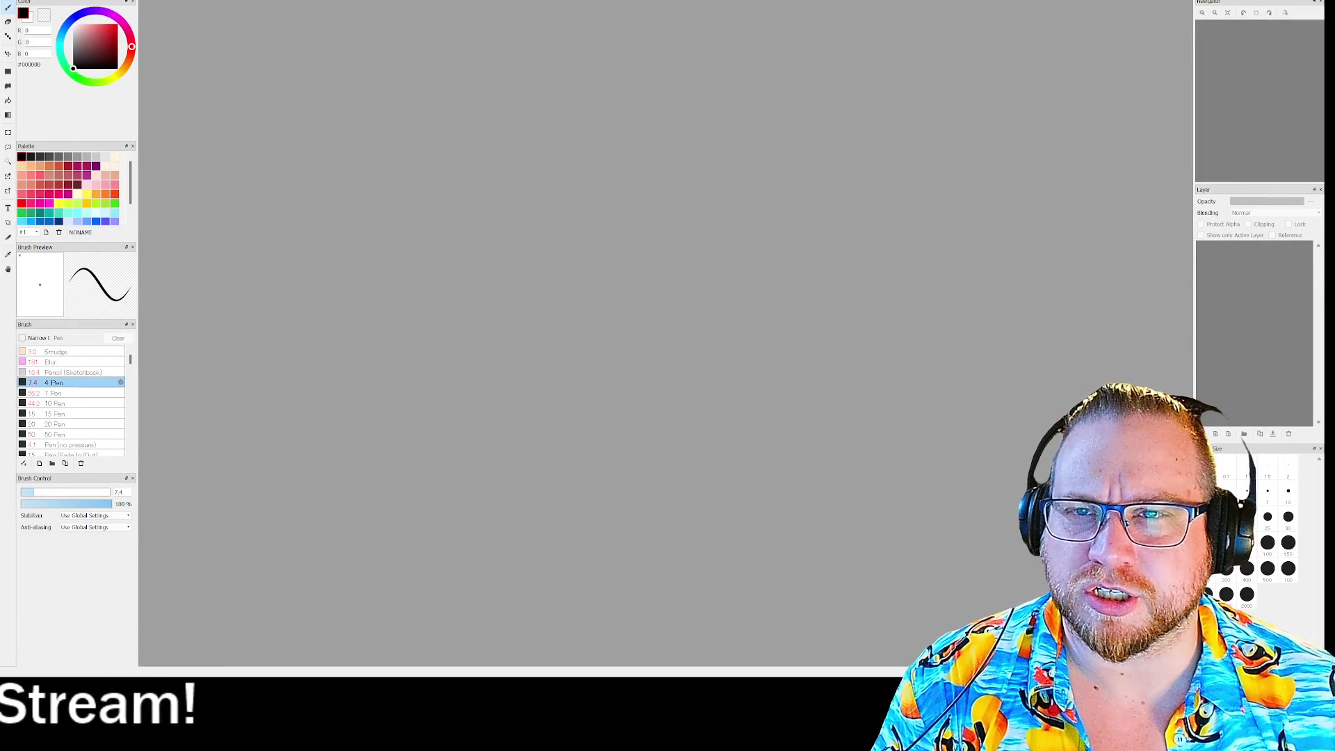
pyautogui.click(770, 445)
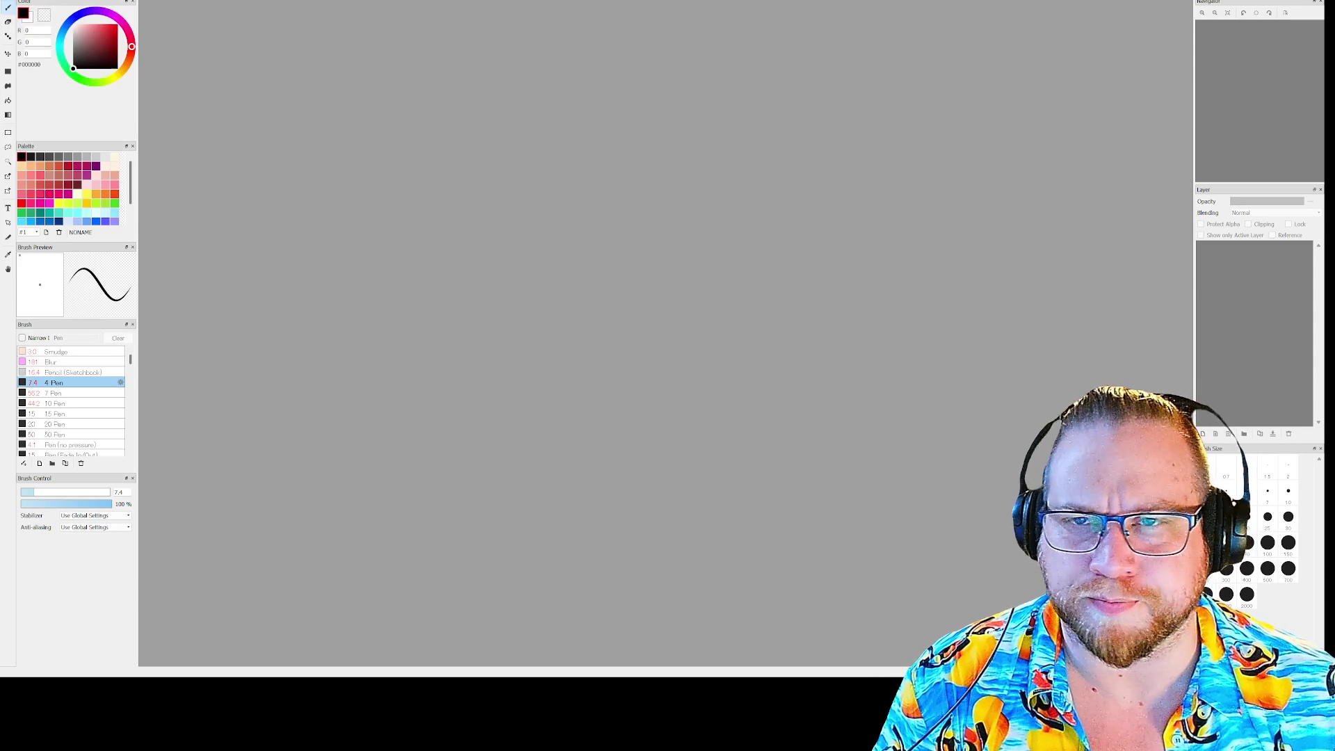
# Create a new 100 × 100 pixel transparent canvas, zoom in, and select the Fill tool
pyautogui.hotkey('ctrl', 'n')
pyautogui.write('1')
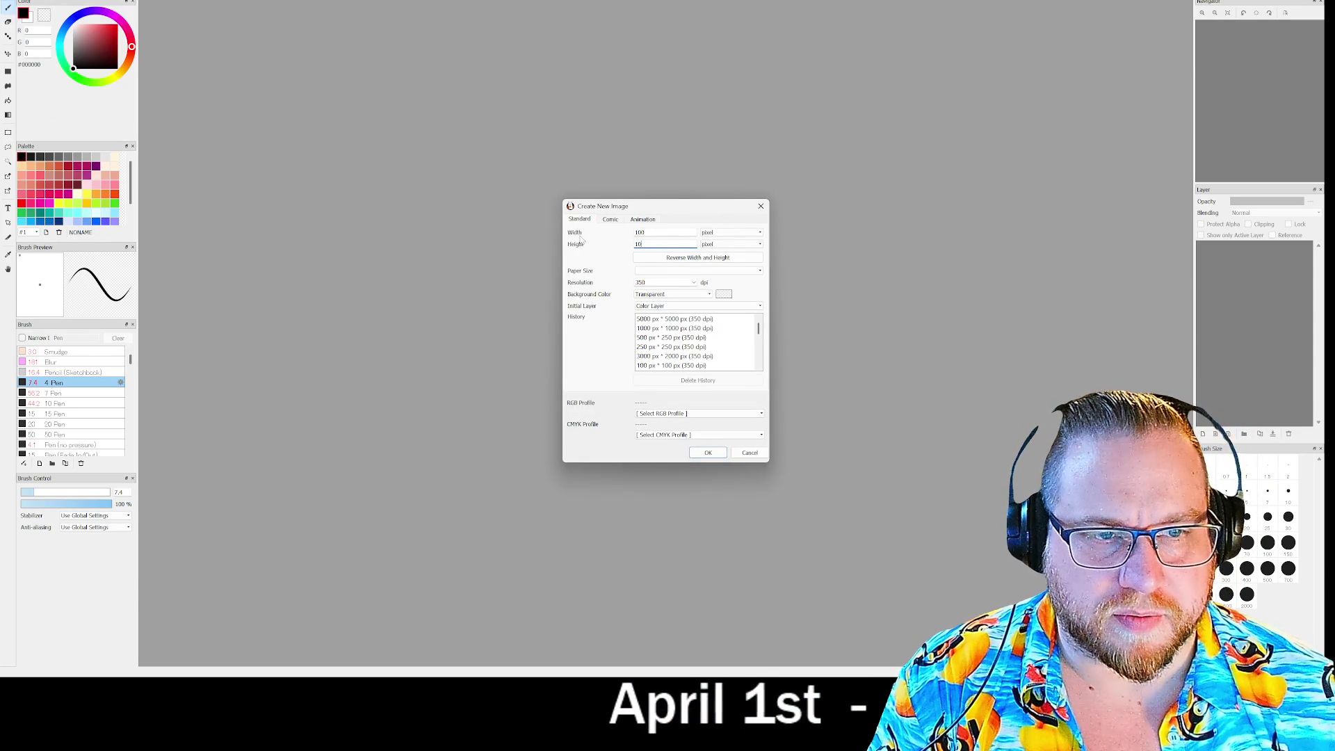
pyautogui.write('0')
pyautogui.press('Return')
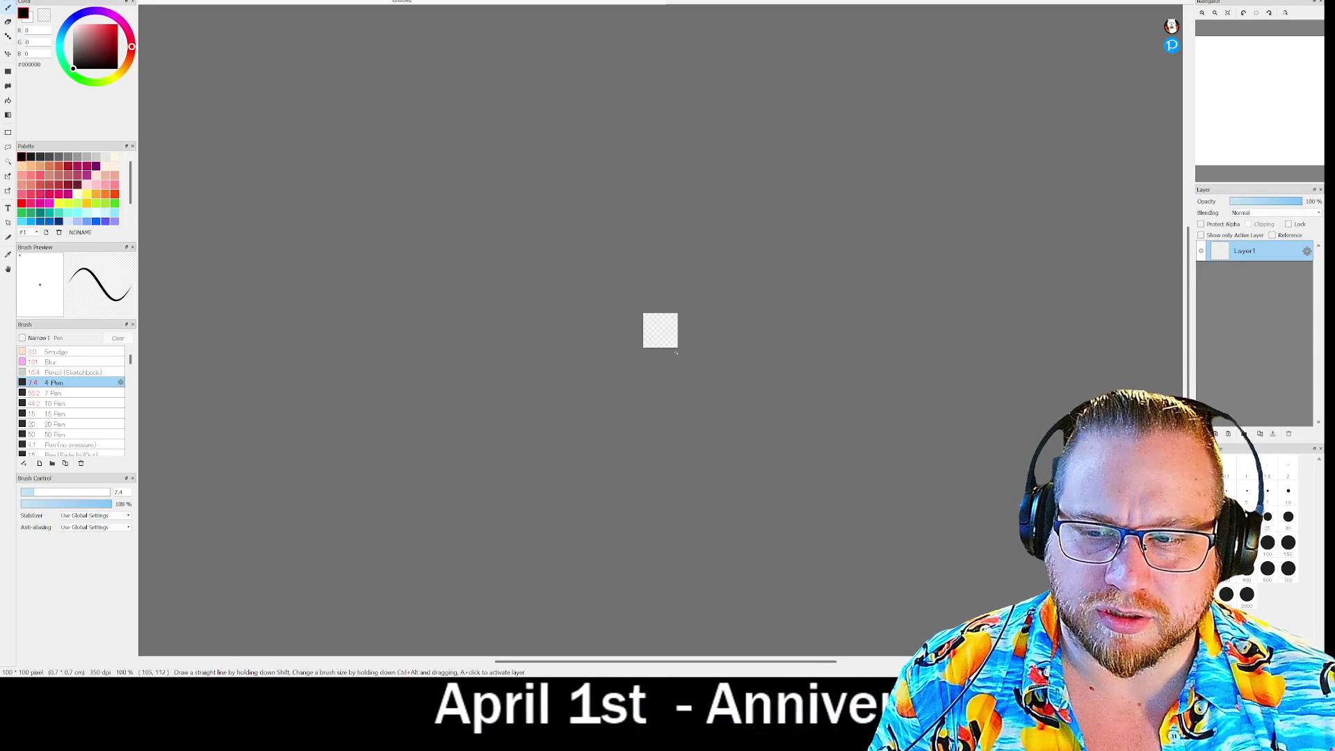
pyautogui.scroll(5, 676, 354)
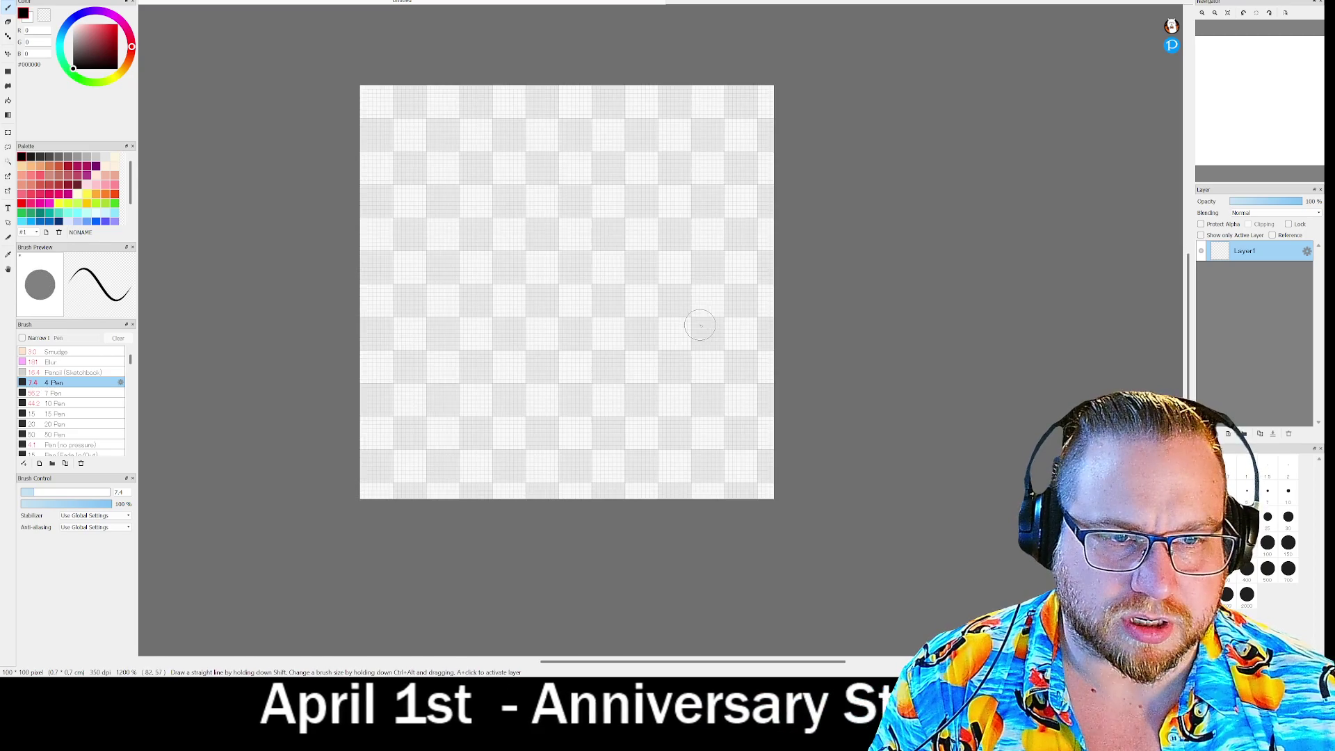
pyautogui.click(7, 72)
# Select the Brush tool and bring up the reference sketch viewer at the upper right
pyautogui.click(11, 12)
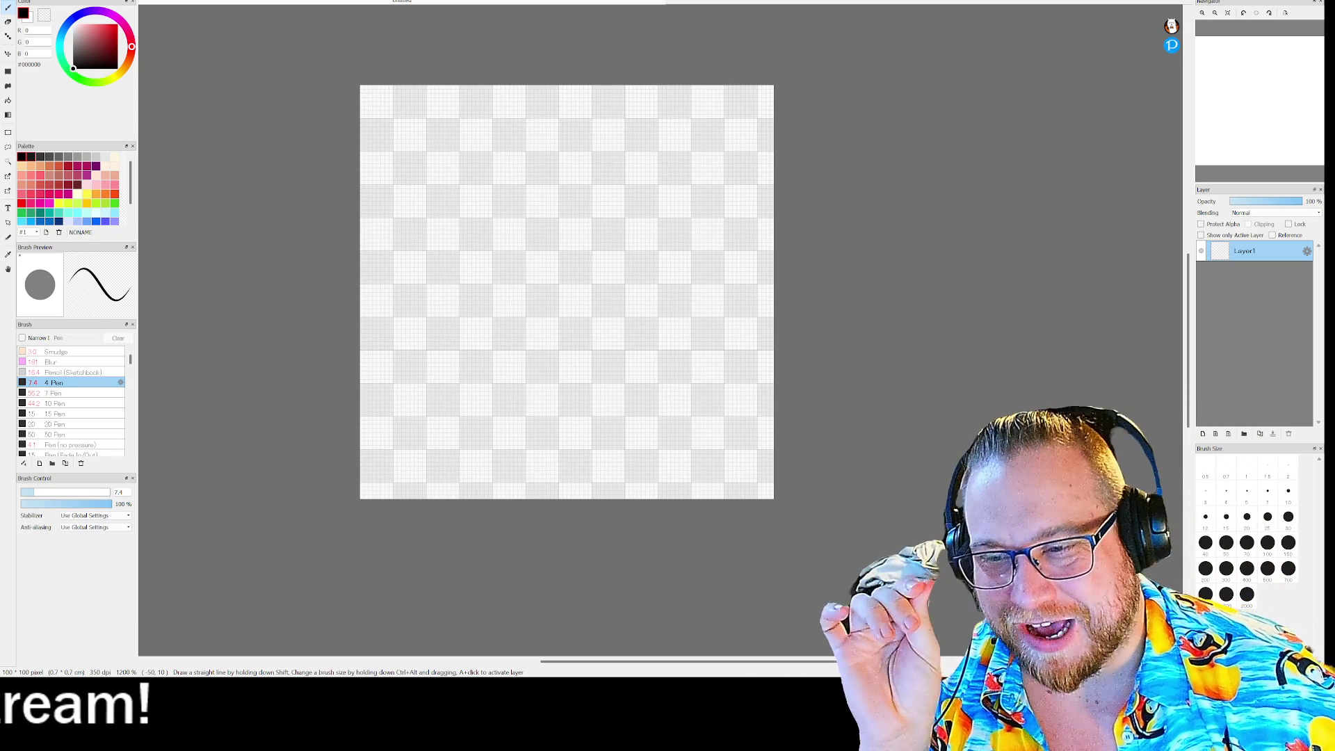
pyautogui.hotkey('alt', 'Tab')
pyautogui.moveTo(611, 114)
pyautogui.mouseDown()
pyautogui.moveTo(656, 53)
pyautogui.moveTo(804, 29)
pyautogui.moveTo(697, 27)
pyautogui.moveTo(601, 50)
pyautogui.moveTo(594, 36)
pyautogui.mouseUp()
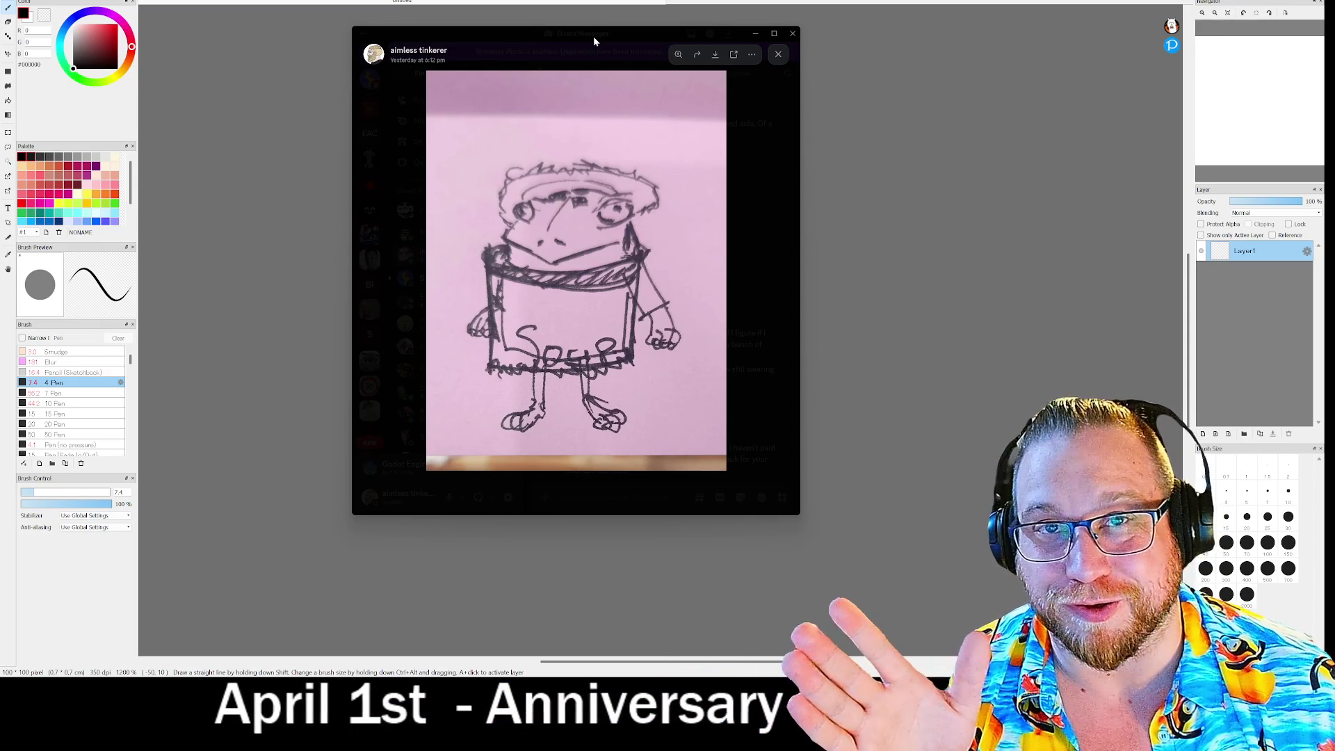
# Reposition the sketch viewer over the canvas, close it, and return to the FireAlpaca canvas
pyautogui.moveTo(594, 37)
pyautogui.mouseDown()
pyautogui.moveTo(573, 40)
pyautogui.moveTo(711, 163)
pyautogui.moveTo(653, 52)
pyautogui.moveTo(0, 63)
pyautogui.mouseUp()
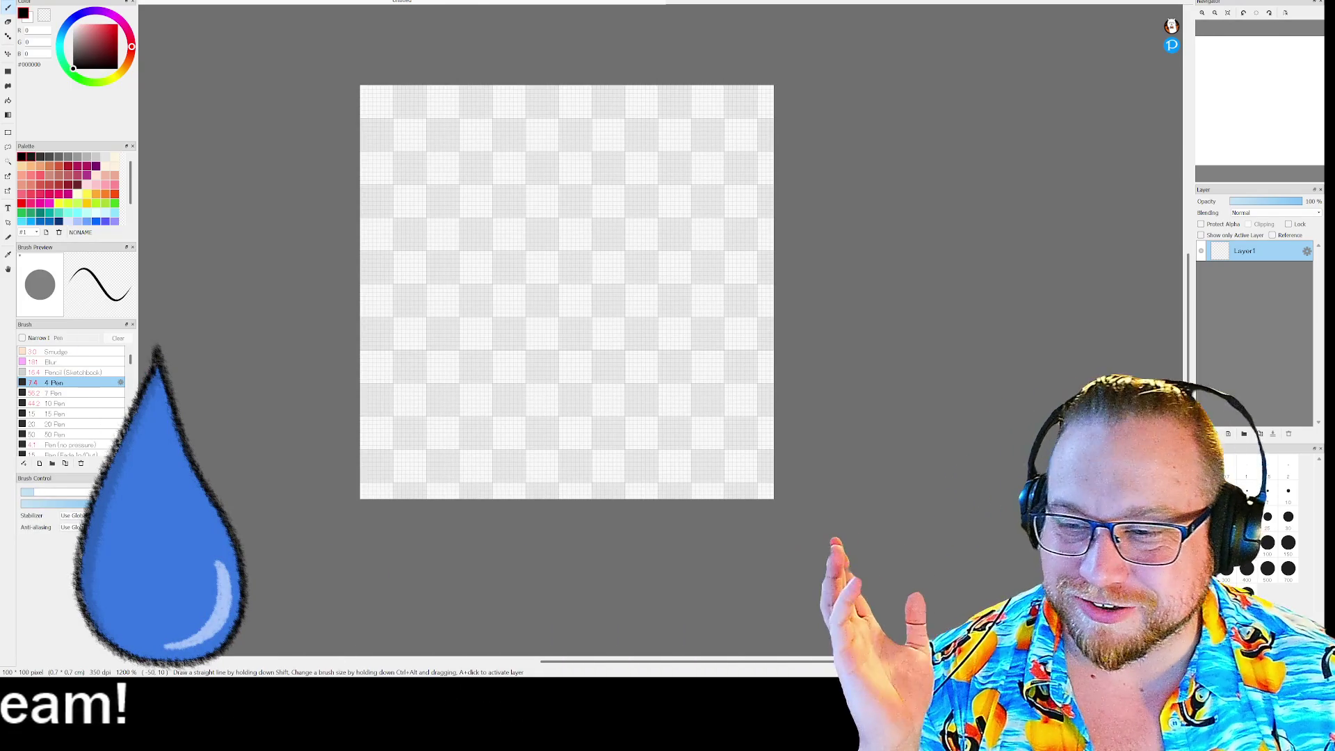
pyautogui.moveTo(0, 66)
pyautogui.mouseDown()
pyautogui.moveTo(637, 66)
pyautogui.moveTo(319, 7)
pyautogui.moveTo(370, 0)
pyautogui.moveTo(399, 18)
pyautogui.moveTo(382, 22)
pyautogui.mouseUp()
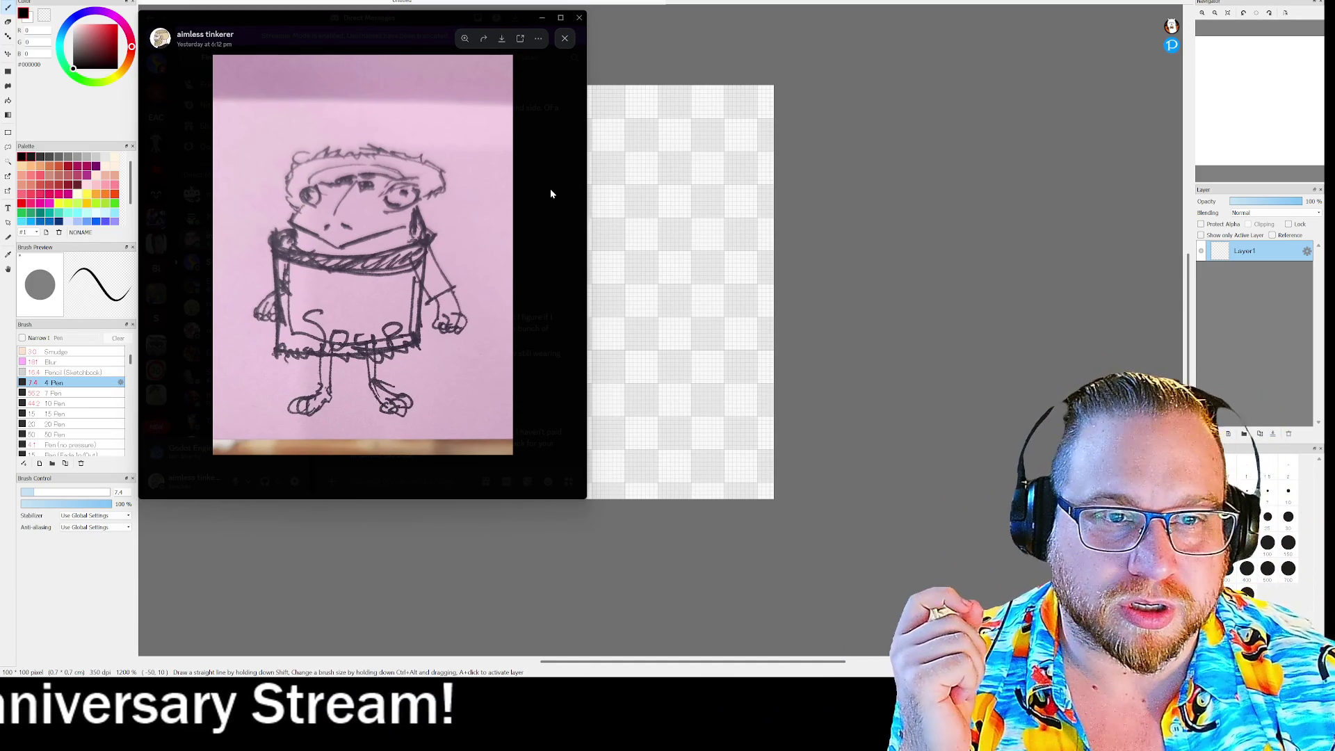
pyautogui.click(551, 191)
pyautogui.scroll(-5, 463, 245)
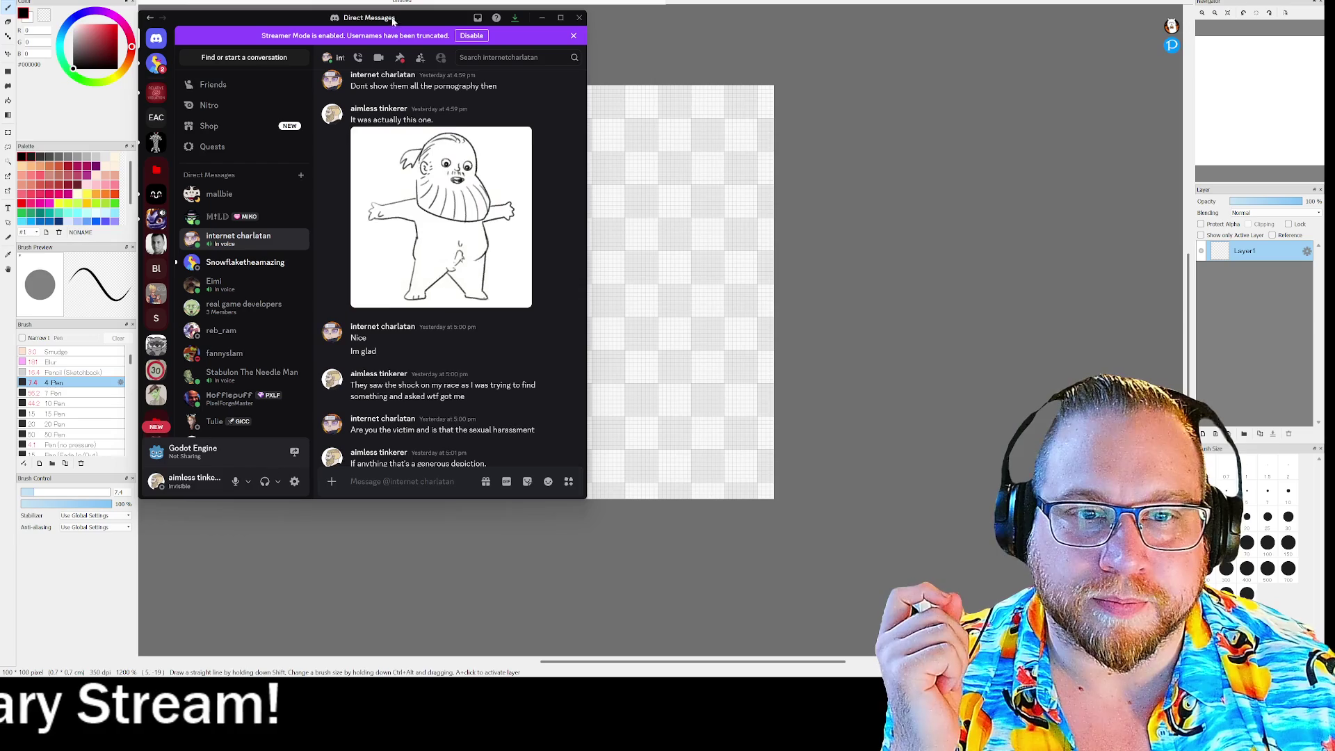
pyautogui.scroll(3, 487, 221)
pyautogui.hotkey('alt', 'Tab')
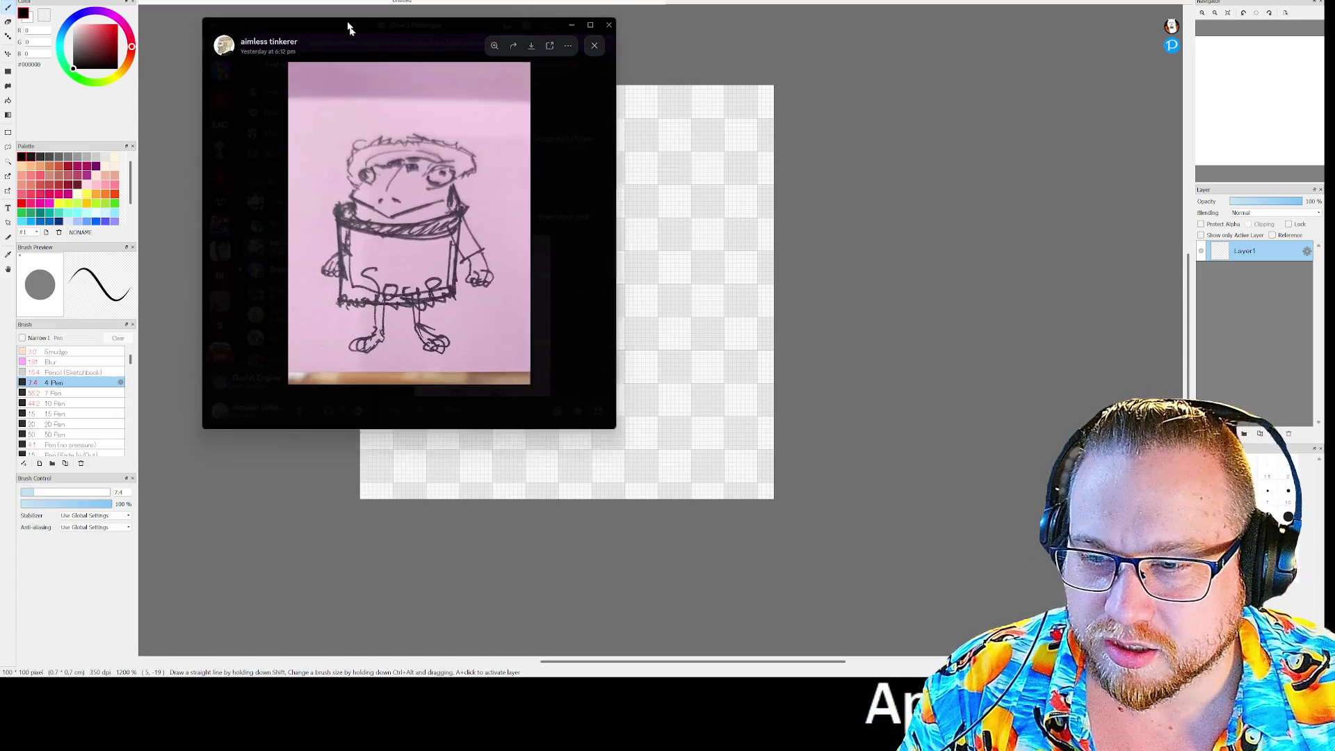
# Swap the sketch for the coloured green-jacket drawing and enlarge its viewer toward the top-left
pyautogui.moveTo(352, 24)
pyautogui.mouseDown()
pyautogui.moveTo(310, 15)
pyautogui.moveTo(322, 55)
pyautogui.mouseUp()
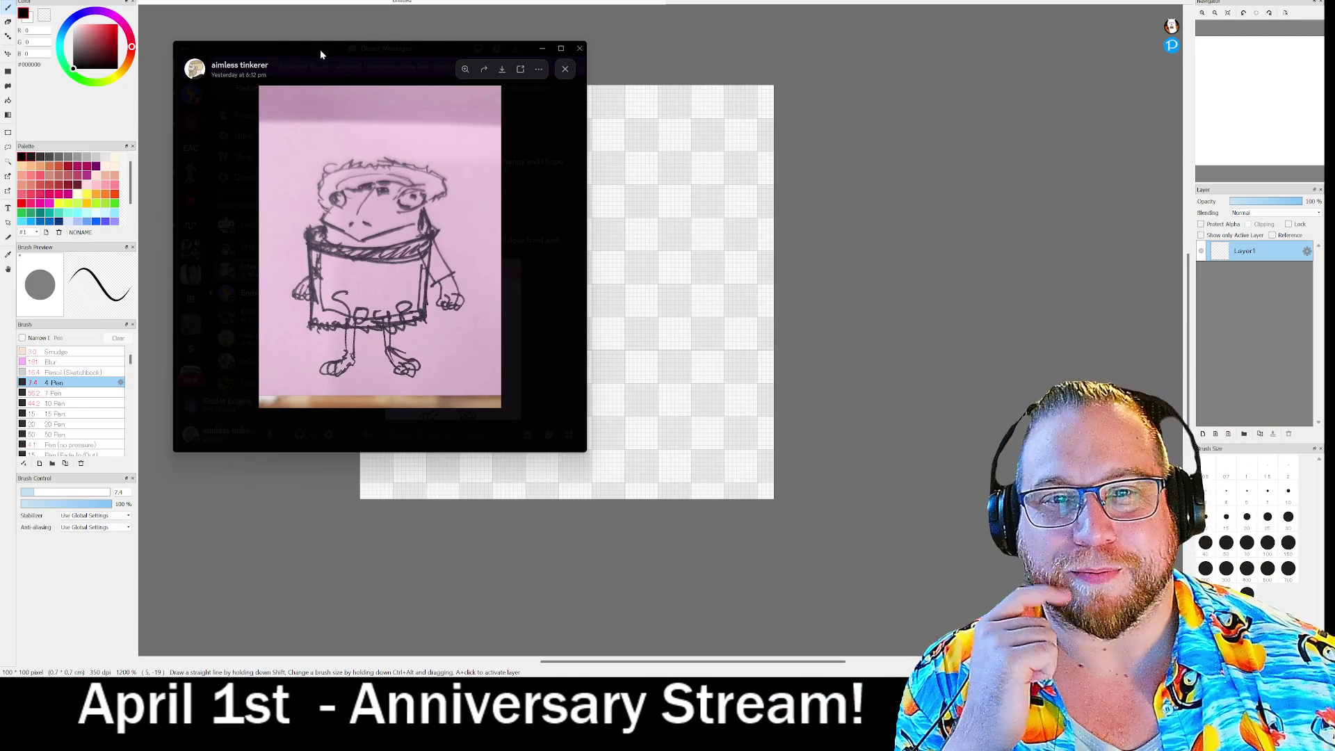
pyautogui.click(548, 173)
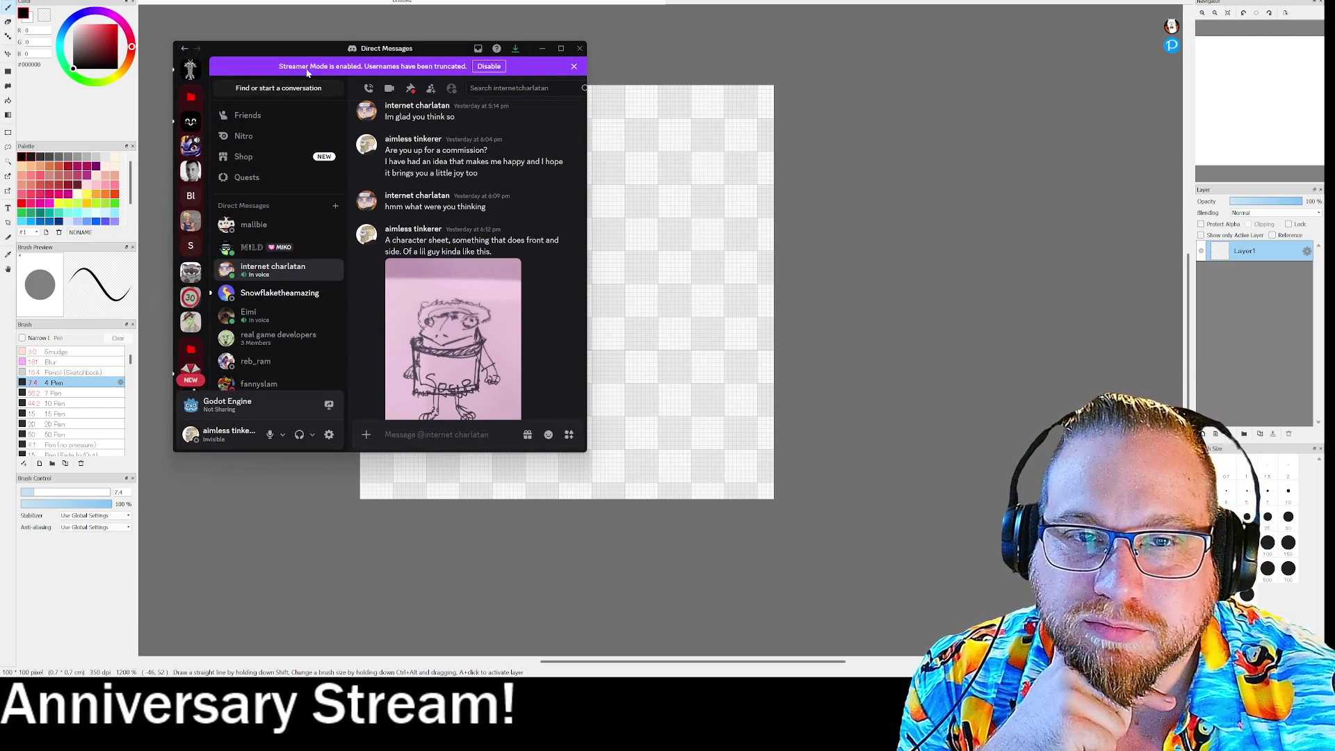
pyautogui.click(541, 48)
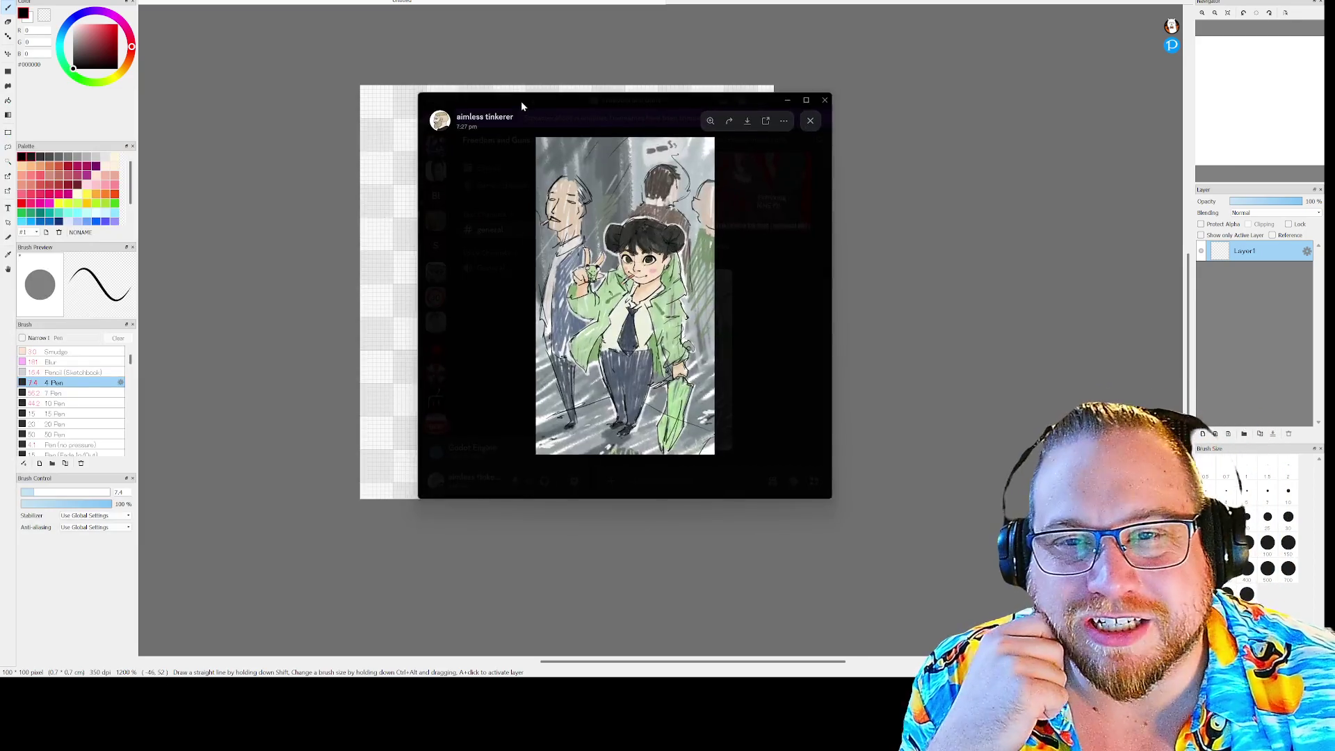
pyautogui.moveTo(521, 101); pyautogui.dragTo(206, 6)
pyautogui.moveTo(511, 391)
pyautogui.mouseDown()
pyautogui.moveTo(736, 586)
pyautogui.moveTo(784, 646)
pyautogui.moveTo(774, 649)
pyautogui.mouseUp()
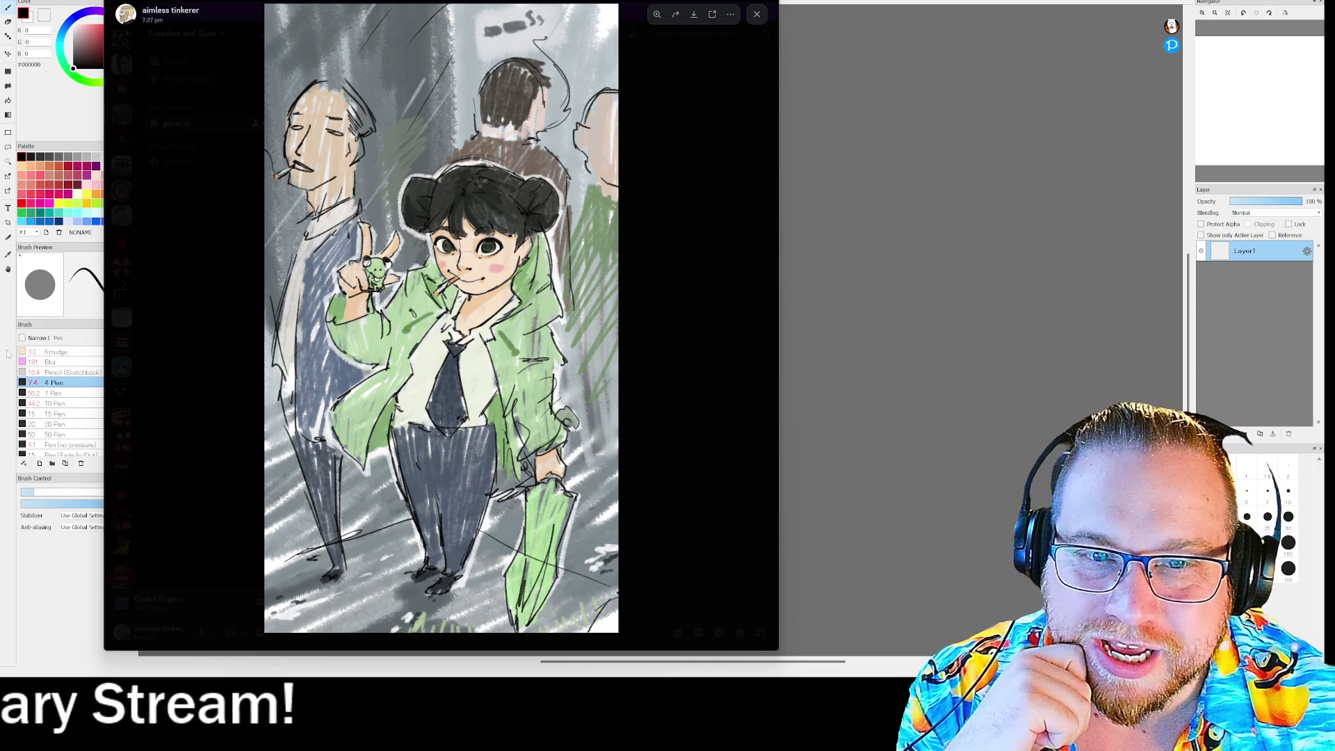
# Zoom into the frog on the hand, zoom back out, then leave the viewer for FireAlpaca
pyautogui.click(391, 278)
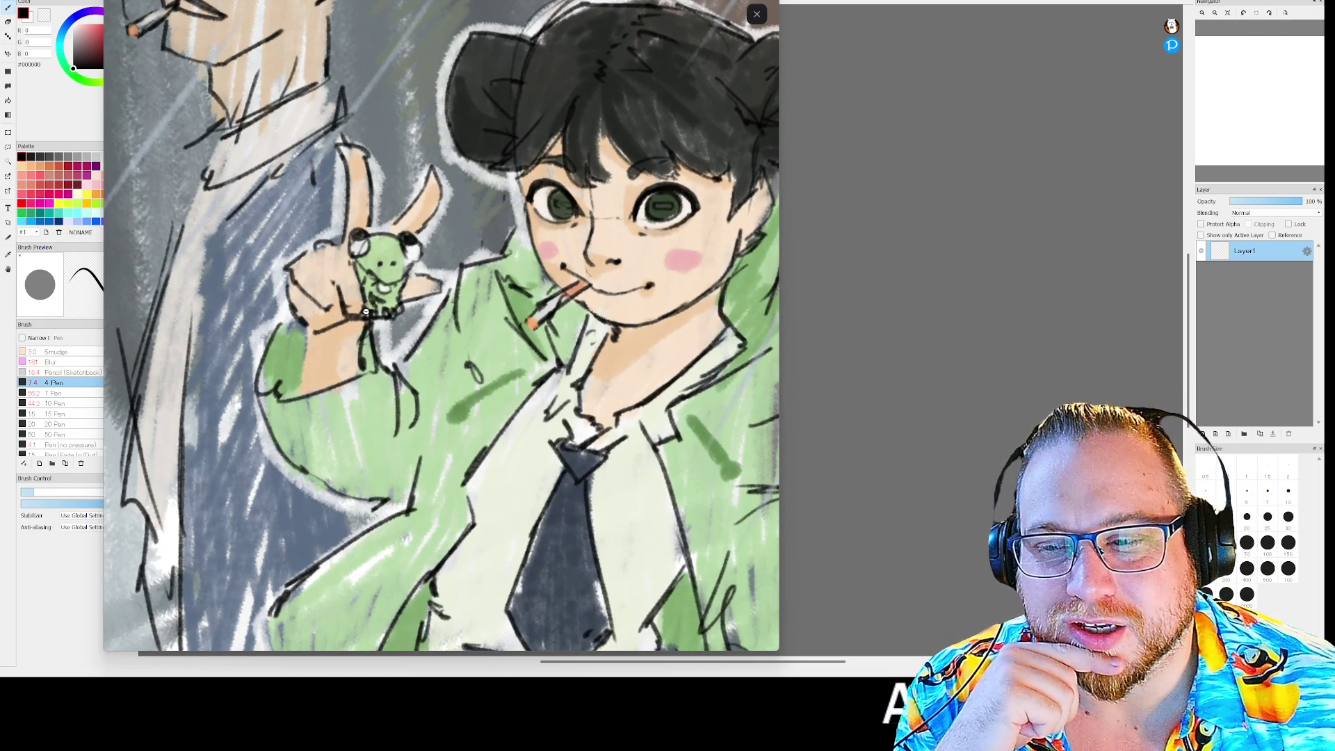
pyautogui.click(388, 258)
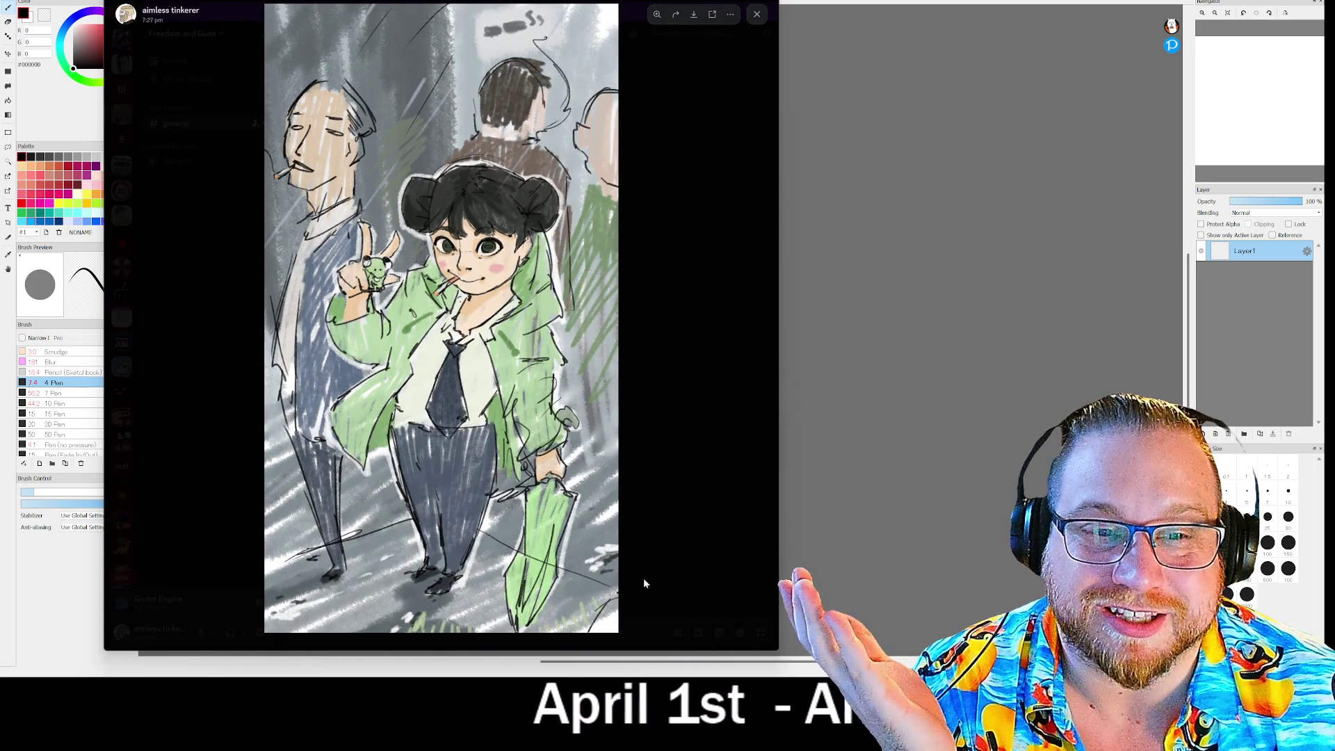
pyautogui.hotkey('alt', 'Tab')
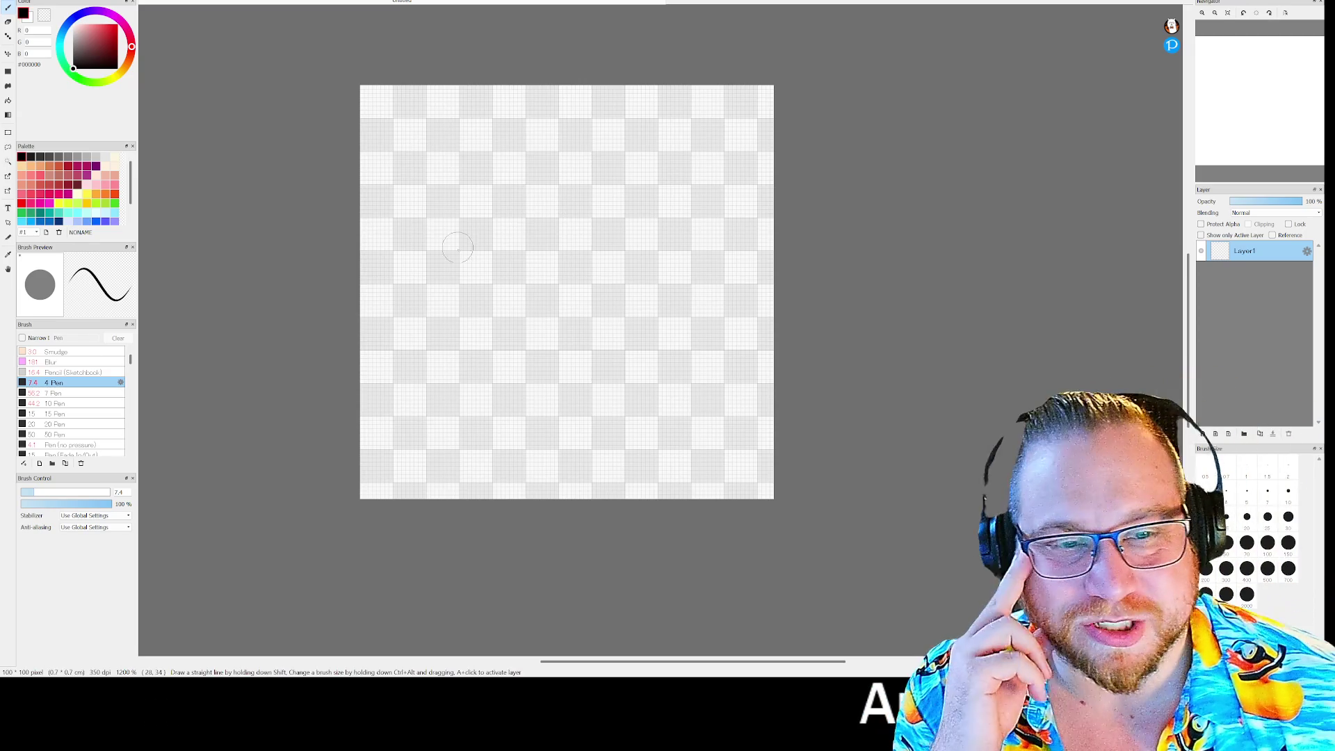
# Doodle a stick figure with head, arms, body, legs and a sunglasses band
pyautogui.moveTo(586, 154); pyautogui.dragTo(581, 157)
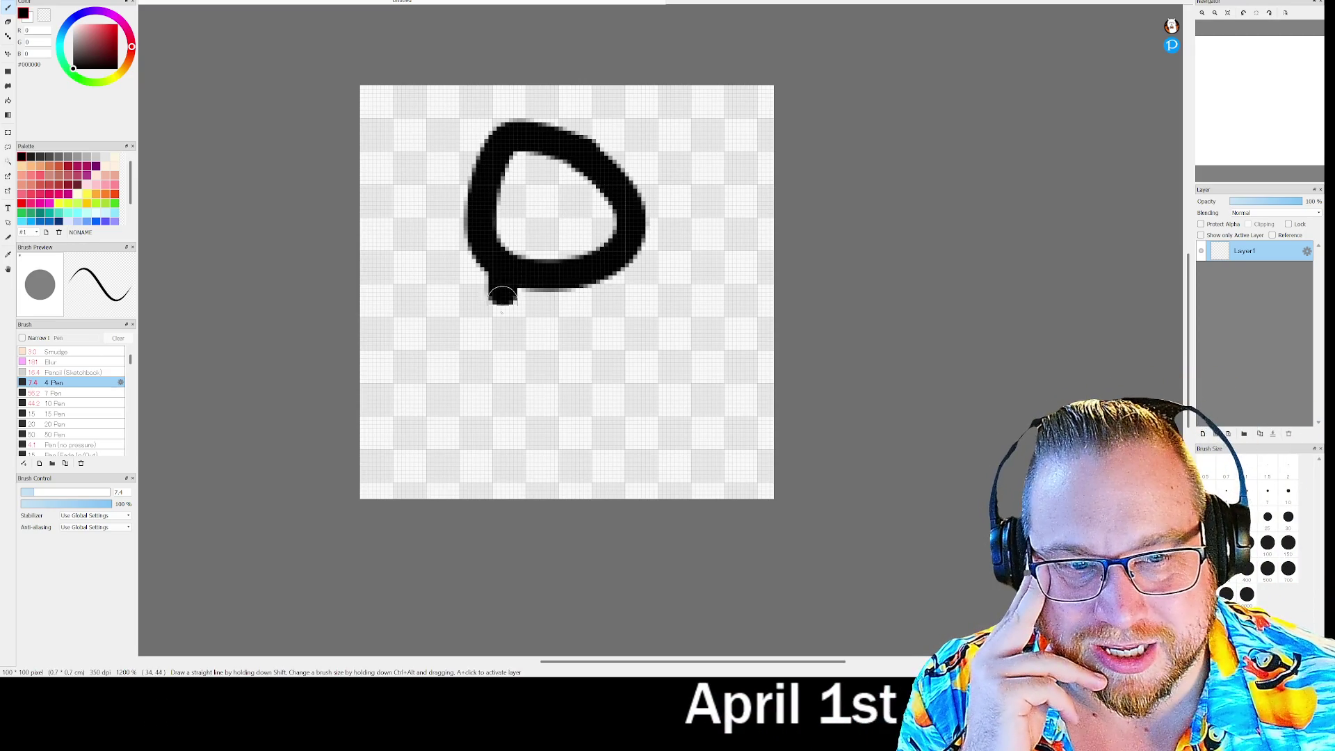
pyautogui.moveTo(471, 301); pyautogui.dragTo(428, 320)
pyautogui.moveTo(486, 369)
pyautogui.mouseDown()
pyautogui.moveTo(581, 386)
pyautogui.moveTo(500, 409)
pyautogui.moveTo(490, 464)
pyautogui.mouseUp()
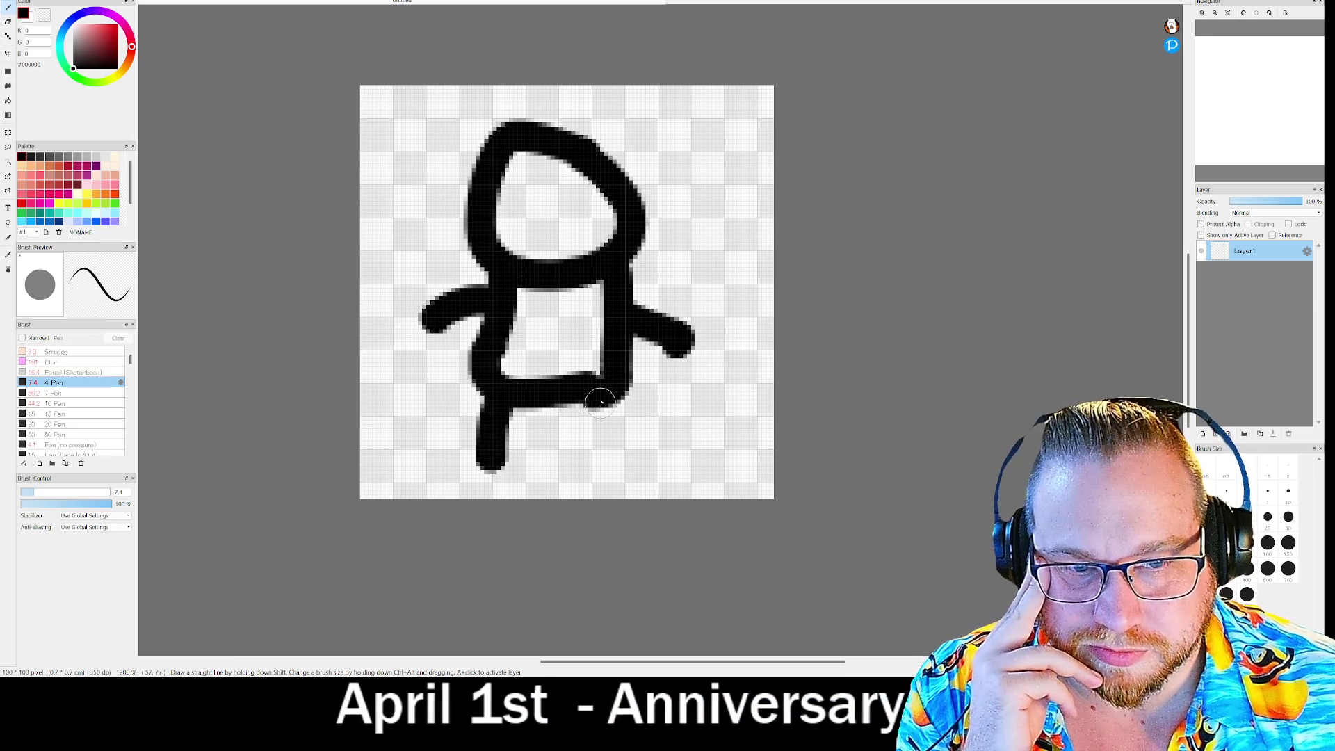
pyautogui.moveTo(594, 400); pyautogui.dragTo(604, 480)
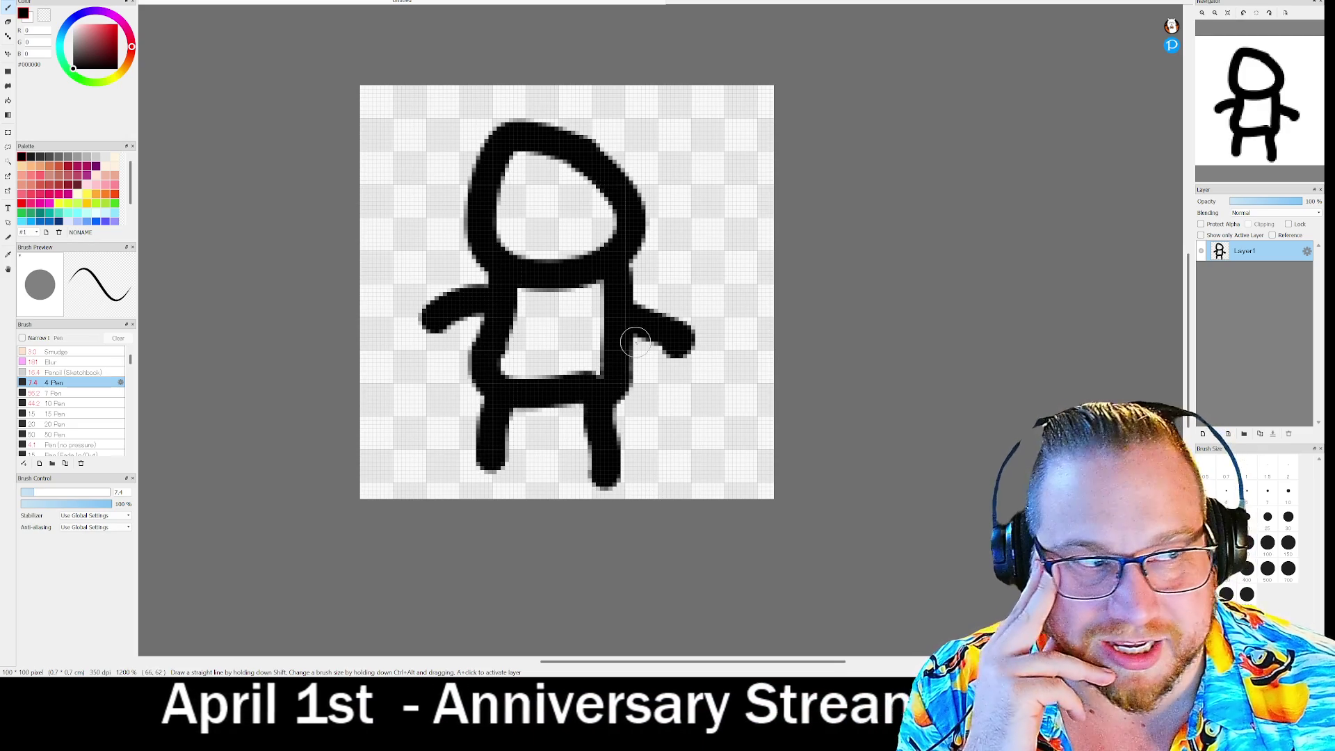
pyautogui.moveTo(502, 180)
pyautogui.mouseDown()
pyautogui.moveTo(626, 186)
pyautogui.moveTo(515, 209)
pyautogui.moveTo(591, 222)
pyautogui.mouseUp()
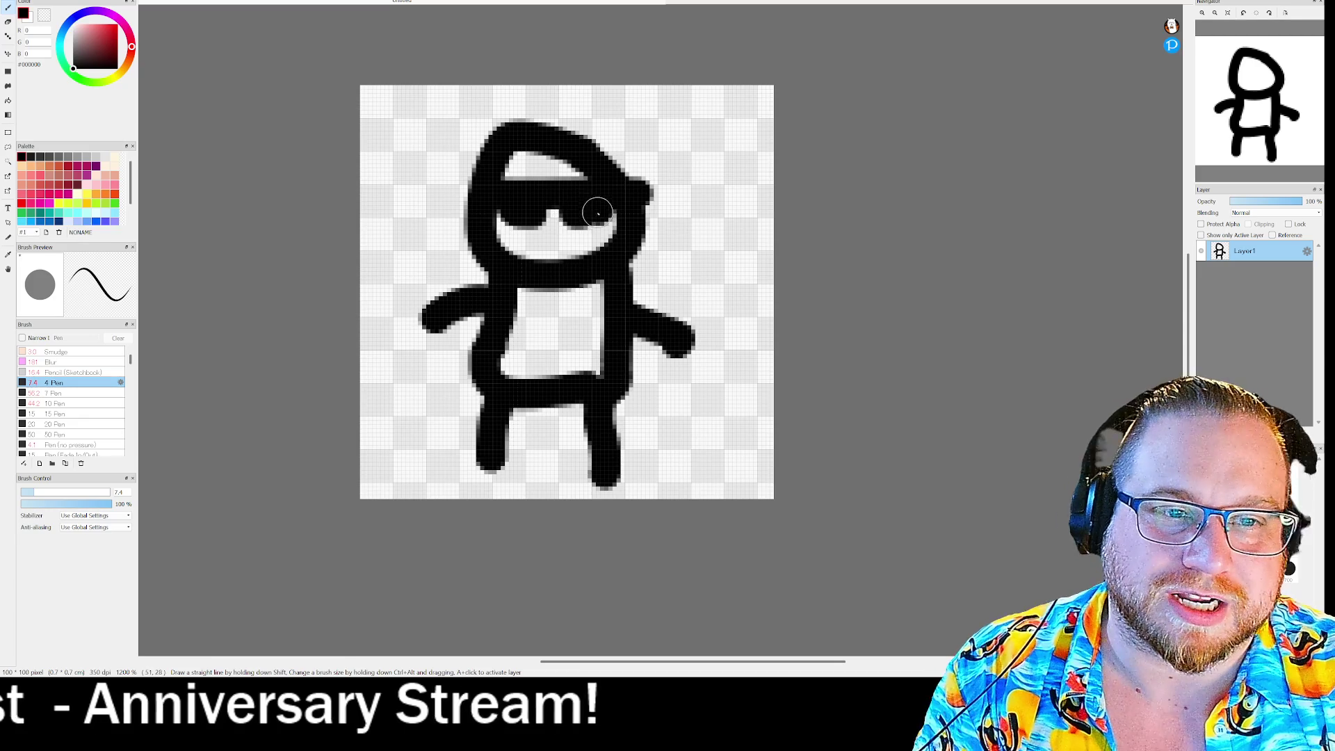
# Undo the hat, side curve and other doodled strokes until the canvas is empty
pyautogui.hotkey('ctrl', 'z')
pyautogui.hotkey('ctrl', 'z')
pyautogui.hotkey('ctrl', 'z')
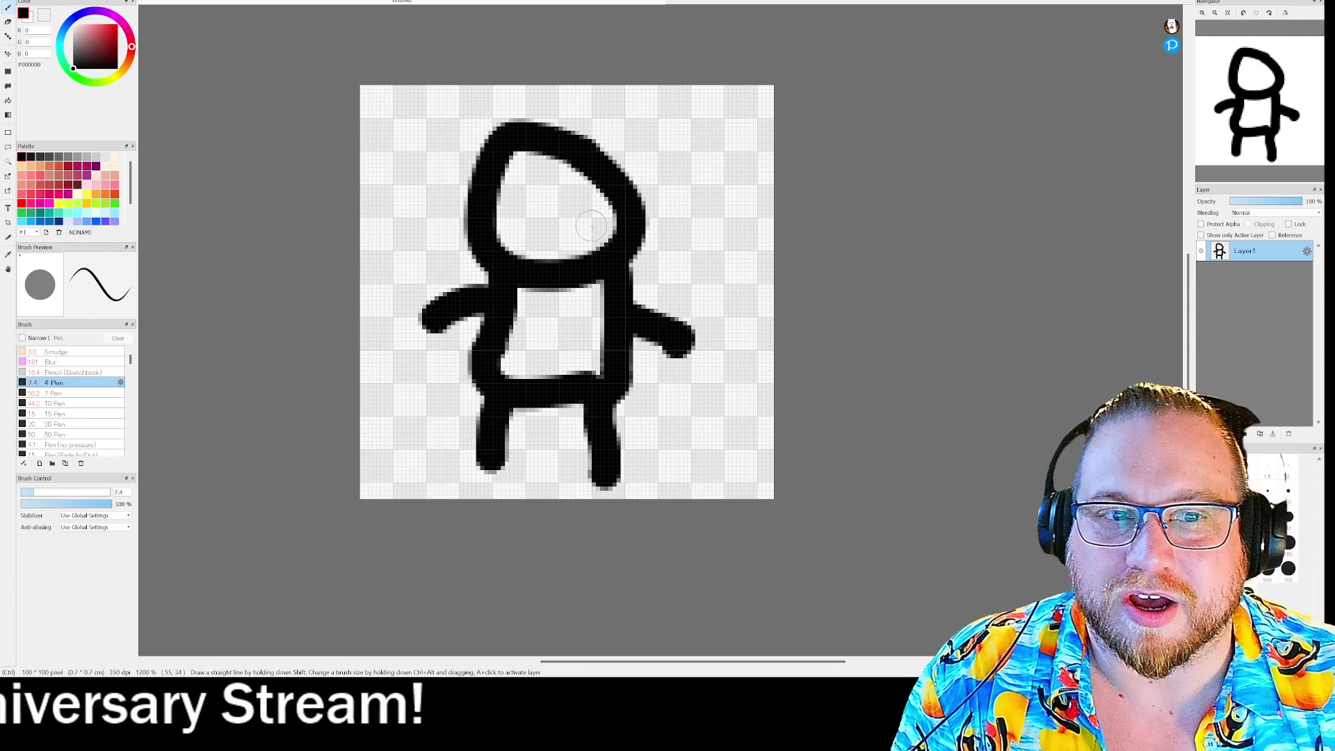
pyautogui.moveTo(455, 186)
pyautogui.mouseDown()
pyautogui.moveTo(614, 98)
pyautogui.moveTo(658, 182)
pyautogui.mouseUp()
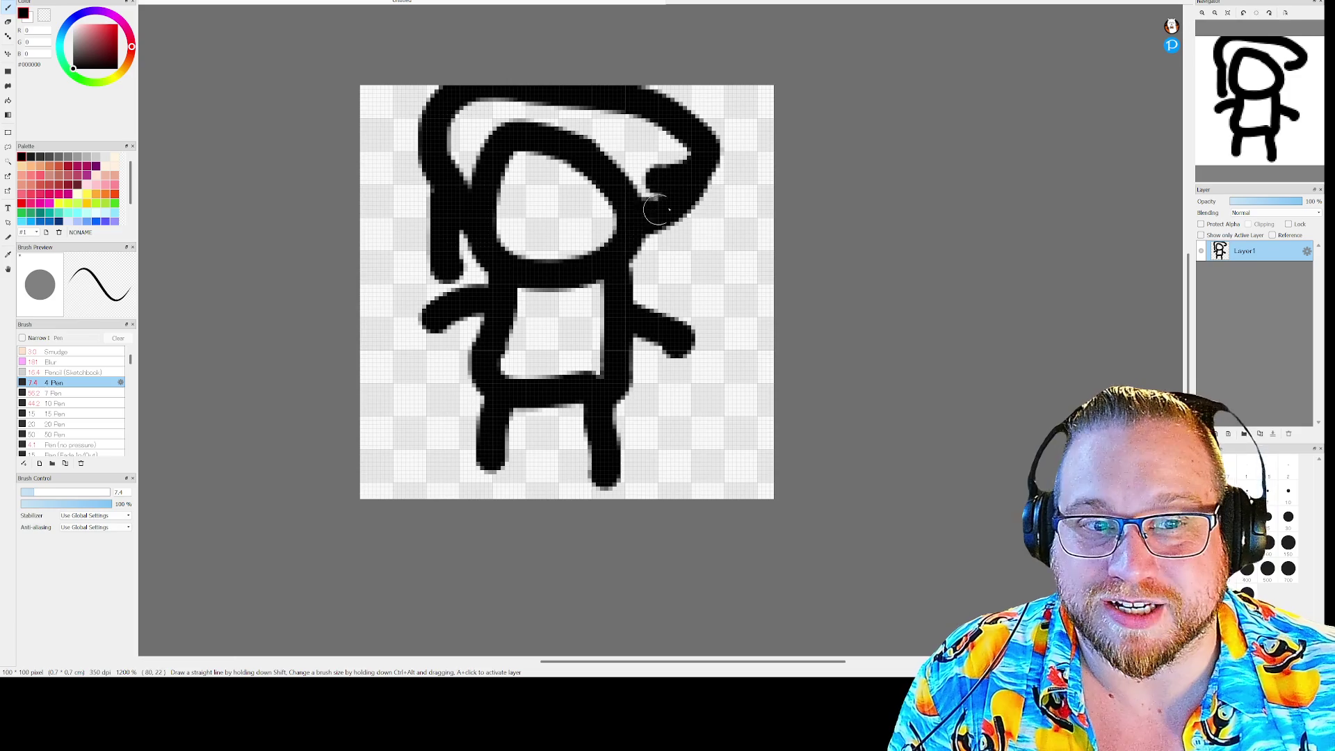
pyautogui.hotkey('ctrl', 'z')
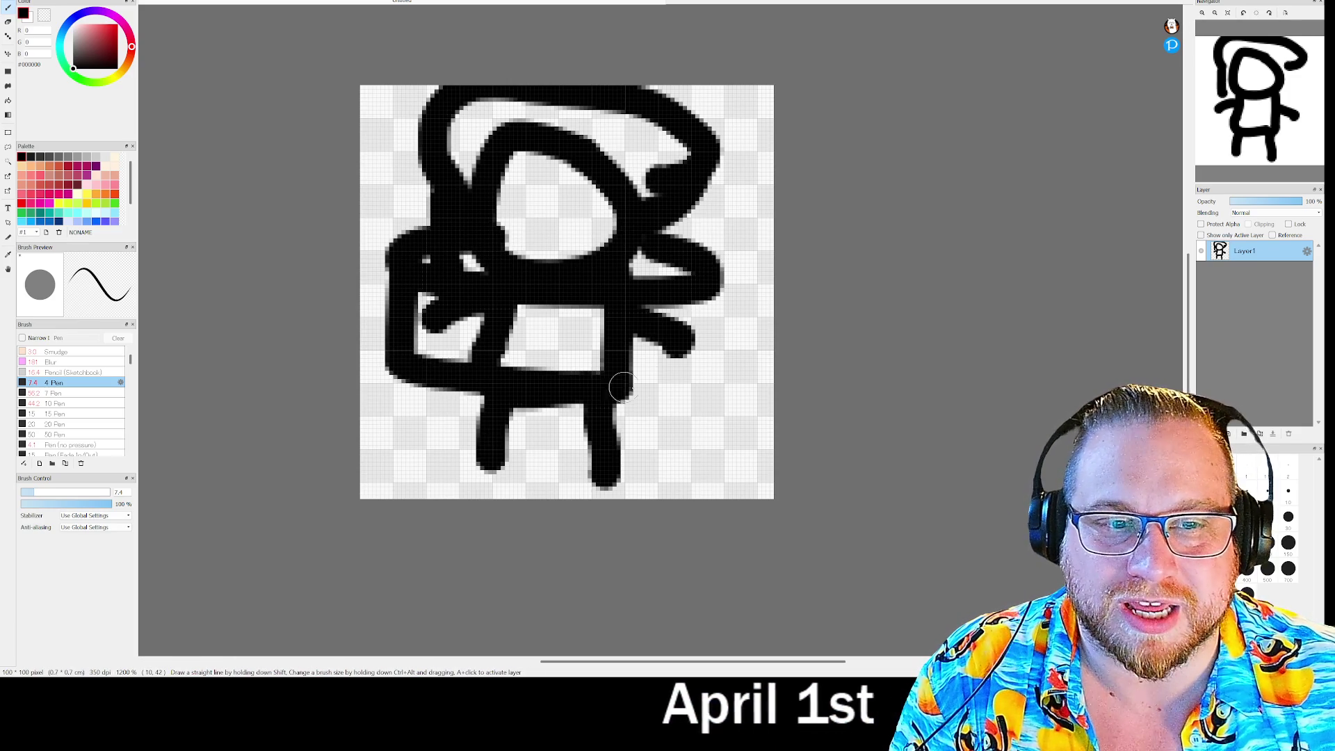
pyautogui.moveTo(690, 335); pyautogui.dragTo(739, 423)
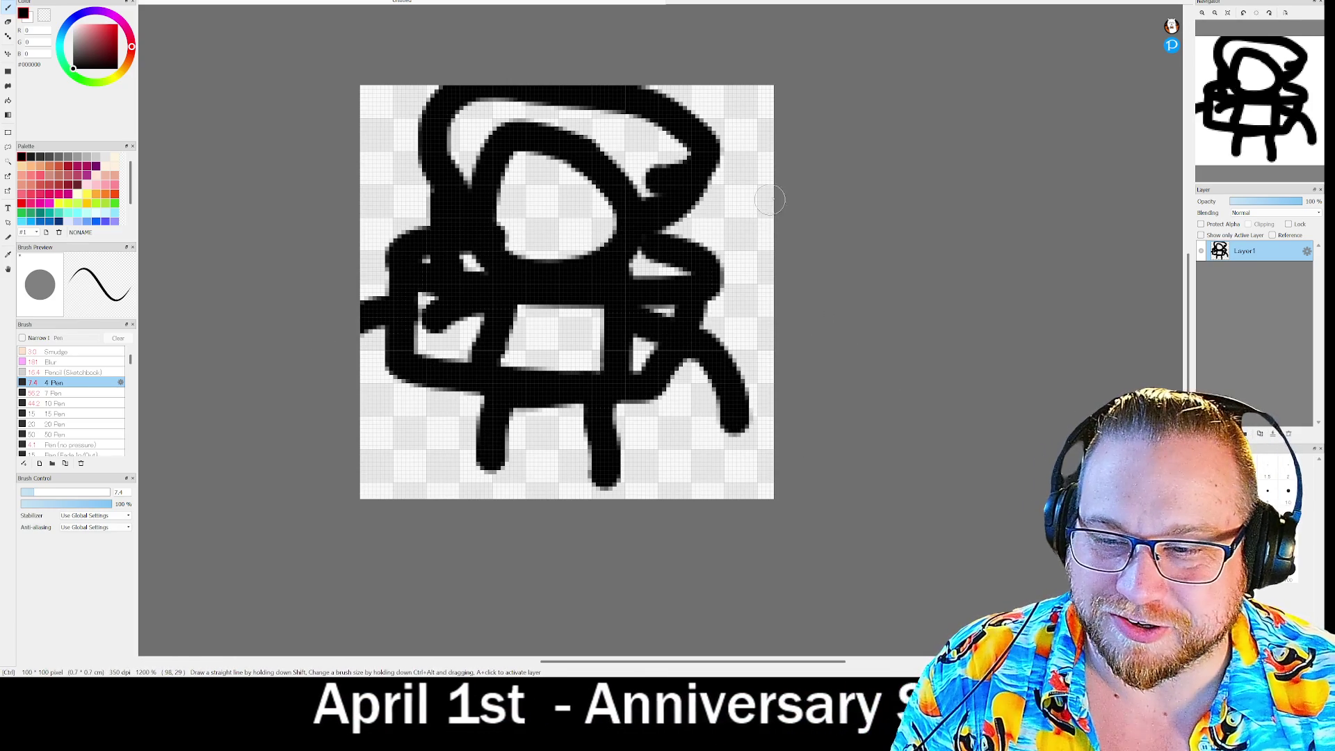
pyautogui.hotkey('ctrl', 'z')
pyautogui.hotkey('ctrl', 'z')
pyautogui.hotkey('ctrl', 'z')
pyautogui.hotkey('ctrl', 'z')
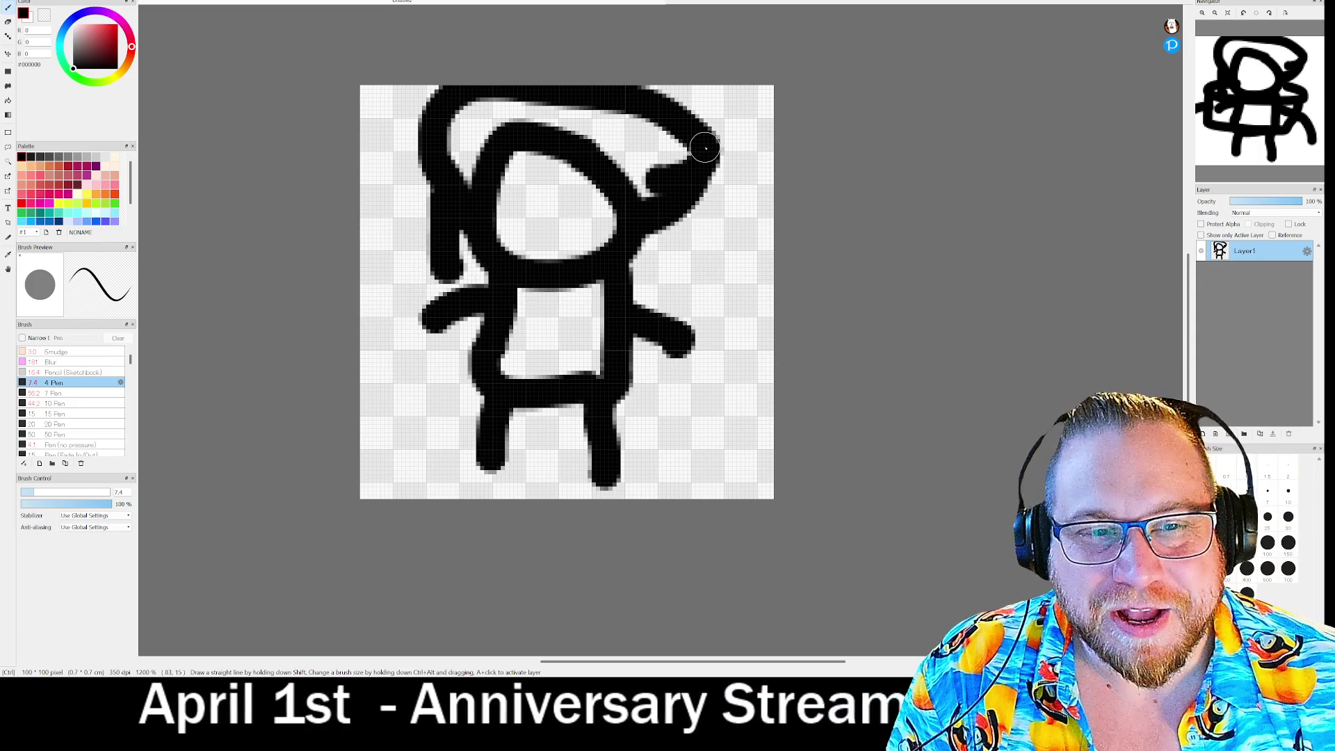
pyautogui.hotkey('ctrl', 'z')
pyautogui.hotkey('ctrl', 'z')
pyautogui.hotkey('ctrl', 'z')
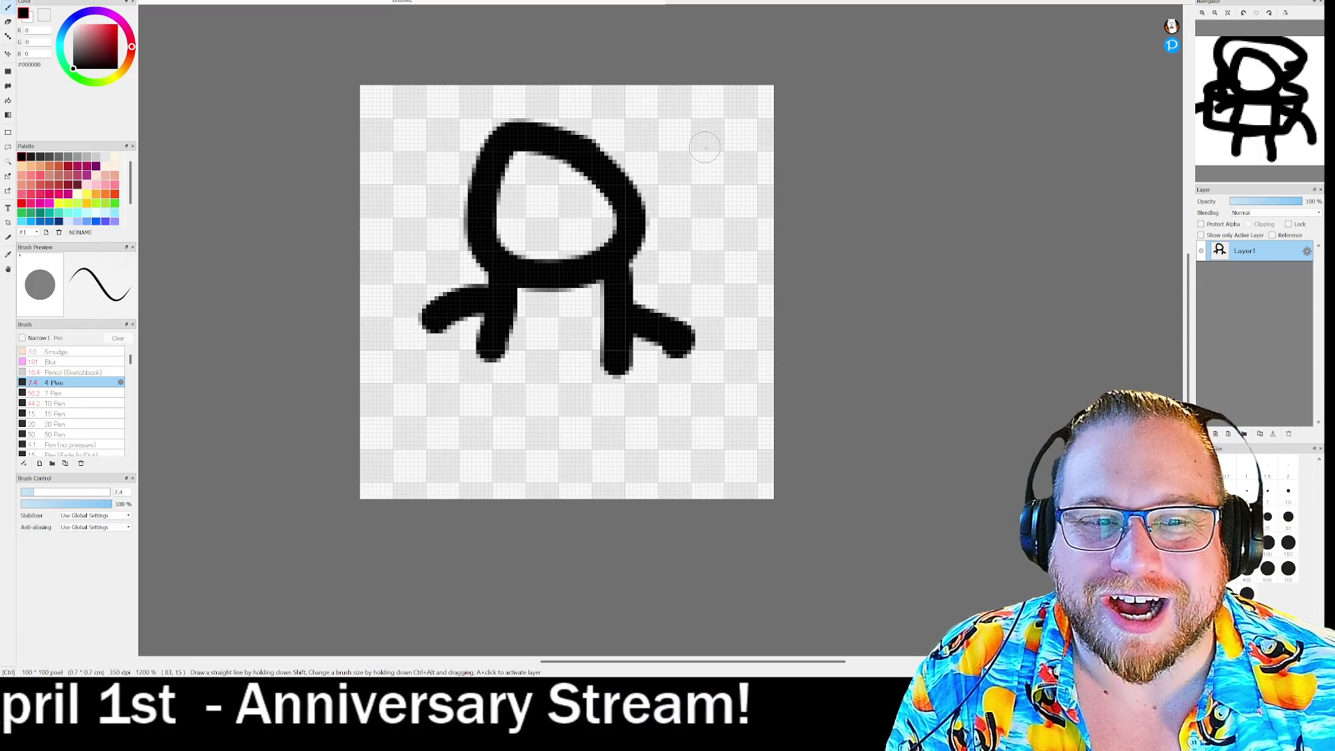
pyautogui.press('u')
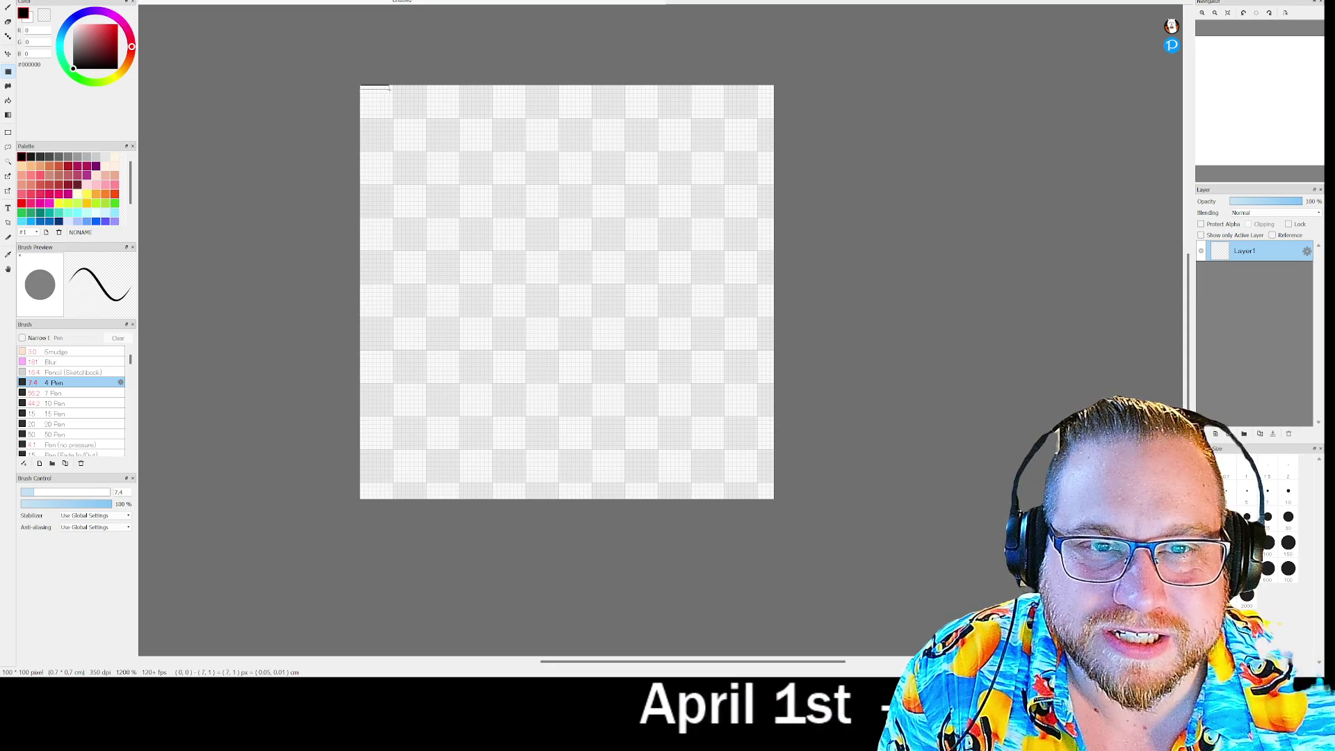
# Undo the stray corner mark, browse the menus, and resize the canvas to 90 × 90
pyautogui.hotkey('ctrl', 'z')
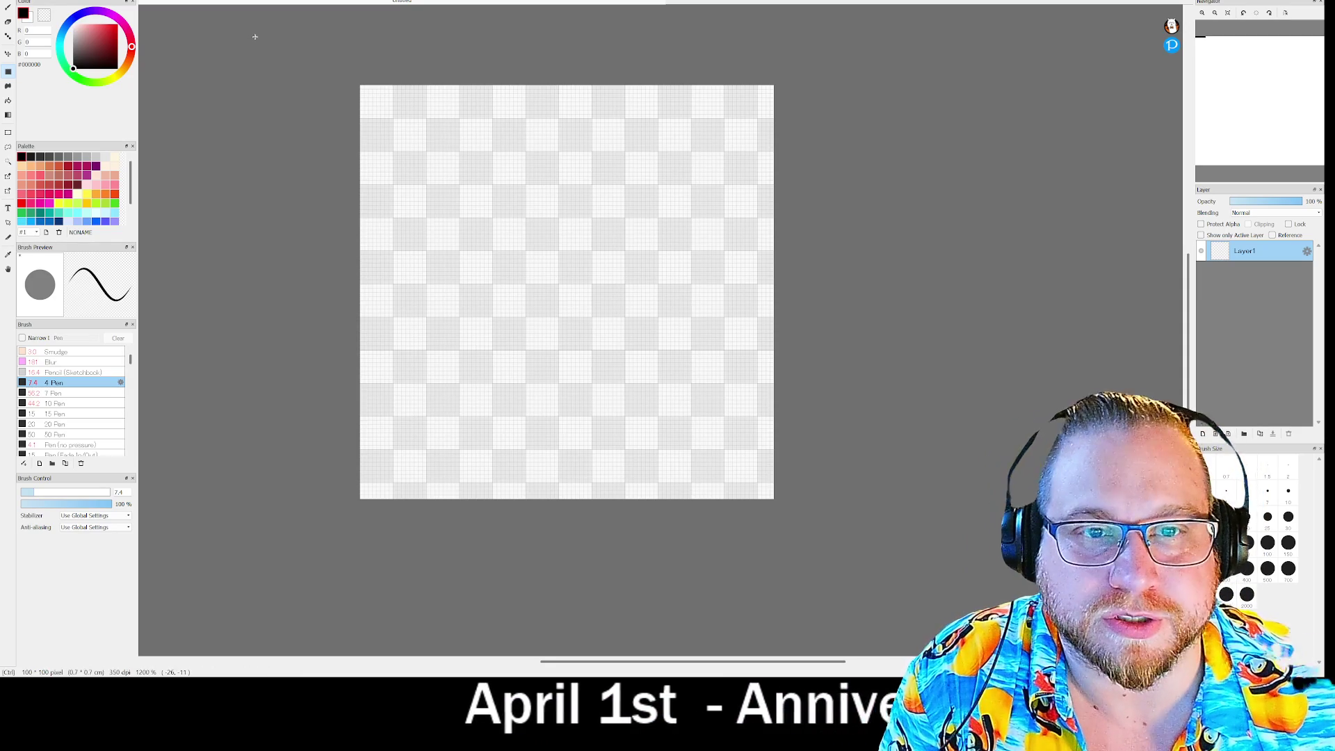
pyautogui.hotkey('alt', 'f')
pyautogui.press('Escape')
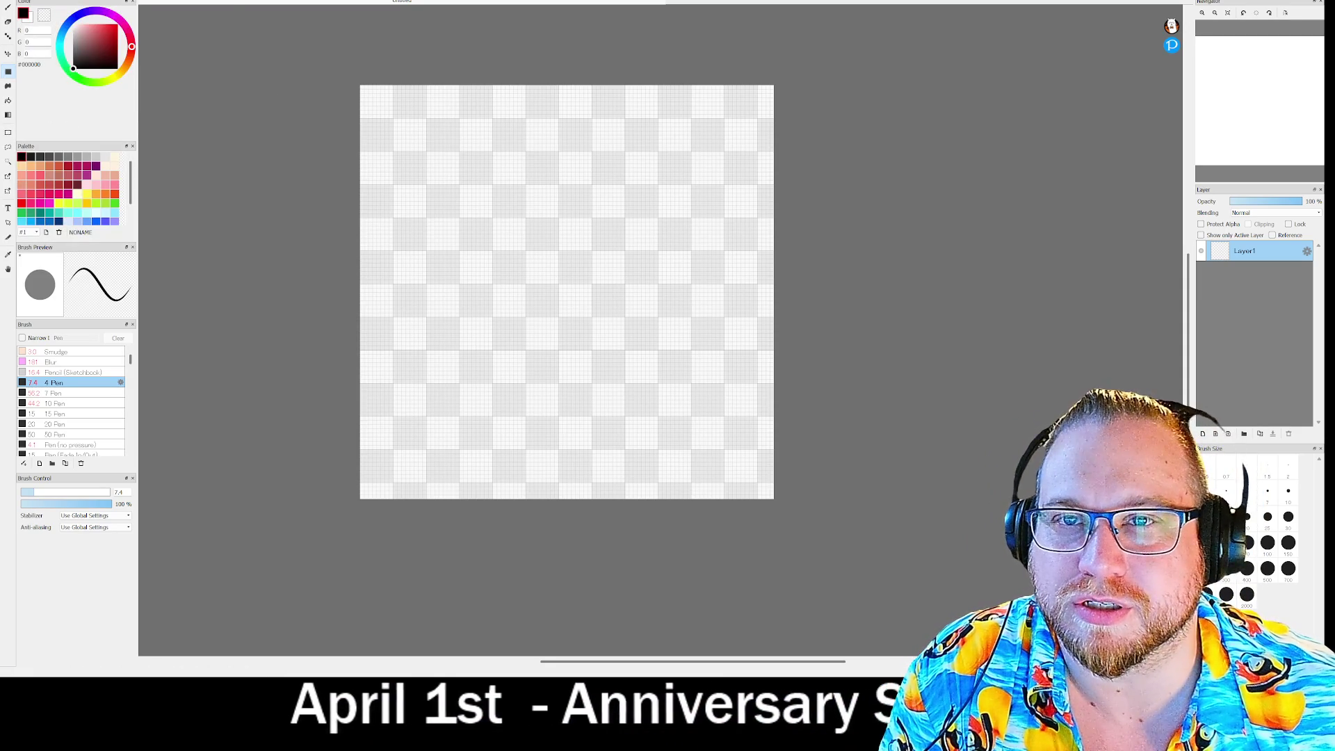
pyautogui.hotkey('alt', 's')
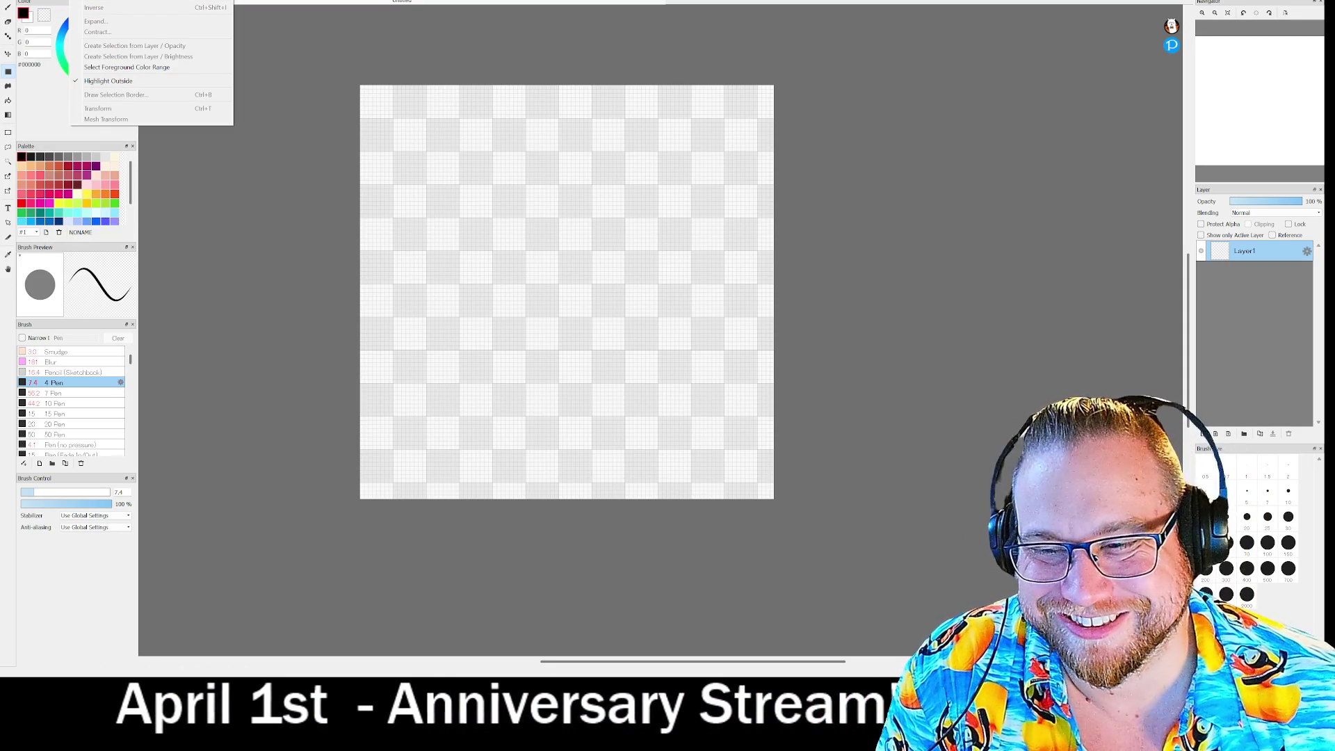
pyautogui.press('Right')
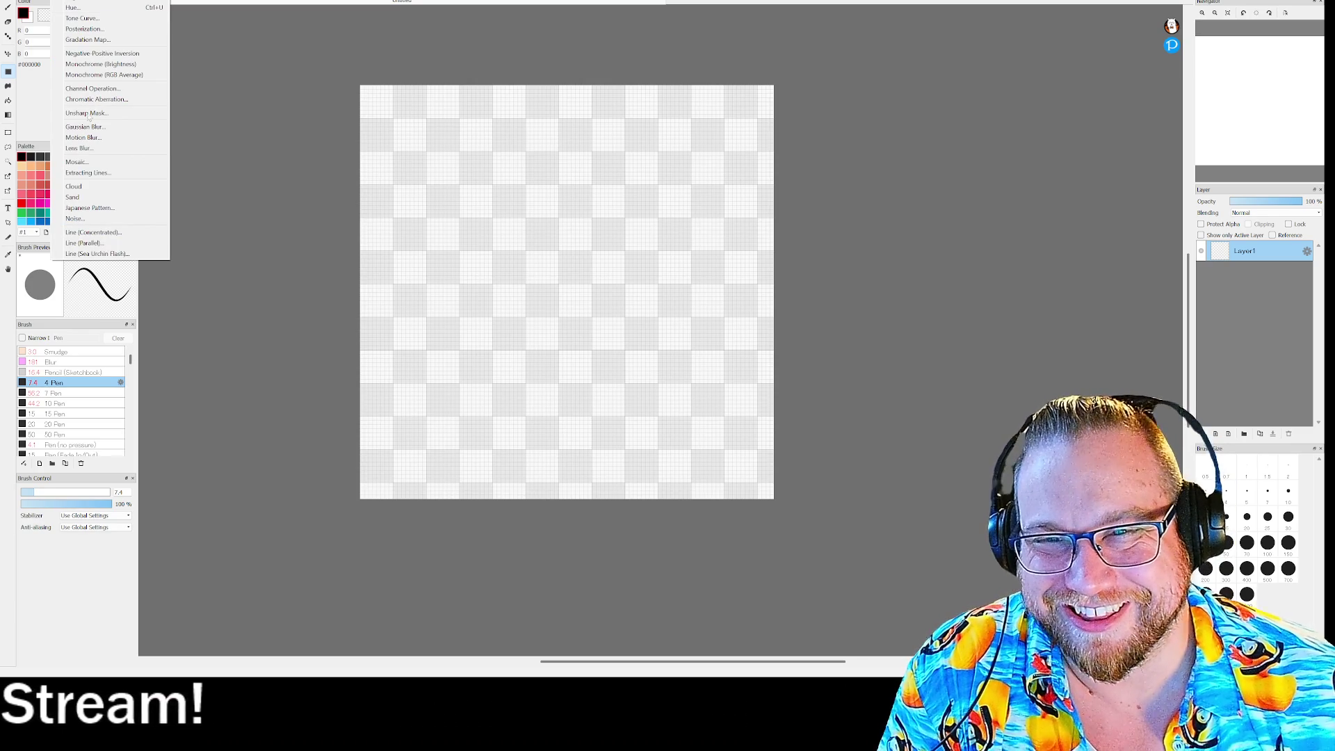
pyautogui.moveTo(90, 0)
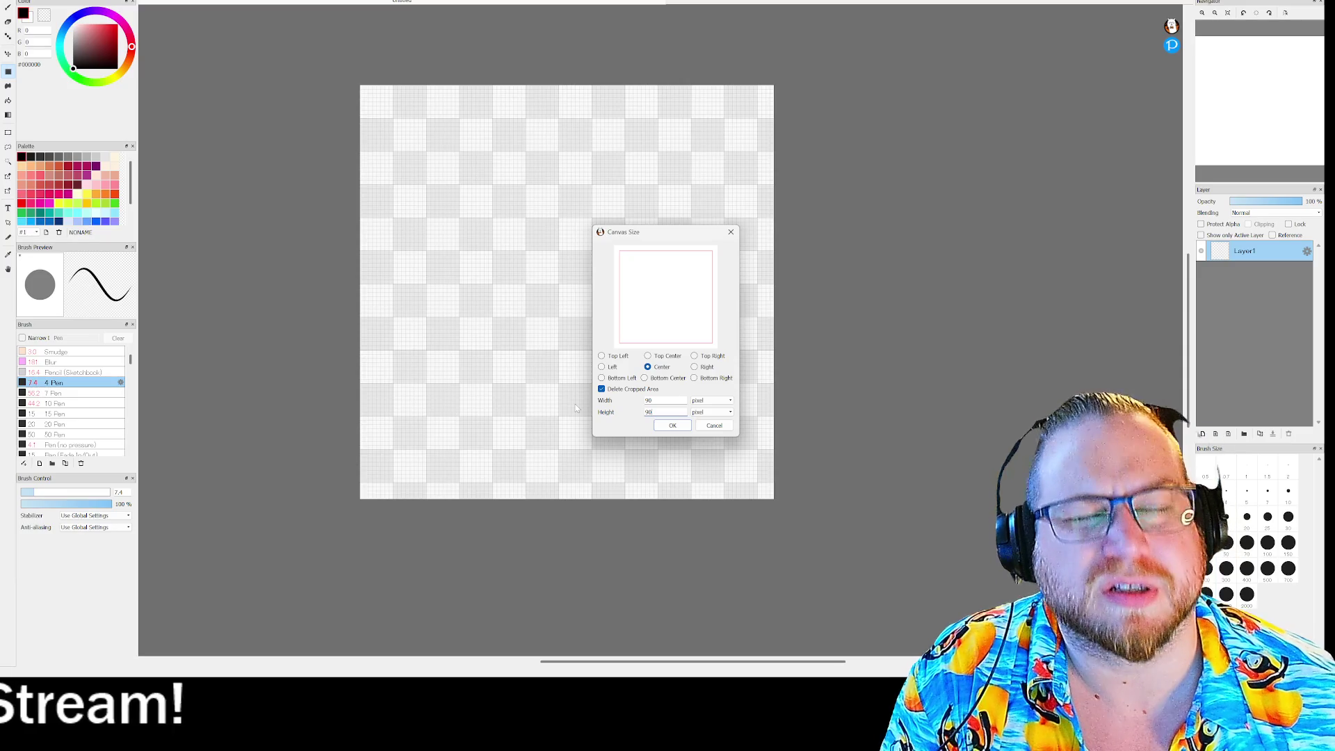
pyautogui.press('Return')
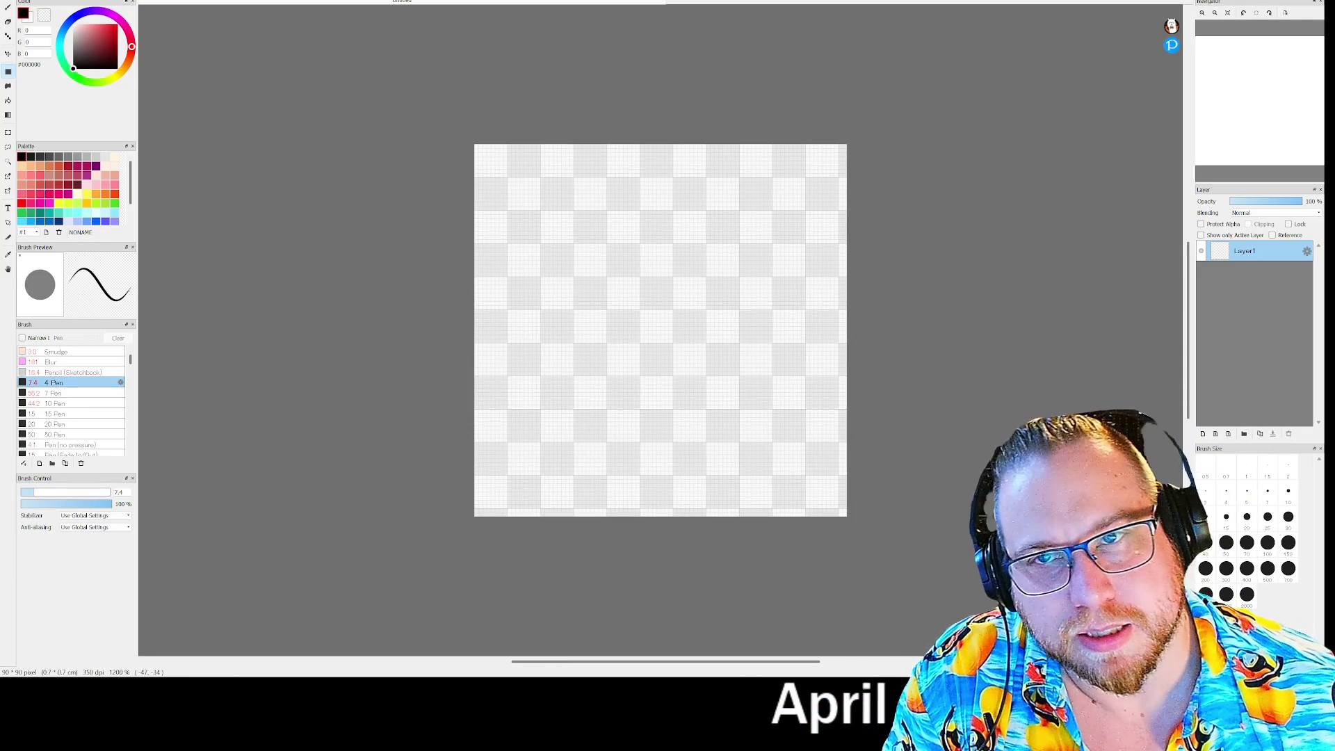
# Set the canvas size to 80 × 80 pixels through Edit > Canvas Size
pyautogui.click(12, 1)
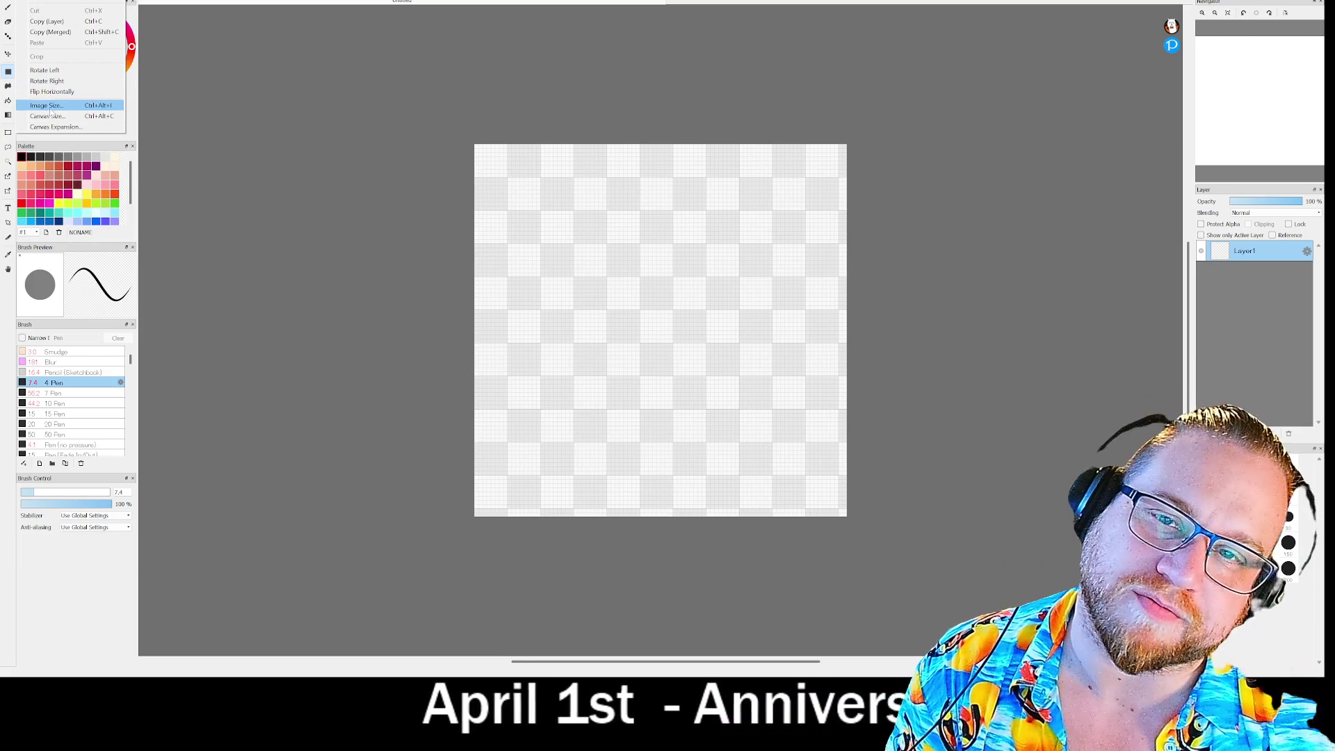
pyautogui.click(49, 116)
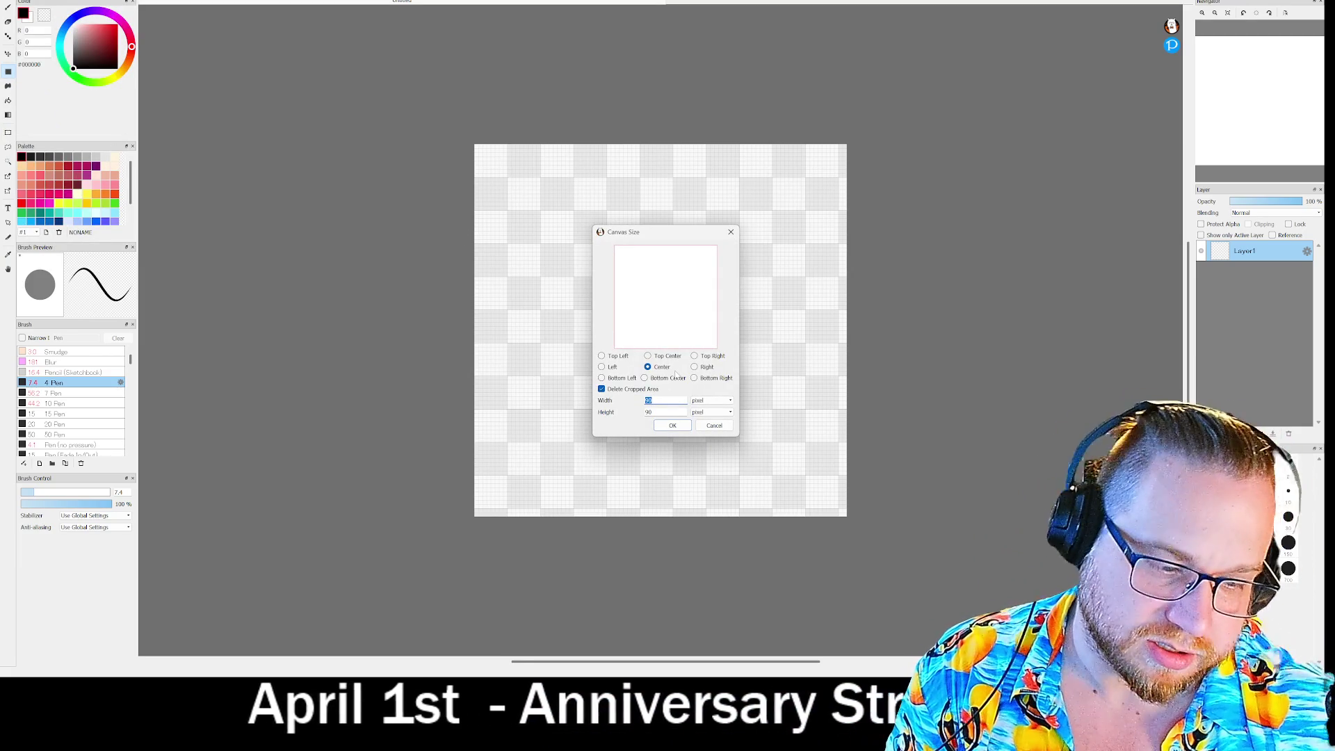
pyautogui.write('80')
pyautogui.press('Tab')
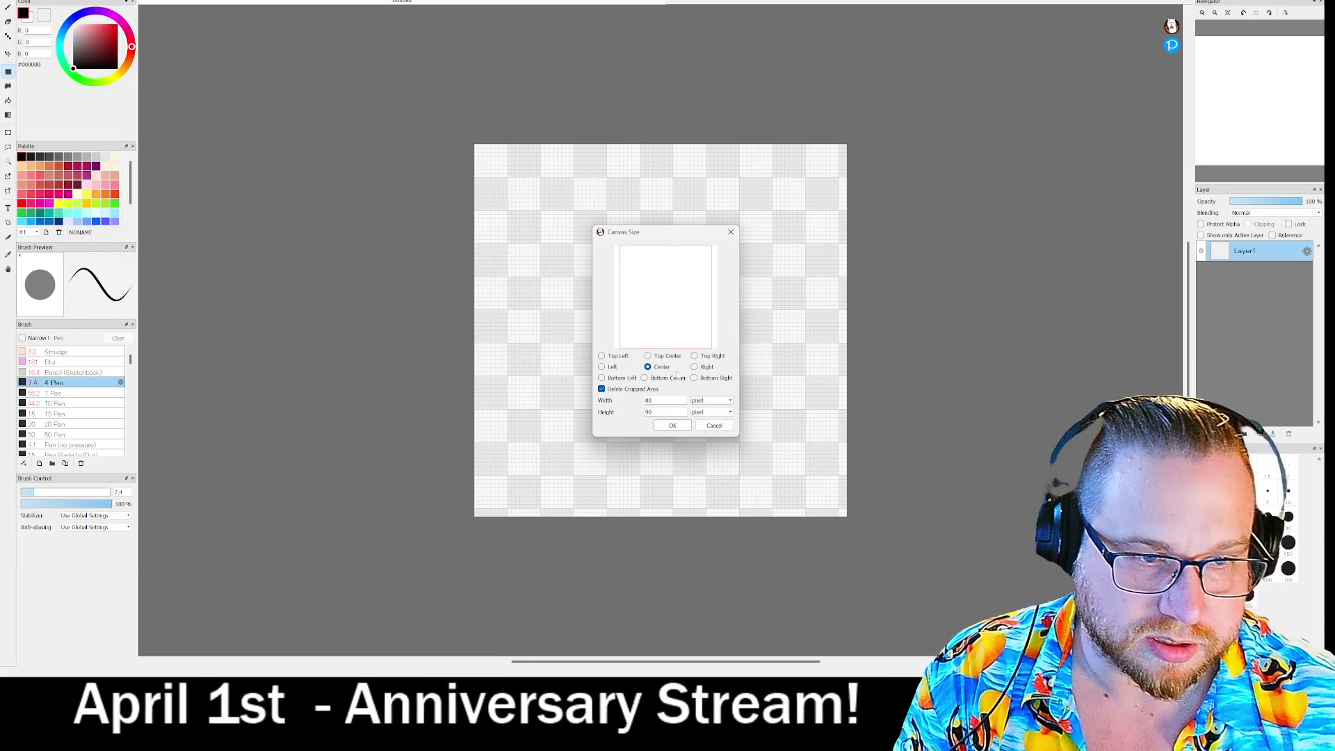
pyautogui.write('80')
pyautogui.press('Return')
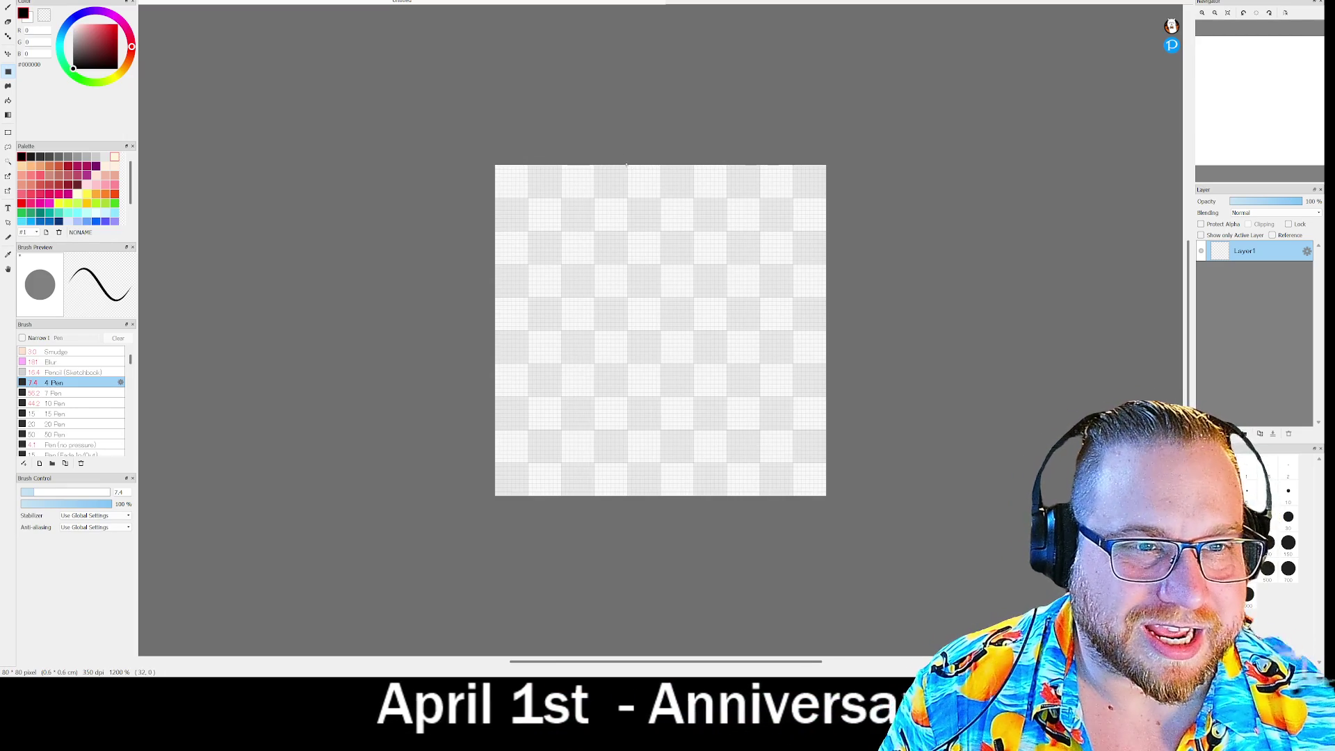
# Fill a black vertical bar from the top edge to the bottom down the centre, then start the horizontal bar
pyautogui.moveTo(632, 164); pyautogui.dragTo(692, 197)
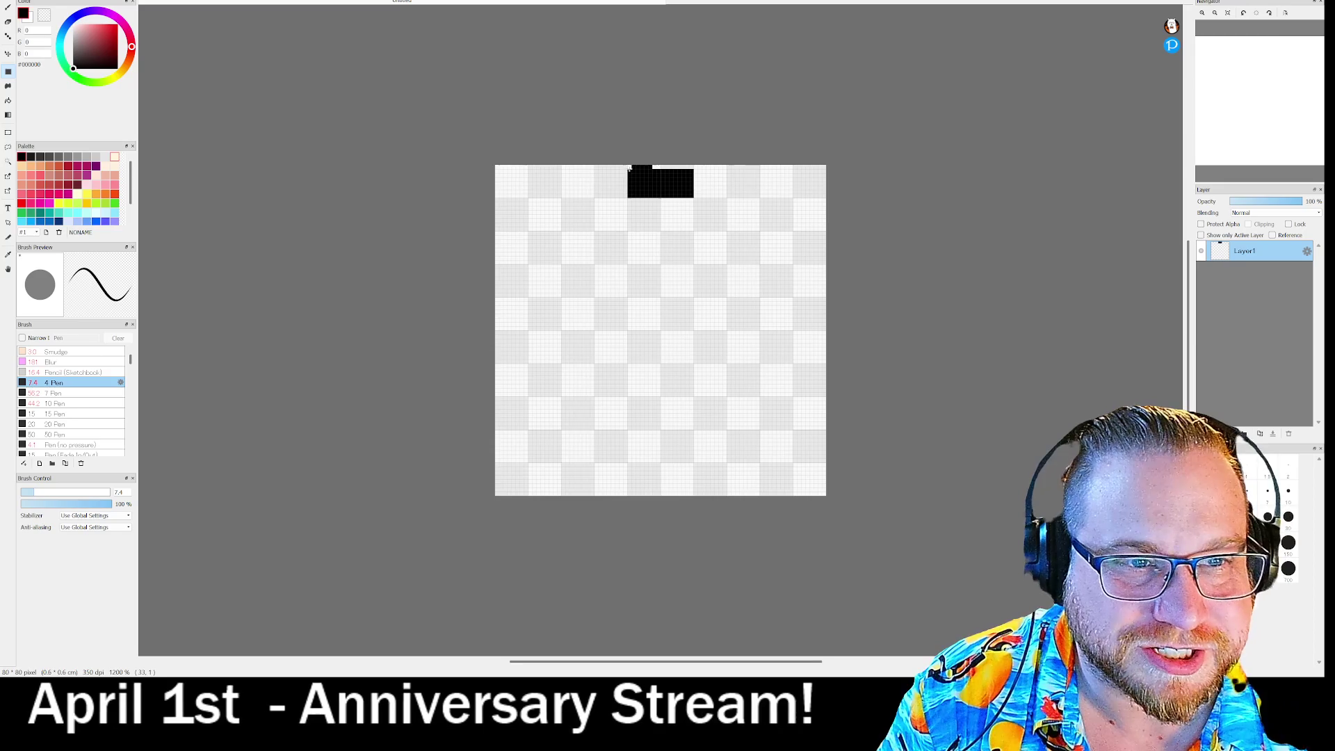
pyautogui.moveTo(629, 167); pyautogui.dragTo(694, 168)
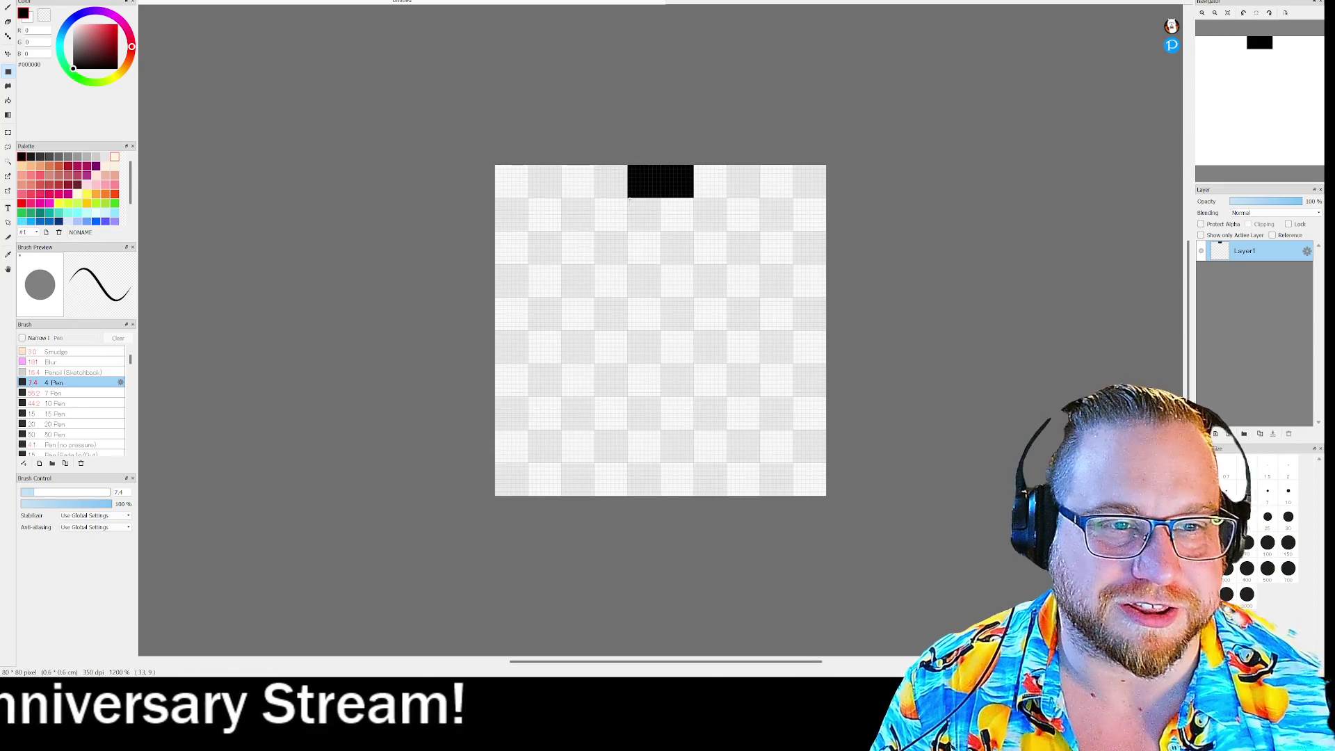
pyautogui.moveTo(627, 198)
pyautogui.mouseDown()
pyautogui.moveTo(678, 253)
pyautogui.moveTo(692, 505)
pyautogui.mouseUp()
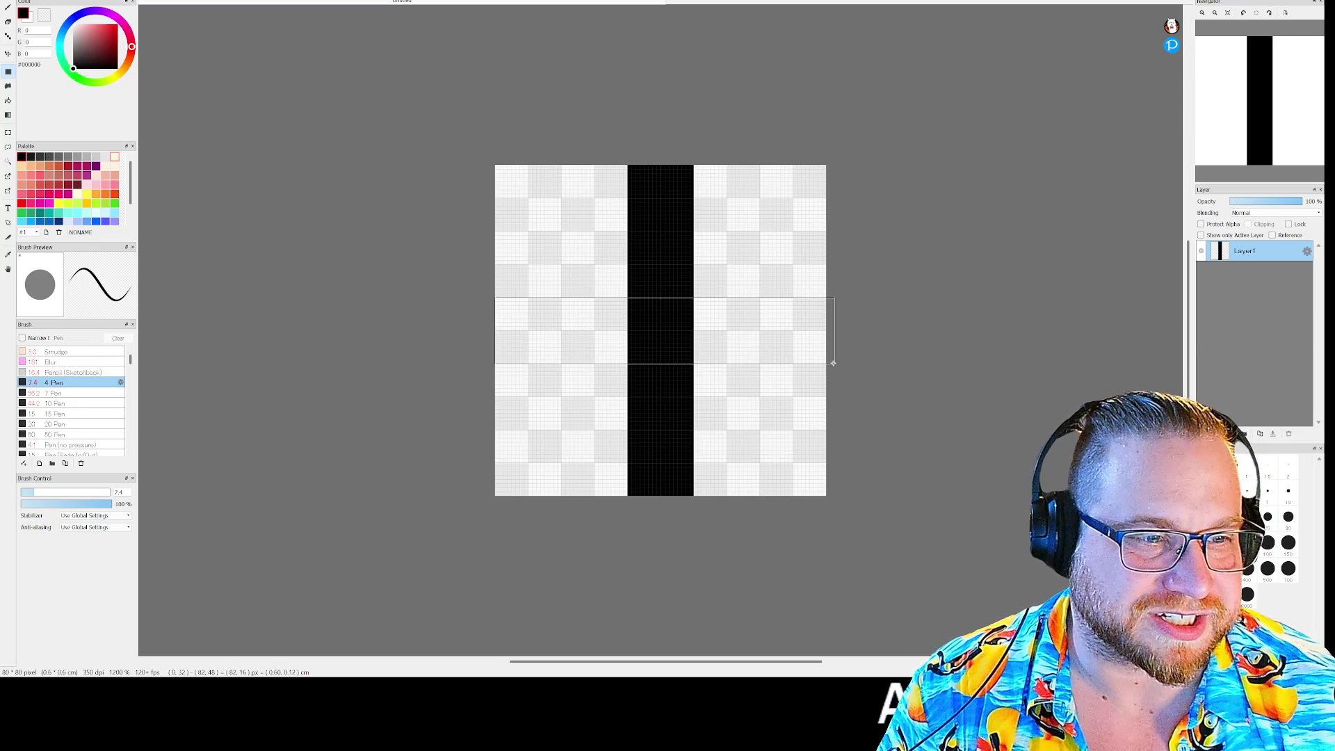
pyautogui.moveTo(833, 363); pyautogui.dragTo(834, 363)
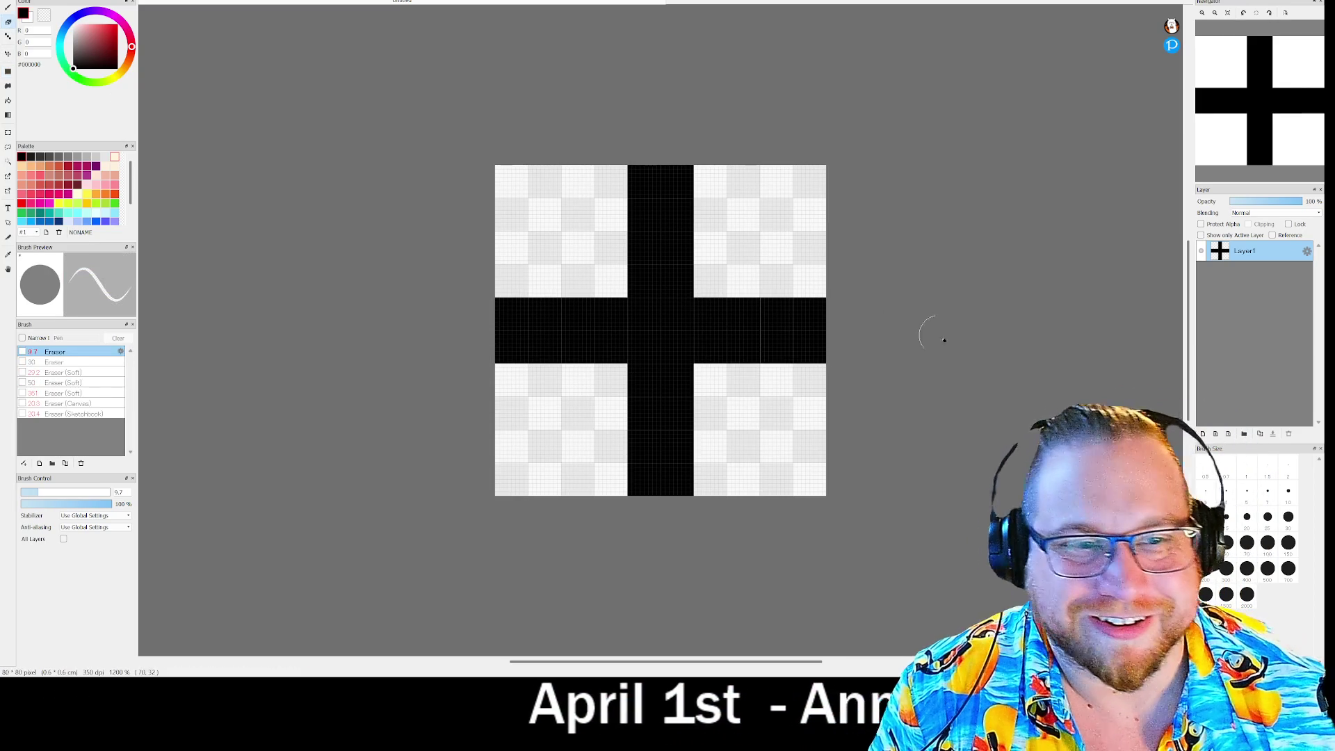
# Erase the cross centre, then rectangle-fill the centre square with transparent colour
pyautogui.click(8, 22)
pyautogui.click(649, 321)
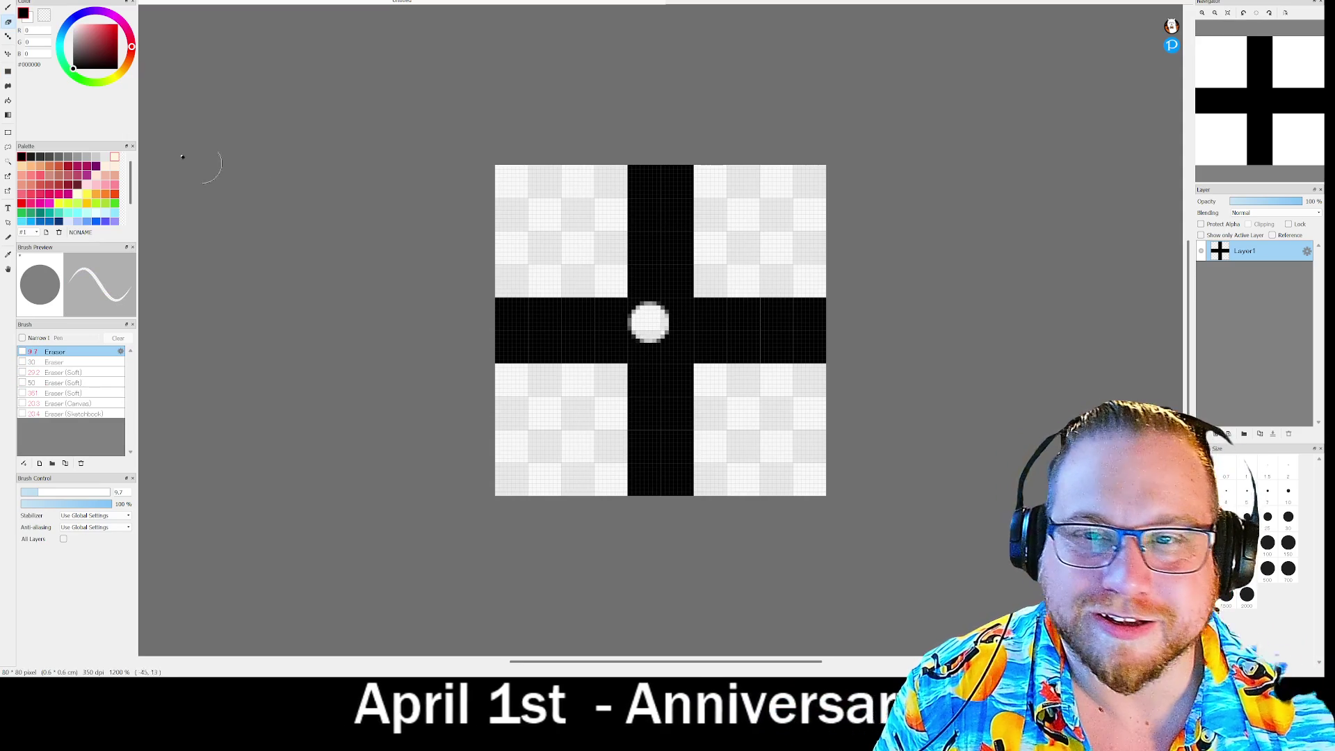
pyautogui.click(9, 72)
pyautogui.click(44, 15)
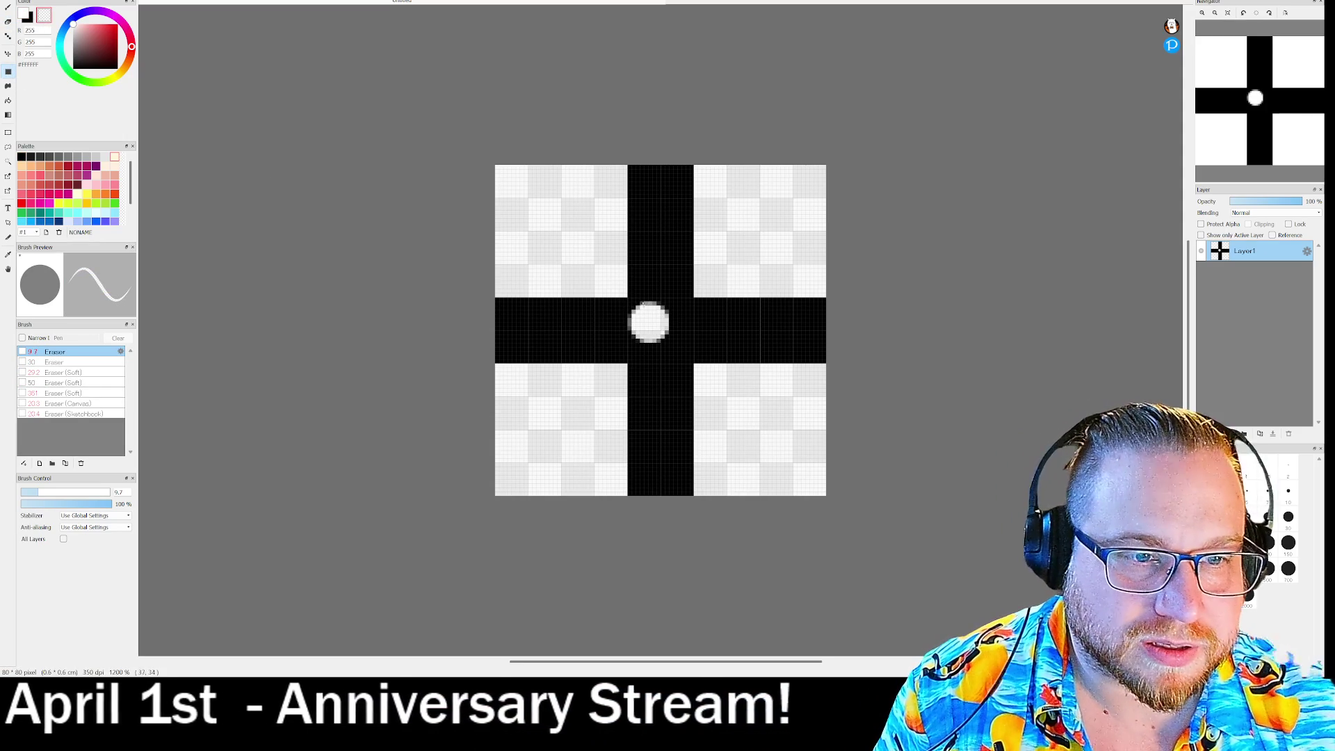
pyautogui.moveTo(631, 303); pyautogui.dragTo(692, 362)
pyautogui.moveTo(631, 301); pyautogui.dragTo(695, 358)
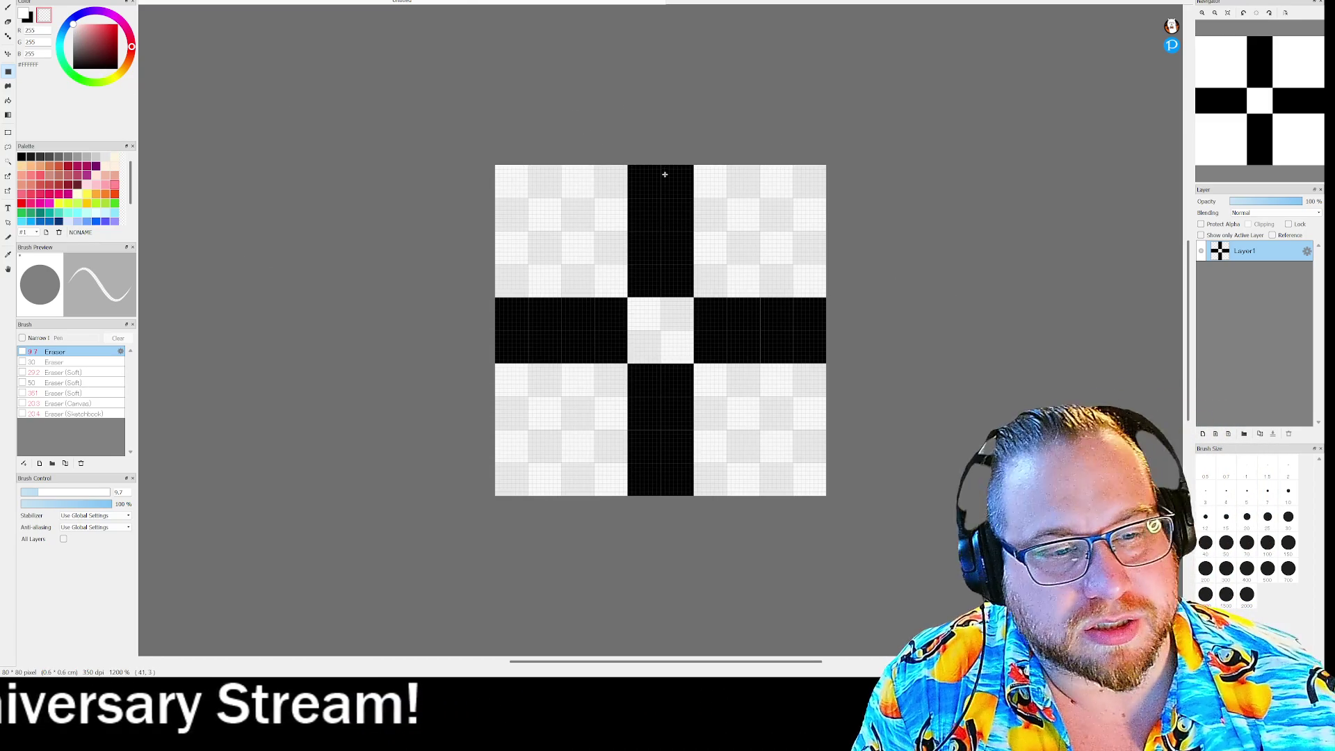
# Erase the corner pixels beside the centre square and at the left and right arm corners
pyautogui.scroll(3, 638, 289)
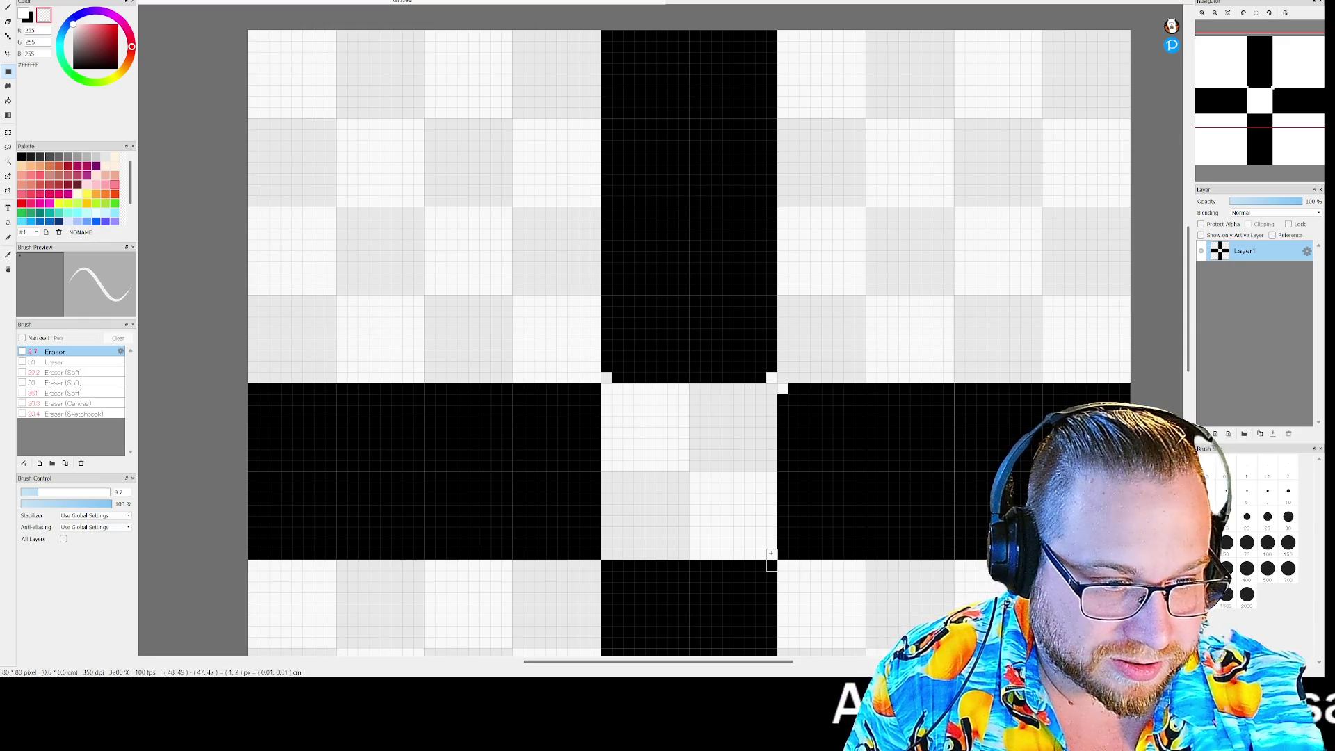
pyautogui.moveTo(597, 555); pyautogui.dragTo(606, 564)
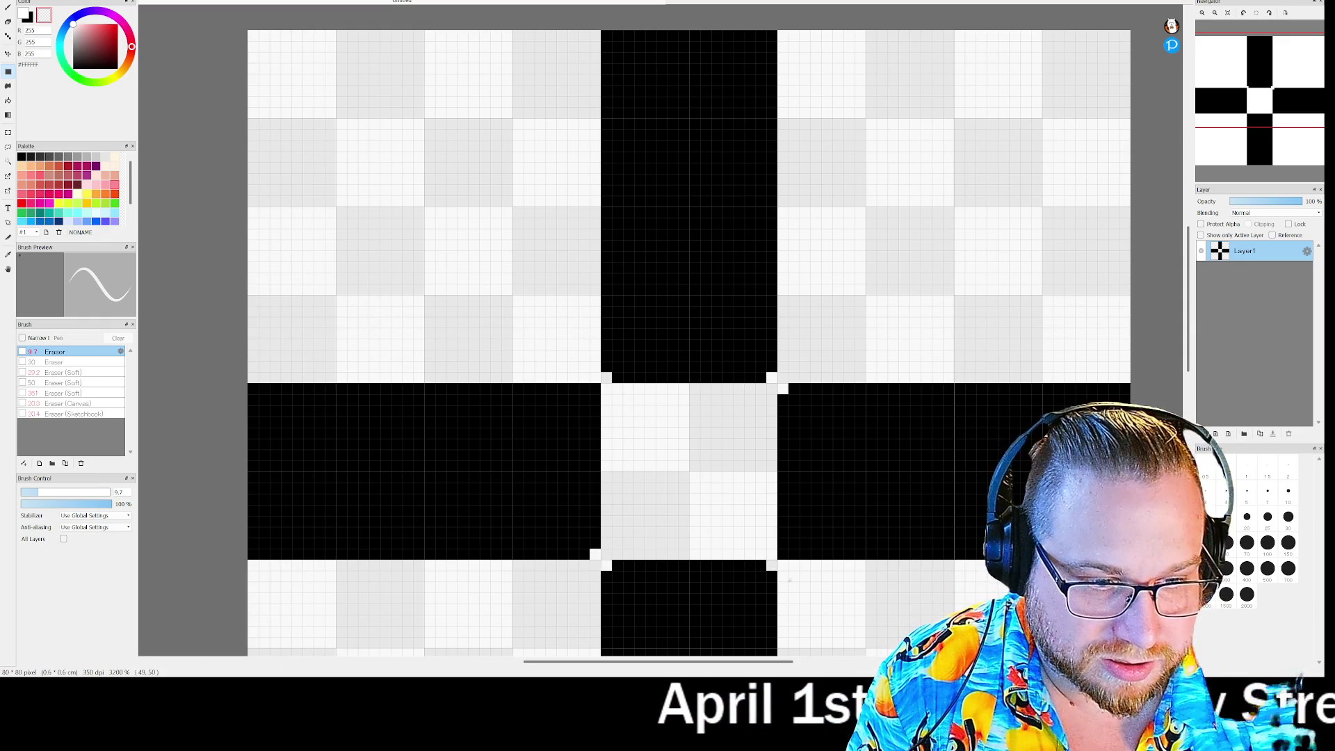
pyautogui.click(783, 554)
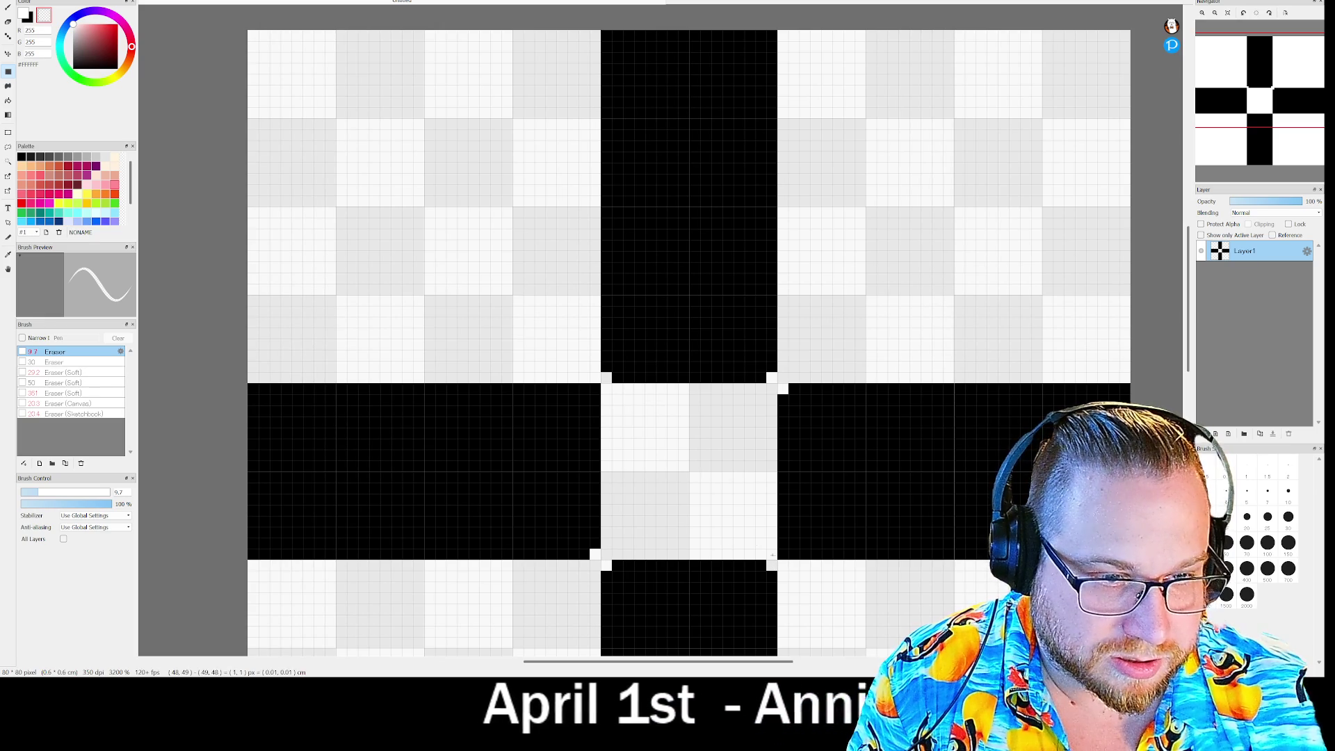
pyautogui.click(595, 388)
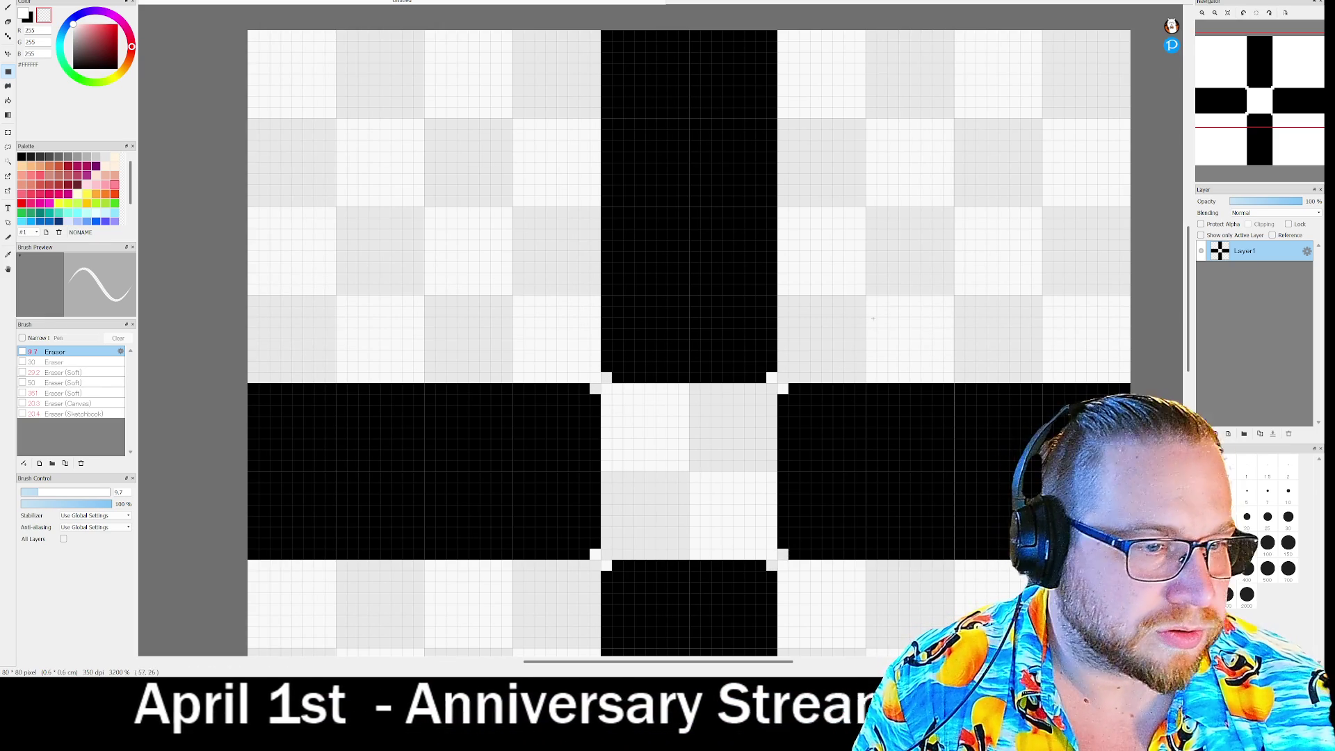
pyautogui.scroll(-1, 521, 397)
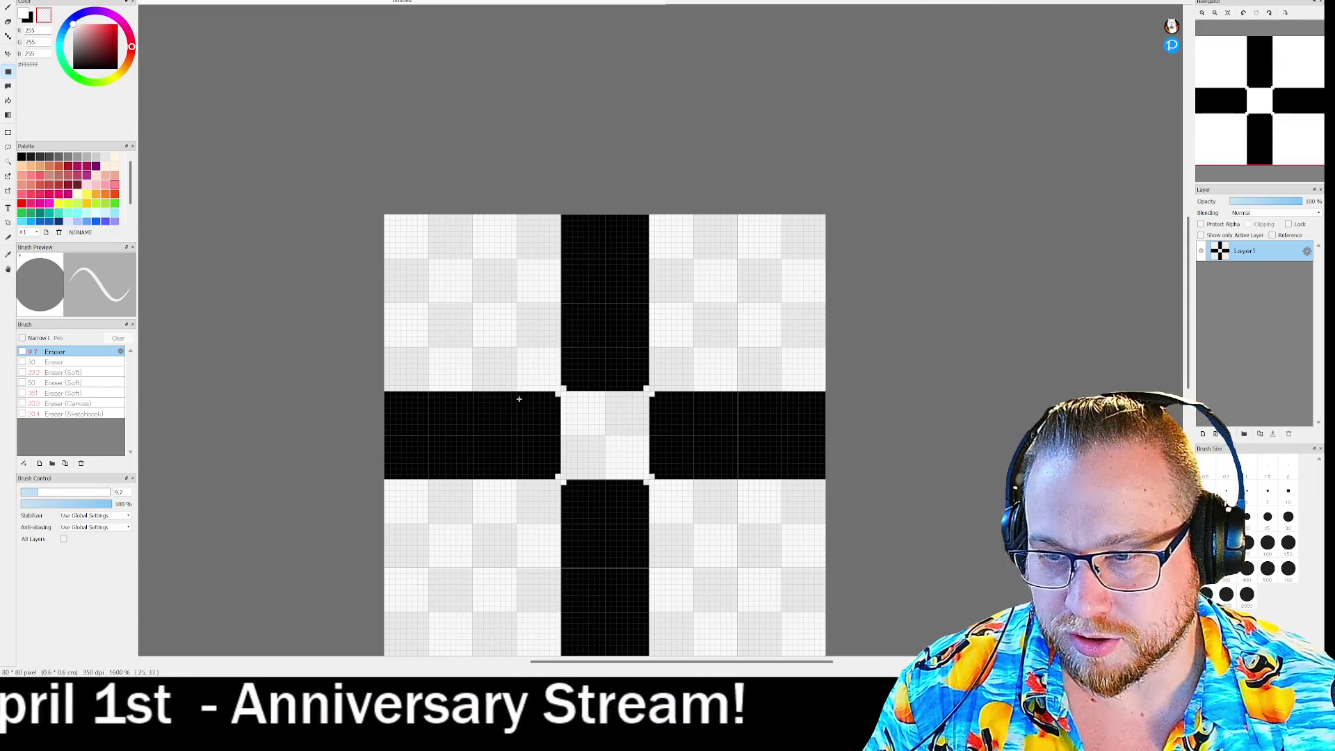
pyautogui.scroll(3, 365, 466)
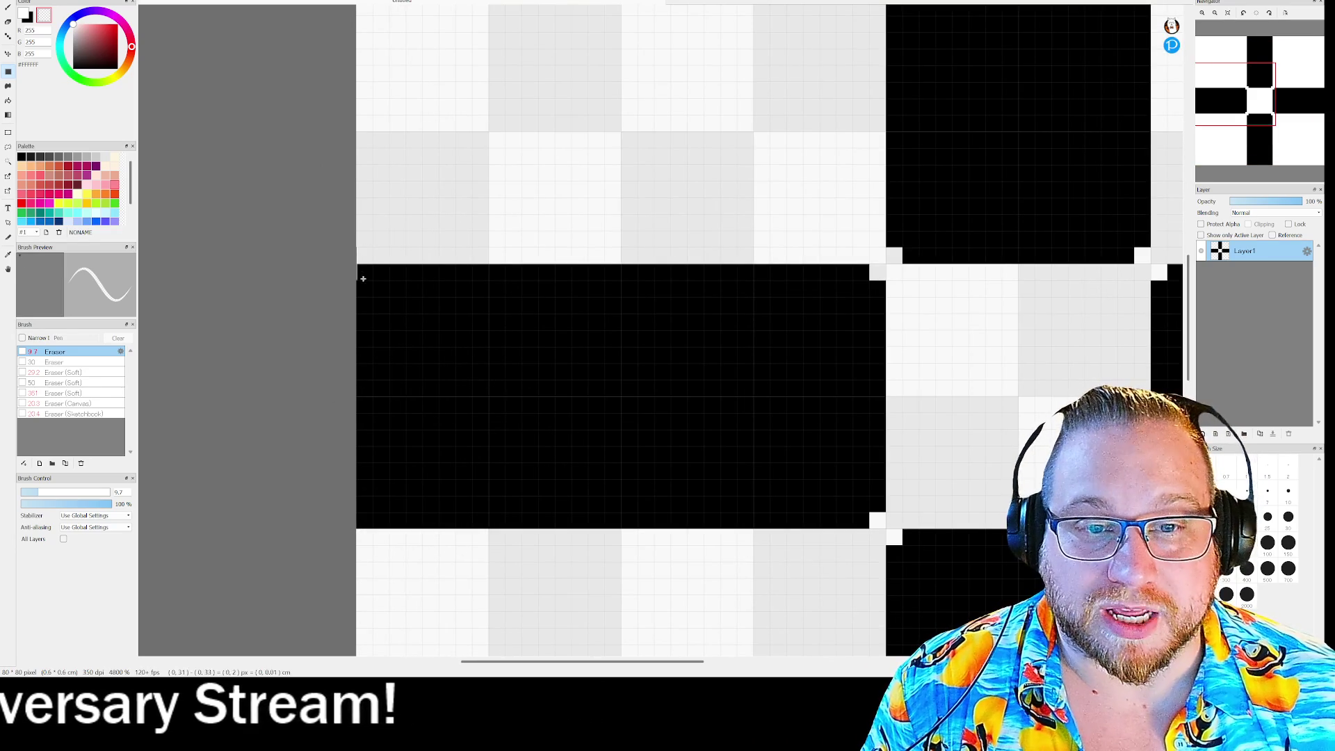
pyautogui.click(364, 520)
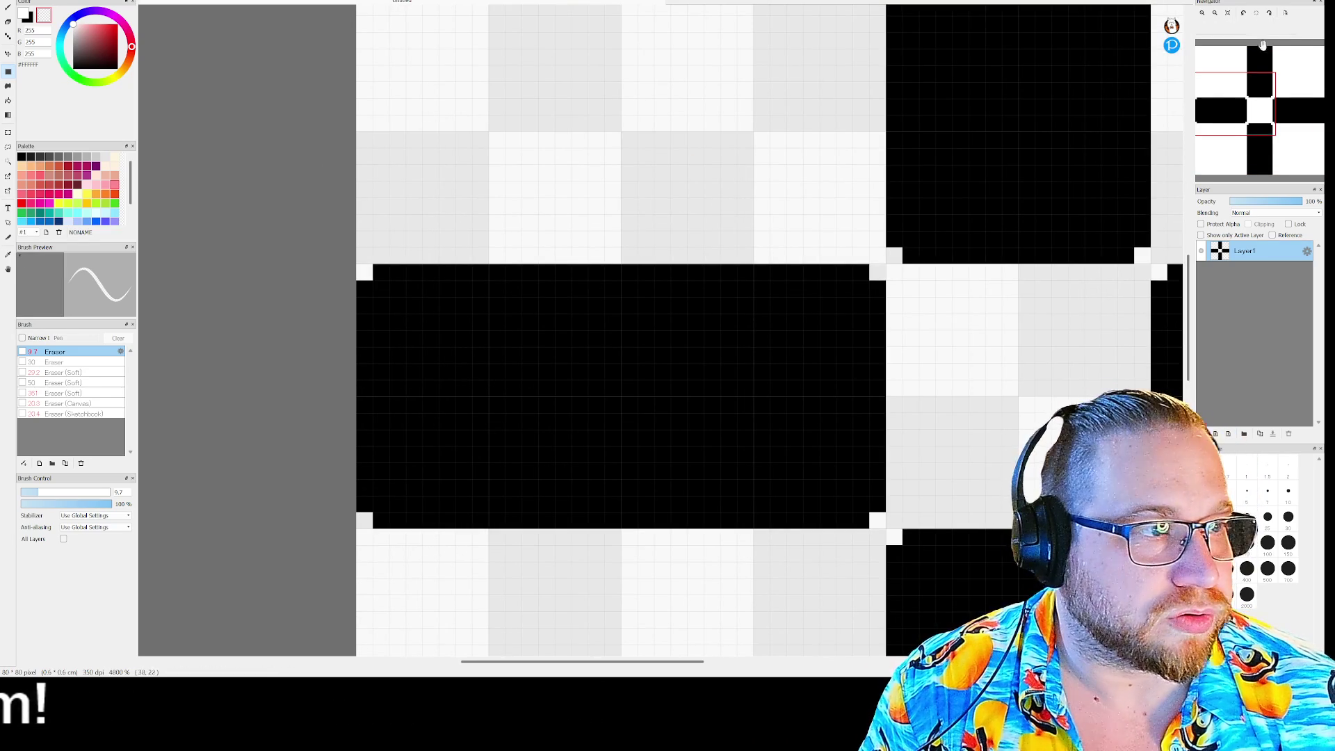
# Trim the two corner pixels off the right arm of the cross
pyautogui.hscroll(5, 712, 189)
pyautogui.scroll(5, 466, 118)
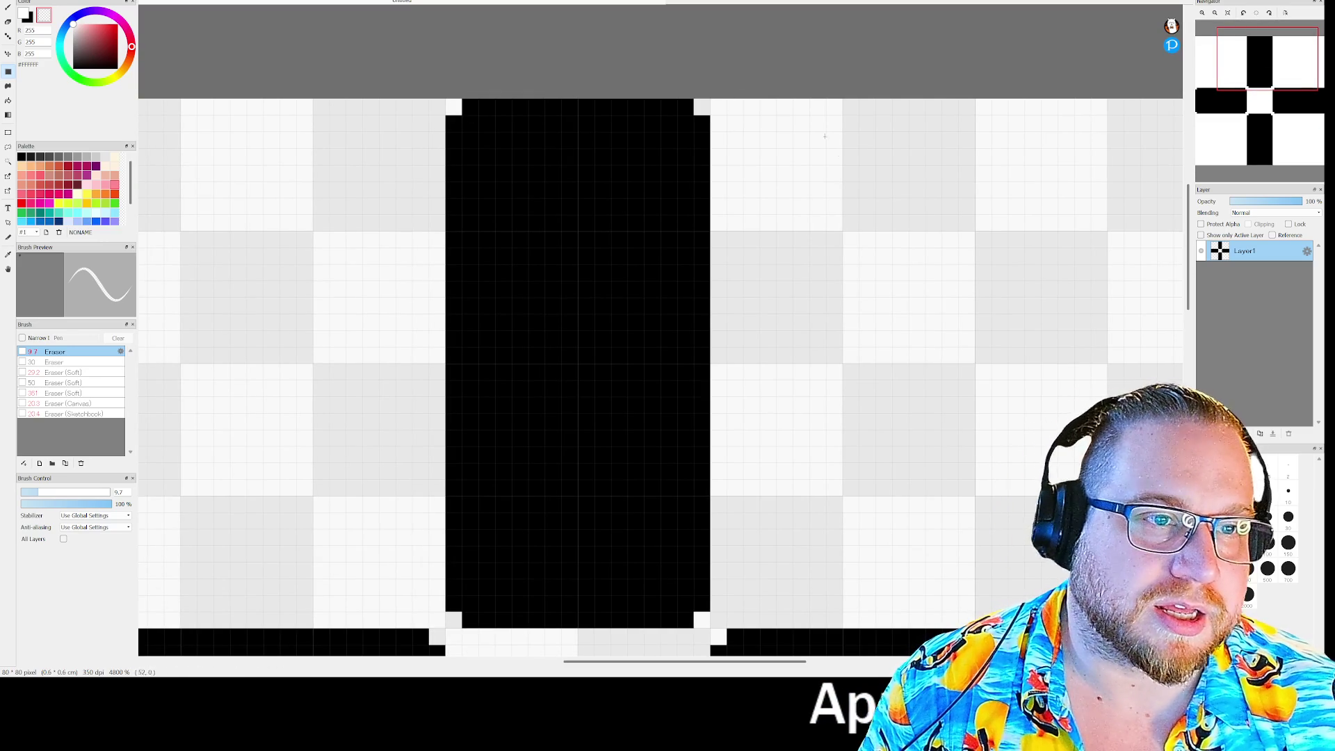
pyautogui.scroll(-5, 815, 199)
pyautogui.hscroll(5, 1087, 191)
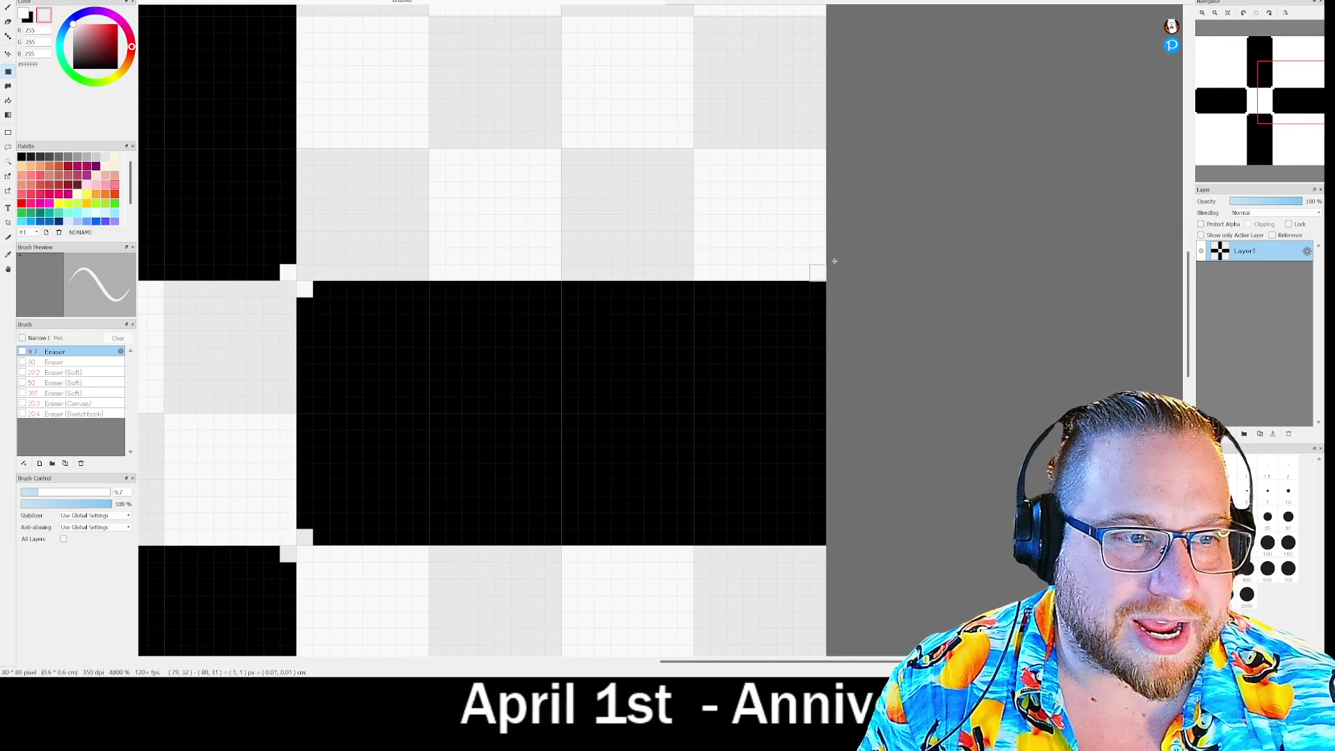
pyautogui.click(818, 289)
pyautogui.click(818, 538)
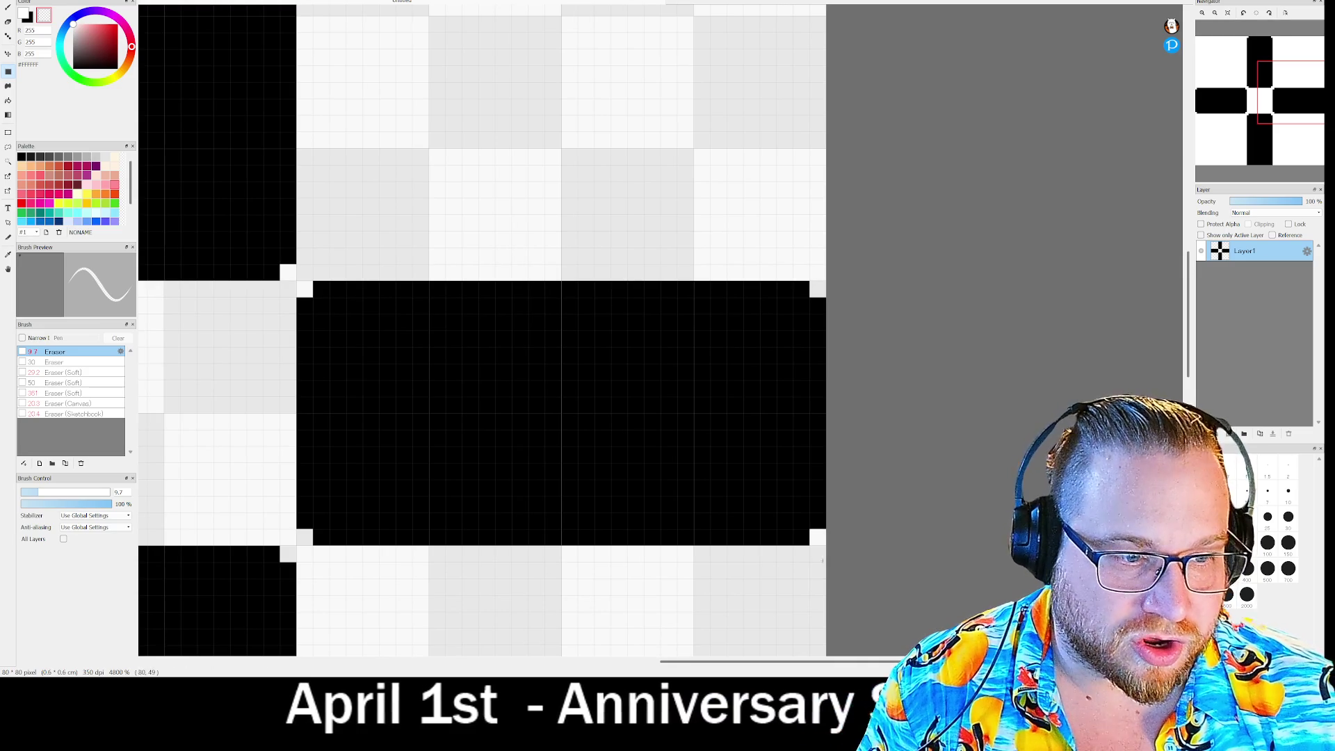
# Blacken the top-right, bottom-right and bottom-left inner corner pixels around the white centre
pyautogui.moveTo(1267, 118)
pyautogui.mouseDown()
pyautogui.moveTo(1244, 179)
pyautogui.moveTo(1273, 175)
pyautogui.mouseUp()
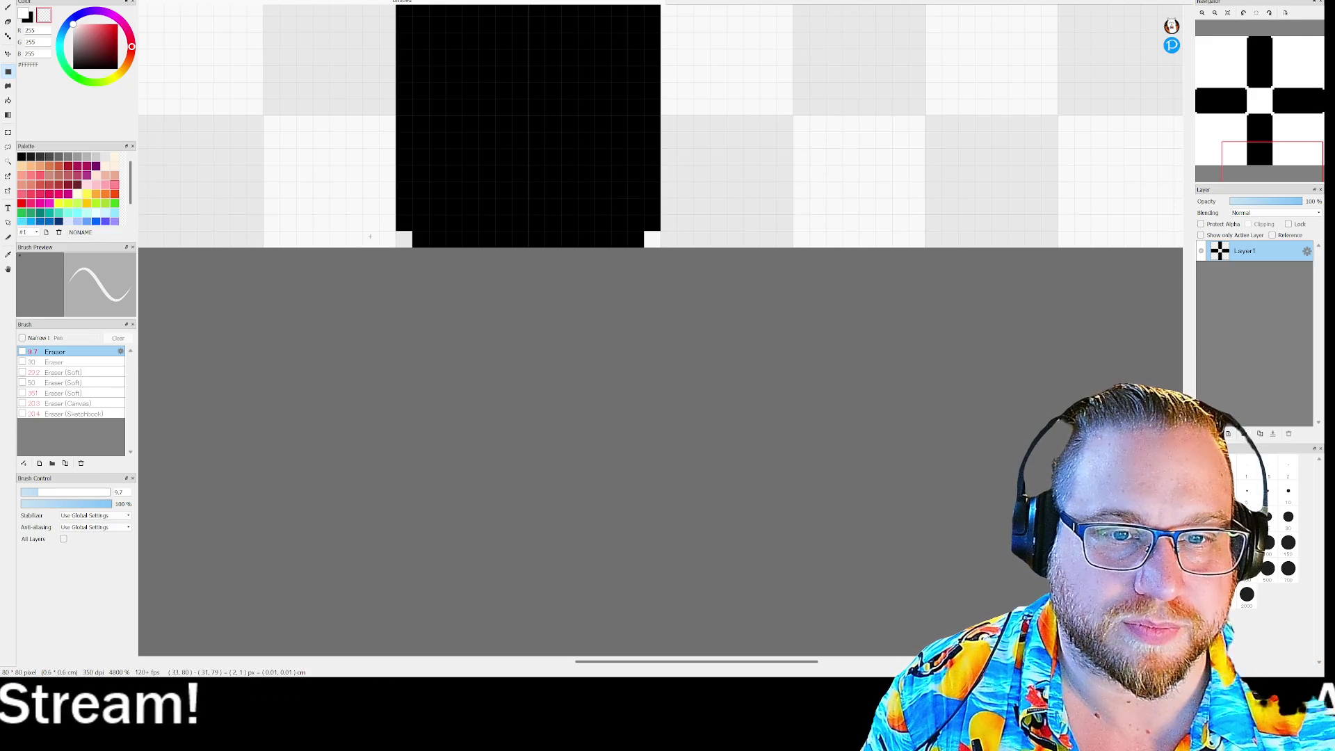
pyautogui.scroll(-5, 752, 241)
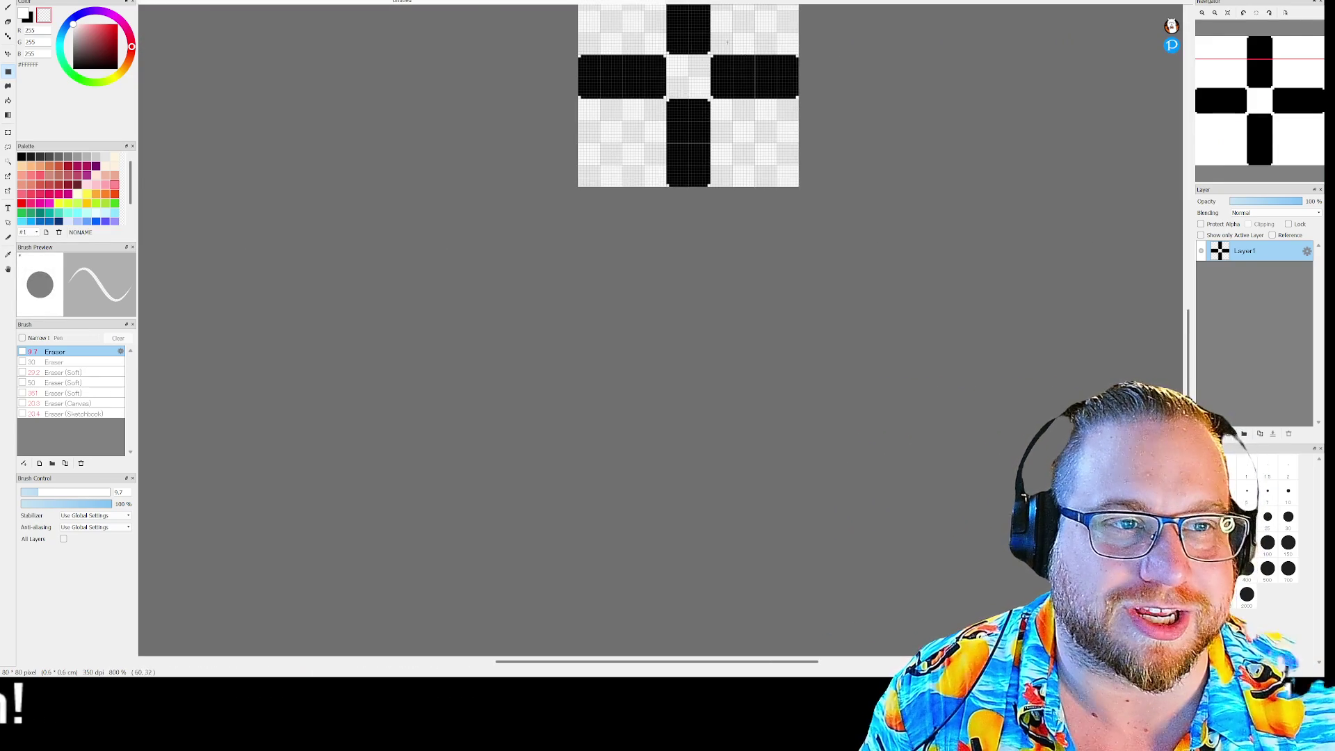
pyautogui.scroll(4, 727, 42)
pyautogui.scroll(-3, 705, 149)
pyautogui.scroll(1, 704, 150)
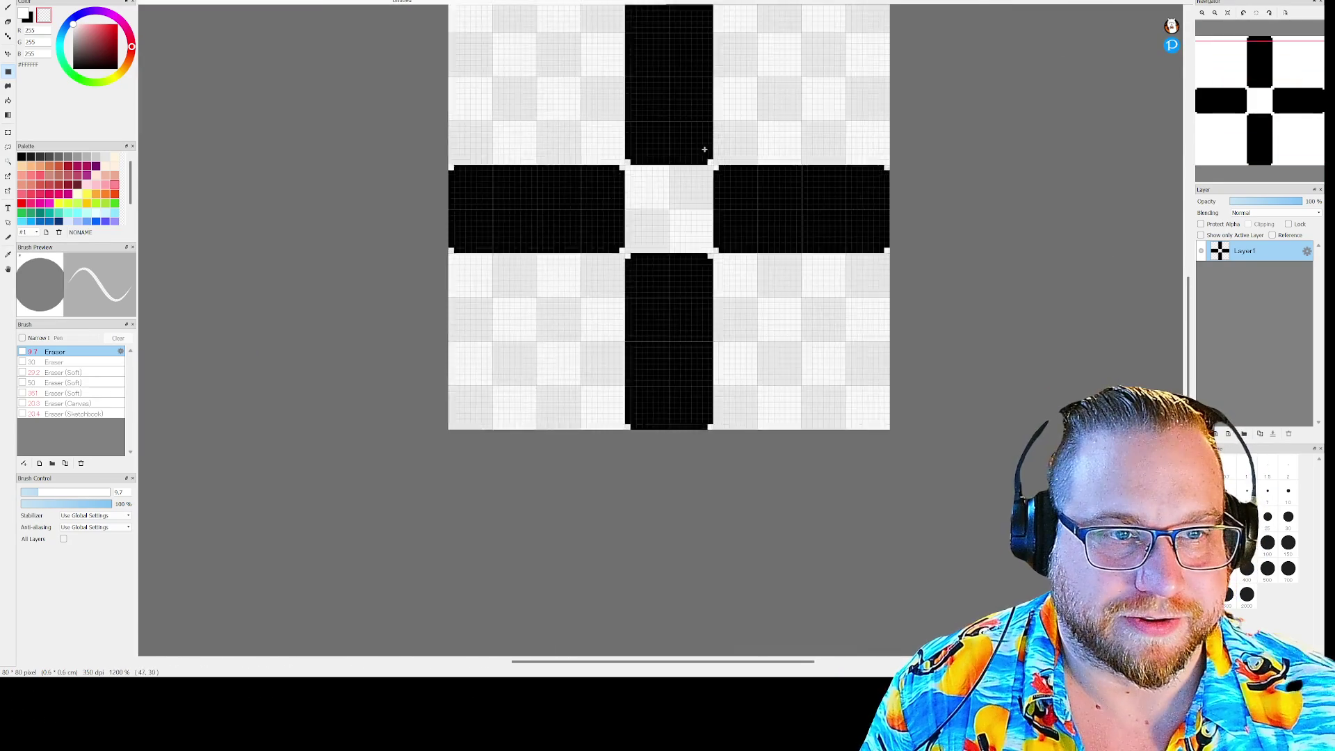
pyautogui.scroll(5, 705, 149)
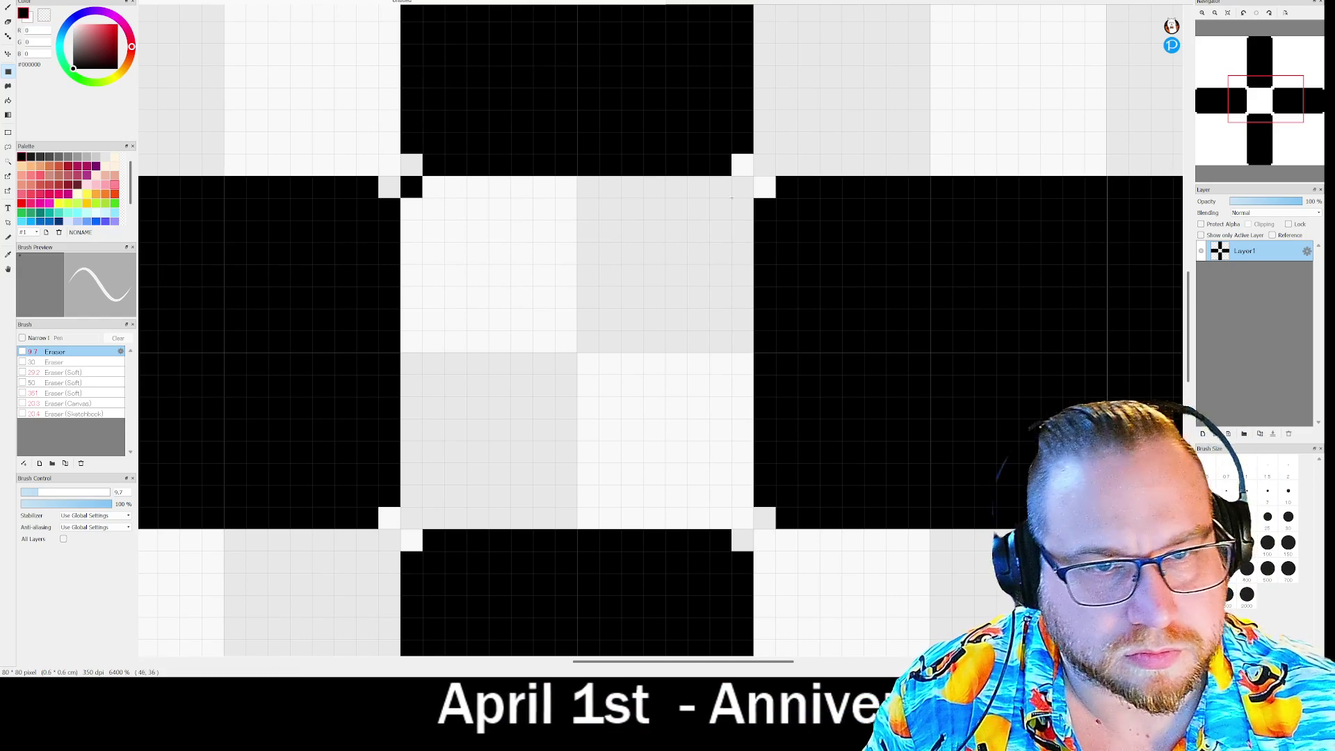
pyautogui.click(737, 191)
pyautogui.click(739, 506)
pyautogui.click(414, 518)
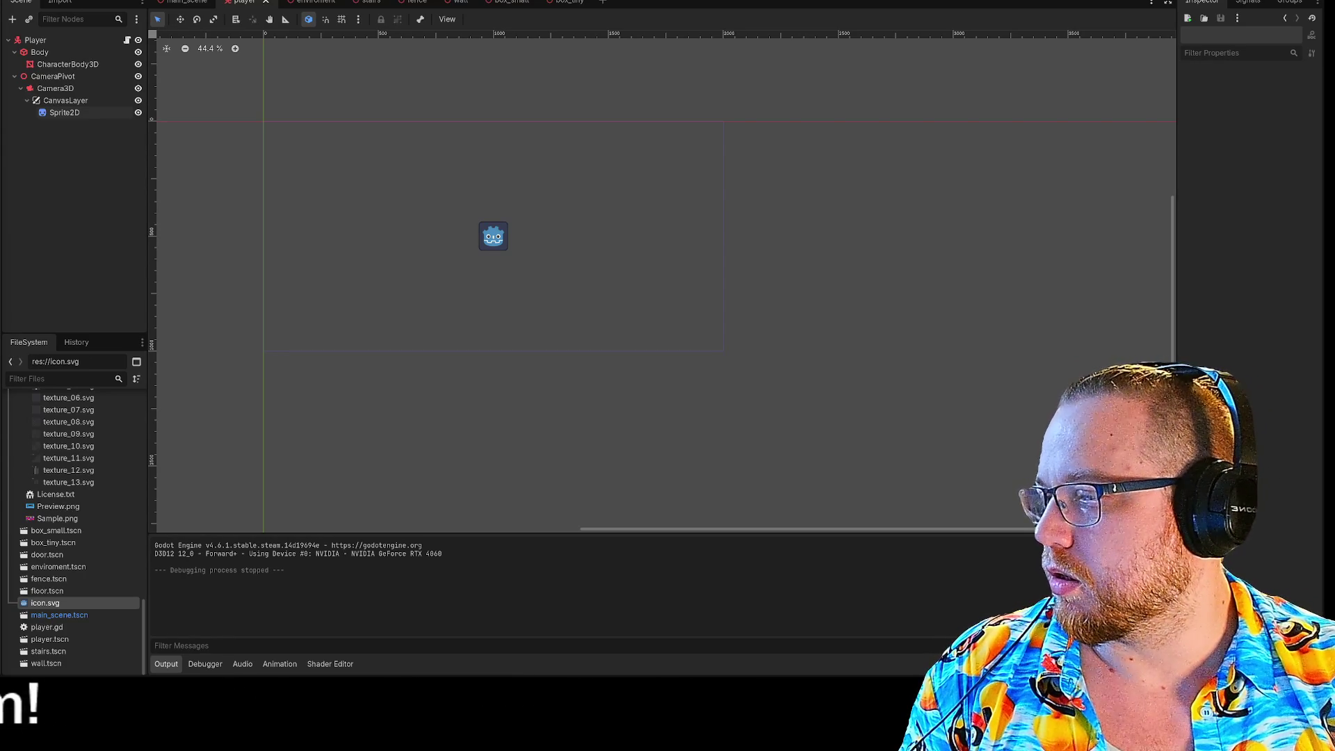
# Switch from the Godot editor to the browser window showing the Bluesky feed
pyautogui.hotkey('alt', 'Tab')
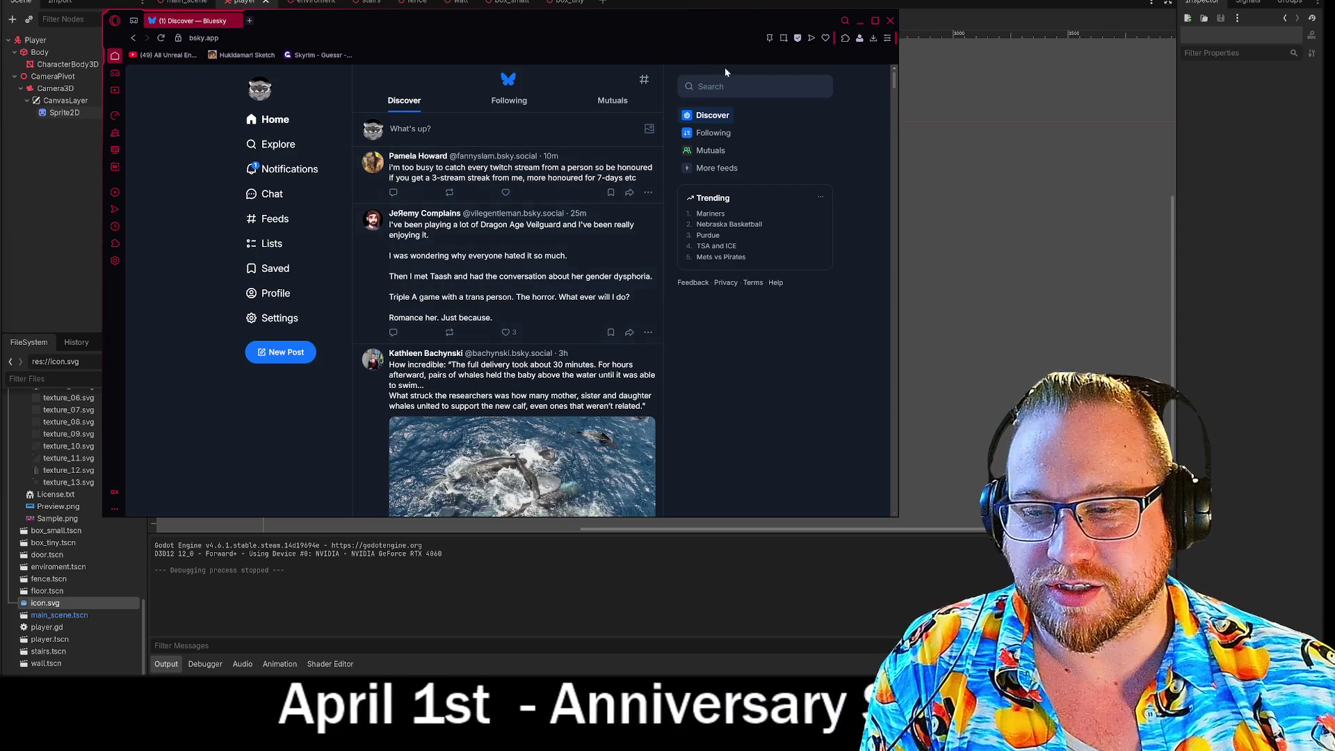
# Open the reposted Zealandia fundraiser post from Notifications, make the window taller, and follow its donation link
pyautogui.click(286, 169)
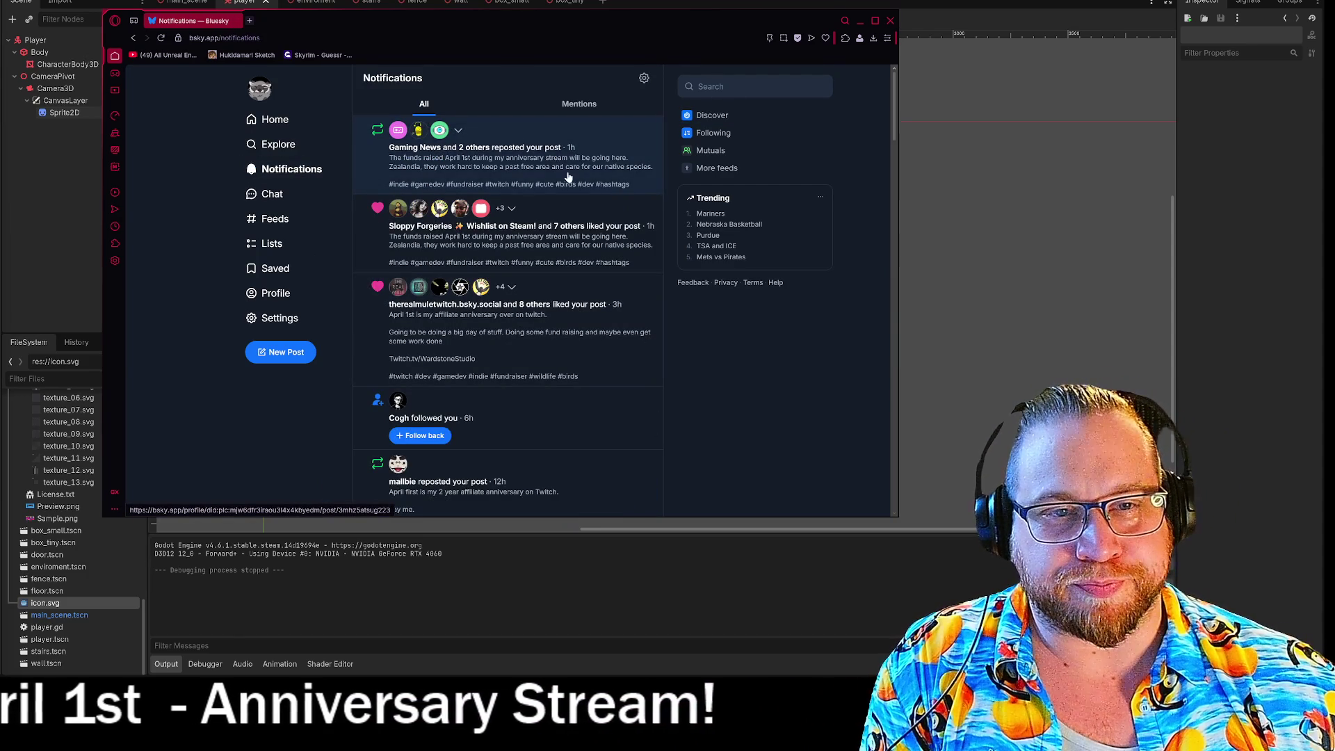
pyautogui.click(568, 177)
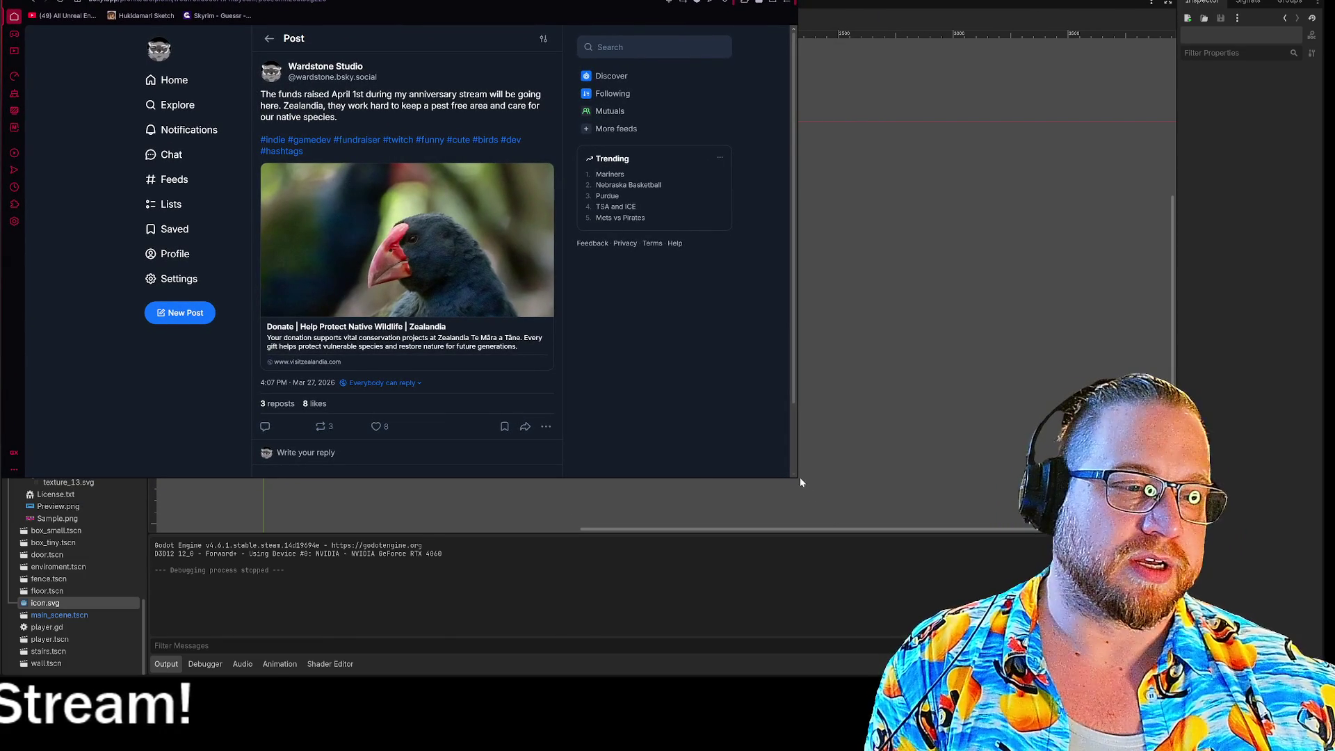
pyautogui.moveTo(800, 482)
pyautogui.mouseDown()
pyautogui.moveTo(798, 611)
pyautogui.moveTo(774, 663)
pyautogui.mouseUp()
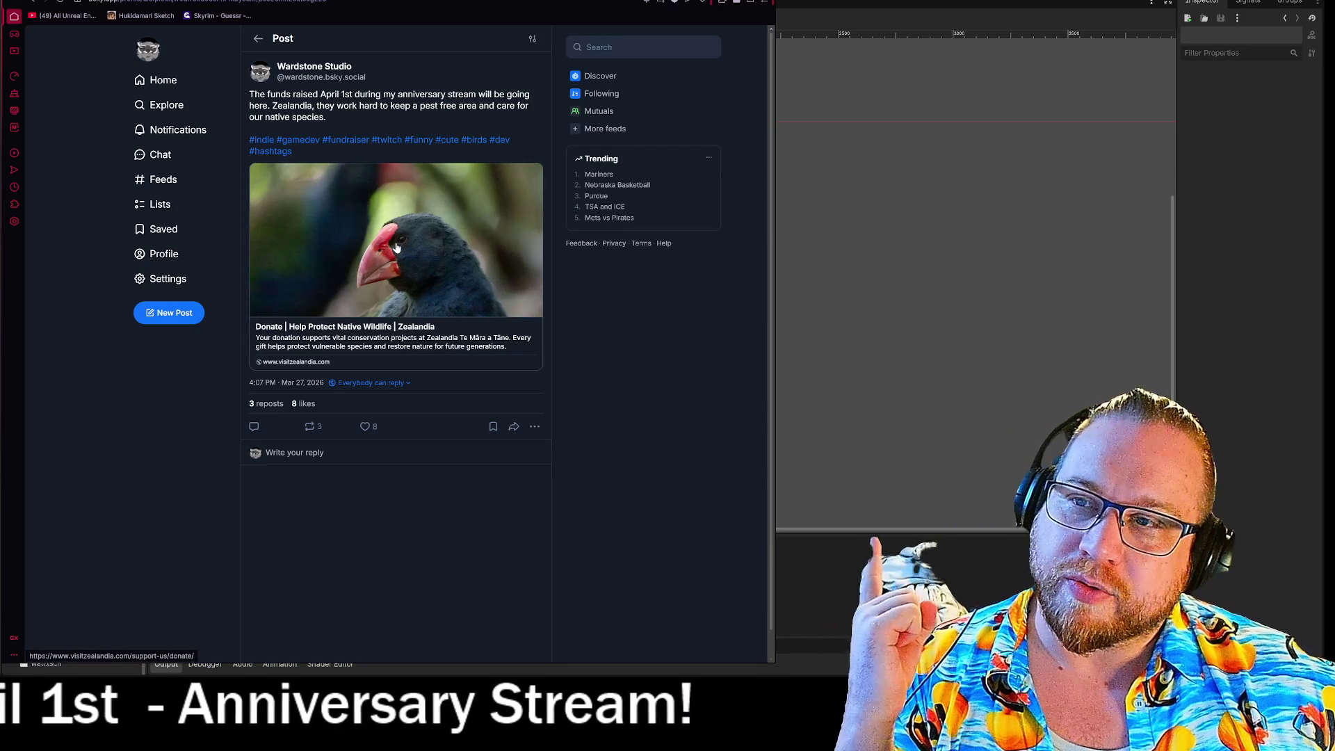
pyautogui.click(396, 248)
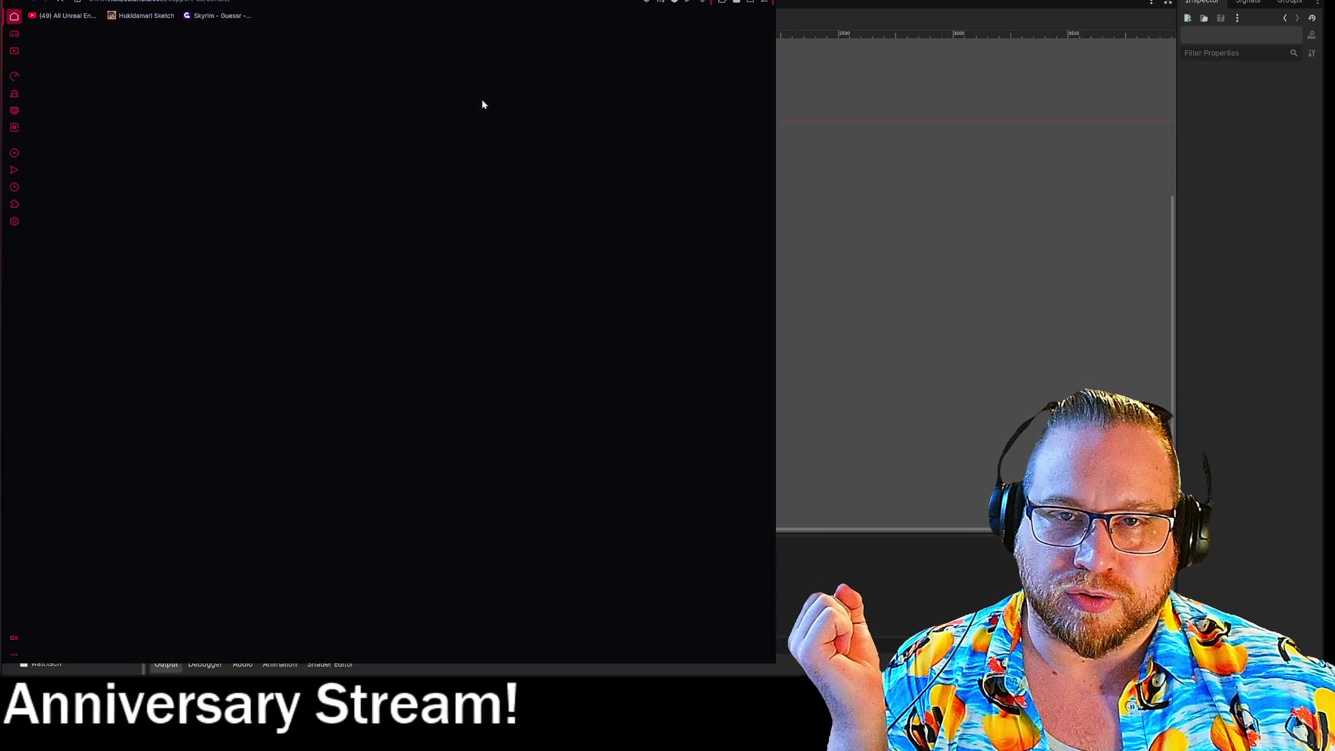
# Scroll through the Zealandia donate page, then go back to the Bluesky fundraiser post
pyautogui.scroll(-1, 424, 383)
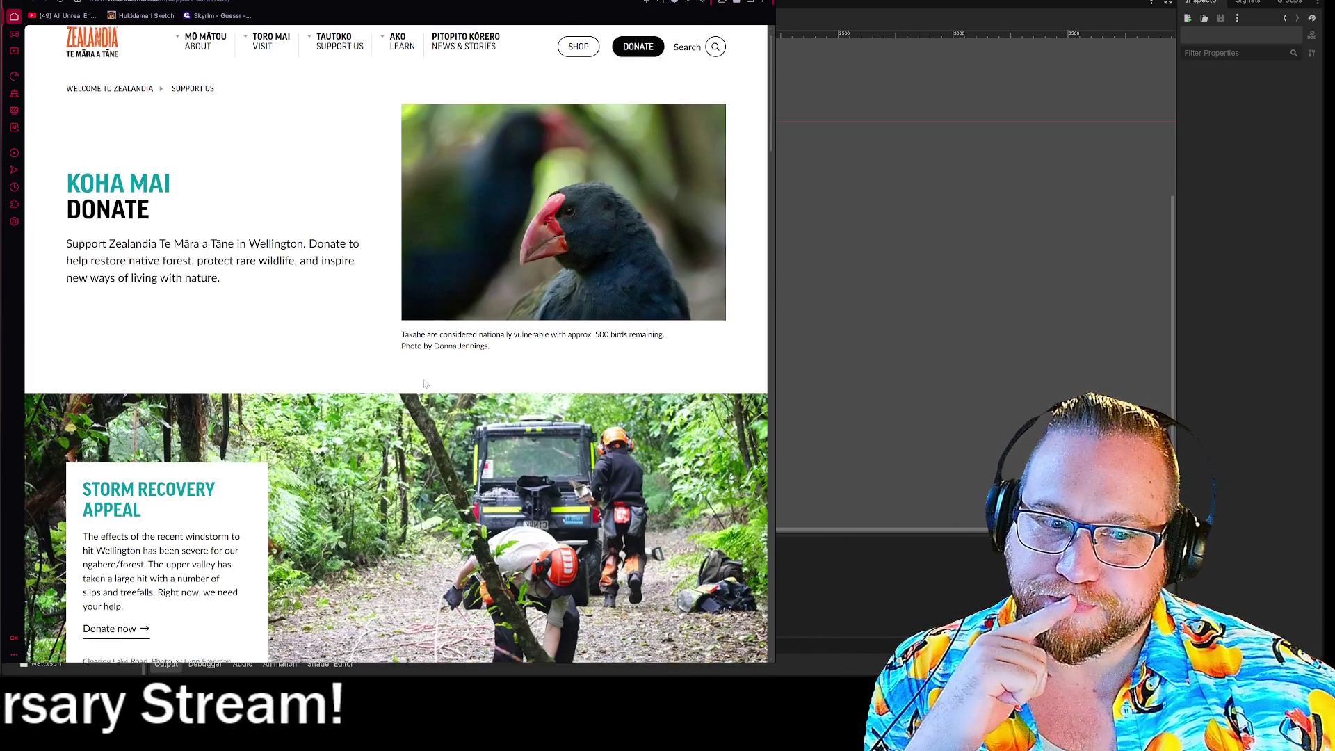
pyautogui.scroll(-3, 425, 383)
pyautogui.scroll(-10, 421, 379)
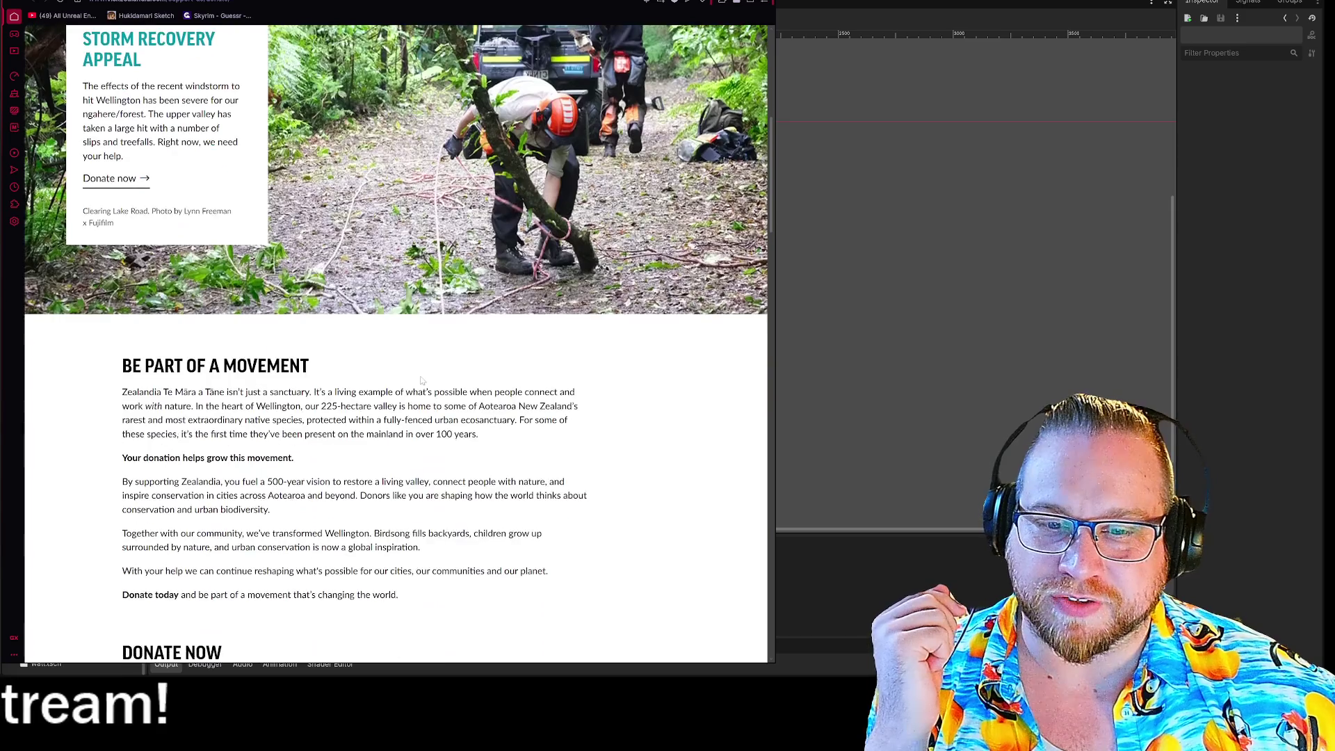
pyautogui.scroll(-8, 422, 380)
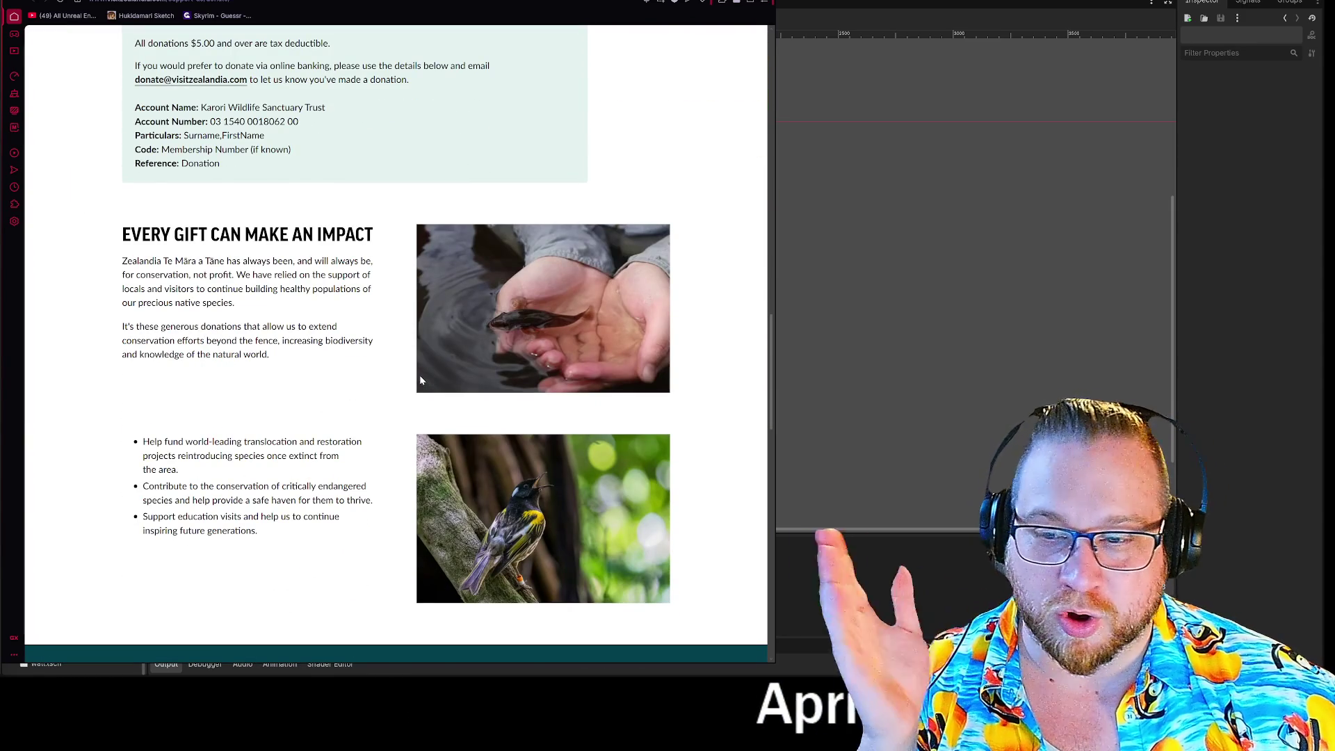
pyautogui.scroll(-7, 420, 379)
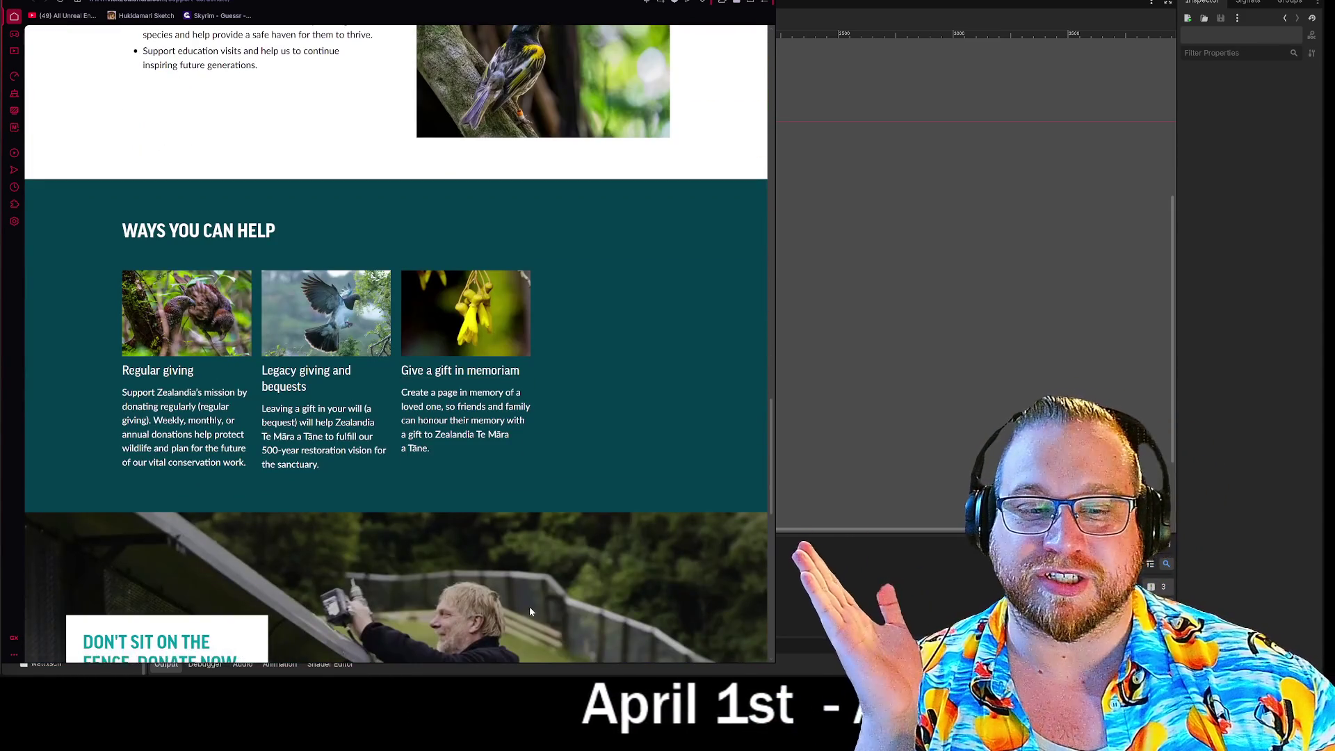
pyautogui.scroll(-6, 529, 611)
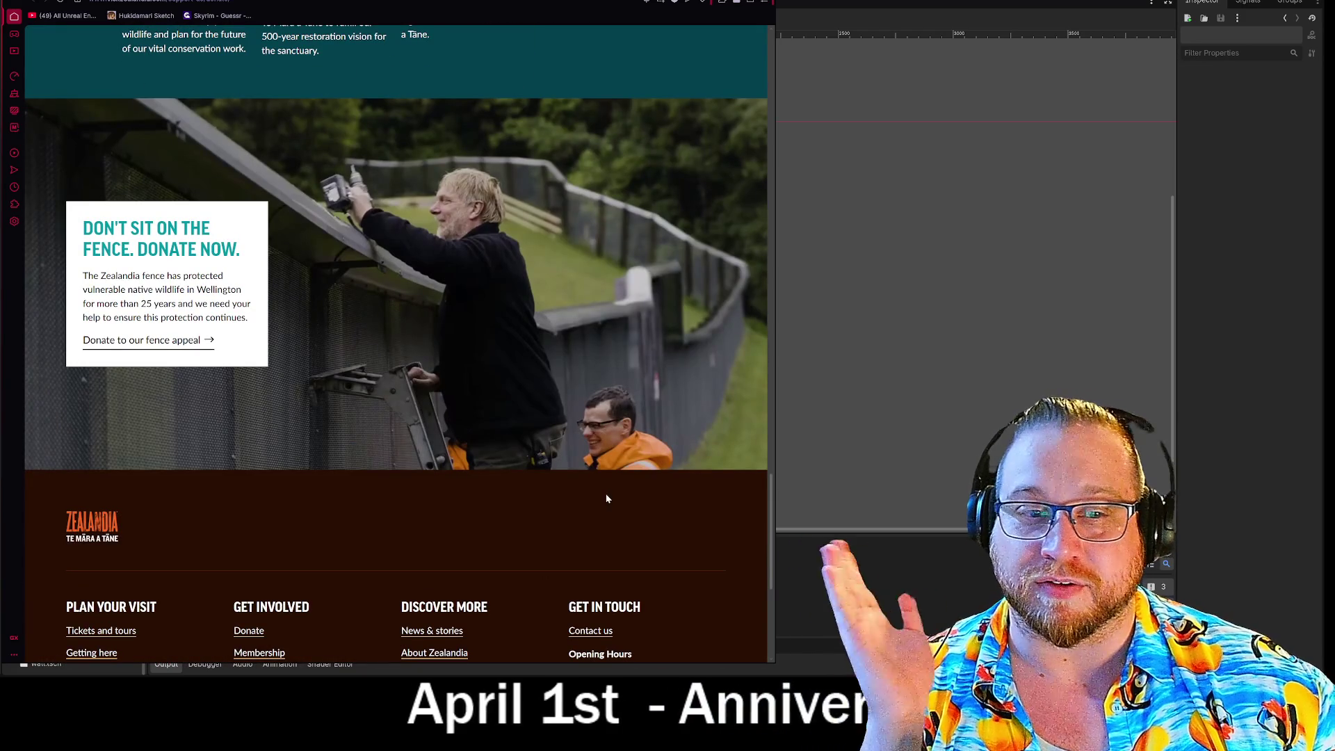
pyautogui.scroll(1, 647, 481)
pyautogui.scroll(-1, 656, 478)
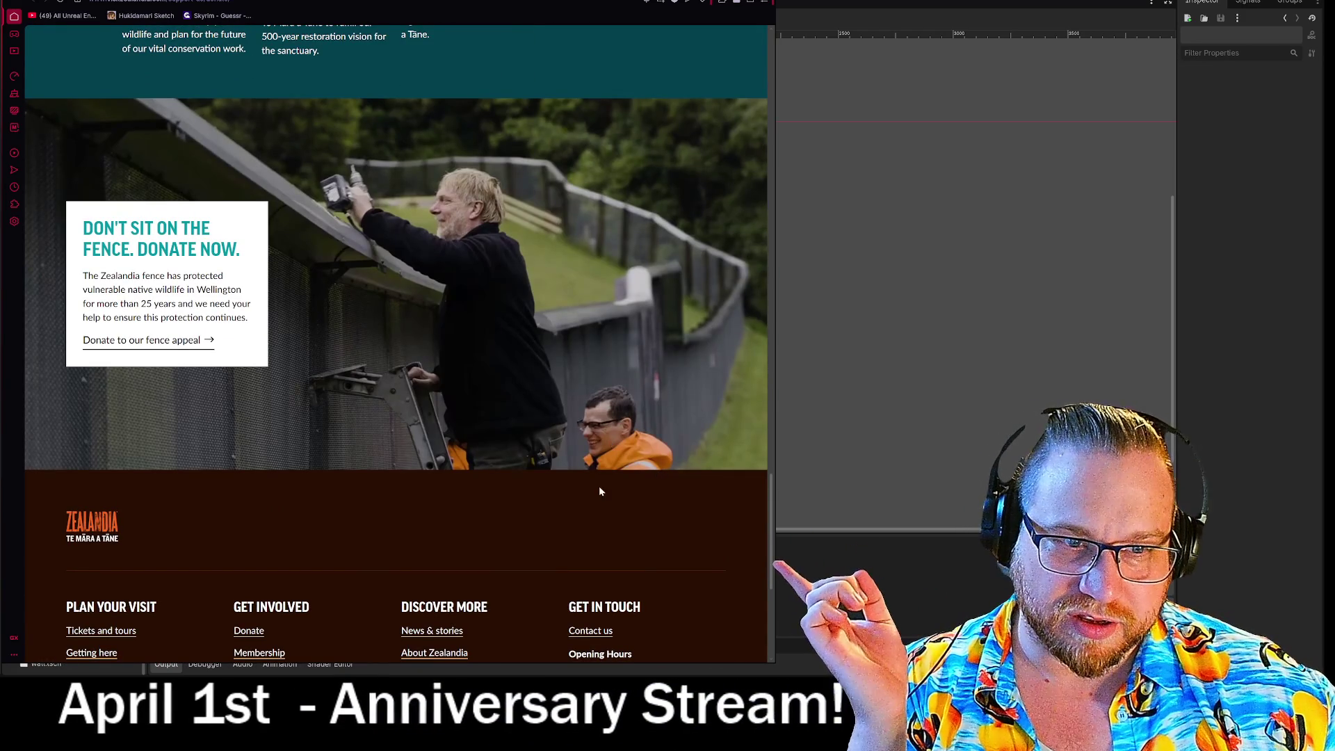
pyautogui.scroll(10, 598, 486)
pyautogui.scroll(15, 595, 486)
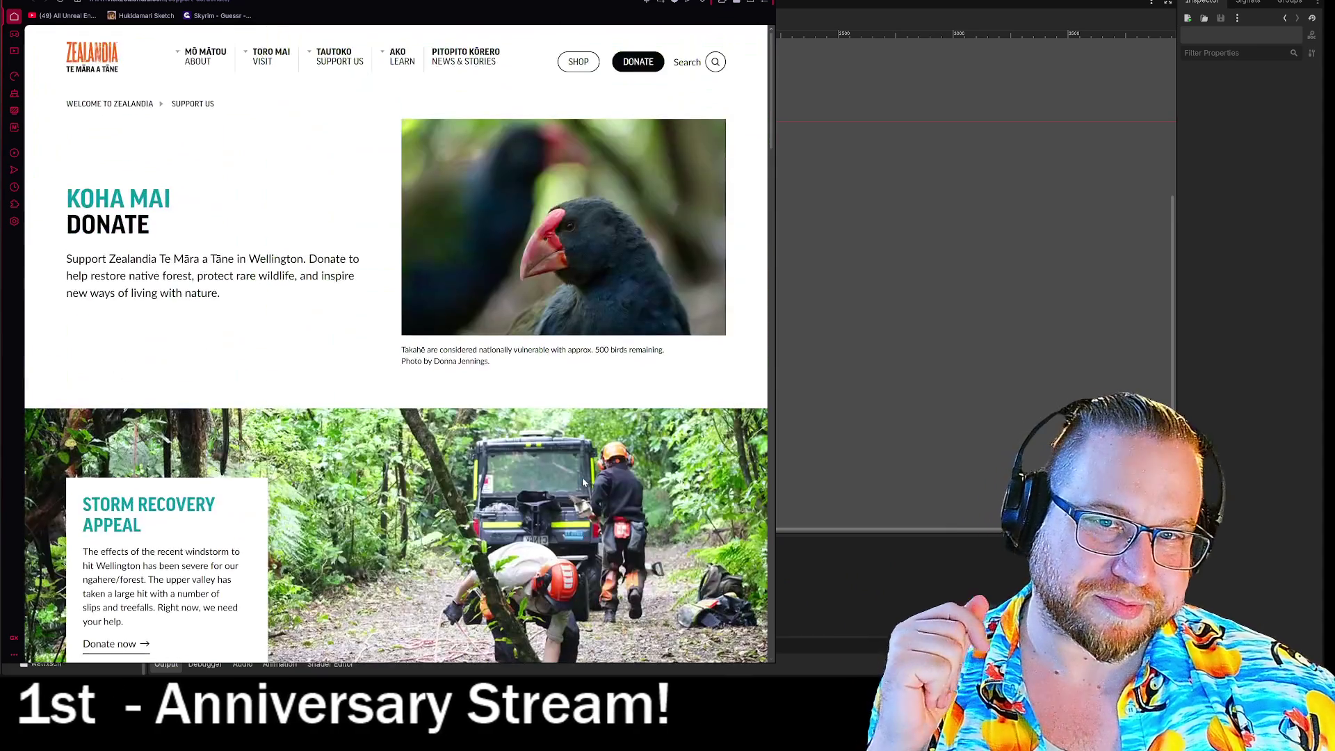
pyautogui.scroll(-10, 558, 319)
pyautogui.scroll(-6, 567, 301)
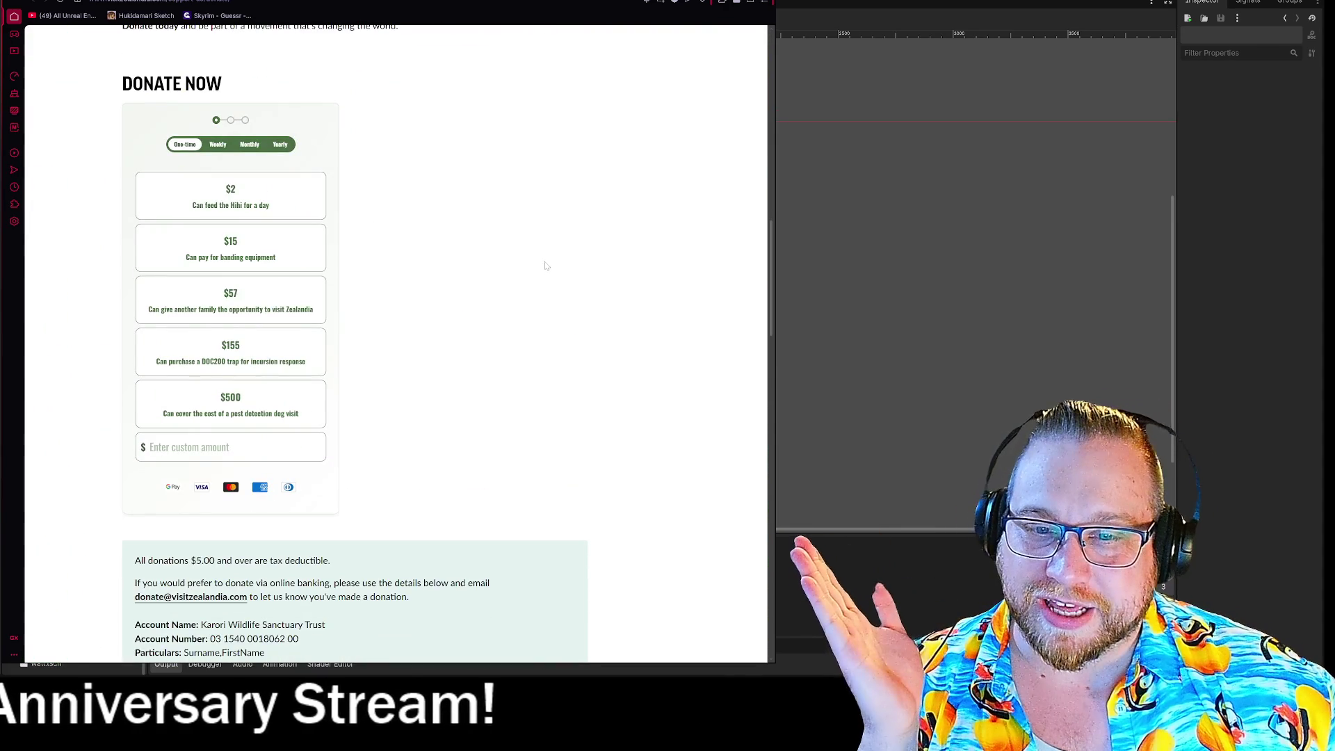
pyautogui.scroll(2, 278, 487)
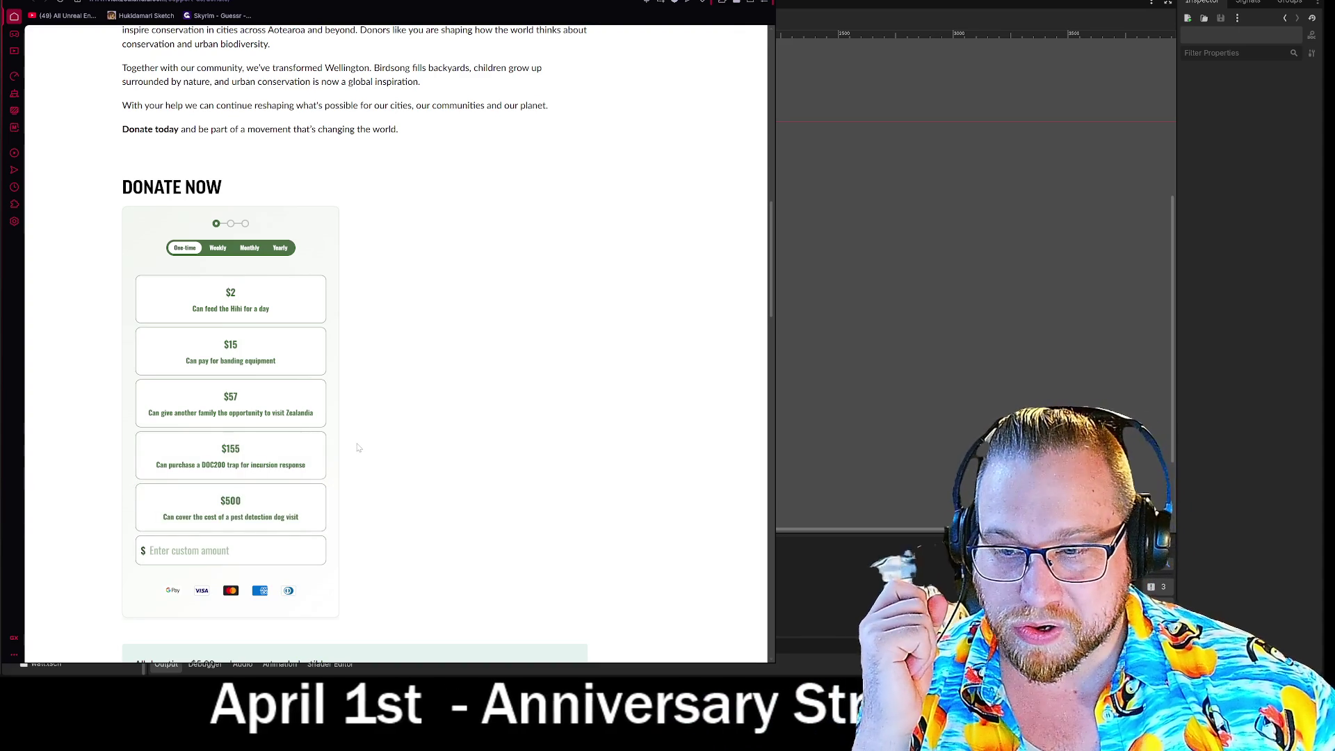
pyautogui.scroll(6, 359, 445)
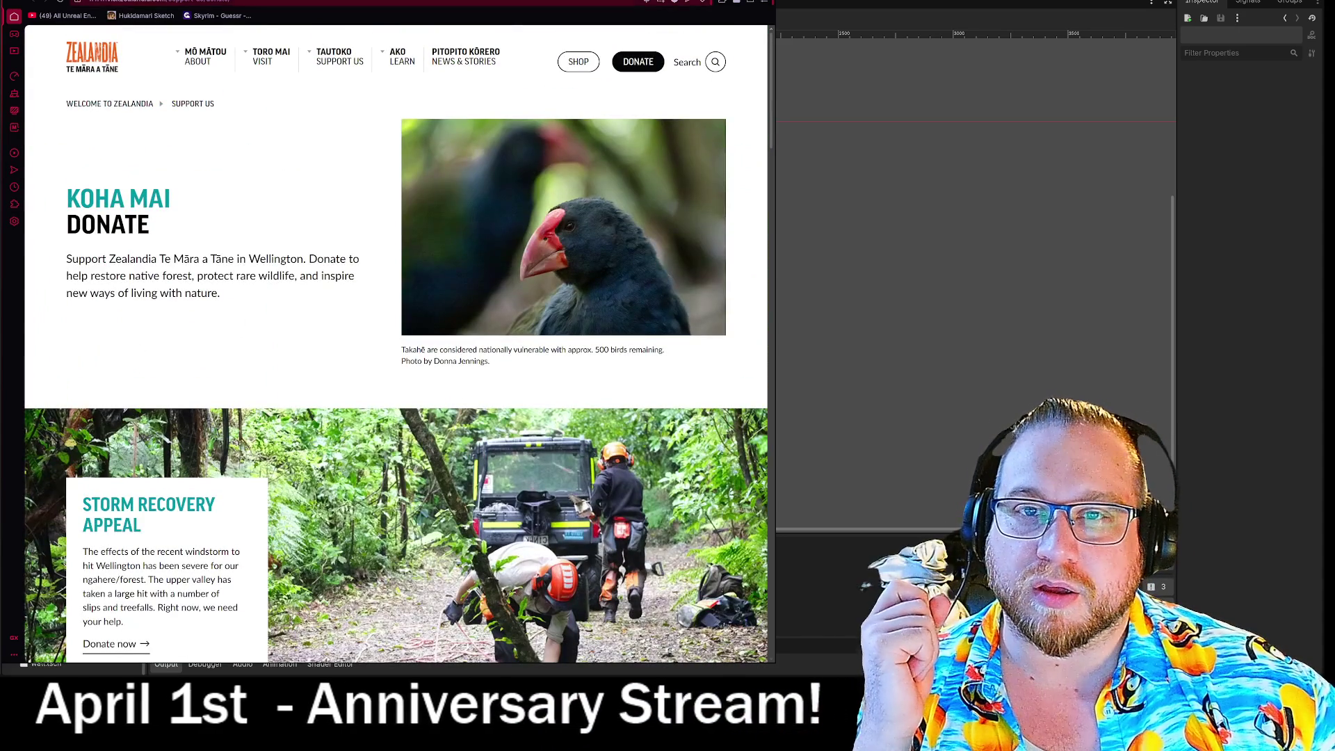
pyautogui.hotkey('alt', 'Left')
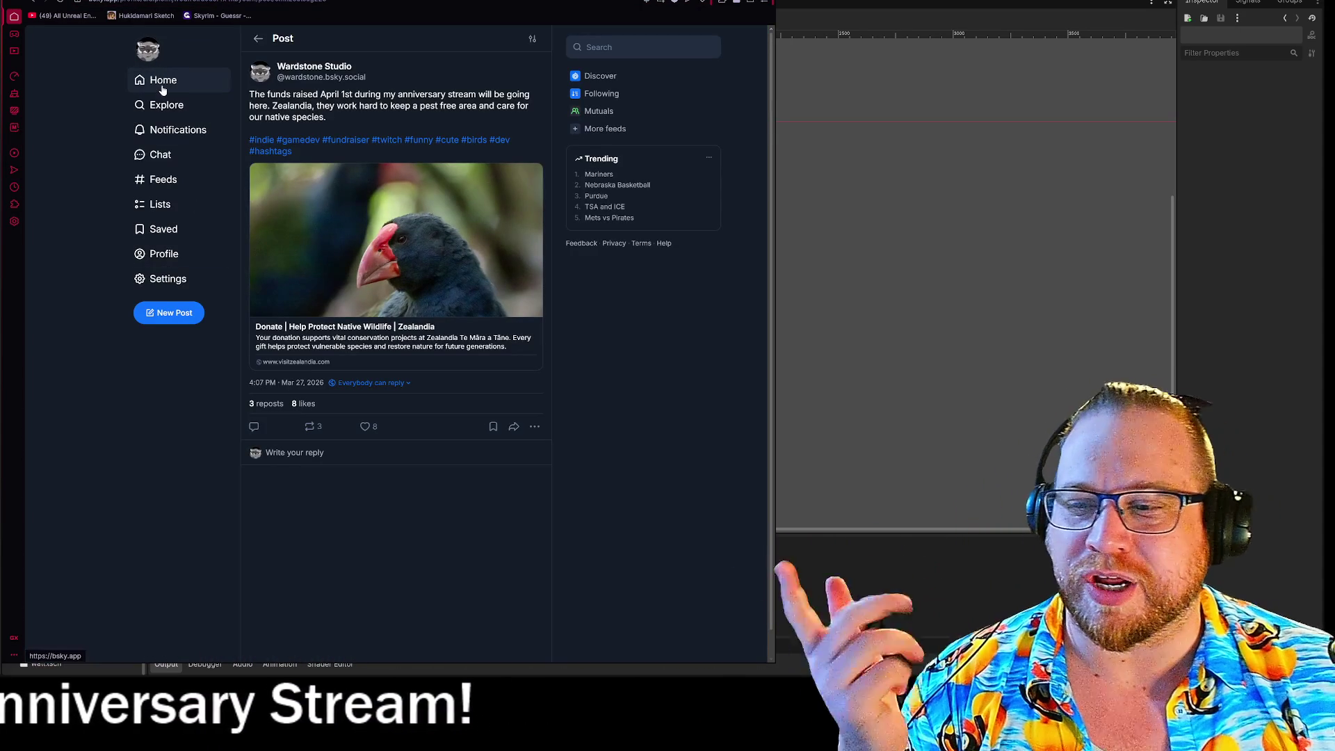
# Go to the account's profile and open the Pally.gg Birds support card on the anniversary post
pyautogui.click(162, 84)
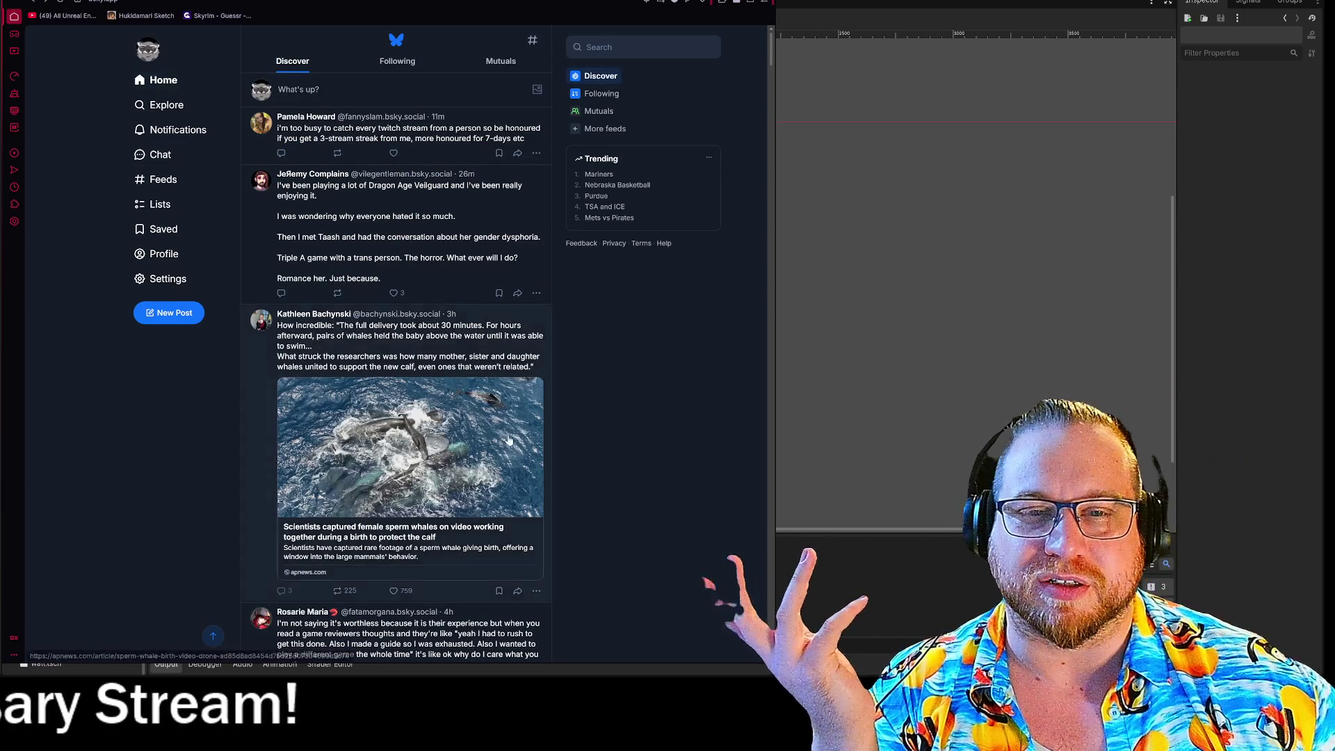
pyautogui.click(164, 254)
pyautogui.scroll(-5, 487, 313)
pyautogui.scroll(-5, 527, 340)
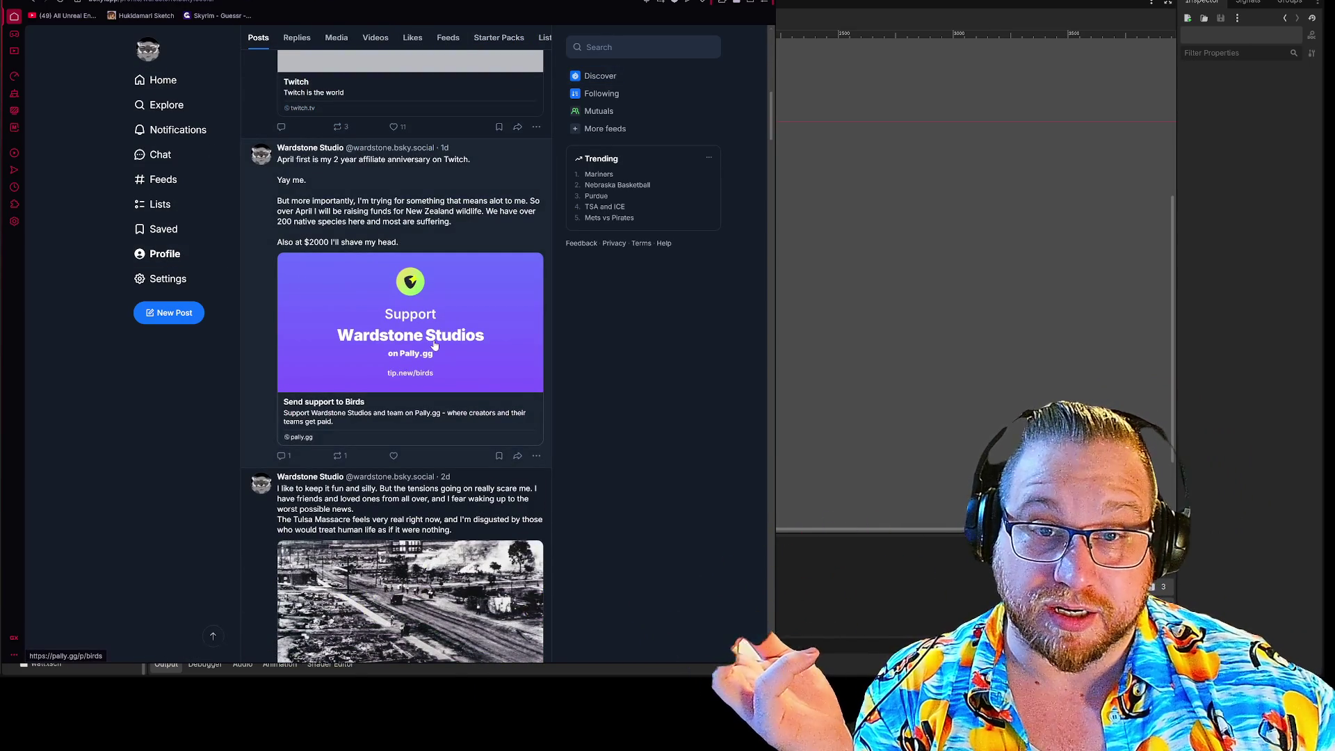
pyautogui.click(434, 344)
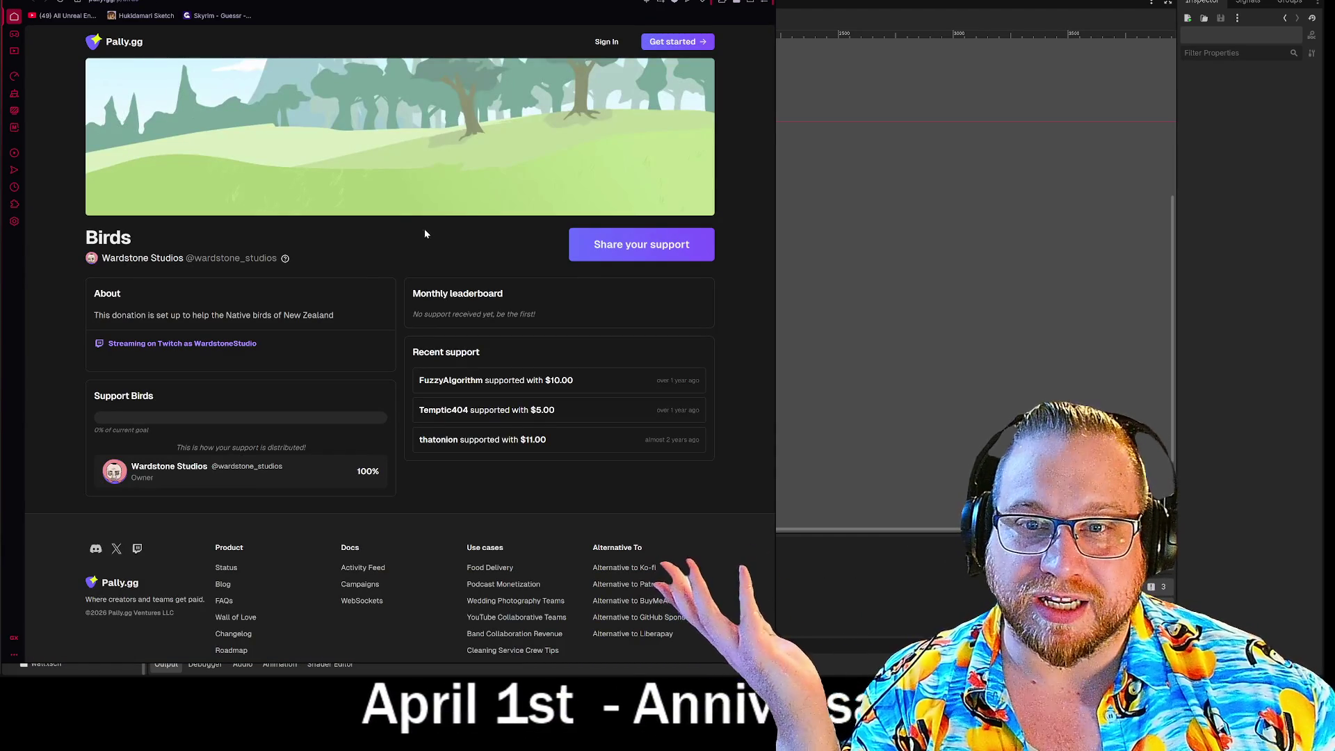
# Highlight the Birds page title and recent support entries, then close the tab to return to Bluesky
pyautogui.moveTo(82, 233); pyautogui.dragTo(287, 277)
pyautogui.click(328, 240)
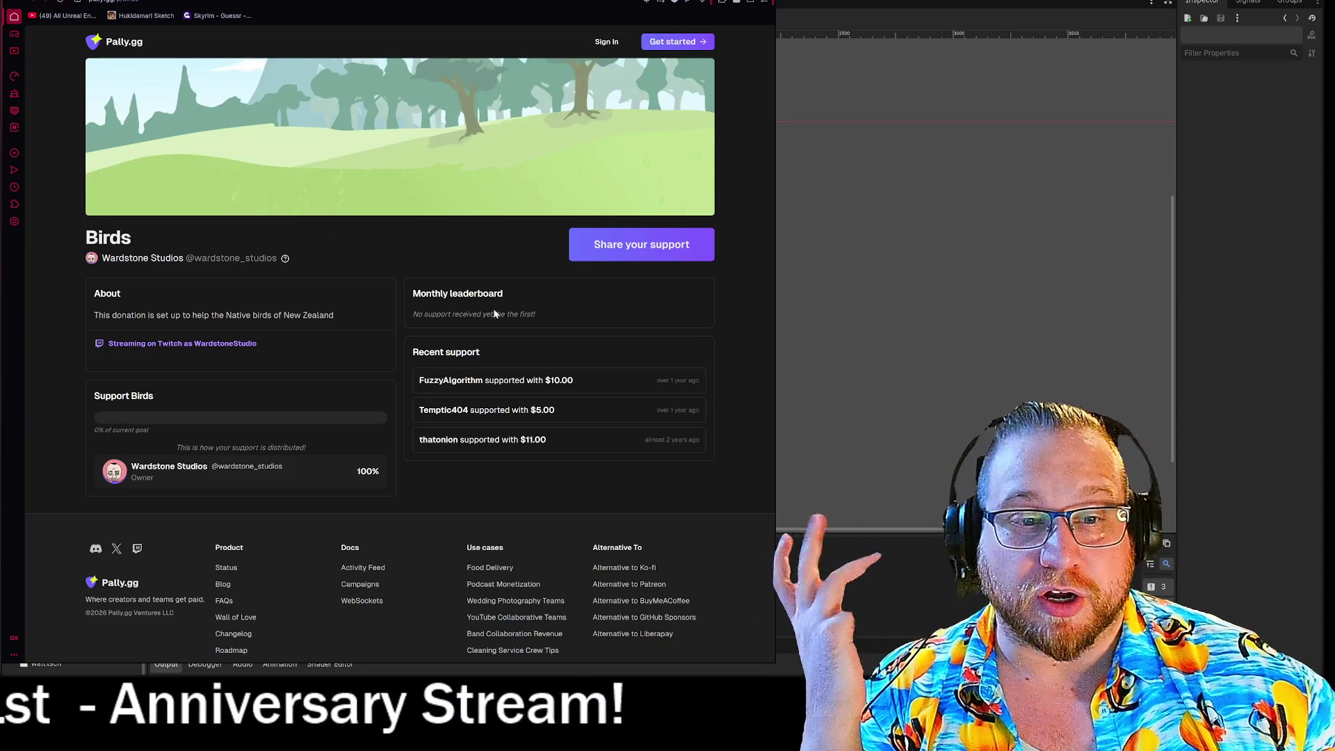
pyautogui.moveTo(703, 368); pyautogui.dragTo(633, 433)
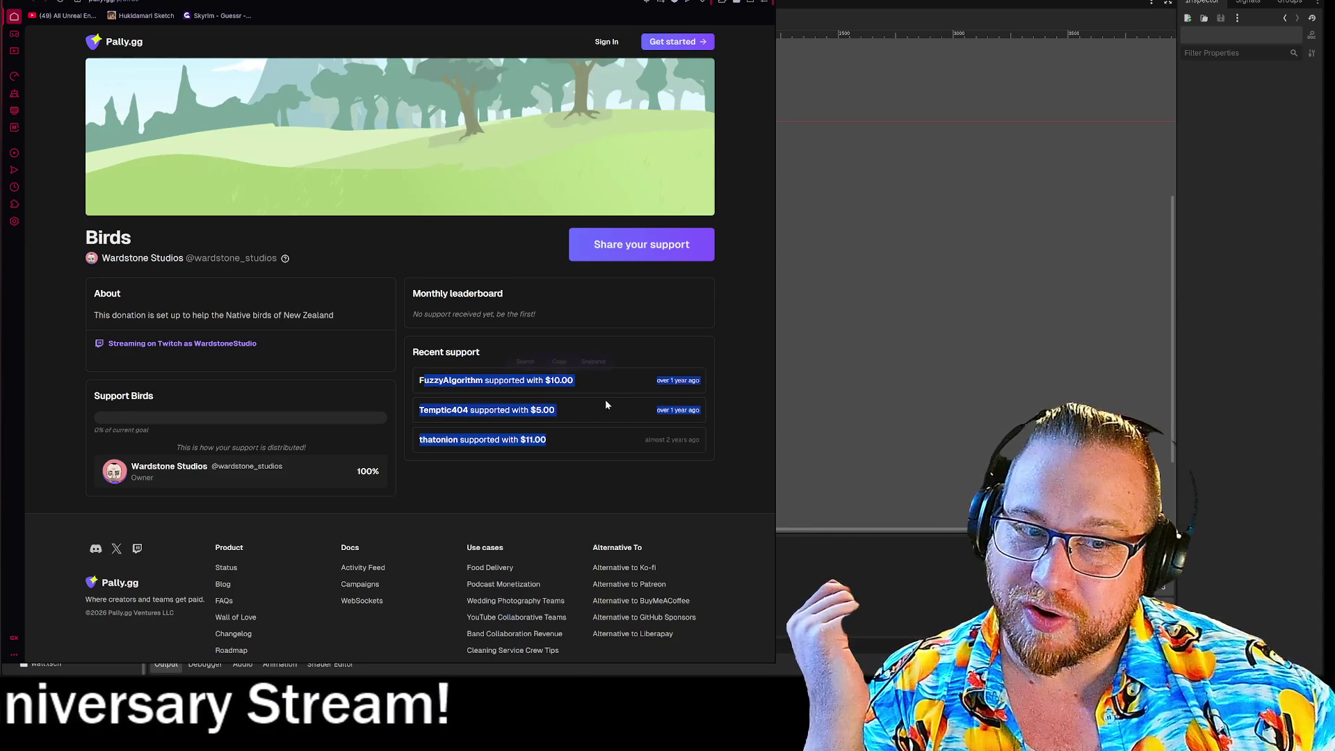
pyautogui.click(622, 362)
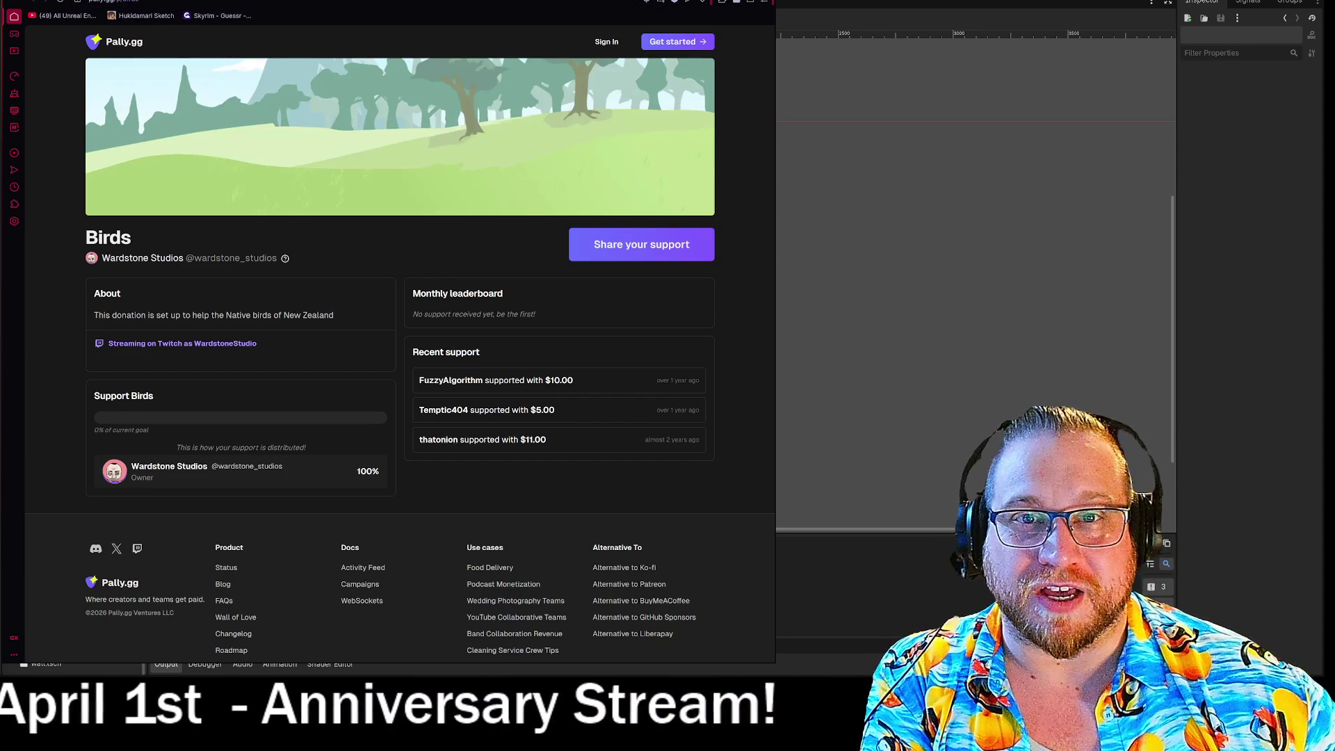
pyautogui.hotkey('ctrl', 'w')
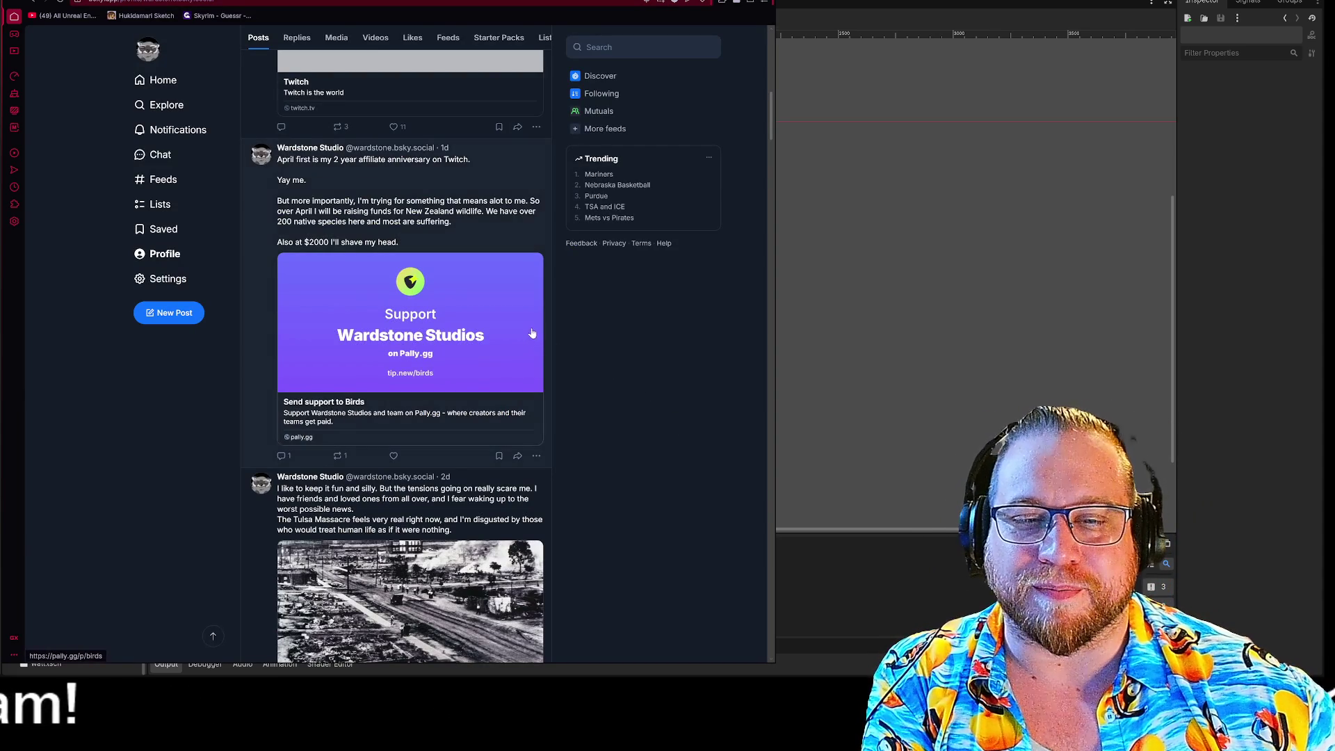
# Scroll to the top of the profile and heart the Zealandia donate post, bringing its likes to 9
pyautogui.scroll(2, 644, 394)
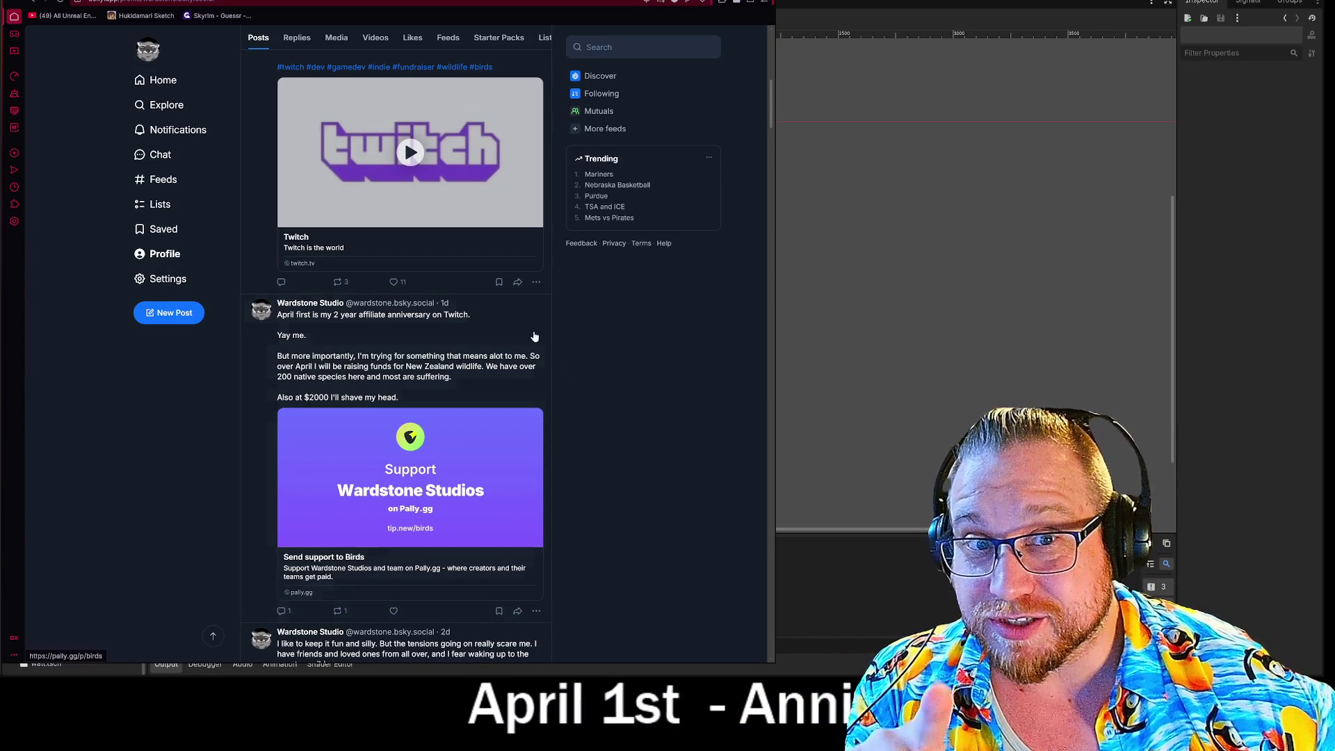
pyautogui.scroll(3, 713, 413)
pyautogui.scroll(5, 713, 413)
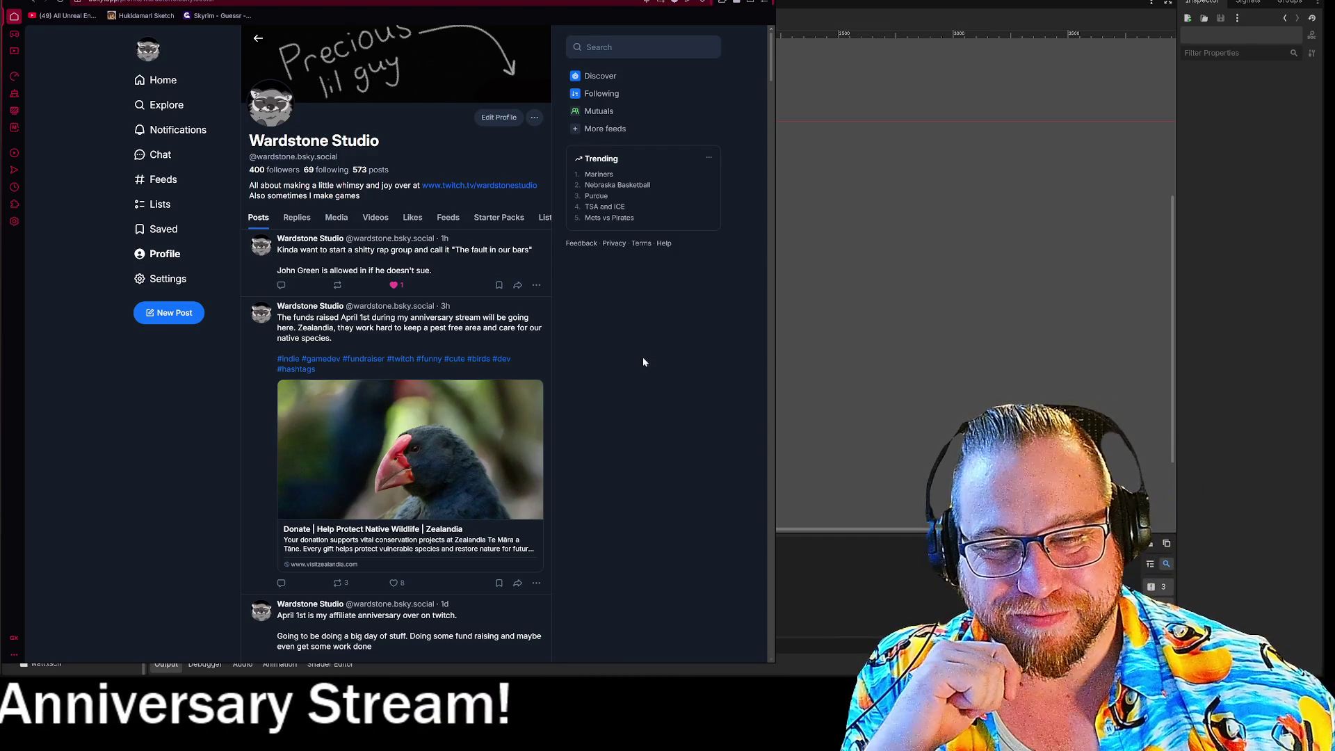
pyautogui.click(394, 582)
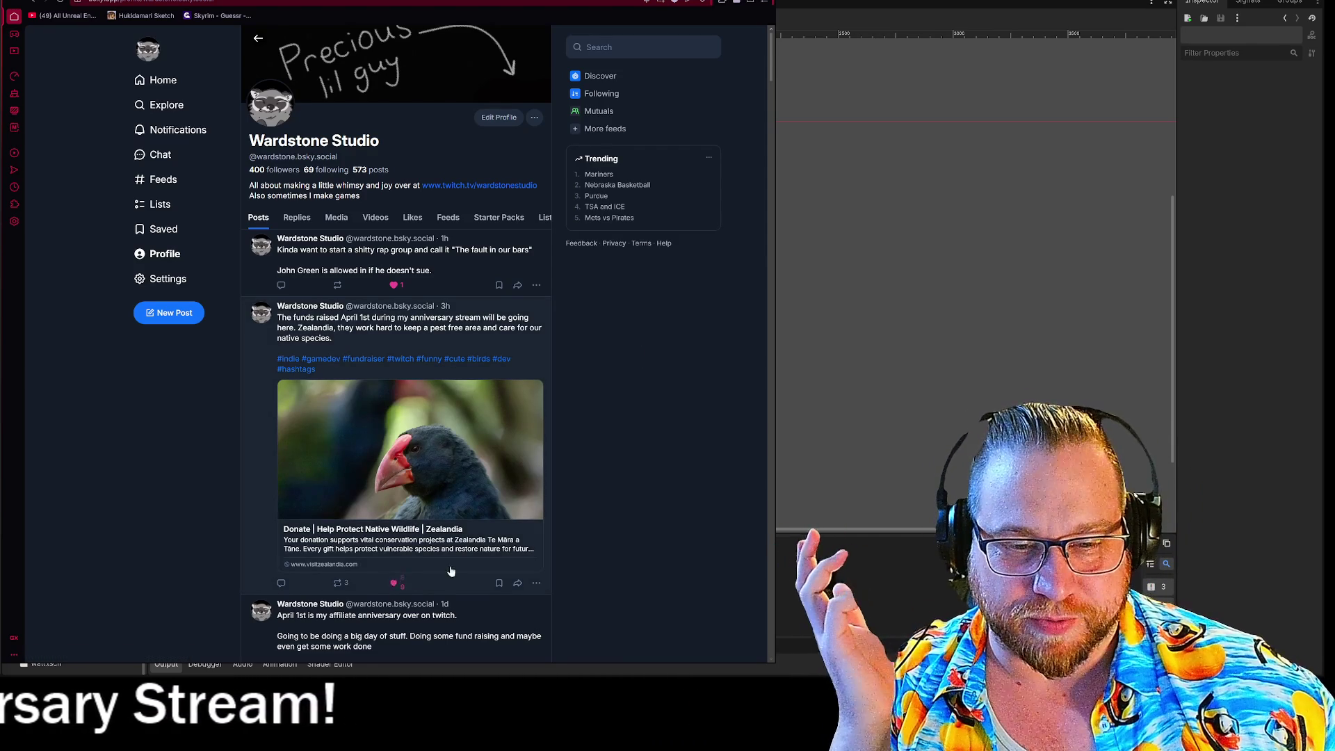
pyautogui.scroll(-5, 450, 572)
pyautogui.scroll(-5, 595, 542)
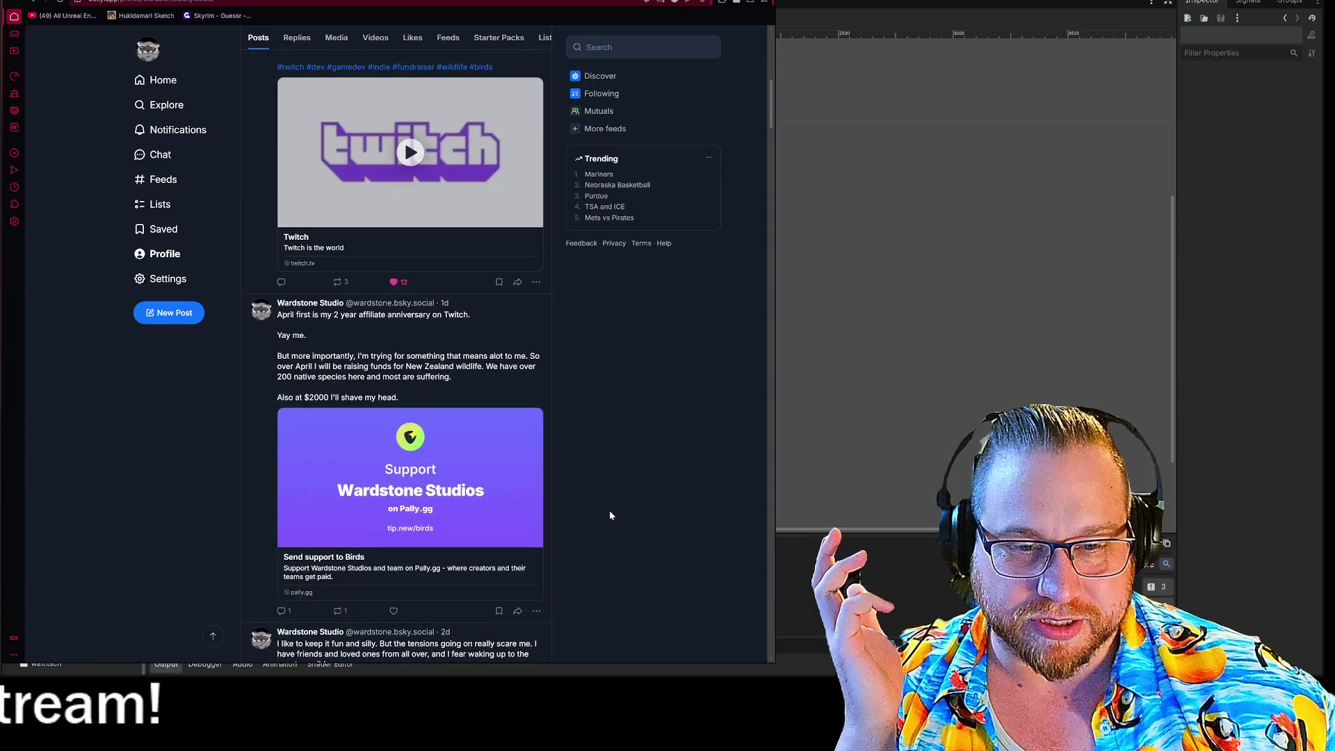
pyautogui.scroll(-4, 652, 502)
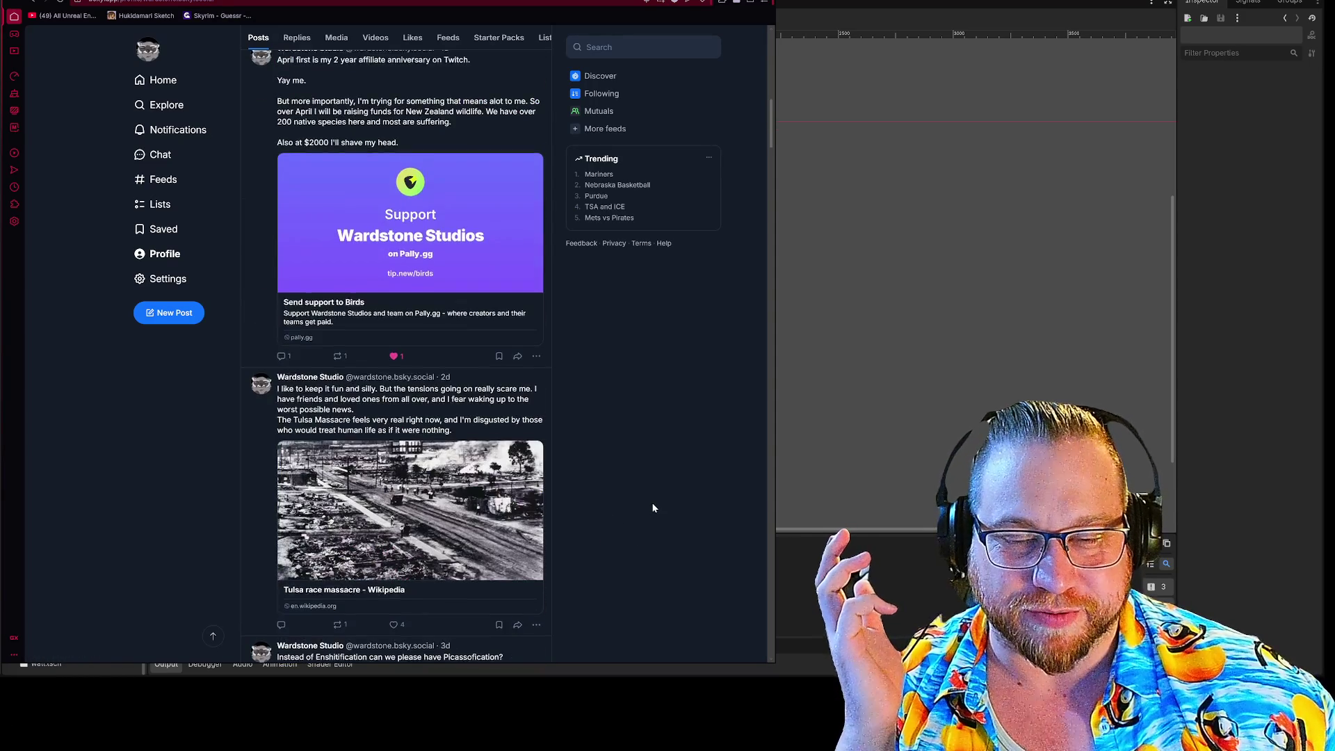
pyautogui.scroll(3, 652, 502)
pyautogui.scroll(-1, 642, 500)
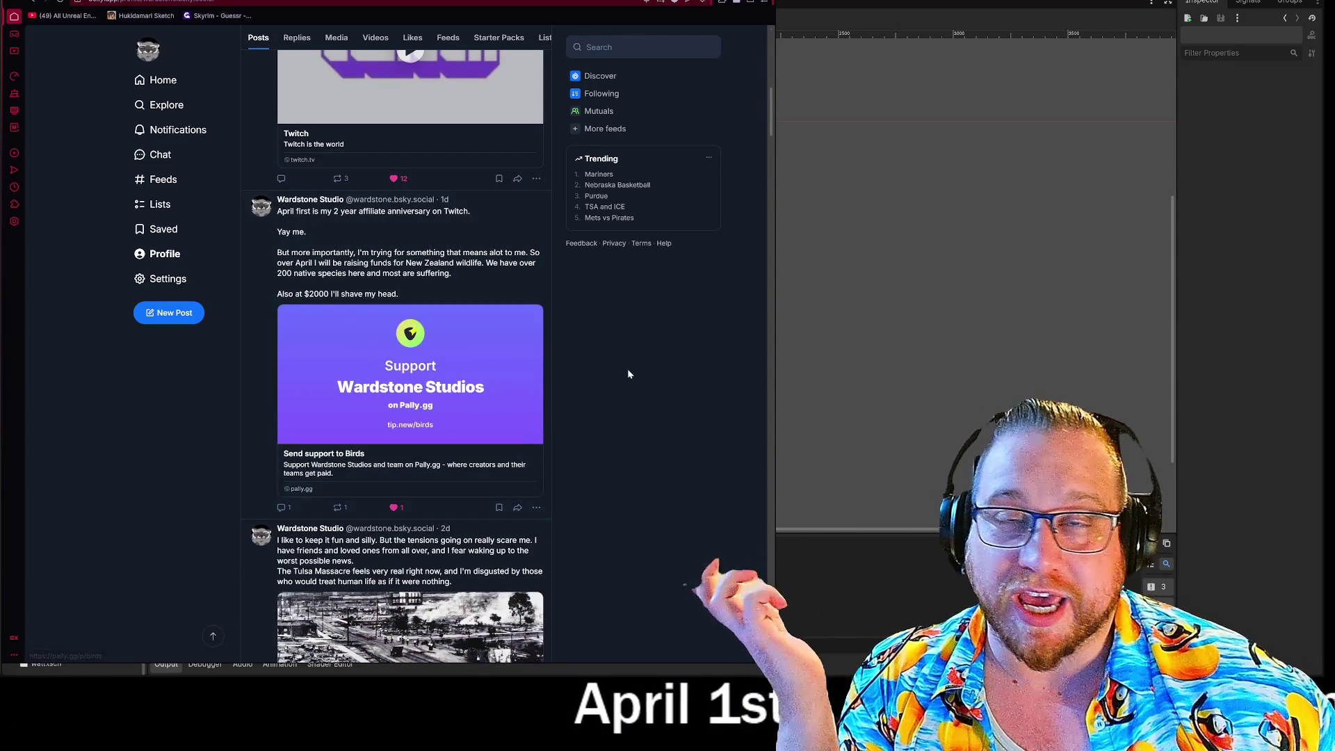
pyautogui.scroll(-2, 621, 369)
pyautogui.scroll(10, 615, 382)
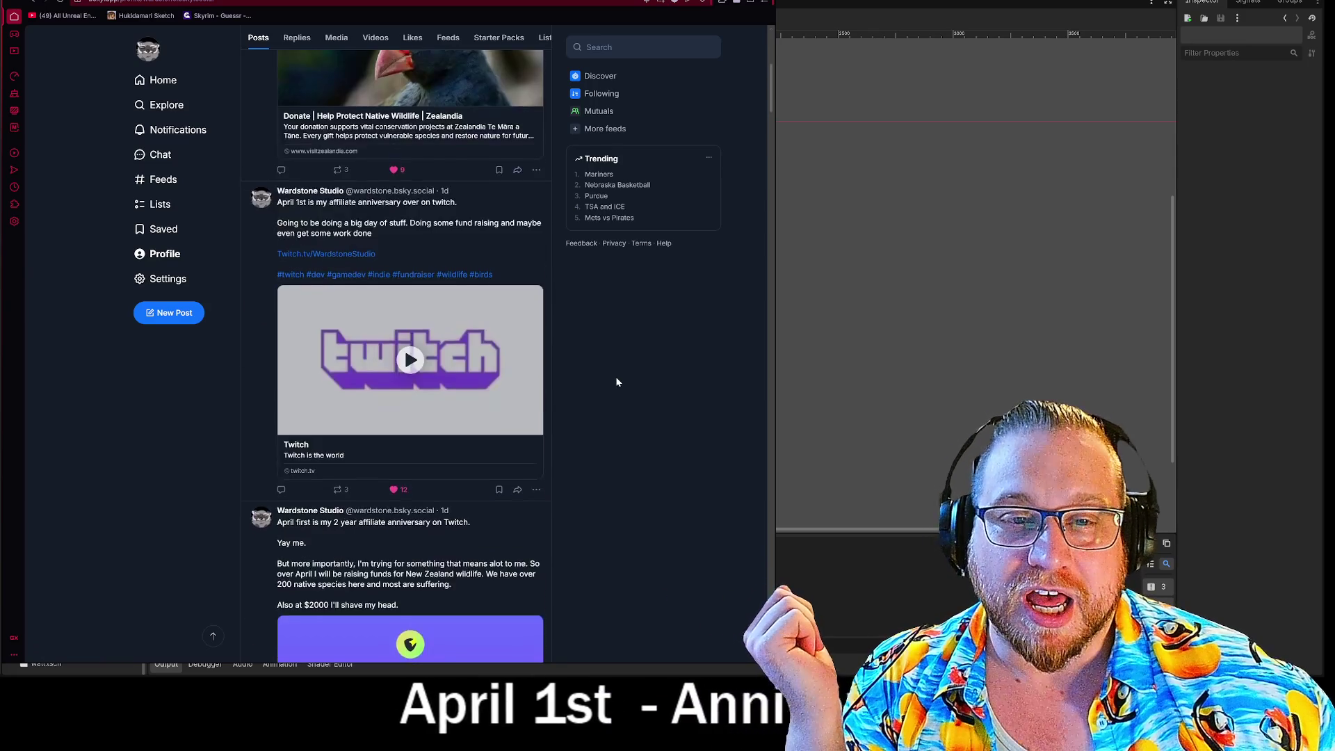
pyautogui.scroll(-5, 605, 379)
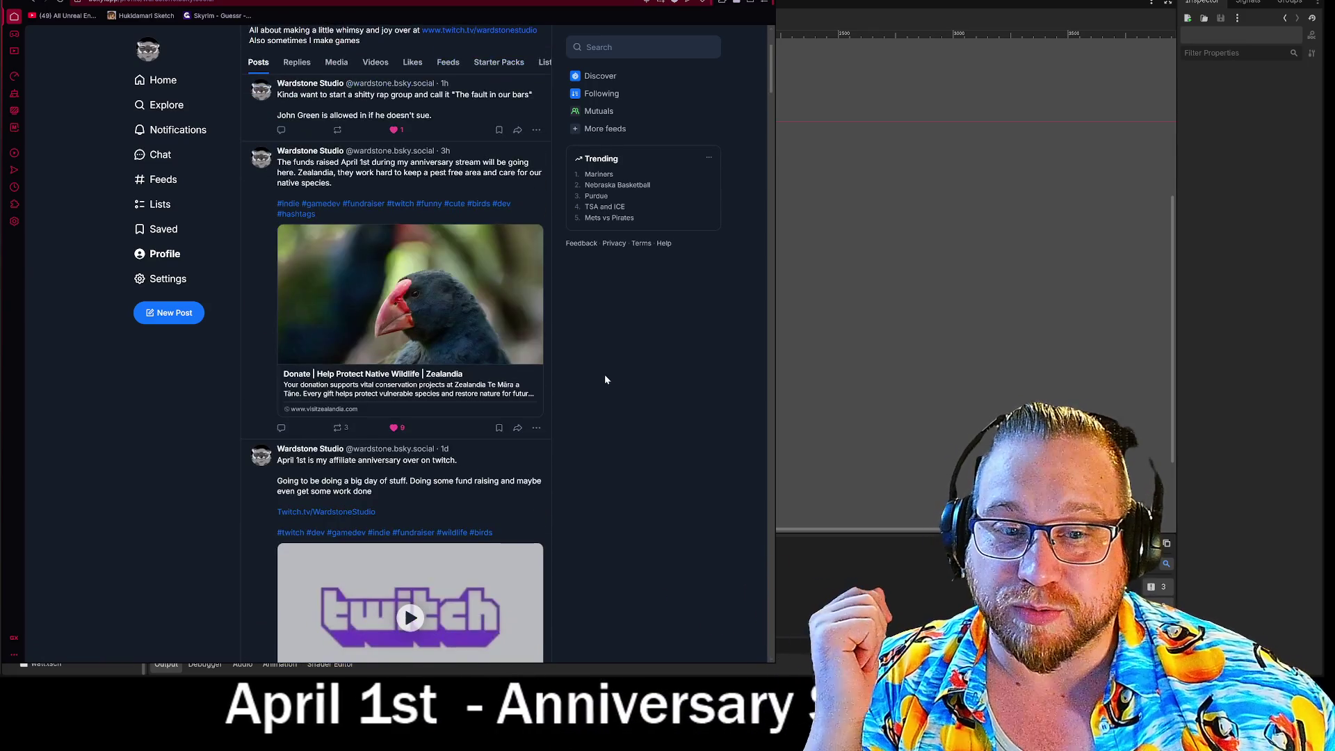
pyautogui.scroll(6, 626, 518)
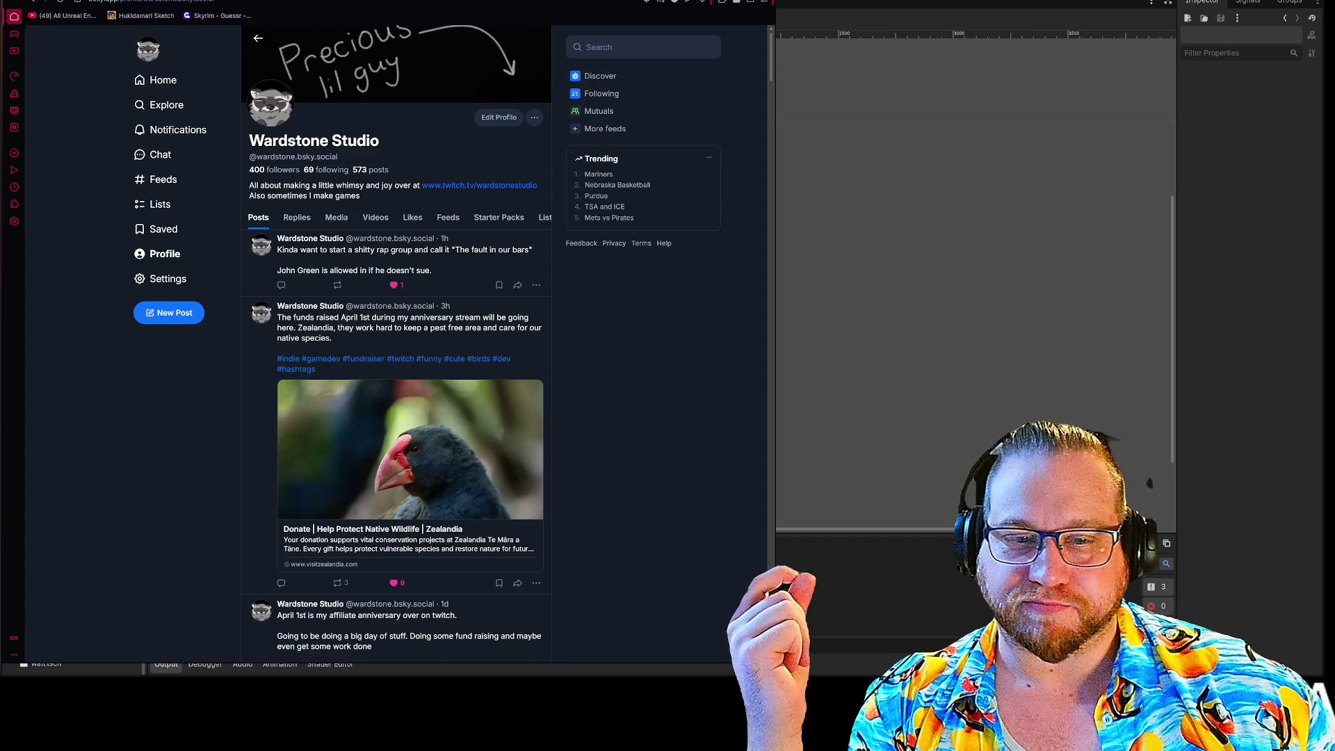
pyautogui.hotkey('alt', 'Tab')
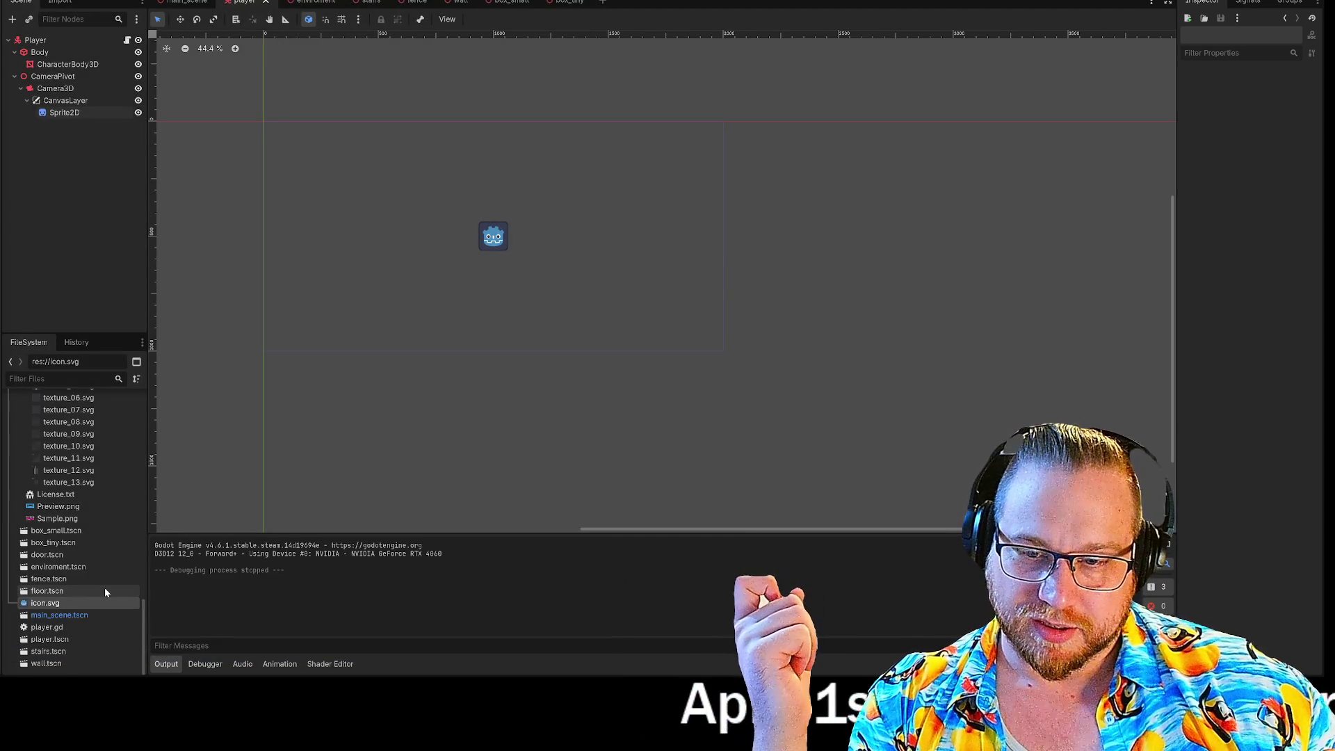
# Collapse the Light, Dark and PNG texture folders in the FileSystem dock, then launch File Explorer with Win+E
pyautogui.scroll(5, 105, 591)
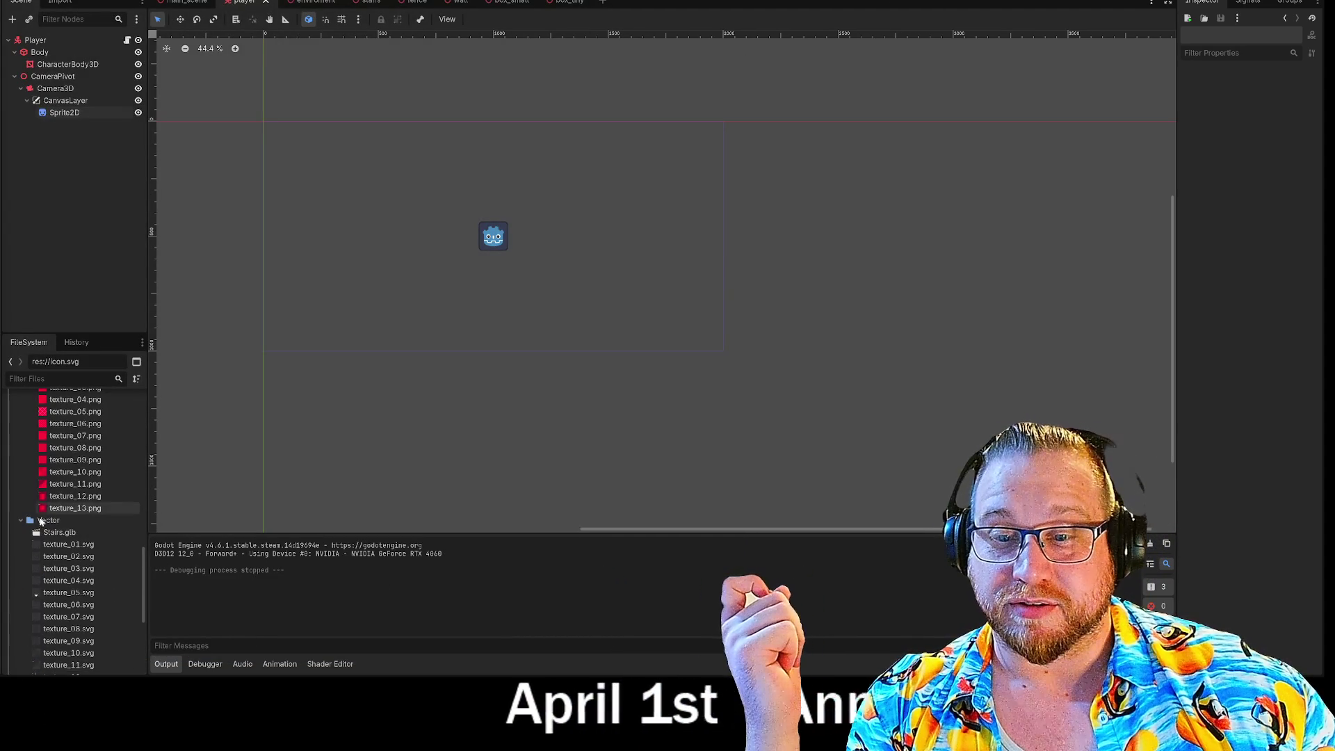
pyautogui.scroll(5, 23, 520)
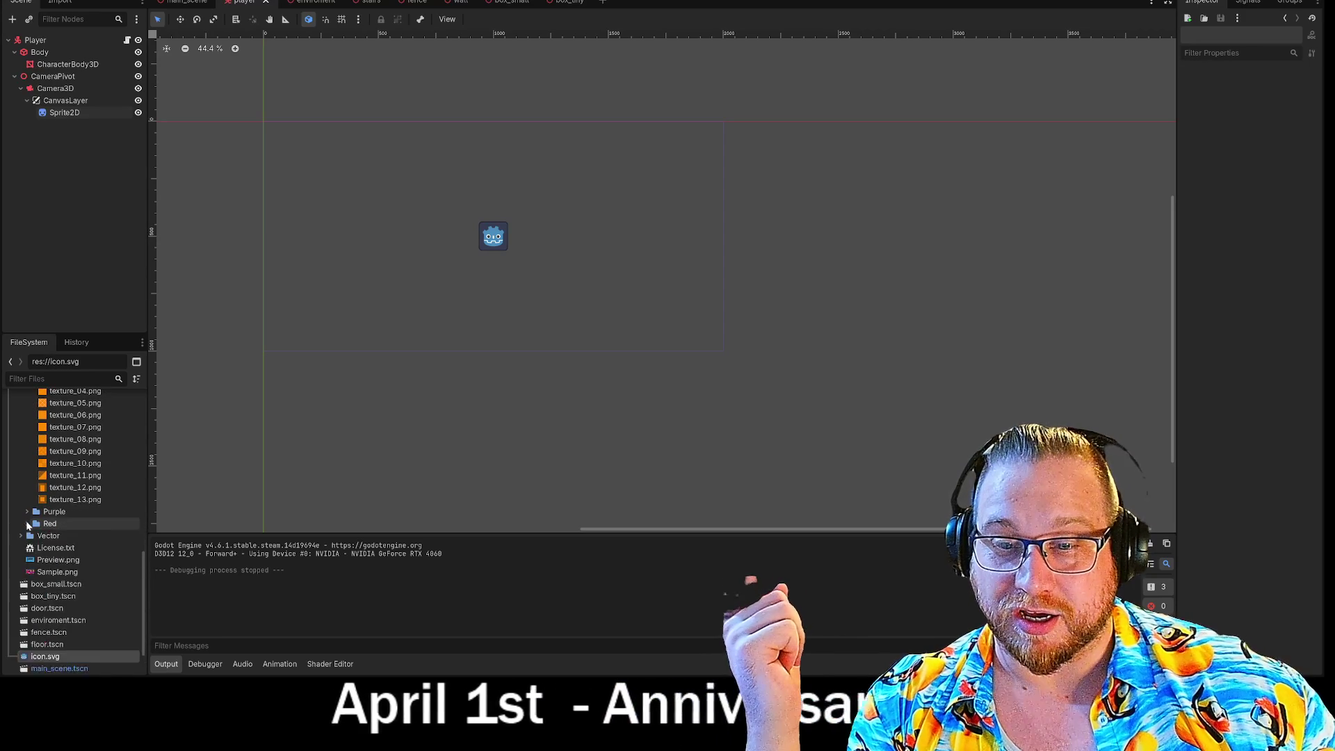
pyautogui.scroll(5, 26, 527)
pyautogui.click(27, 549)
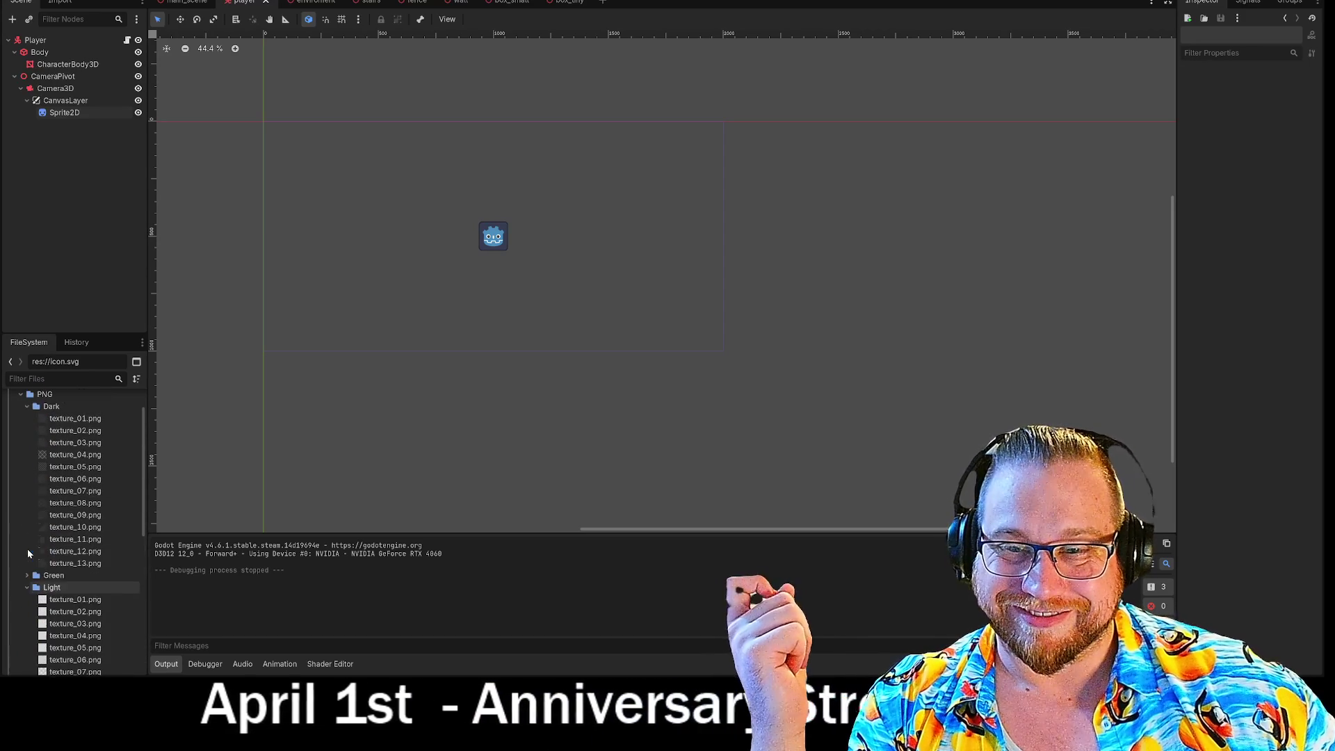
pyautogui.click(27, 587)
pyautogui.click(26, 406)
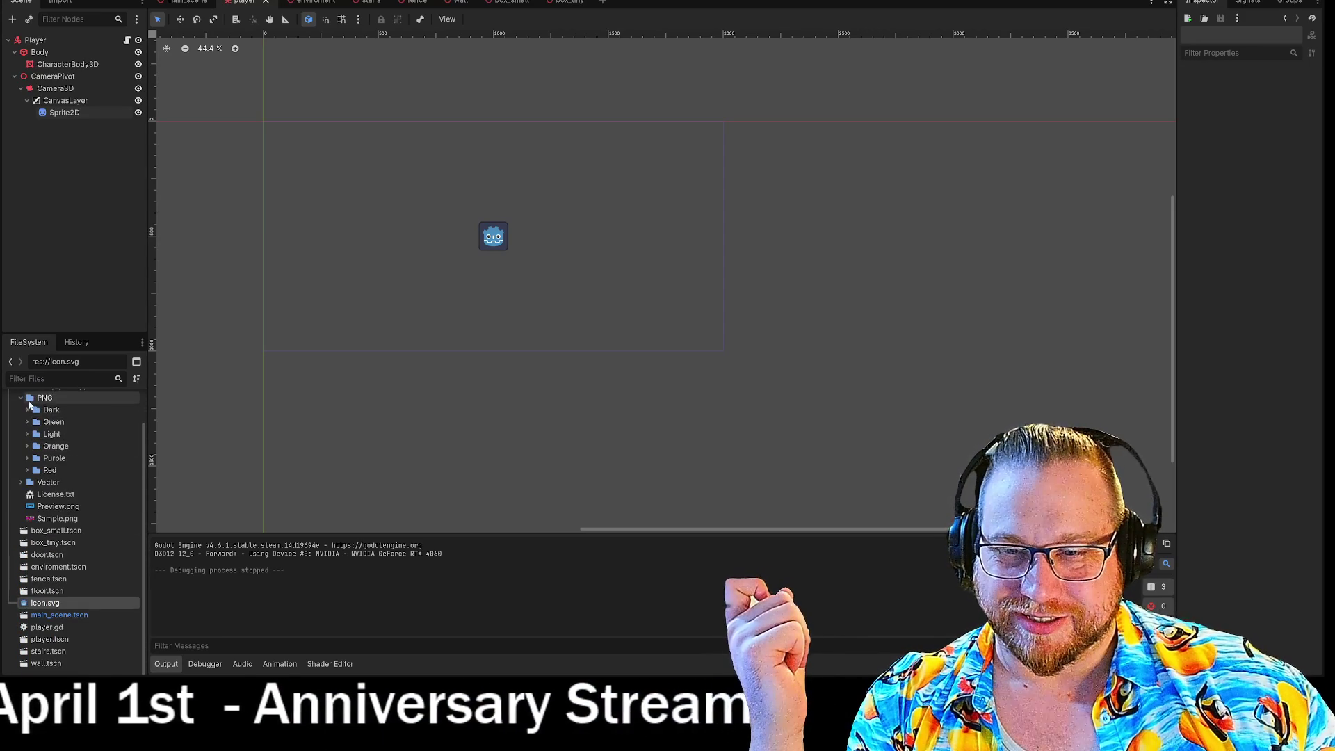
pyautogui.click(21, 398)
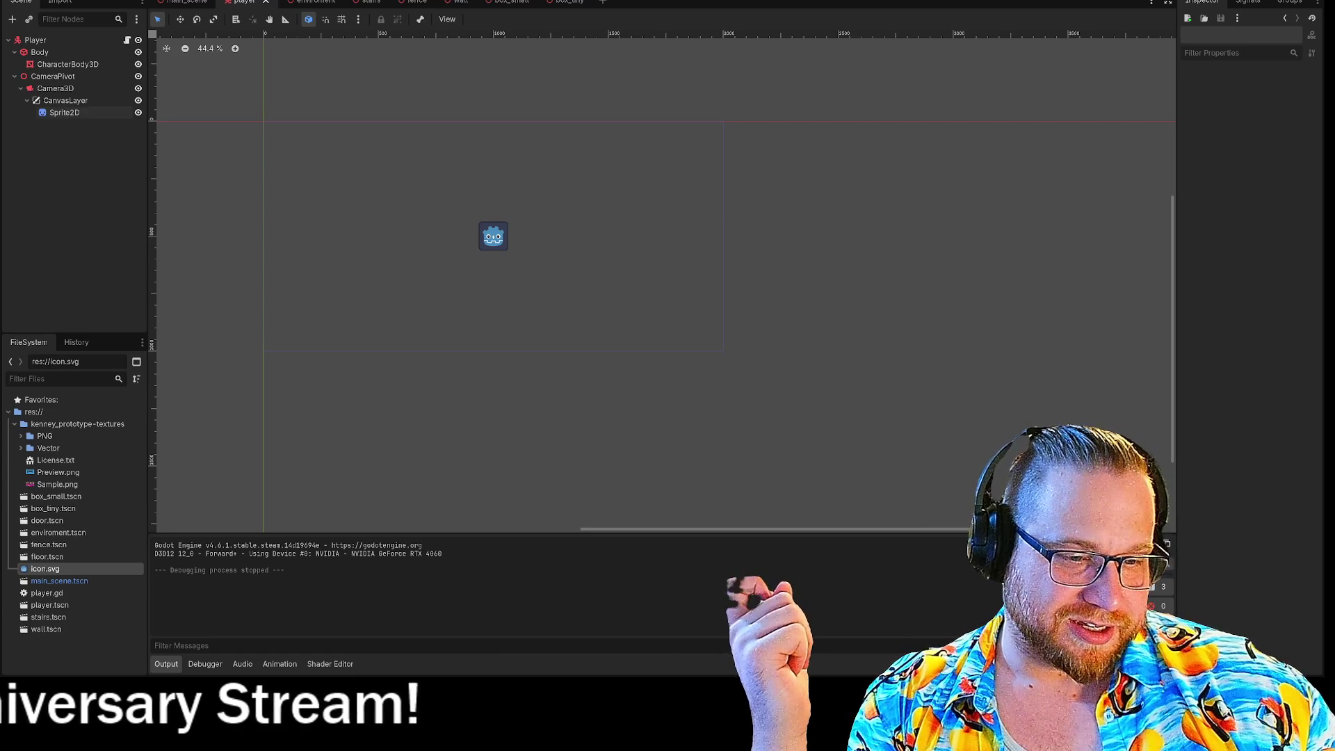
pyautogui.press('super+e')
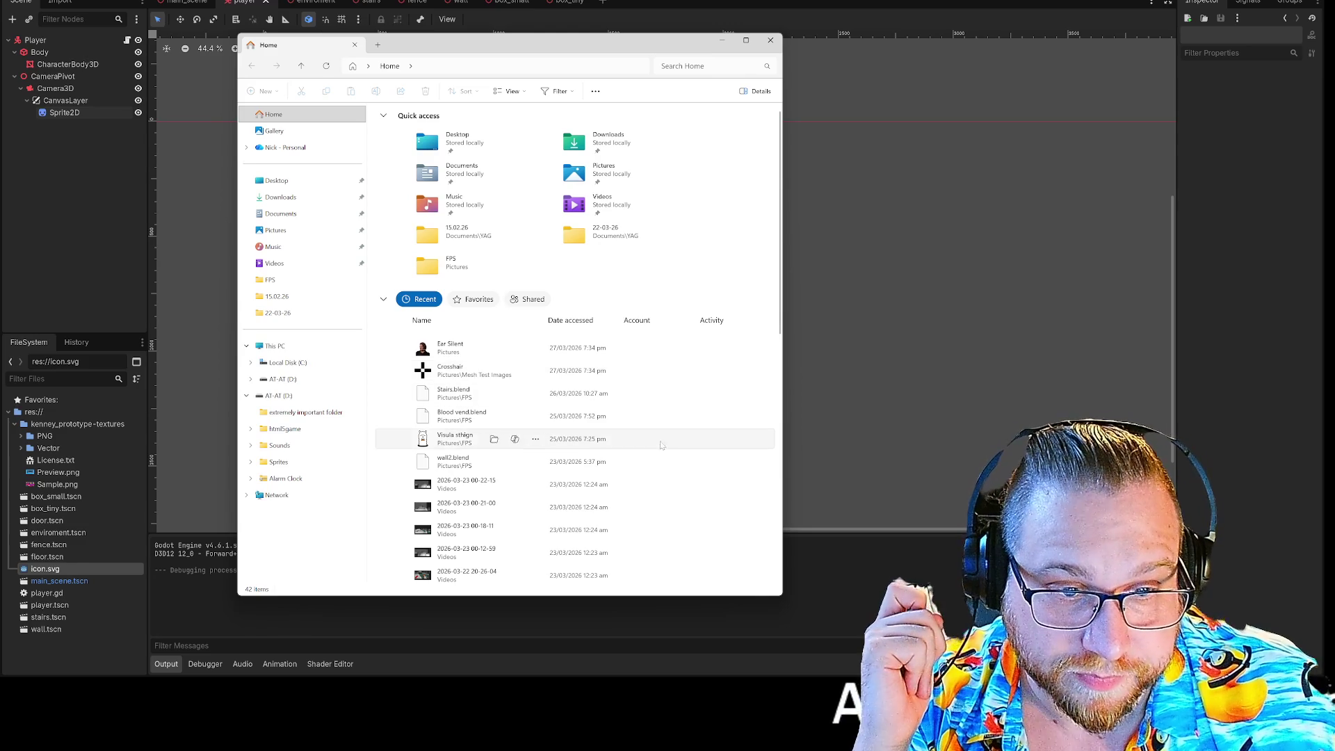
# Drag Crosshair from File Explorer's Recent list into Godot's FileSystem dock and select Crosshair.png
pyautogui.moveTo(40, 635); pyautogui.dragTo(43, 643)
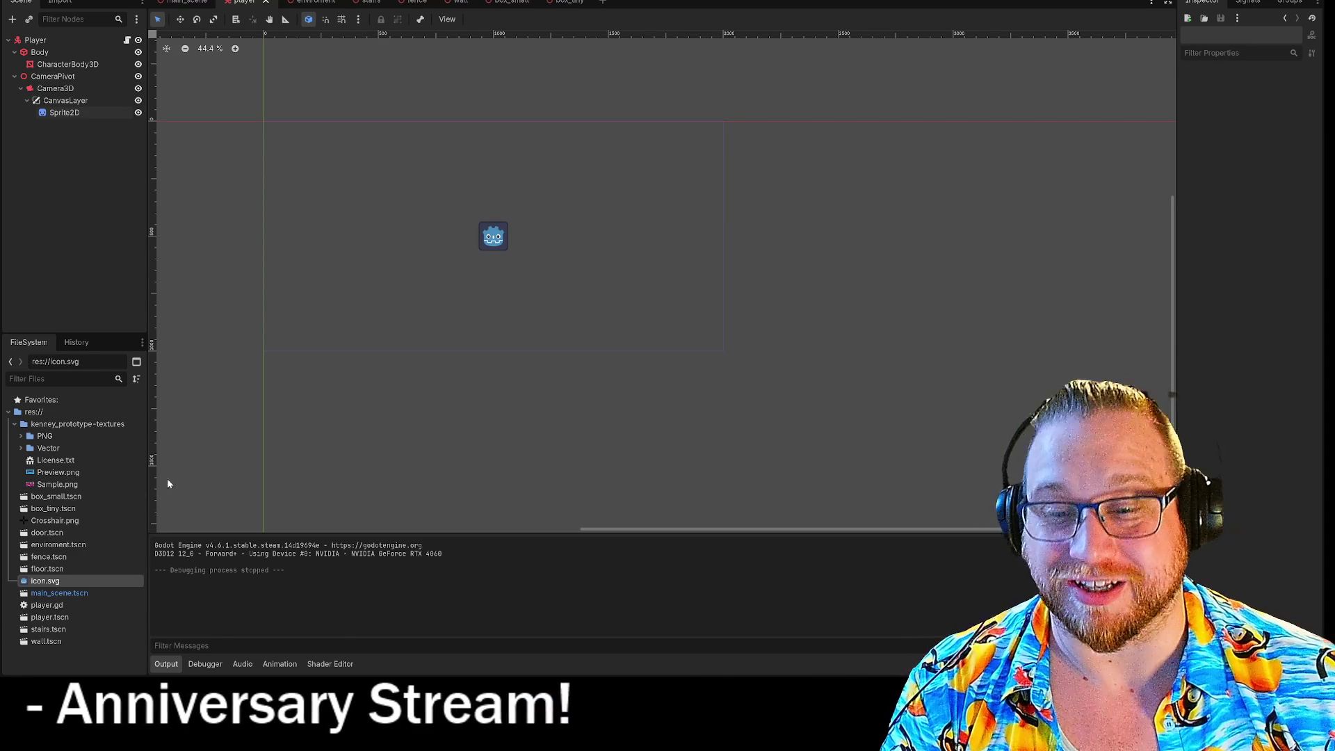
pyautogui.click(43, 521)
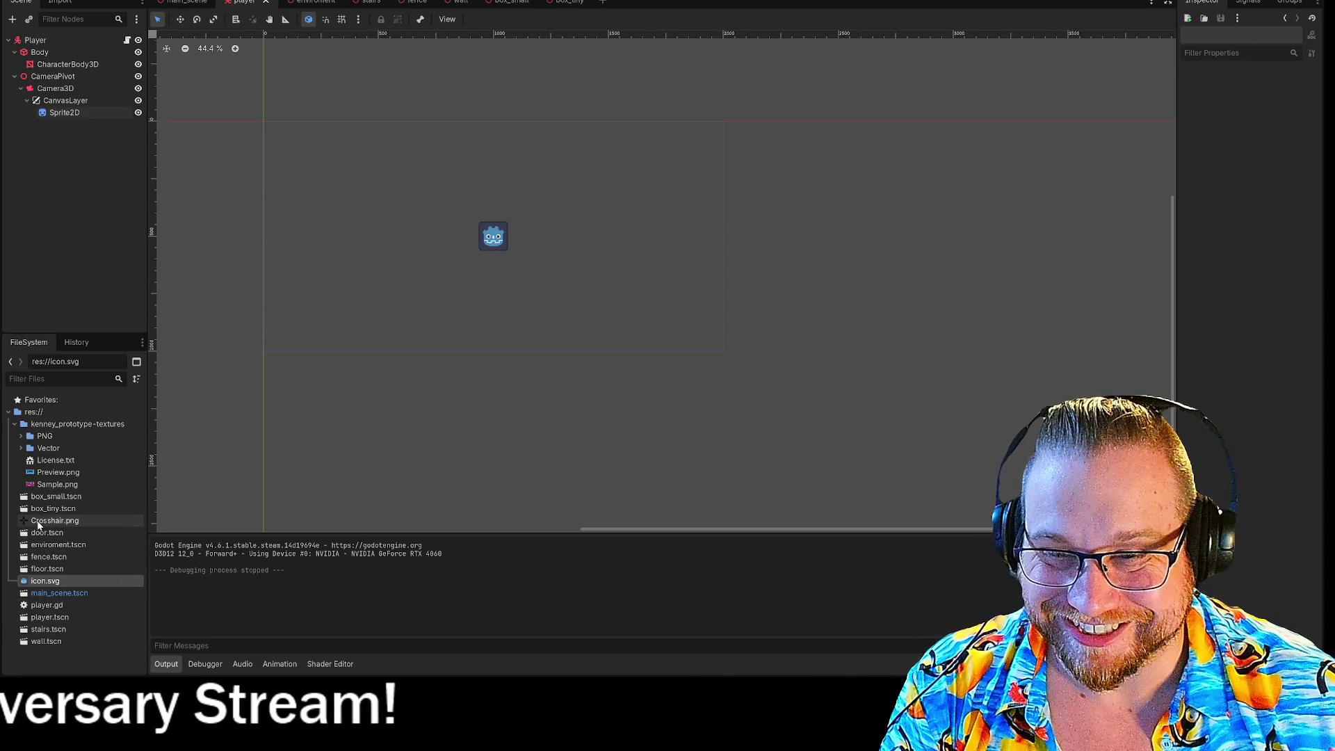
# Drop Crosshair.png onto the Sprite2D as its texture, then bring up and zoom into the Discord lizard photo
pyautogui.moveTo(43, 520); pyautogui.dragTo(542, 258)
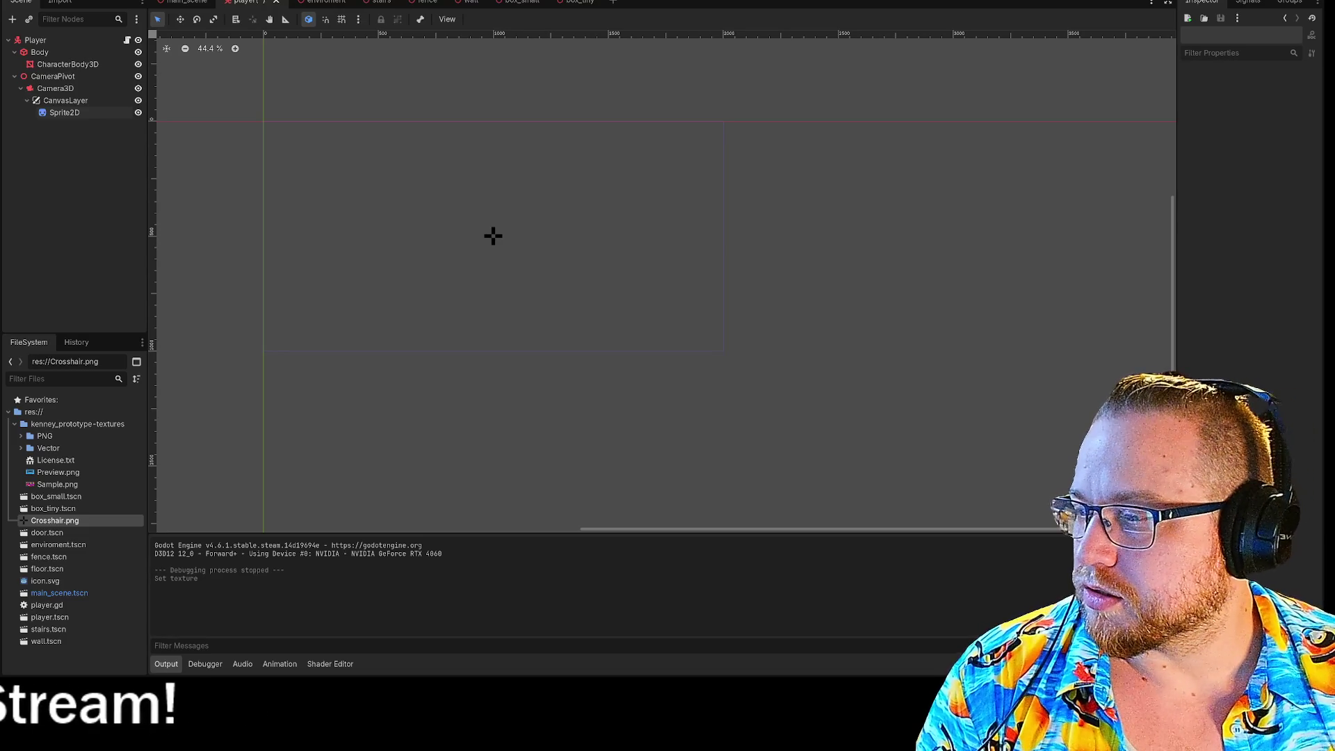
pyautogui.hotkey('alt', 'Tab')
pyautogui.click(488, 285)
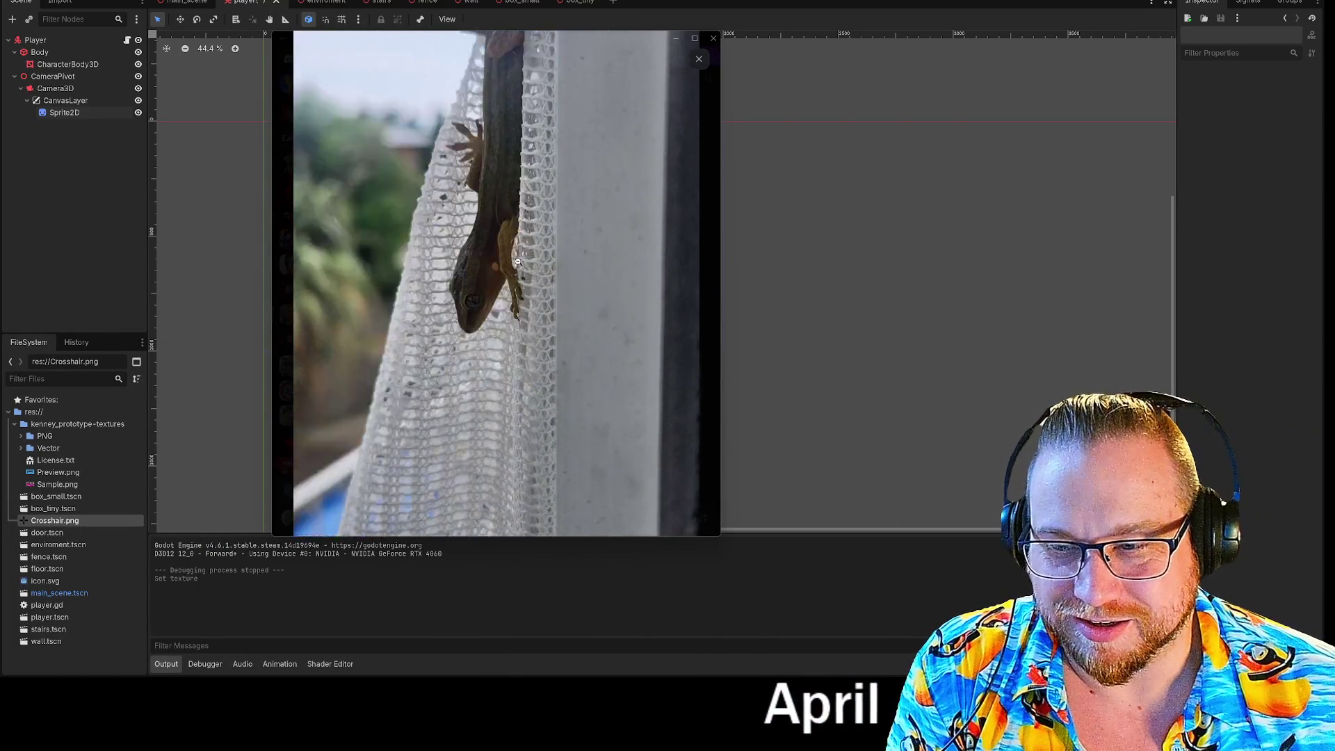
# Zoom out and close the lizard photo, then play the lizard videos including the curtain lizard
pyautogui.click(517, 262)
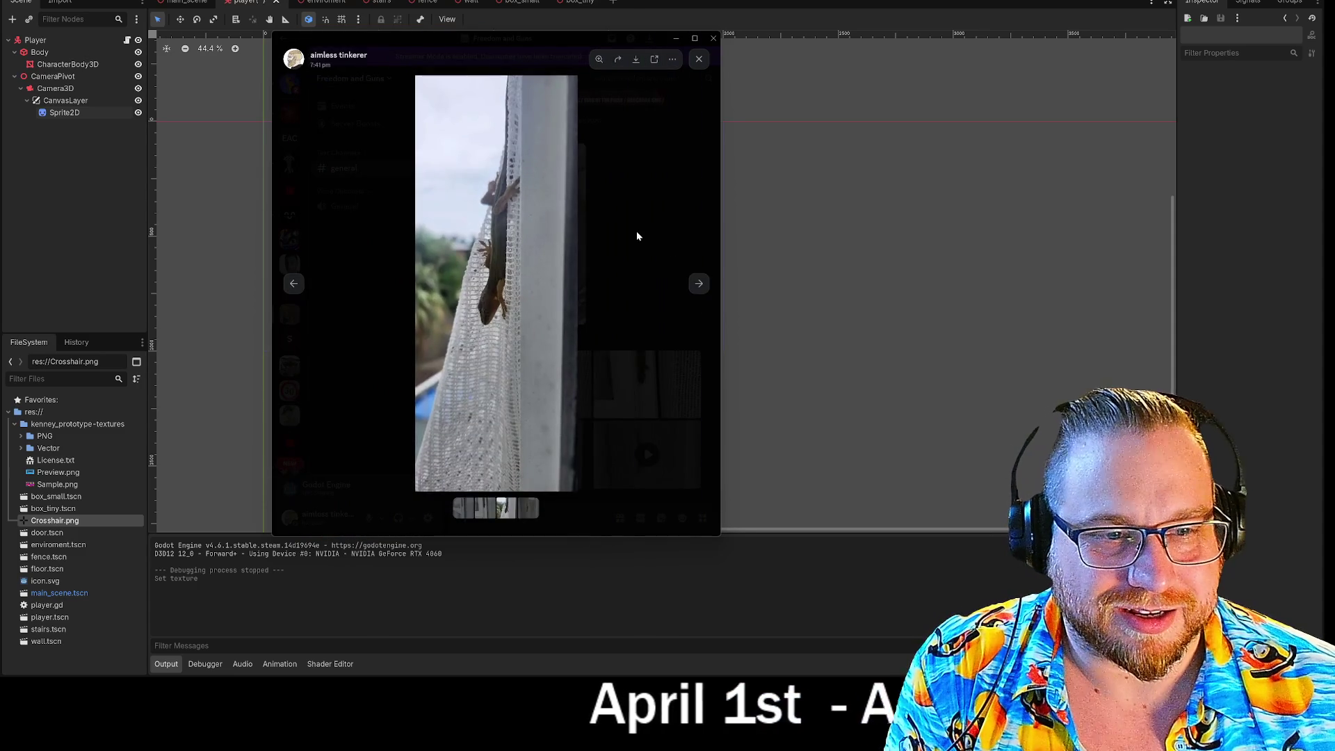
pyautogui.click(636, 237)
pyautogui.click(539, 386)
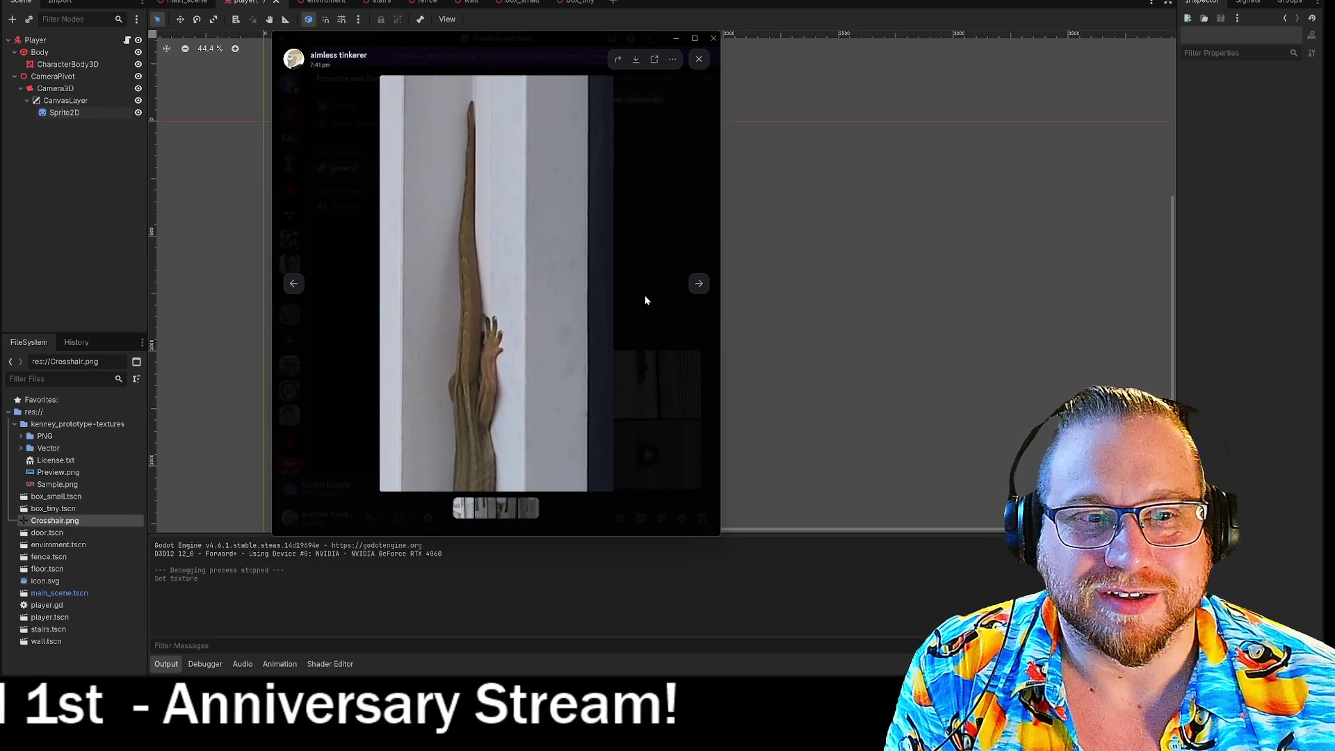
pyautogui.click(645, 295)
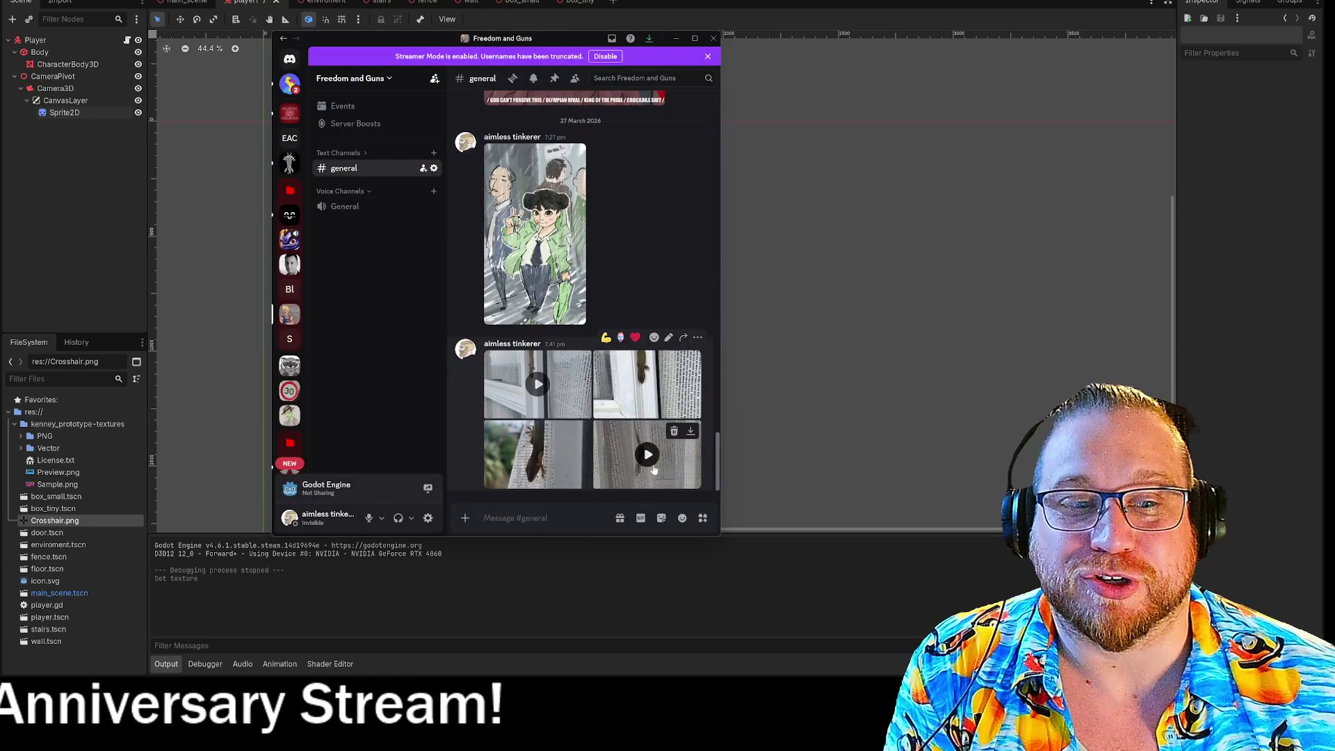
pyautogui.click(646, 452)
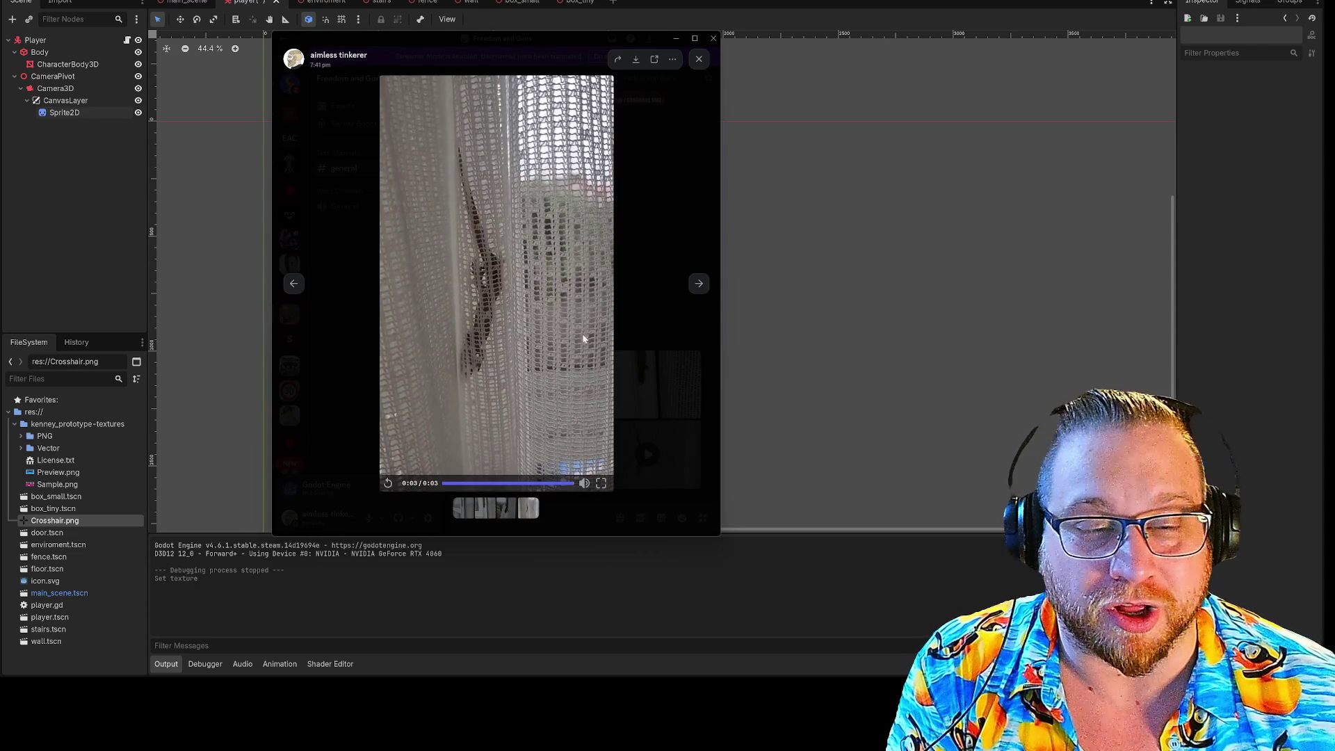
# Go back to and zoom the previous lizard photo, close the viewer and minimize Discord
pyautogui.click(298, 292)
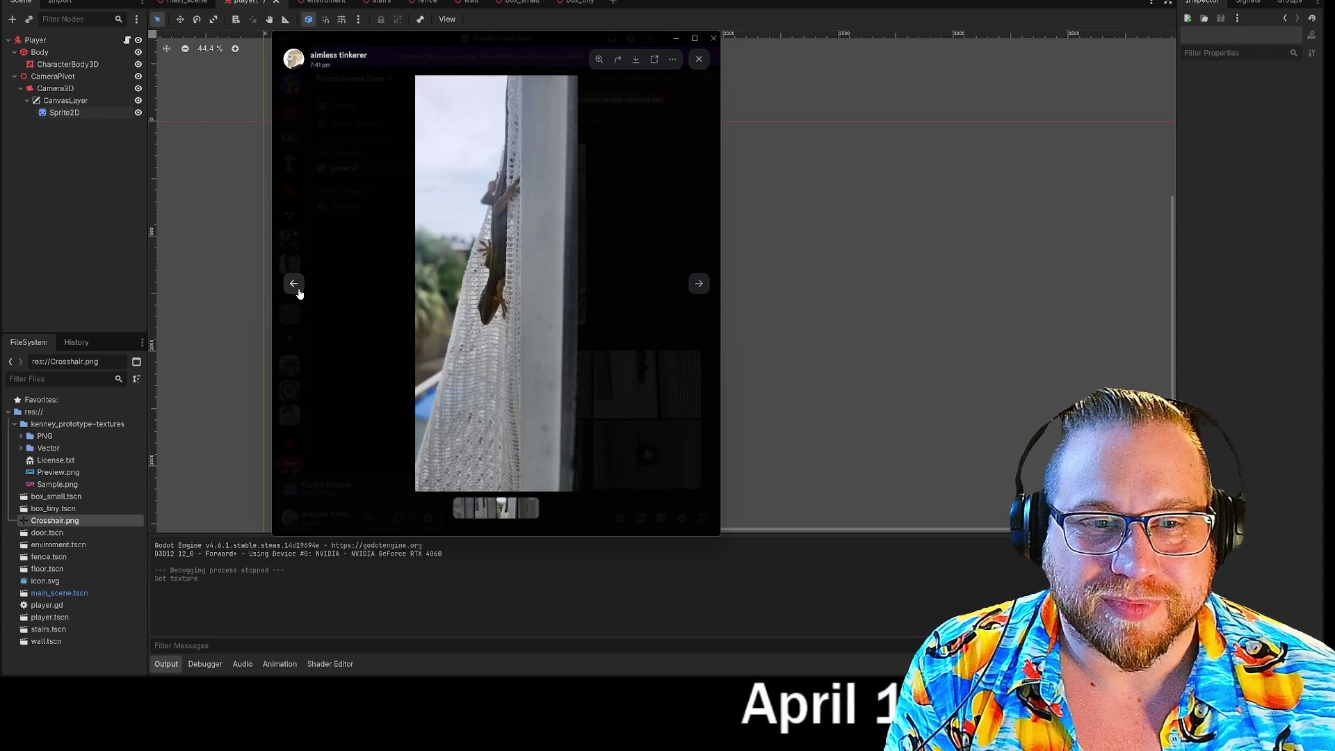
pyautogui.click(475, 250)
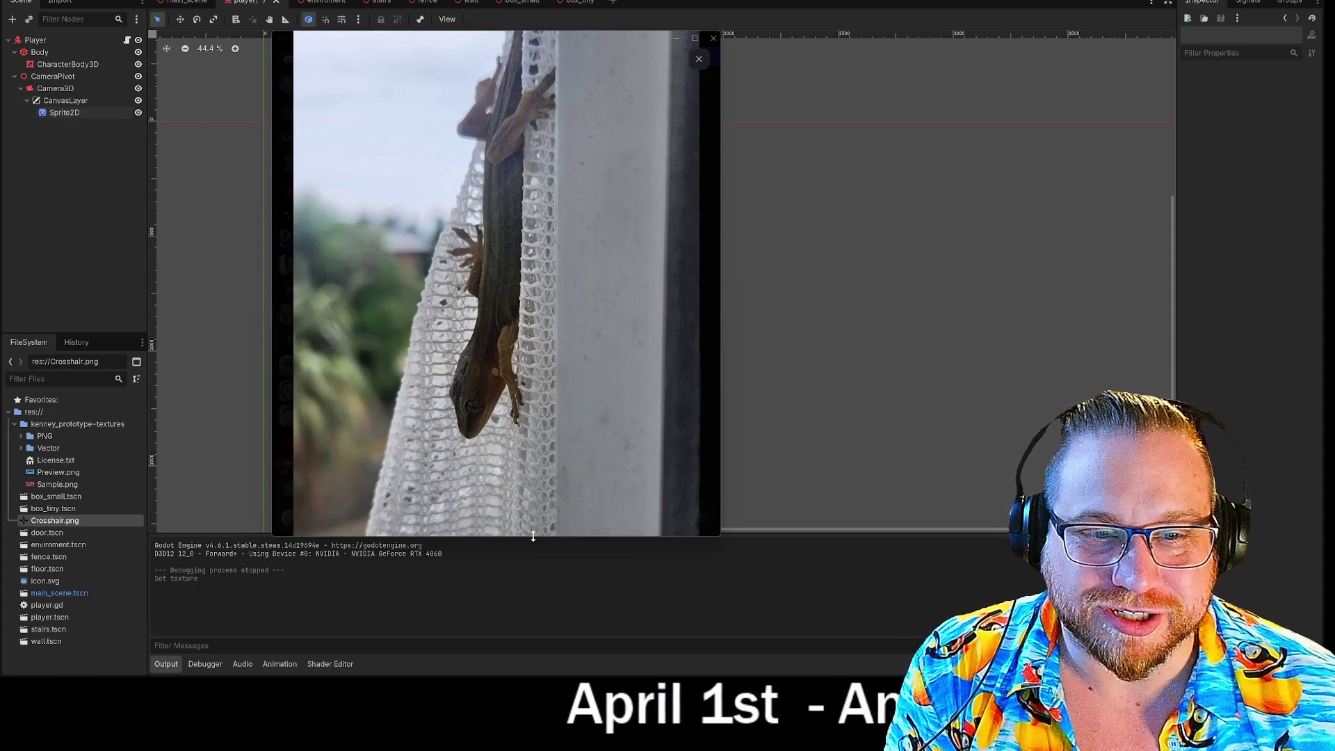
pyautogui.click(285, 293)
pyautogui.moveTo(569, 43); pyautogui.dragTo(563, 45)
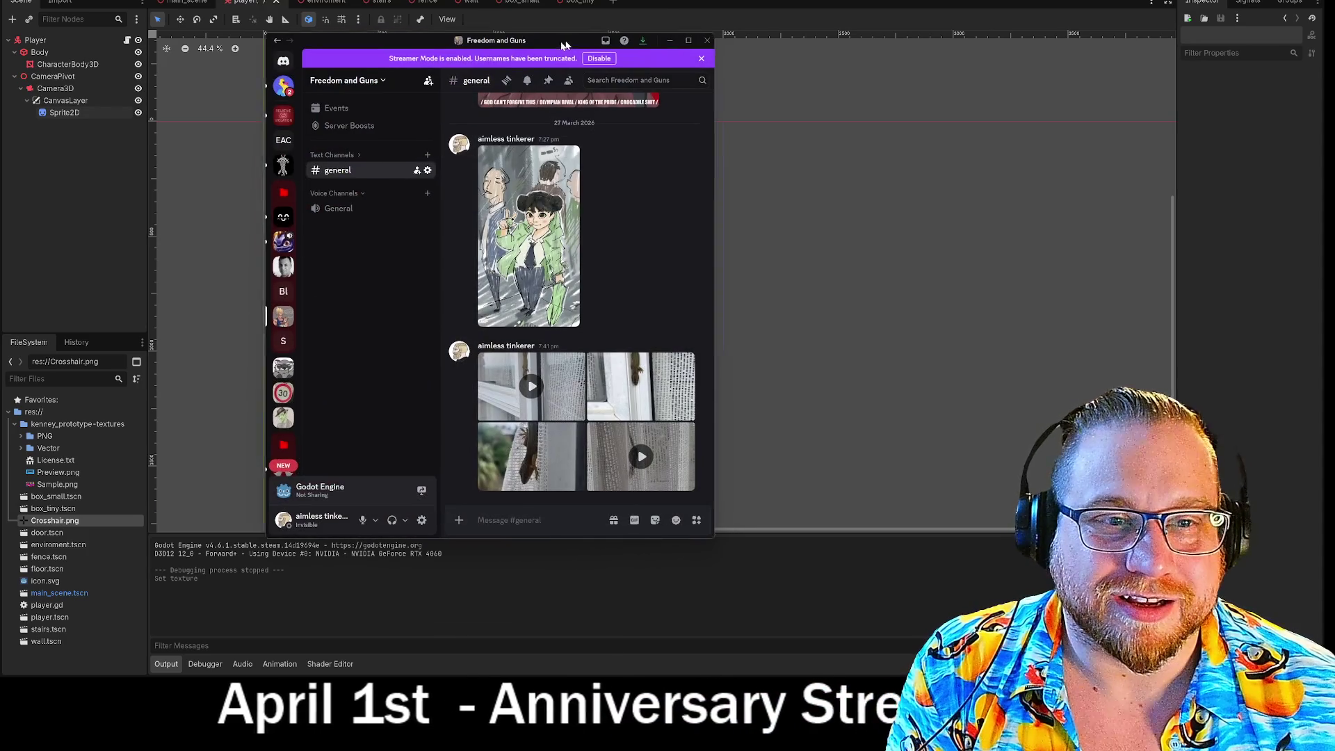
pyautogui.click(669, 39)
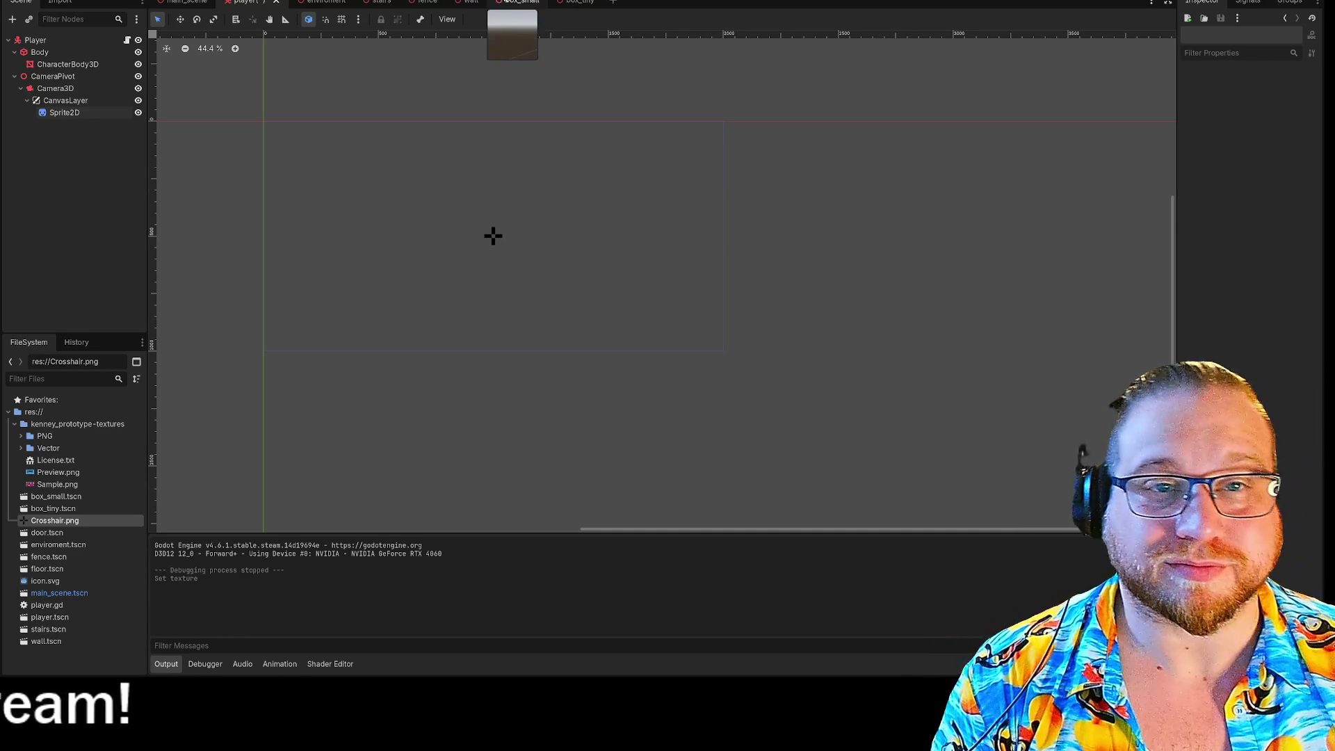
# Run the game with F5 and walk around the level checking the crosshair stays centred
pyautogui.press('F5')
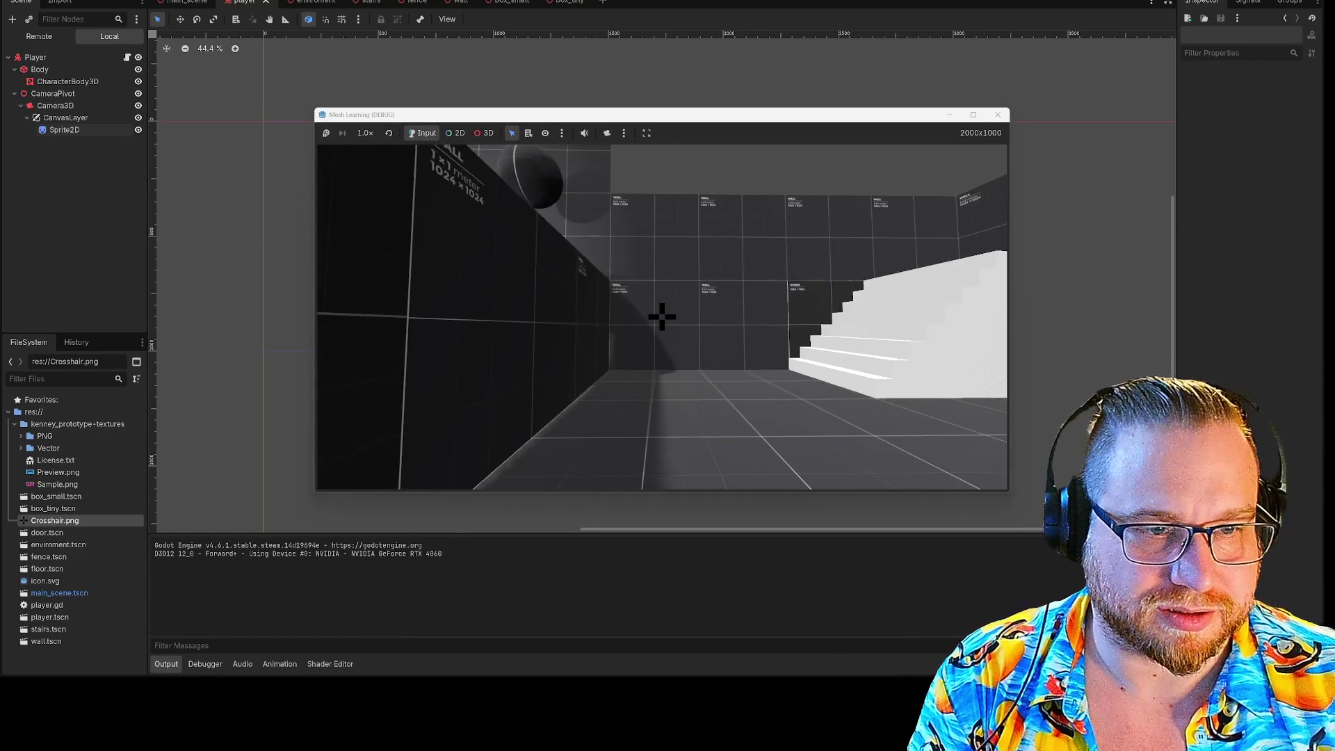
pyautogui.press('w')
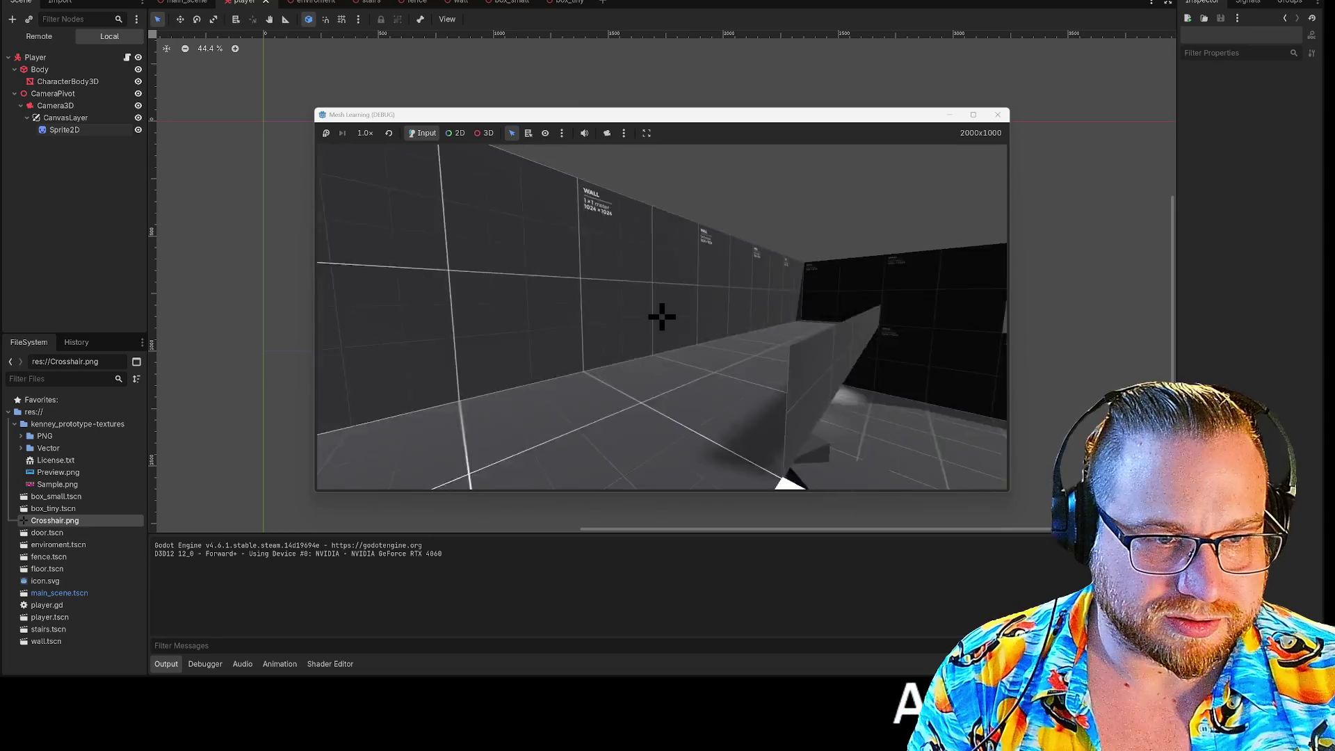
pyautogui.press('w')
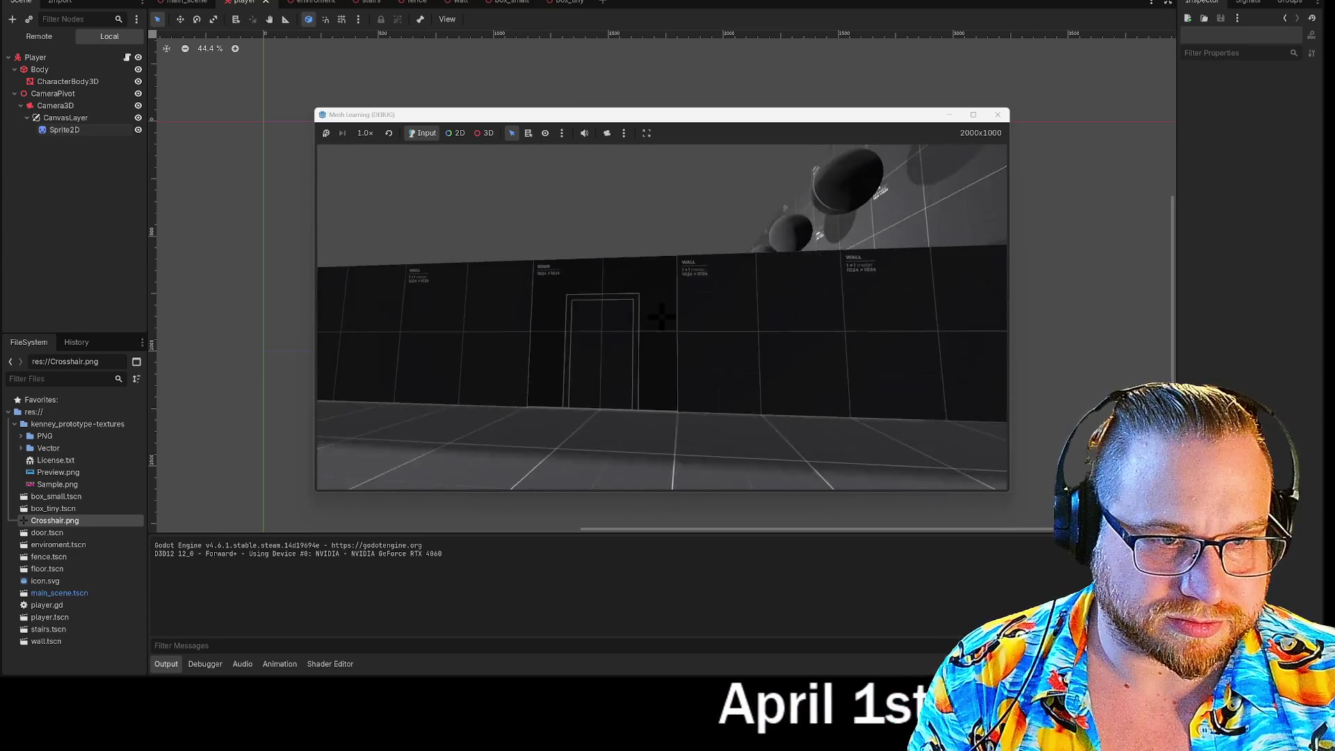
pyautogui.press('w')
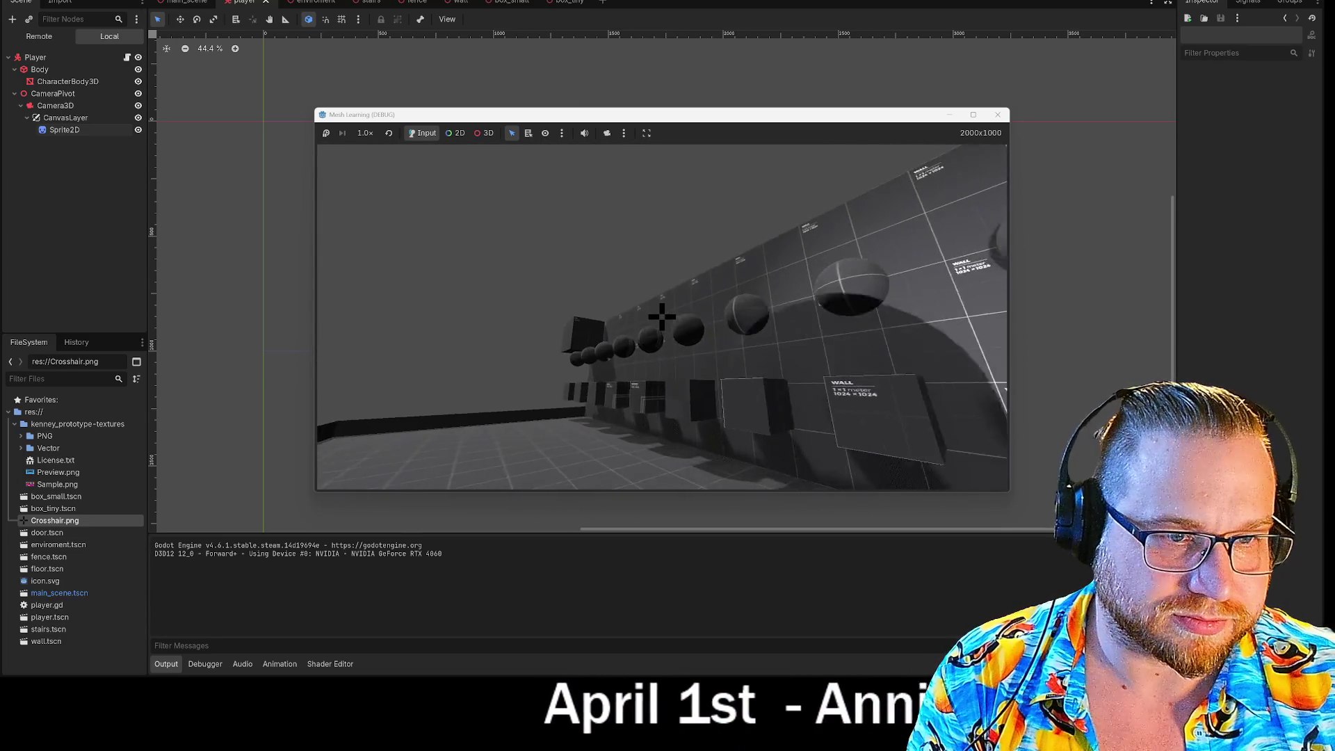
pyautogui.press('w')
# Stop the test run and bring up the options for the Sprite2D node
pyautogui.press('Escape')
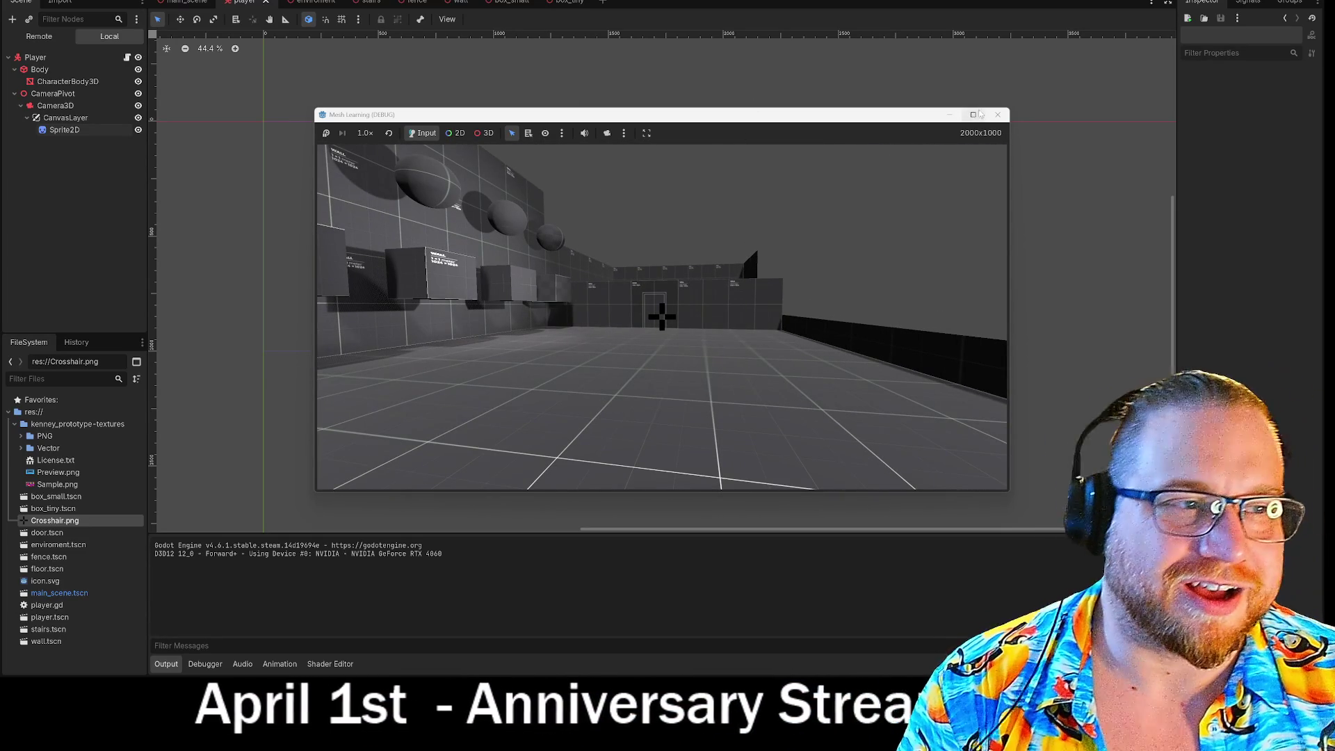
pyautogui.click(1005, 118)
pyautogui.click(58, 114)
pyautogui.rightClick(59, 114)
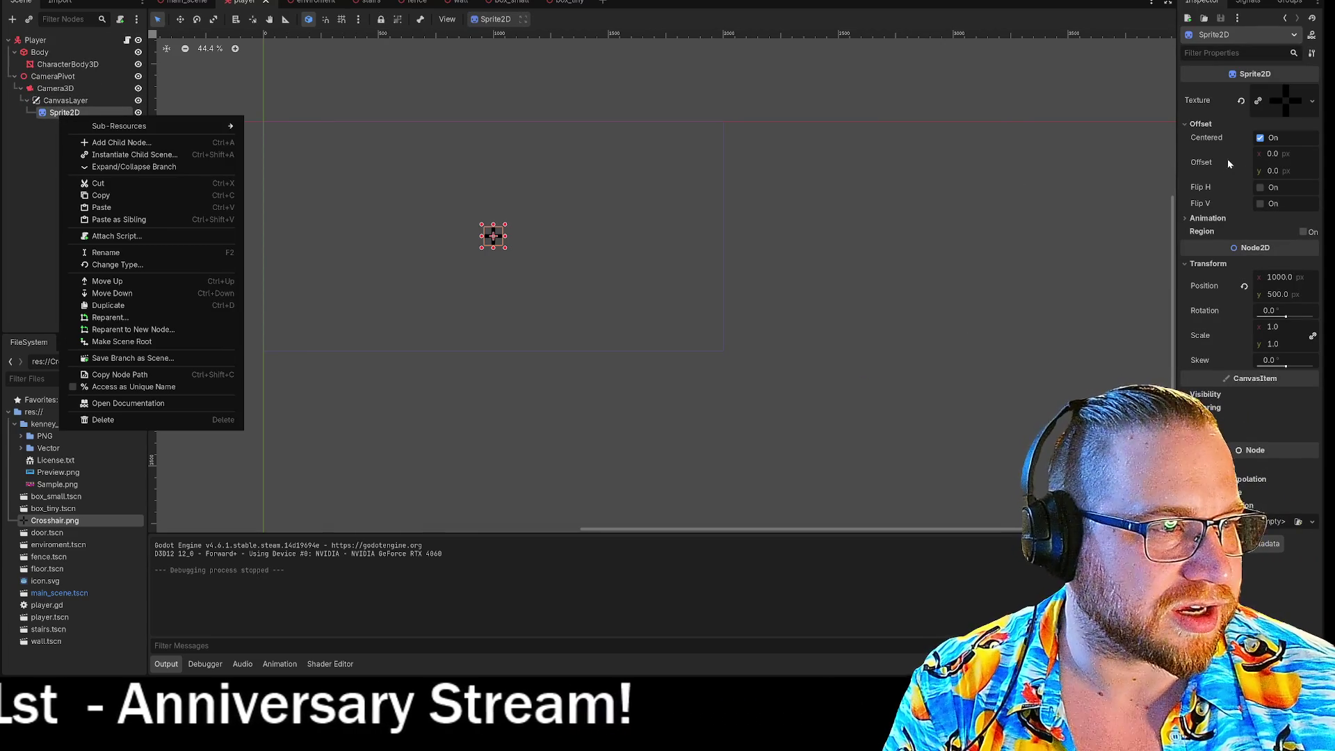
# Set the Sprite2D's Transform Scale to 0.5 on both axes
pyautogui.click(1182, 218)
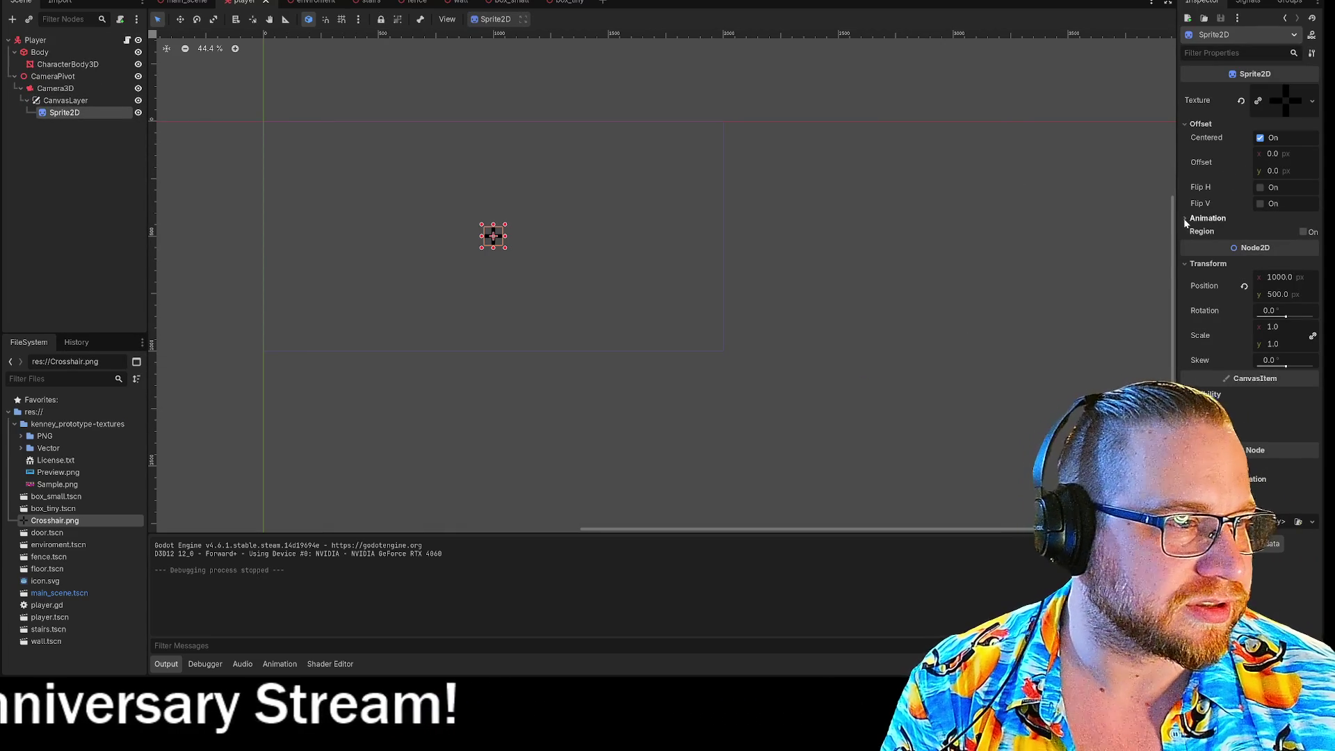
pyautogui.click(1273, 326)
pyautogui.write('0.5')
pyautogui.press('Return')
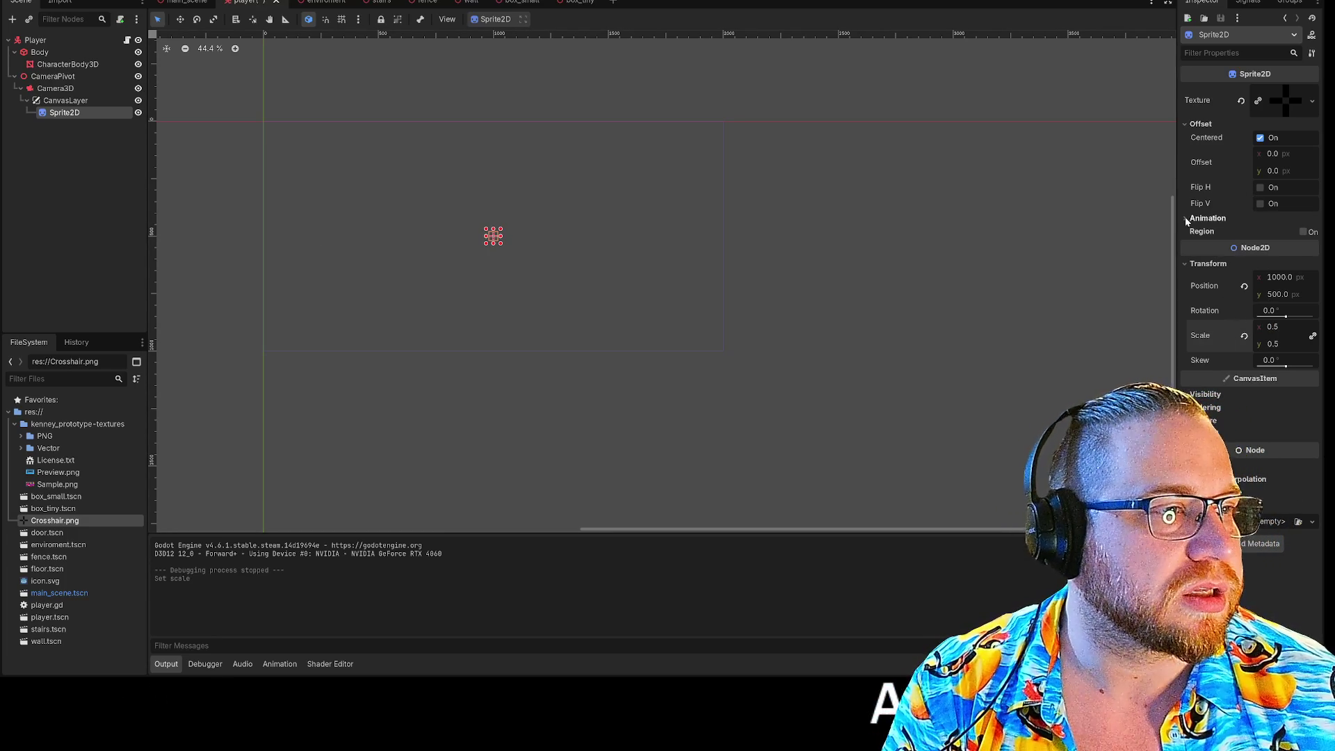
# Expand Visibility, collapse the Texture, Animation and Offset groups, and bring up the Modulate colour picker
pyautogui.click(1188, 395)
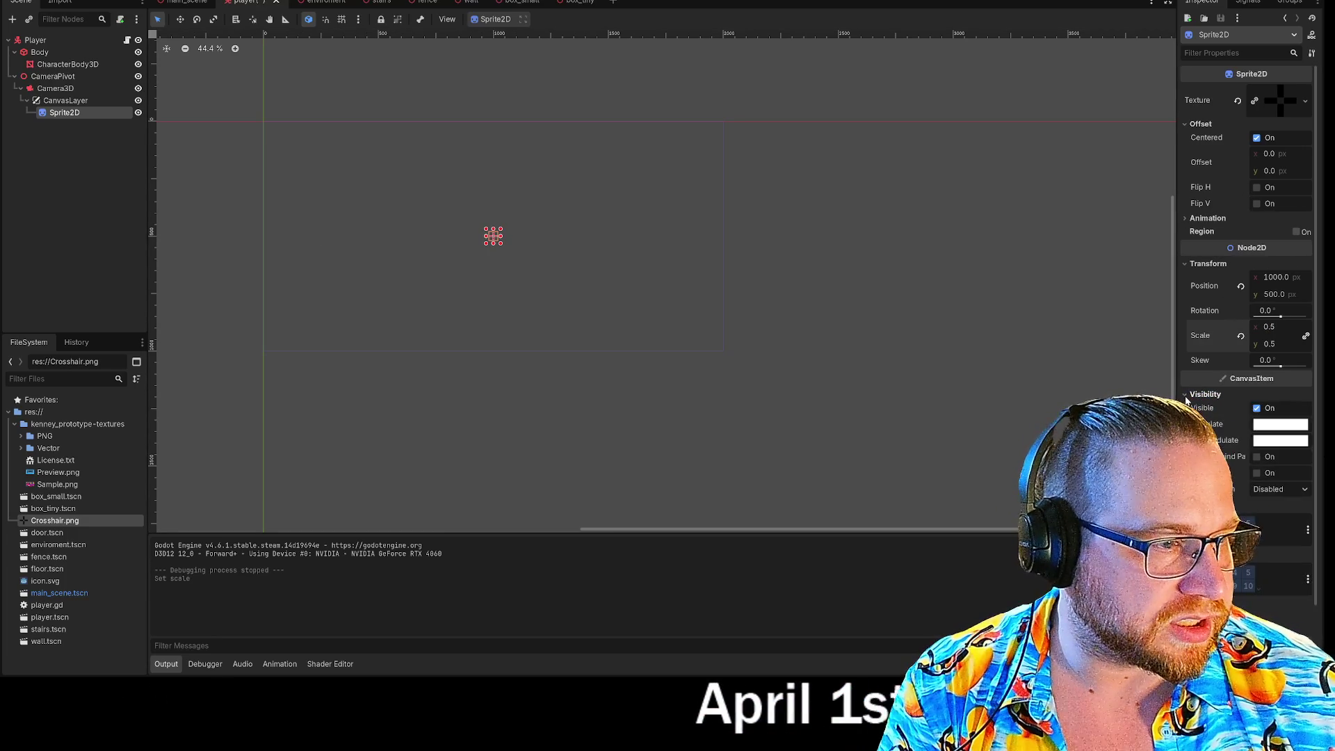
pyautogui.scroll(-2, 1245, 348)
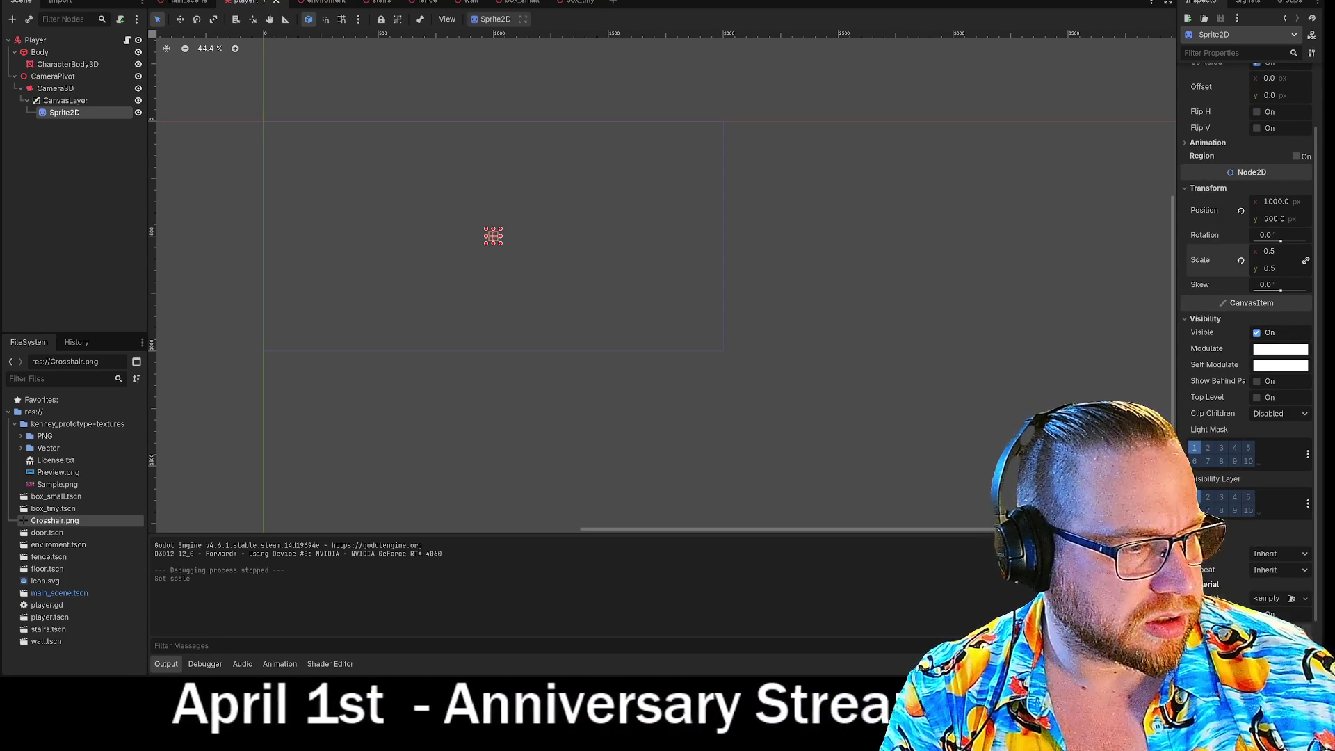
pyautogui.click(1233, 521)
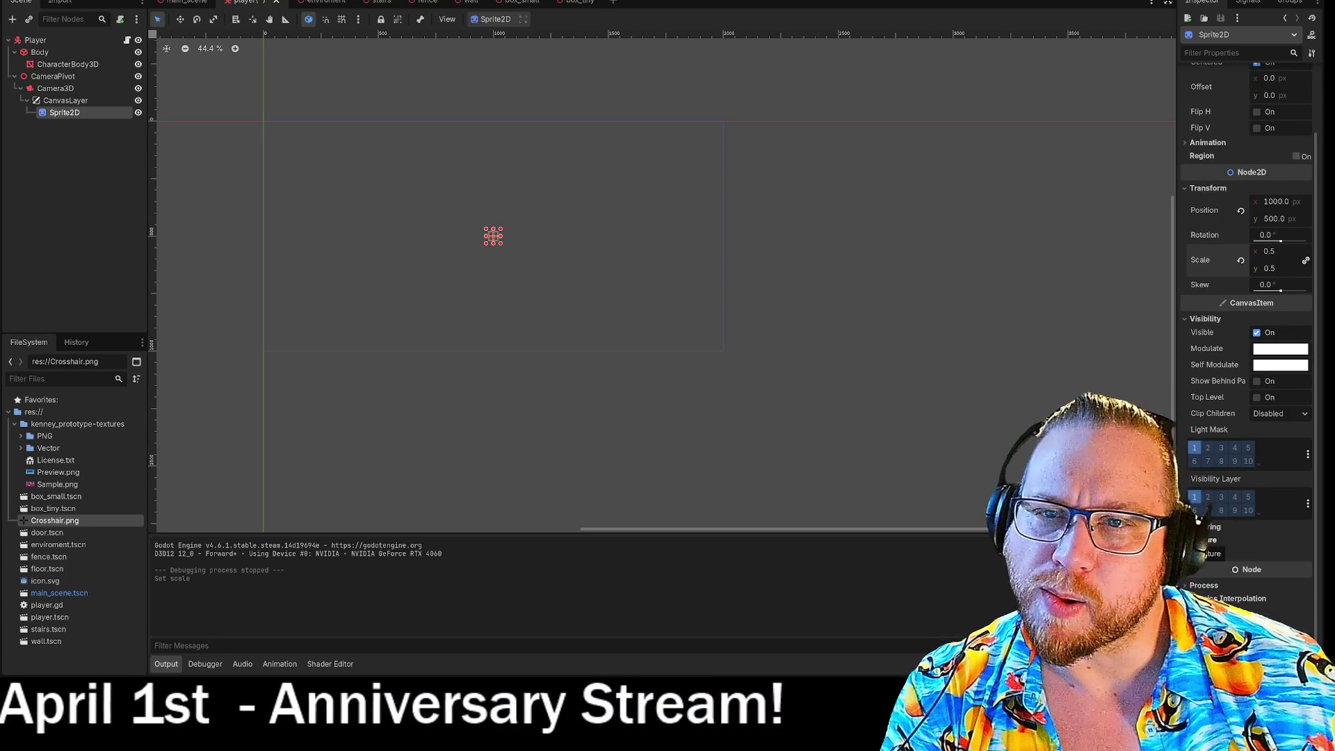
pyautogui.scroll(3, 1225, 186)
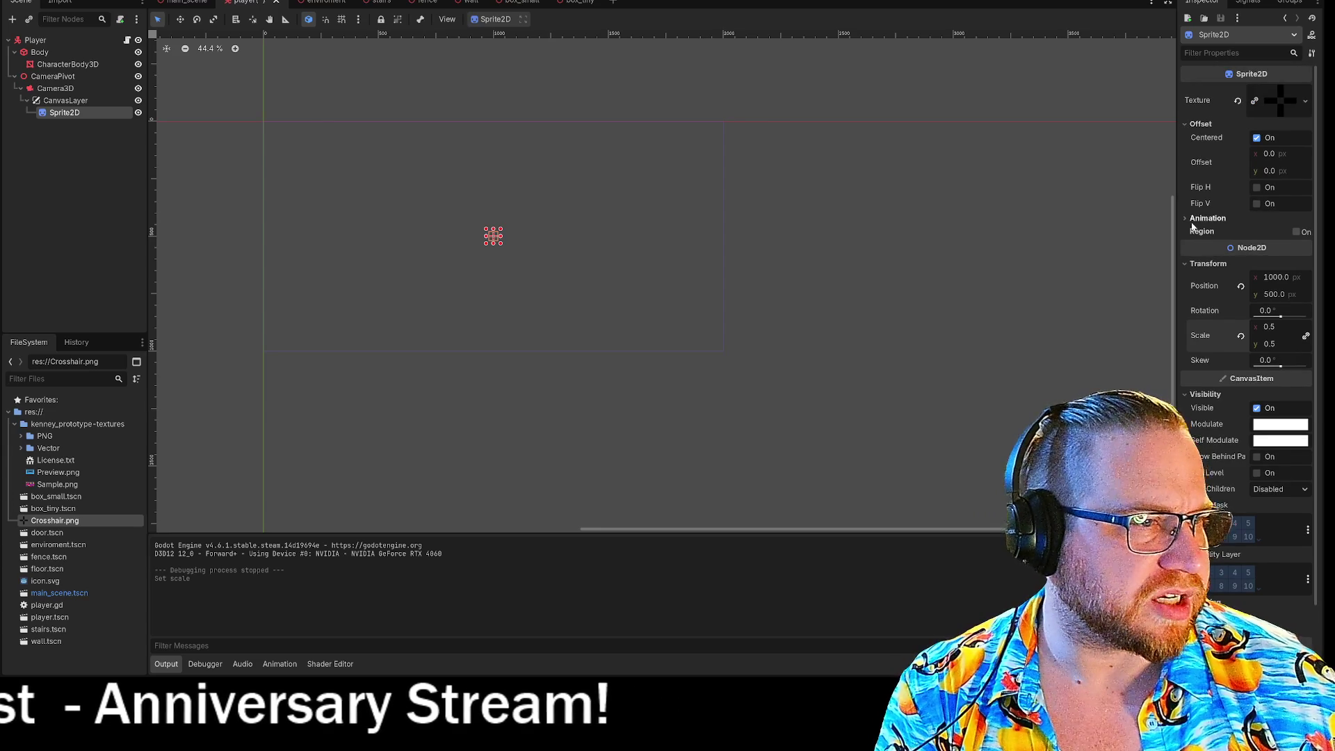
pyautogui.click(1185, 217)
pyautogui.click(1183, 217)
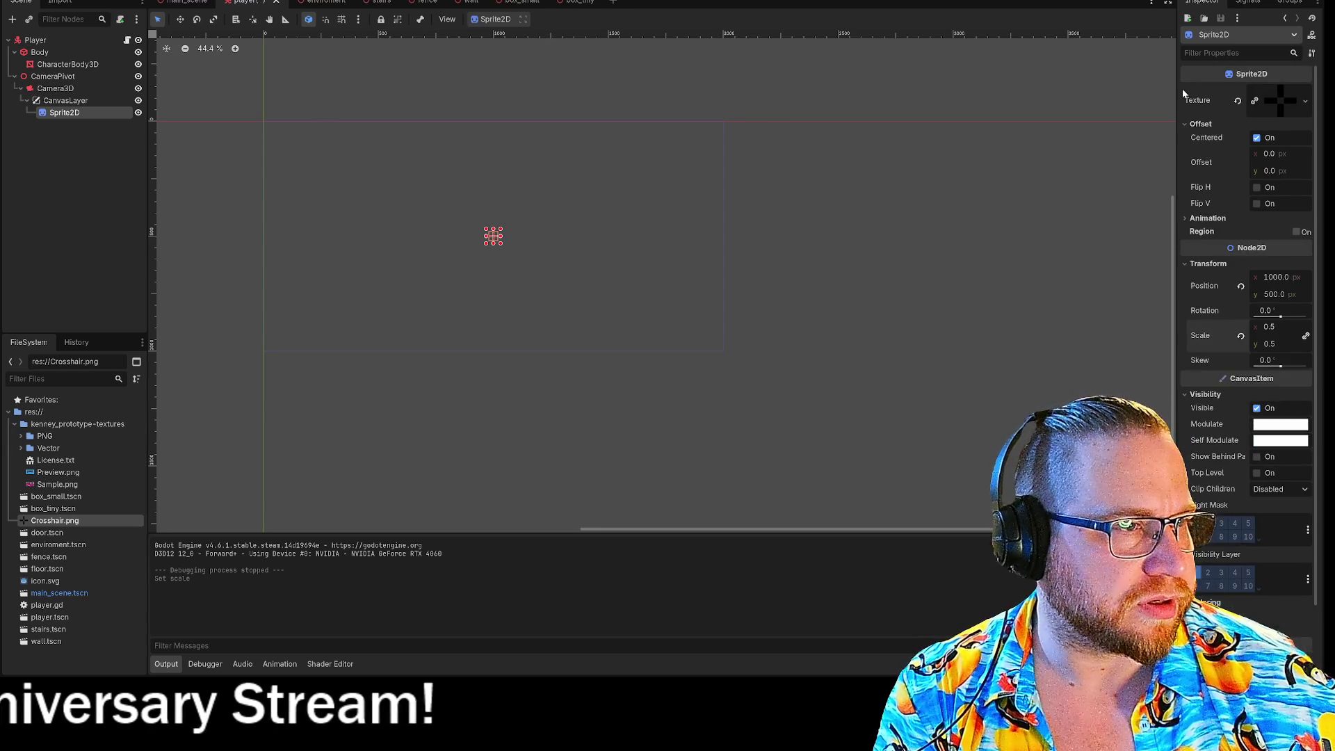
pyautogui.click(1184, 123)
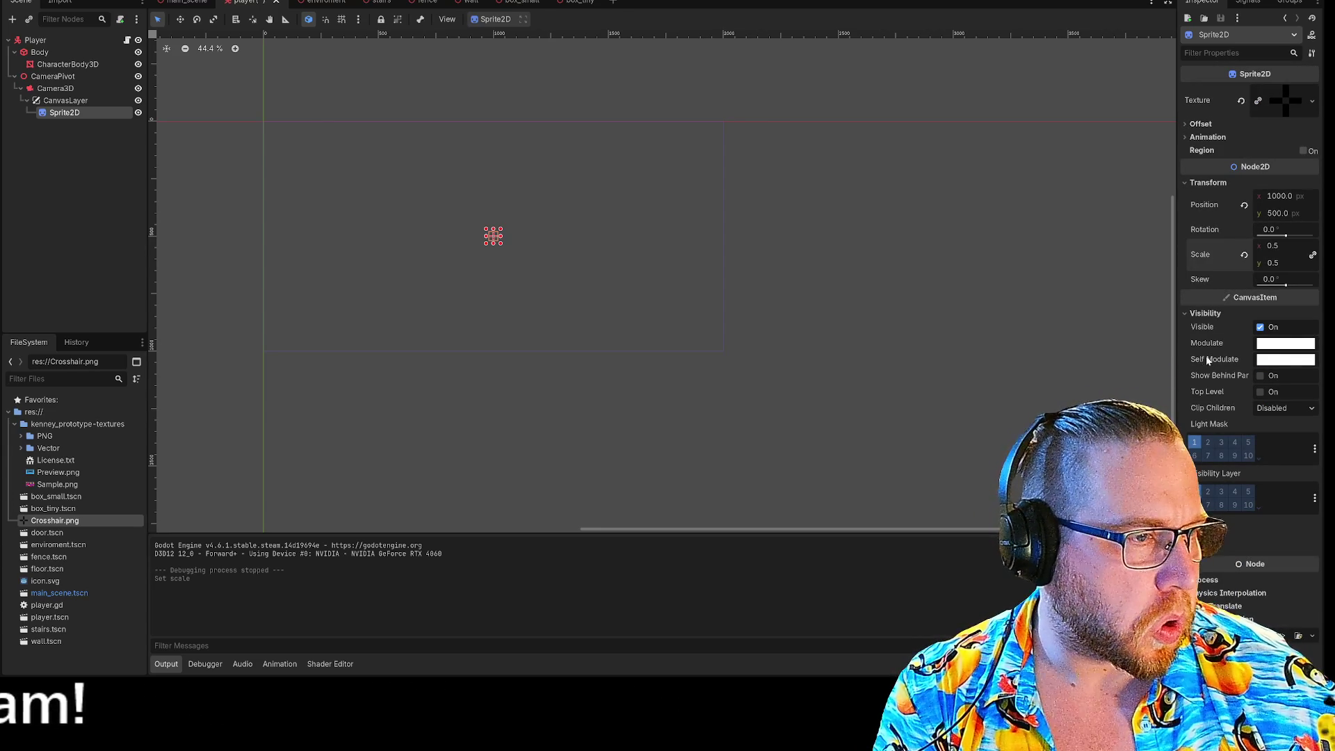
pyautogui.click(1272, 344)
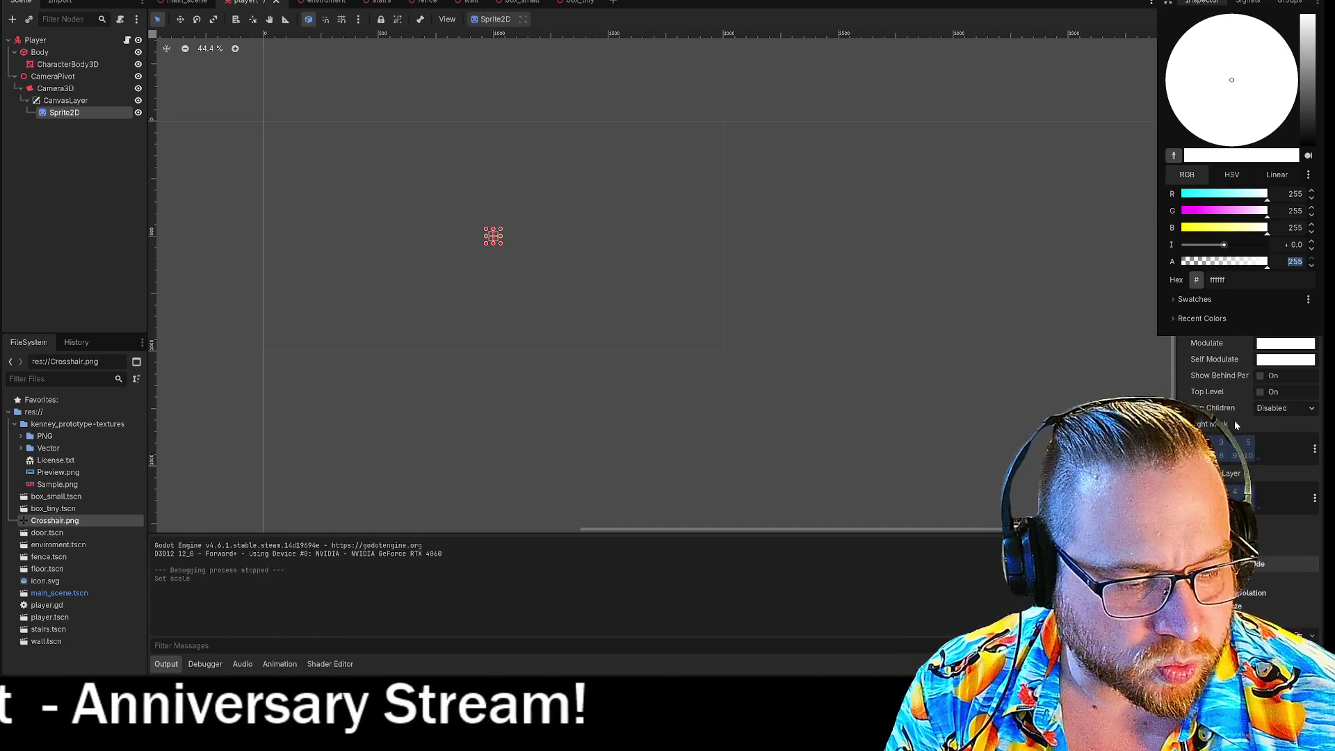
# Set the Modulate alpha to 127 and close the colour picker
pyautogui.write('1')
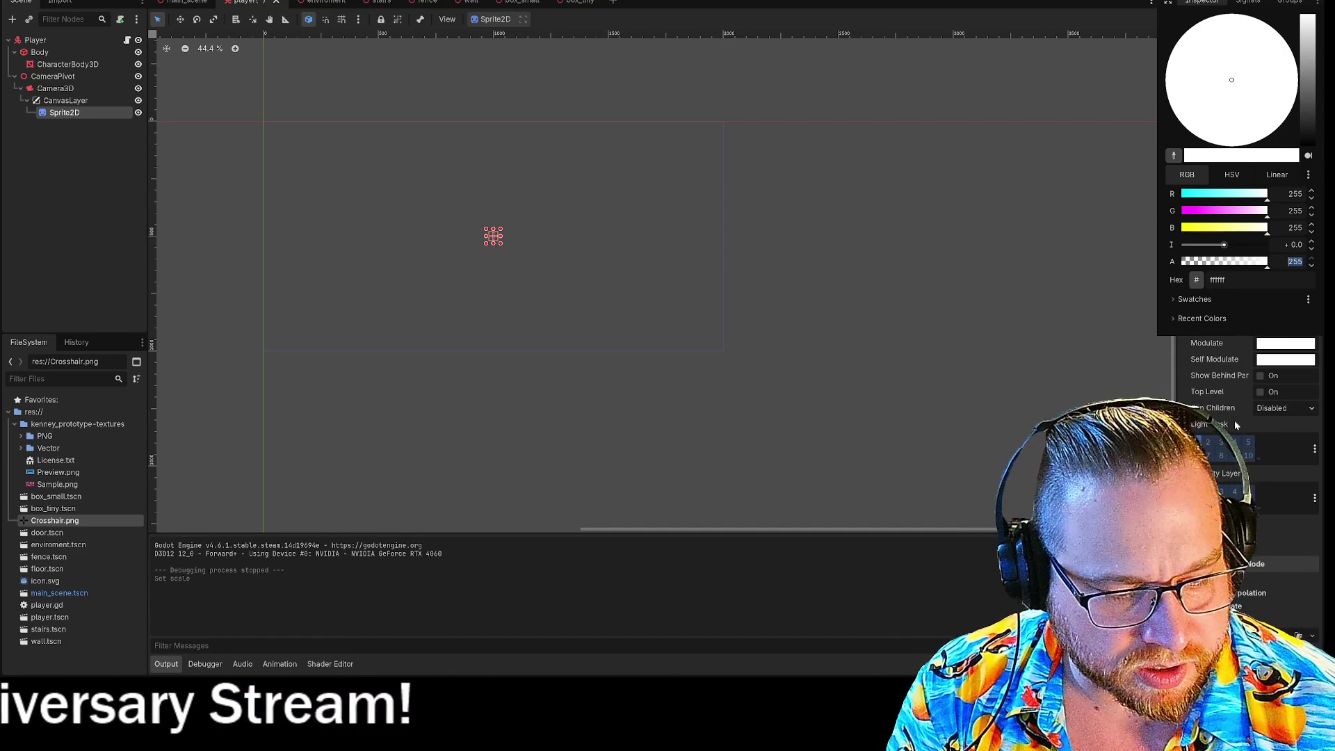
pyautogui.write('27')
pyautogui.click(1248, 306)
pyautogui.click(1029, 281)
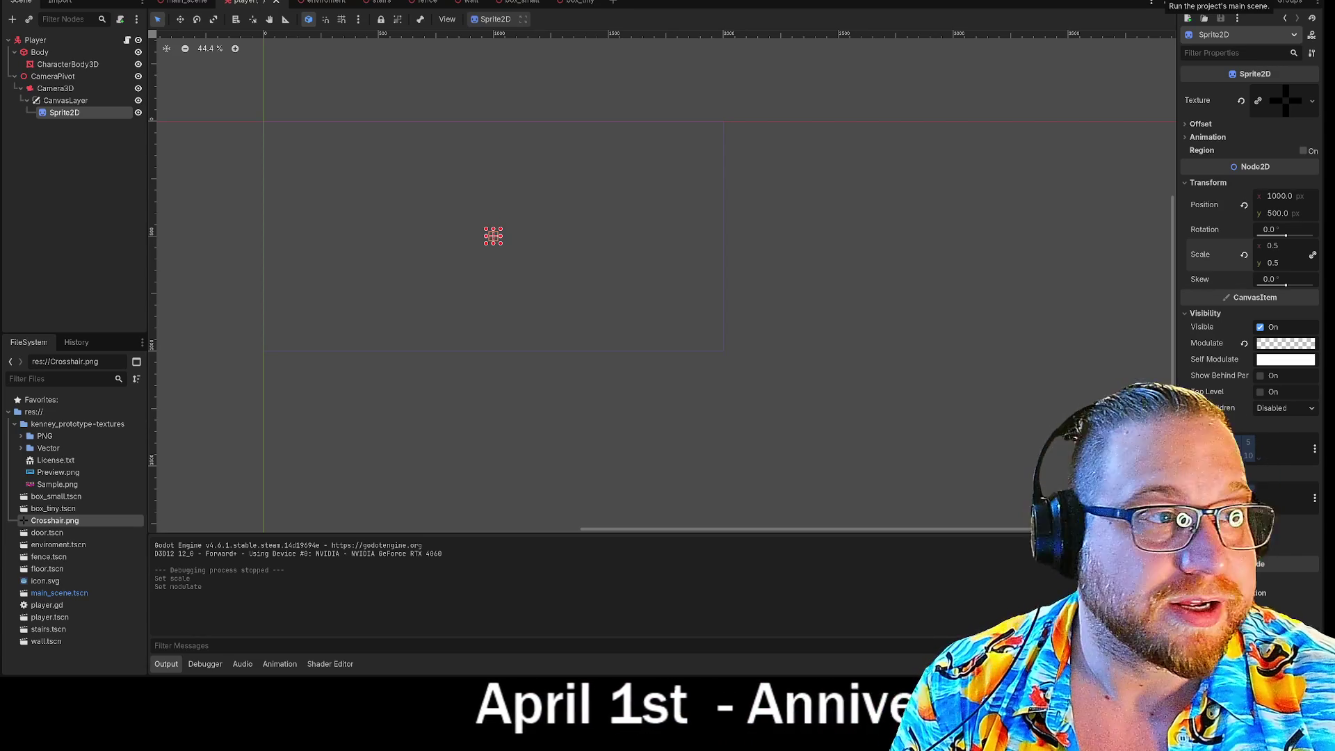
# Run the project and walk up the stairs and along the walkway to a box
pyautogui.click(1165, 3)
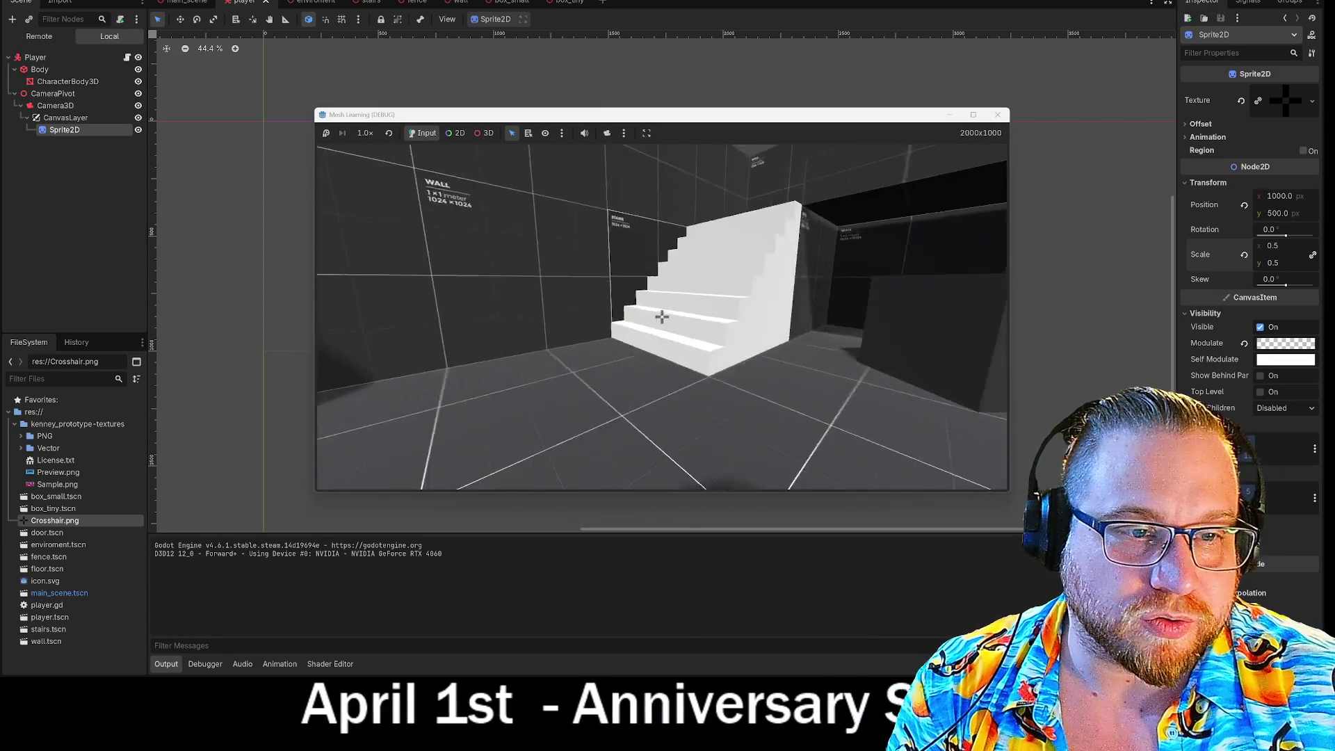
pyautogui.press('w')
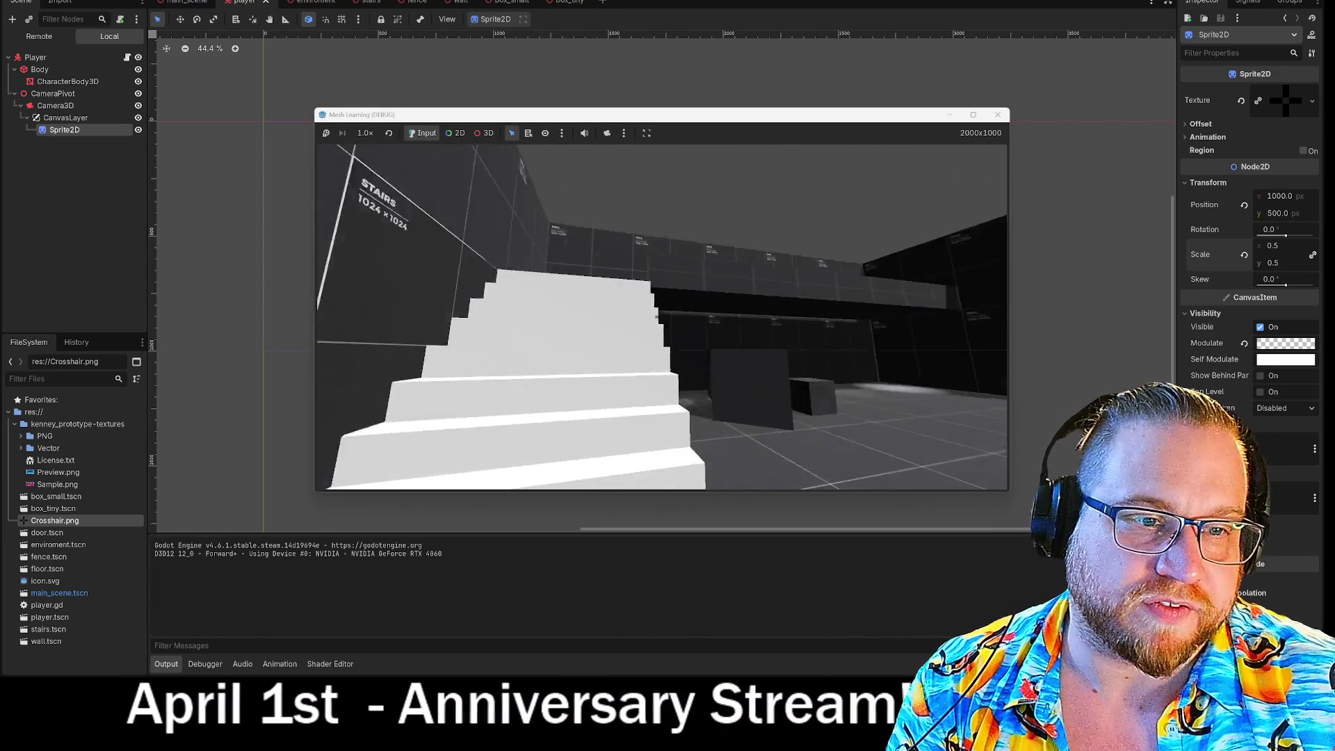
pyautogui.press('w')
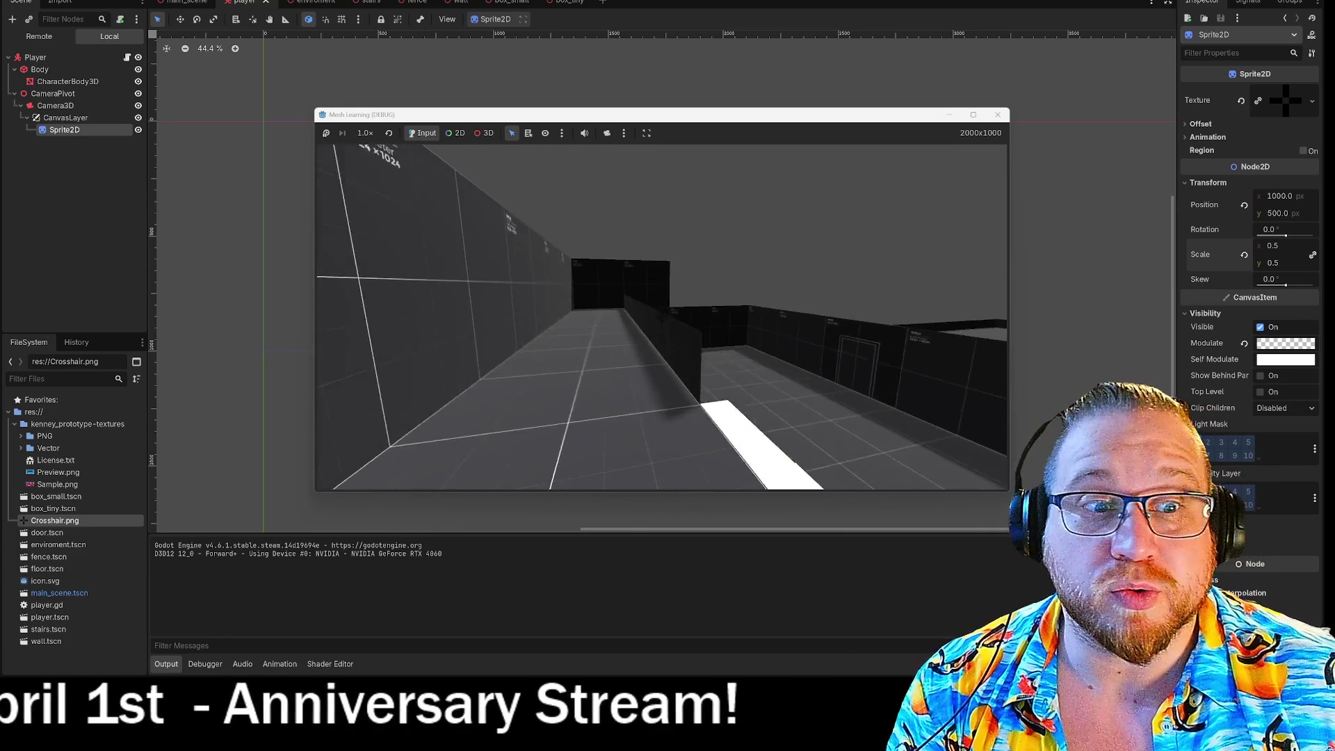
pyautogui.press('w')
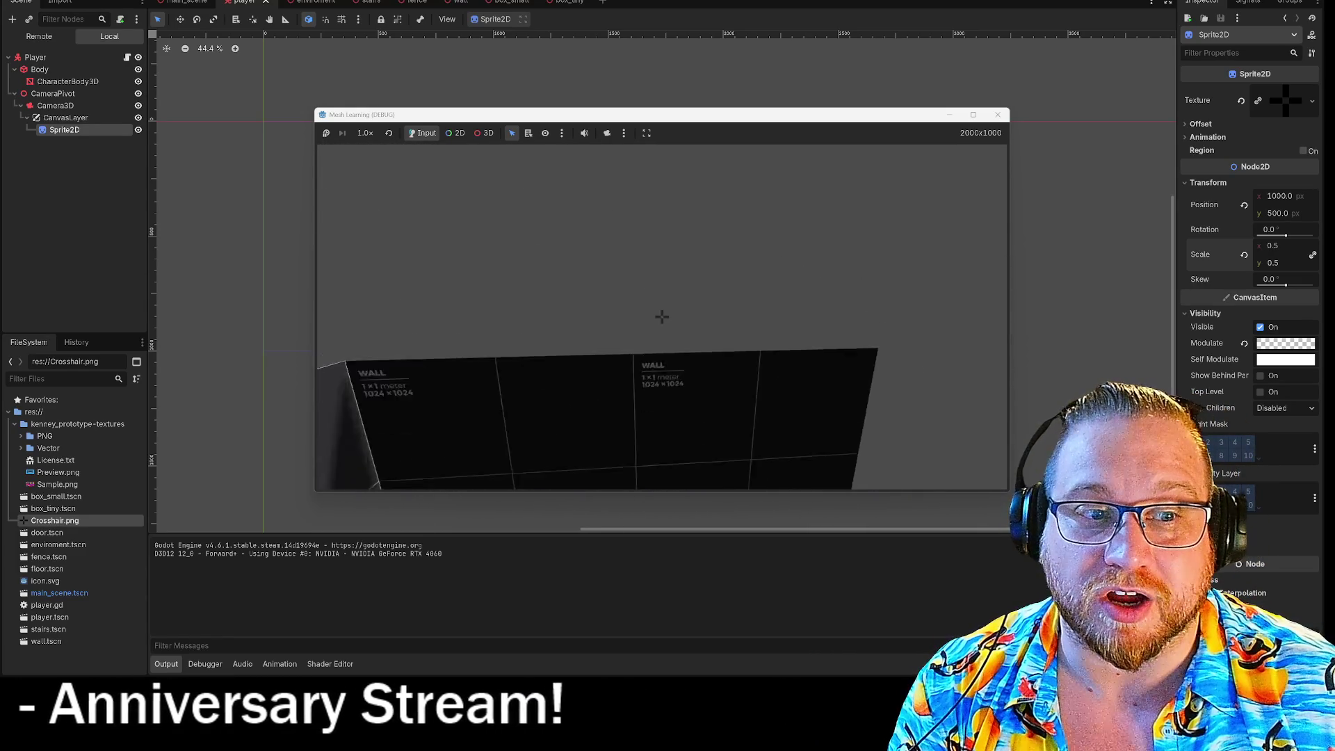
pyautogui.press('w')
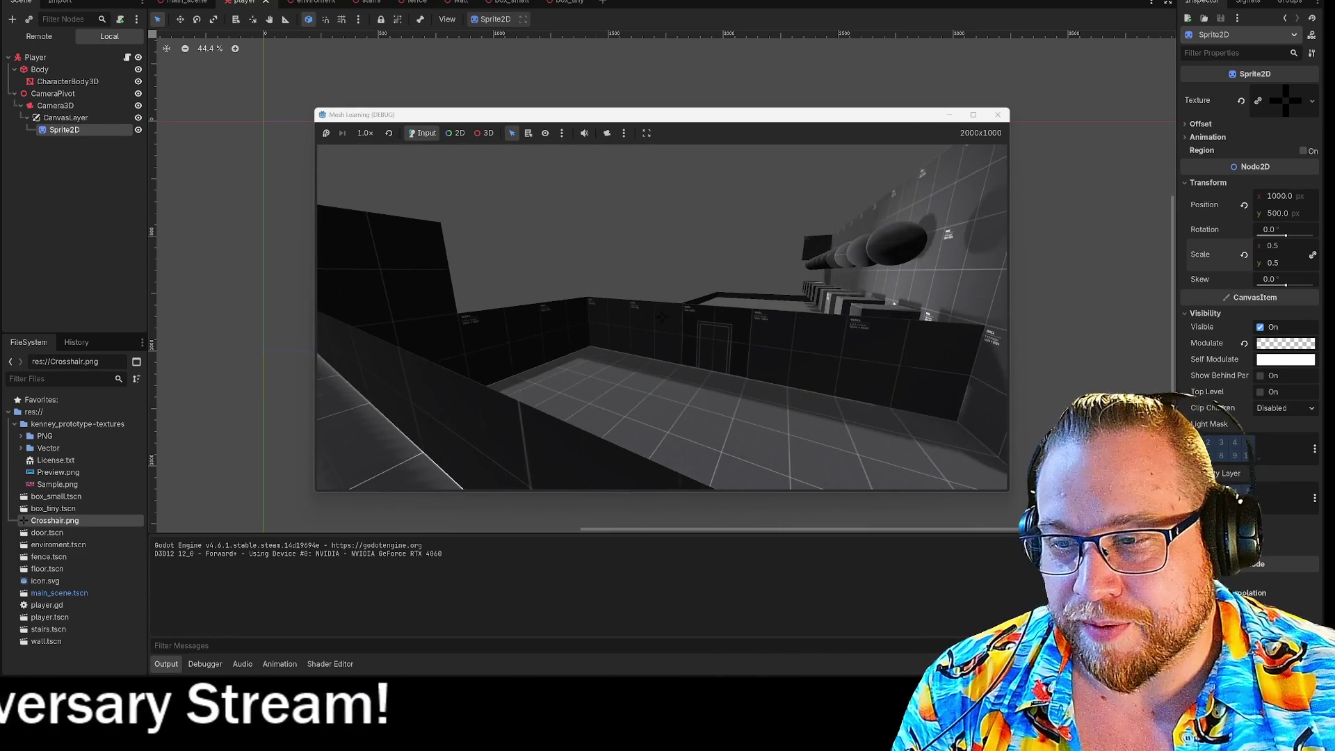
pyautogui.press('w')
pyautogui.press('w')
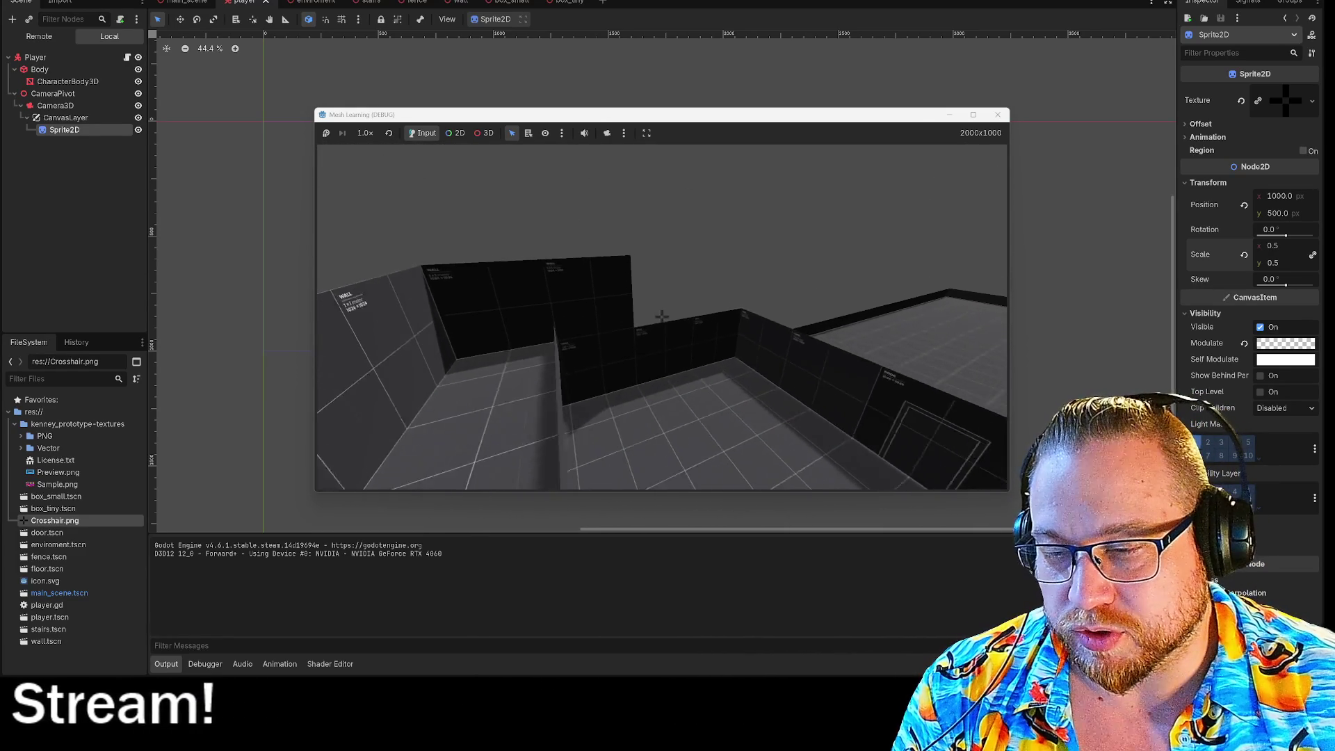
# Keep exploring past the low walls, to the door and onto the ledge, watching the crosshair
pyautogui.press('w')
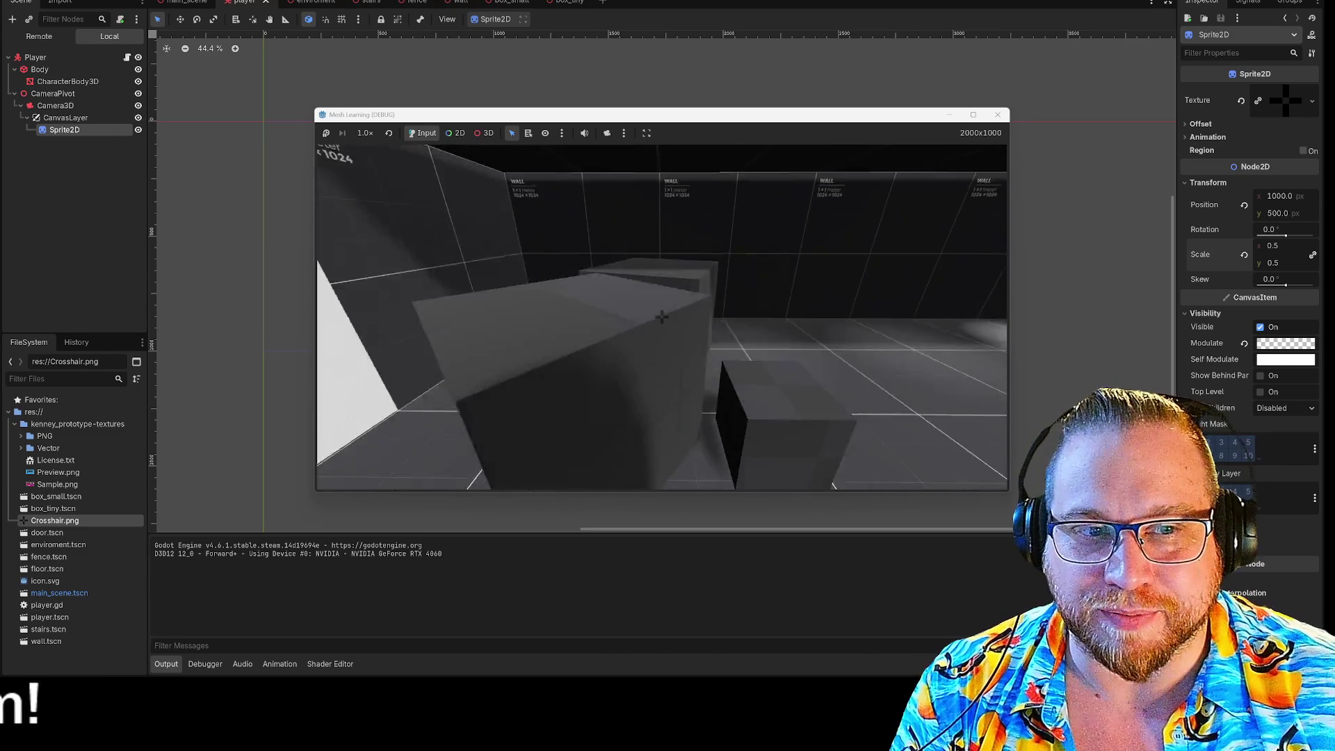
pyautogui.press('w')
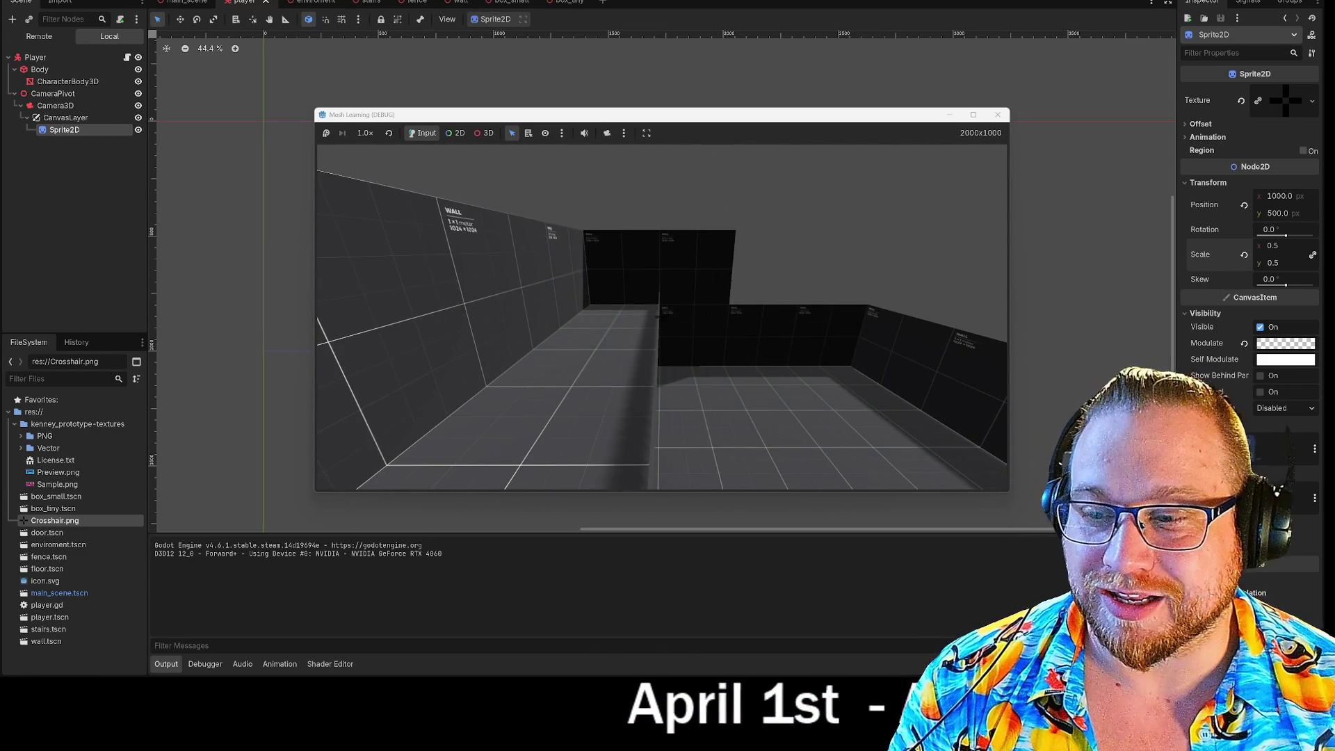
pyautogui.press('w')
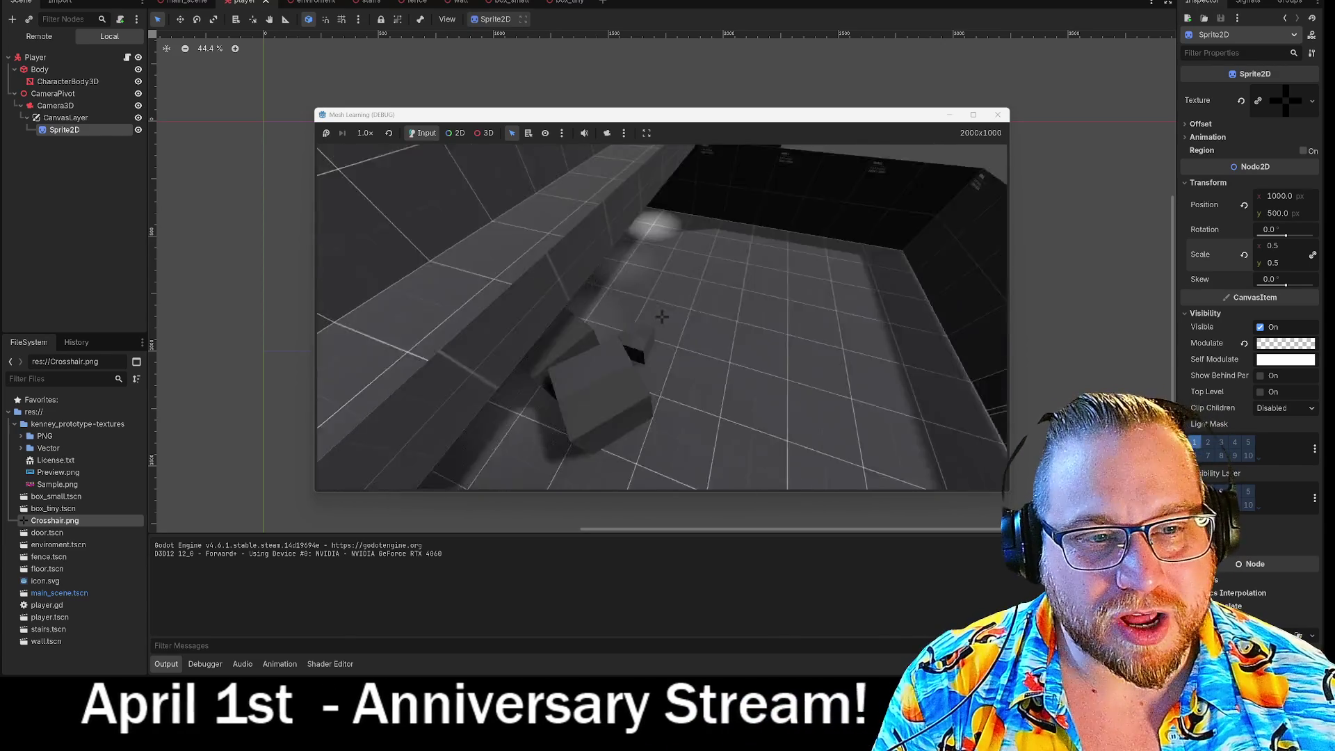
pyautogui.press('w')
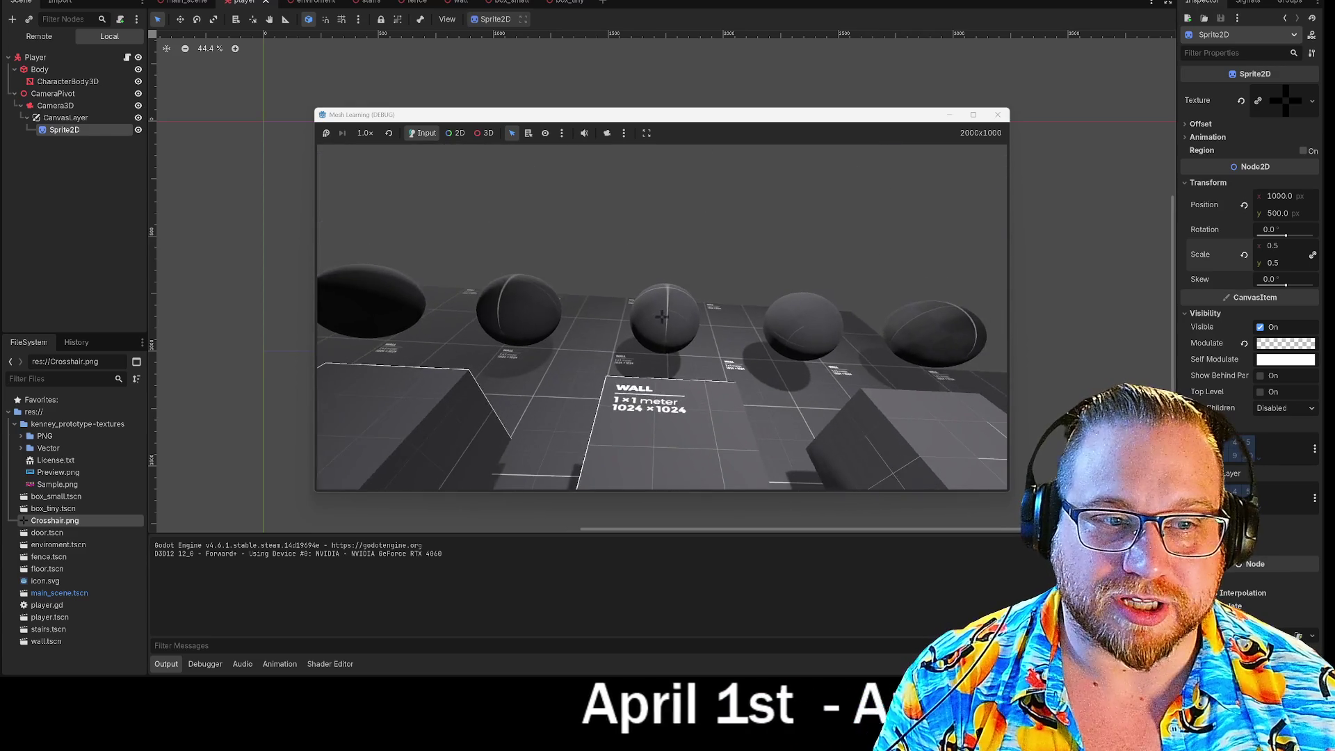
pyautogui.moveTo(661, 317)
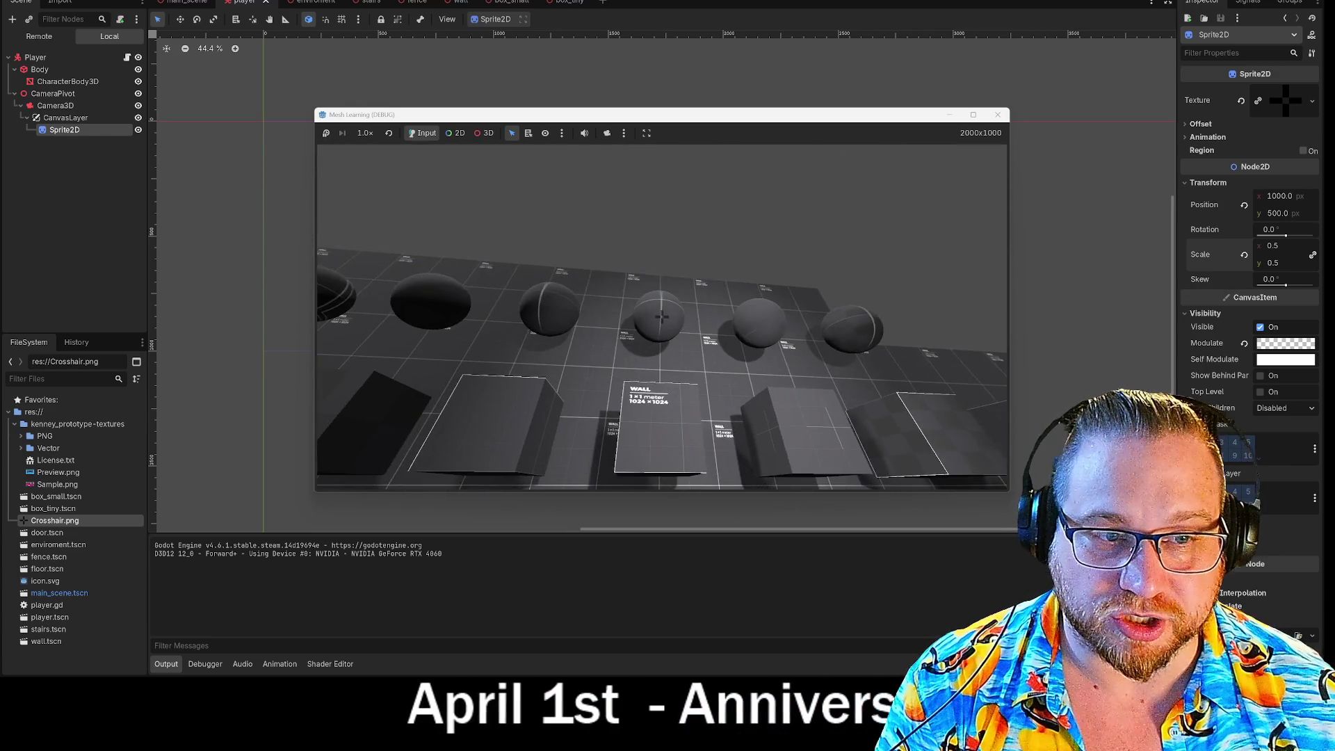
pyautogui.press('w')
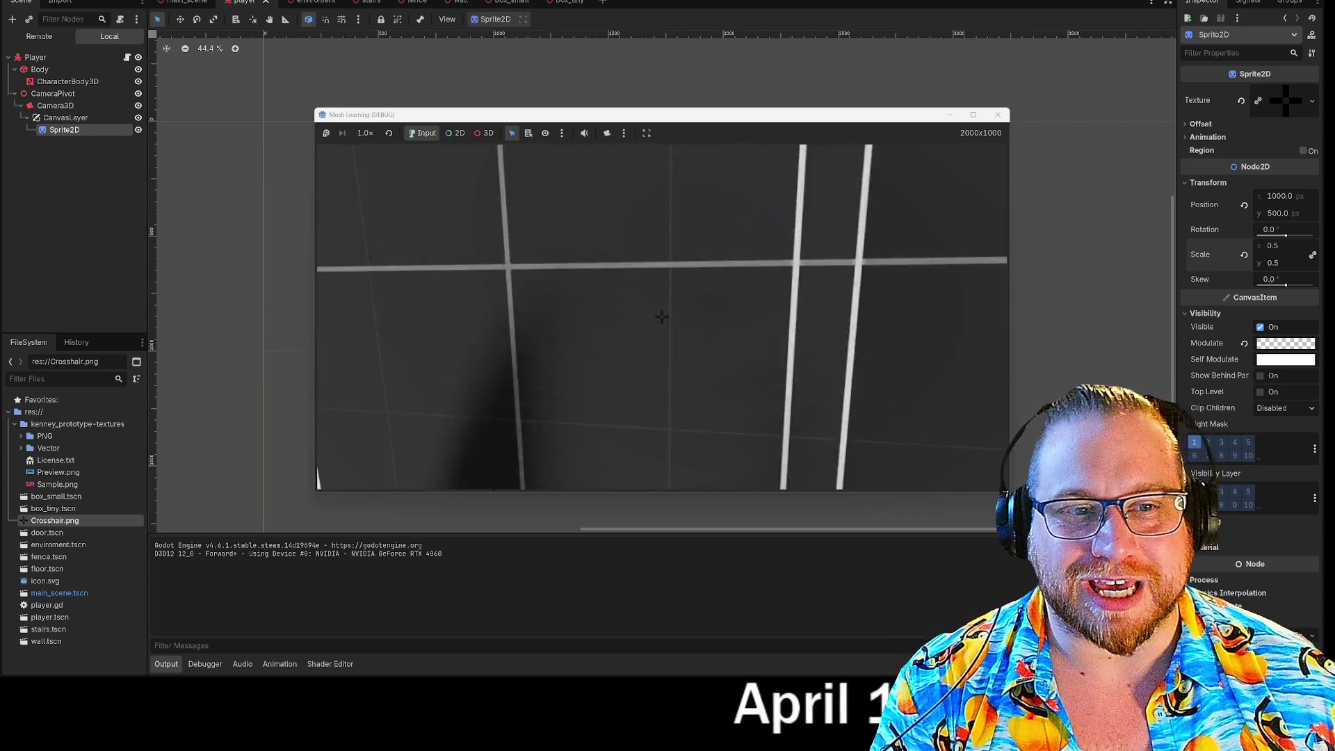
pyautogui.press('w')
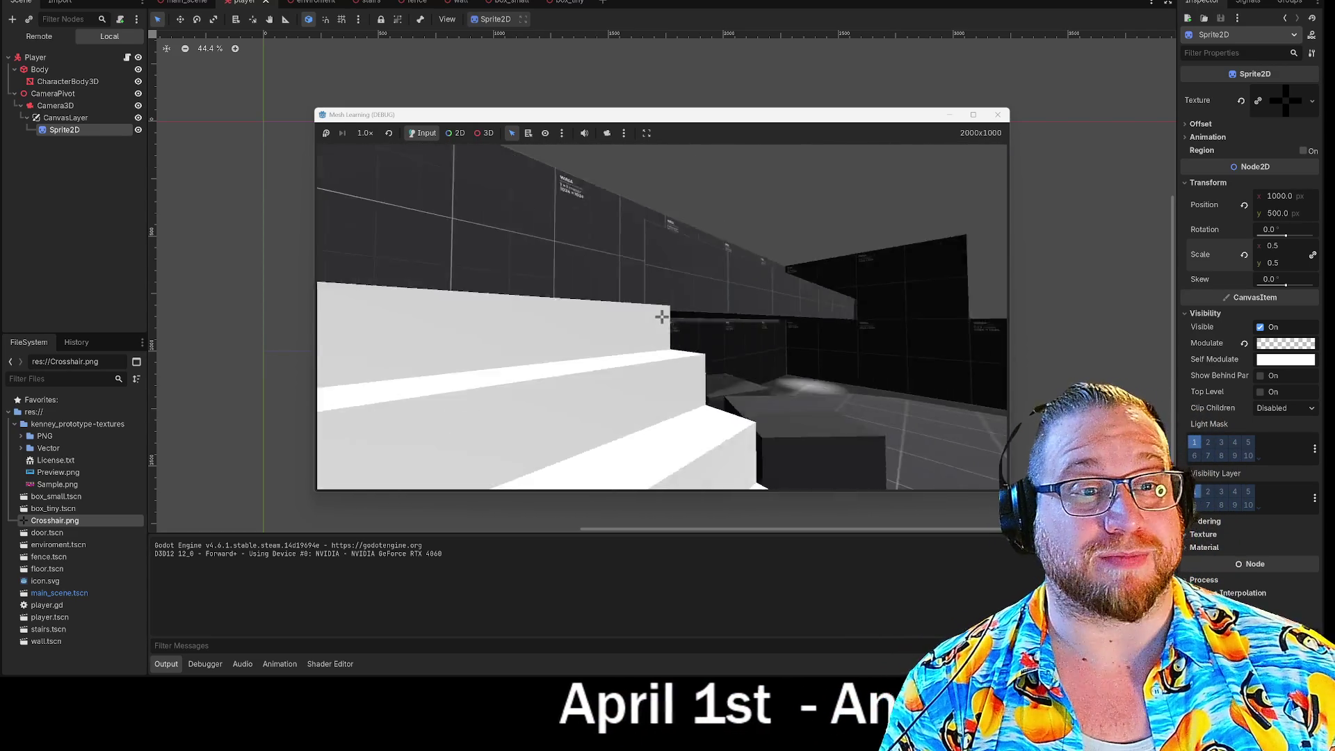
pyautogui.press('space')
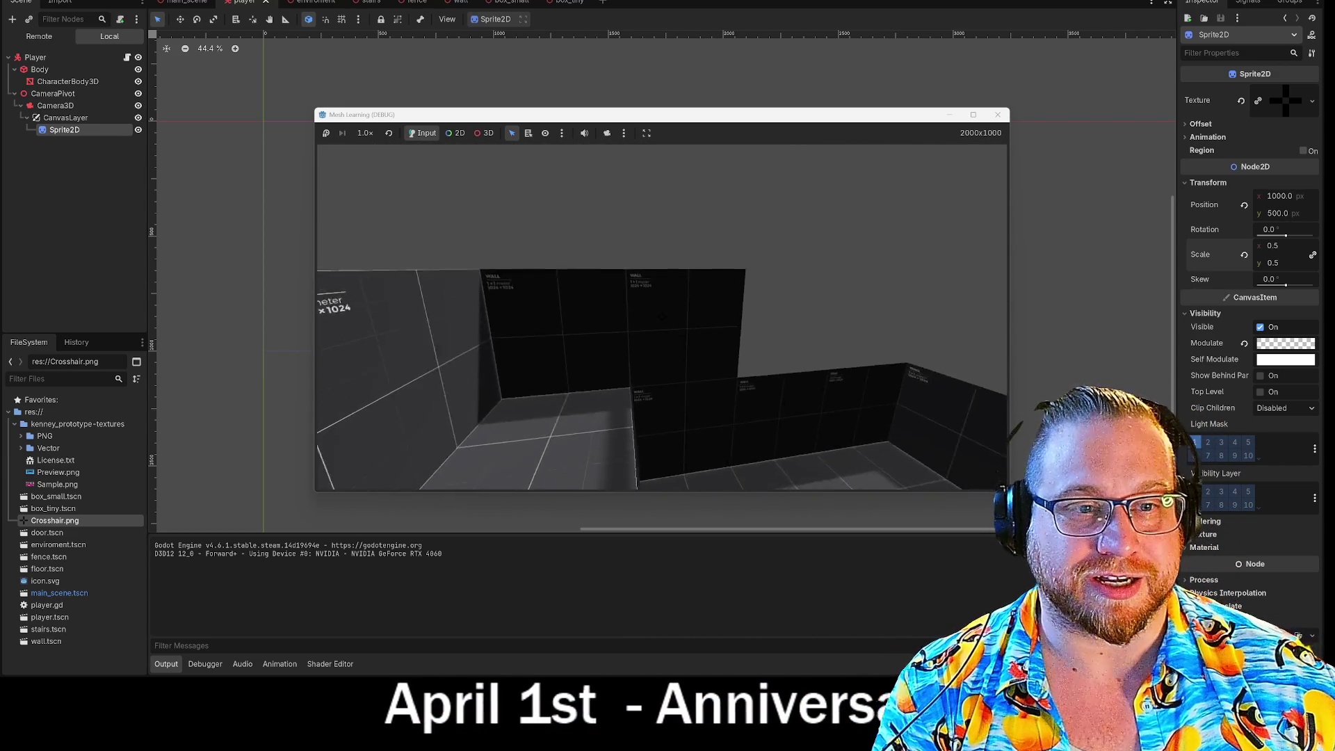